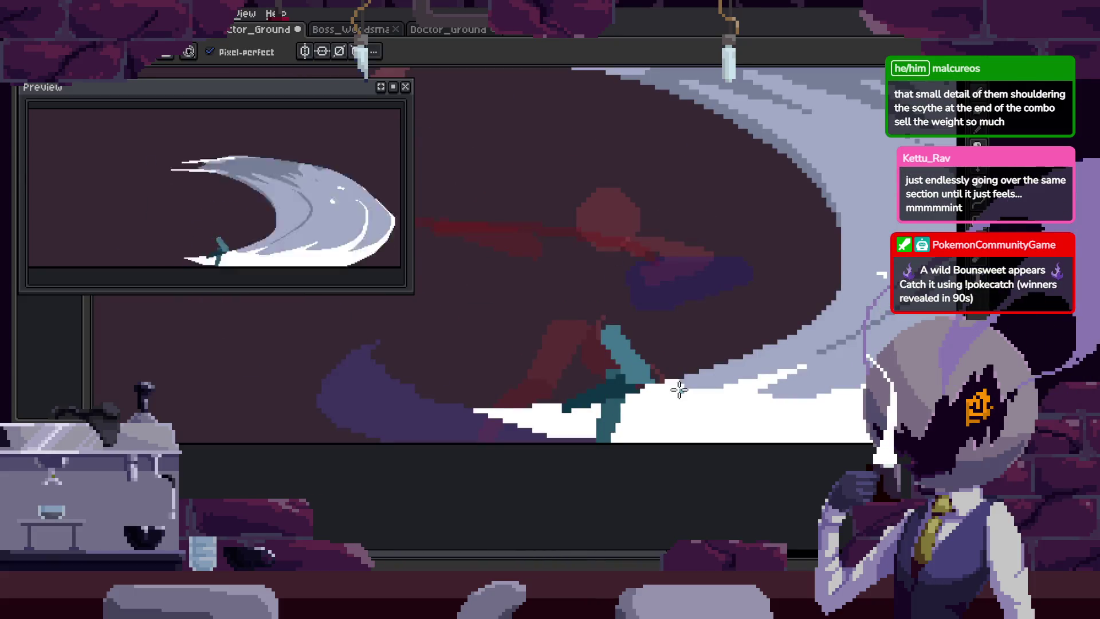
Draw a light-blue stroke along the scythe swing, erase its stray pixel, and play the animation.
scroll(679, 390, "up", 3)
left_click_drag(572, 306, 786, 257)
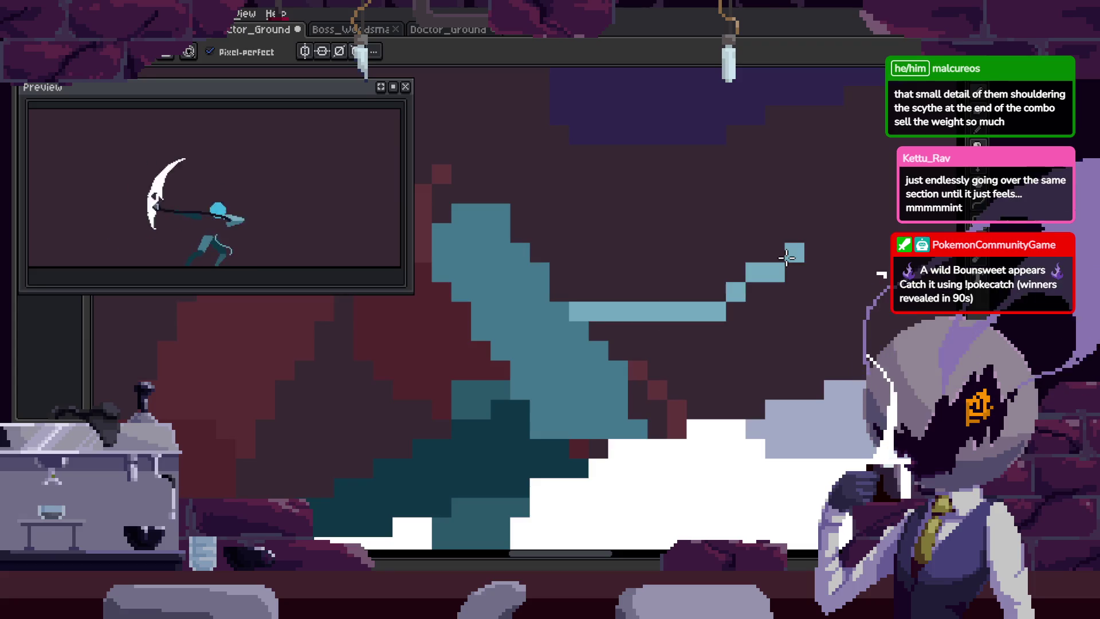
key("e")
left_click(770, 306)
key("Return")
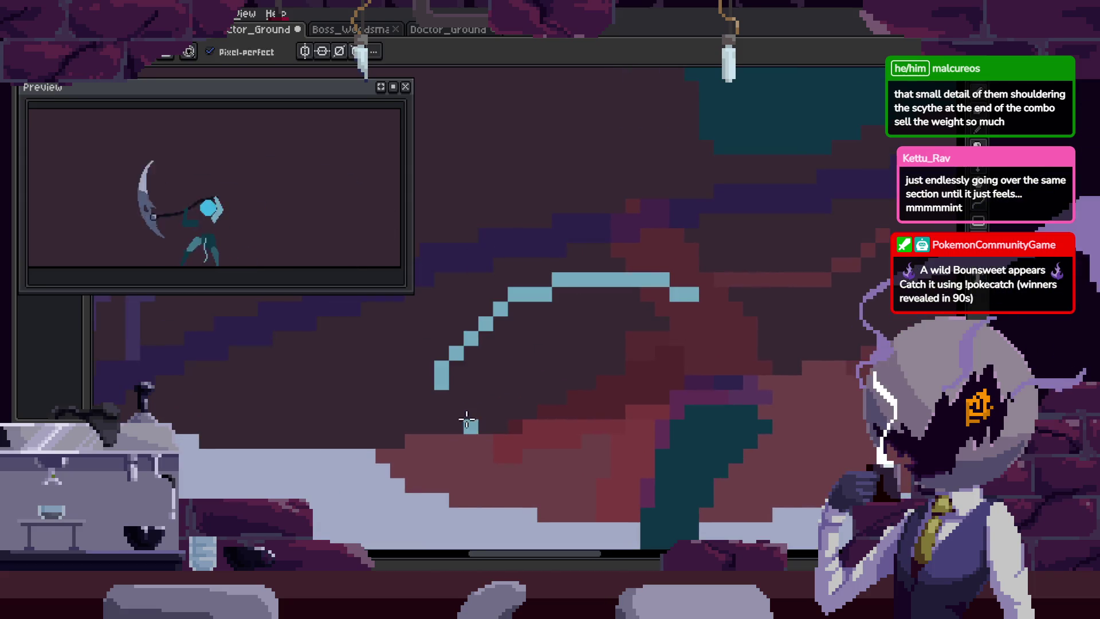
Draw a horizontal light-blue line out from the blade tip.
left_click_drag(466, 421, 403, 398)
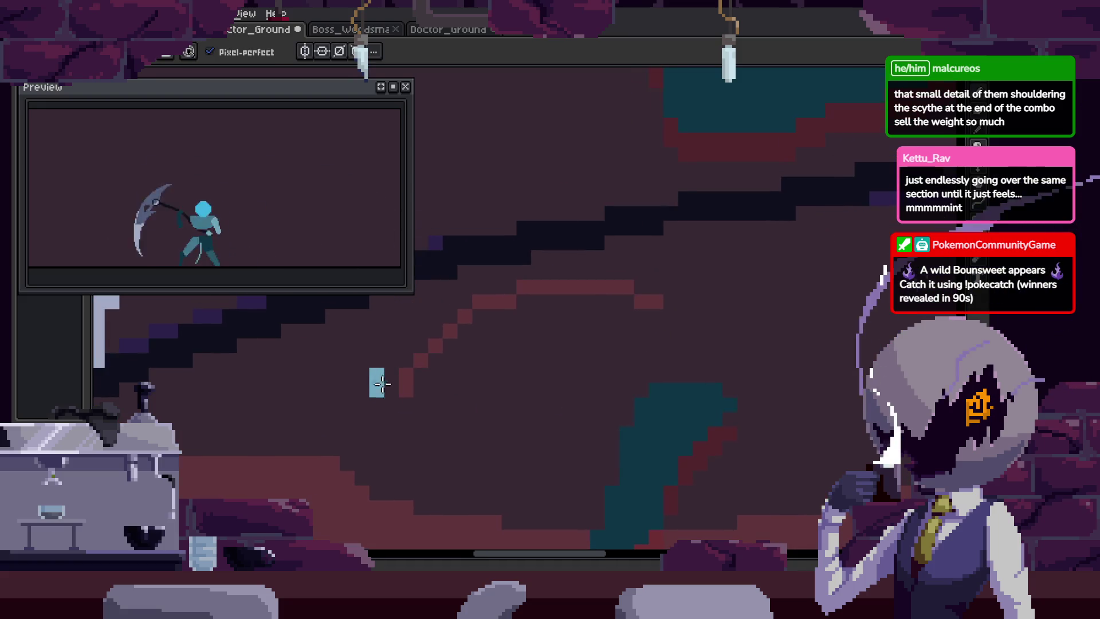
scroll(554, 383, "down", 1)
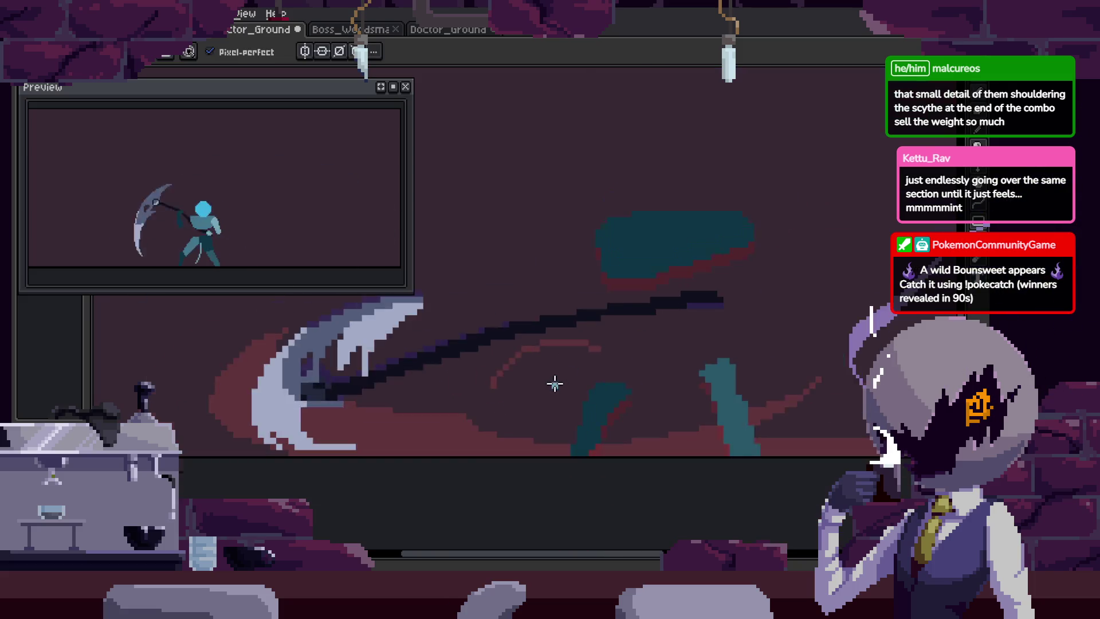
scroll(530, 383, "up", 1)
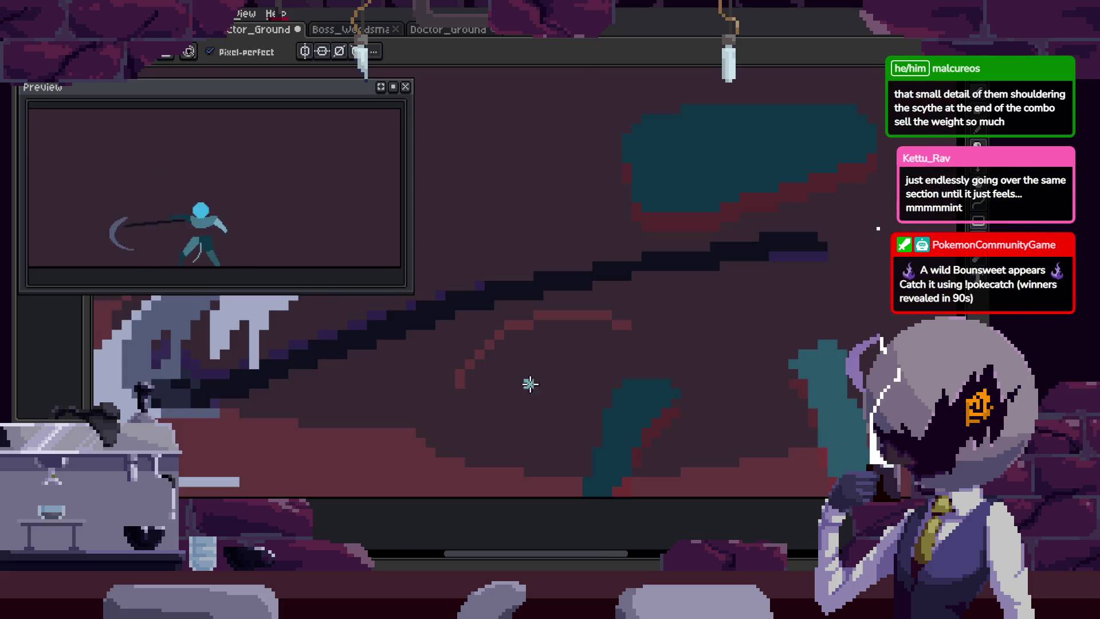
scroll(487, 372, "up", 1)
scroll(429, 337, "up", 2)
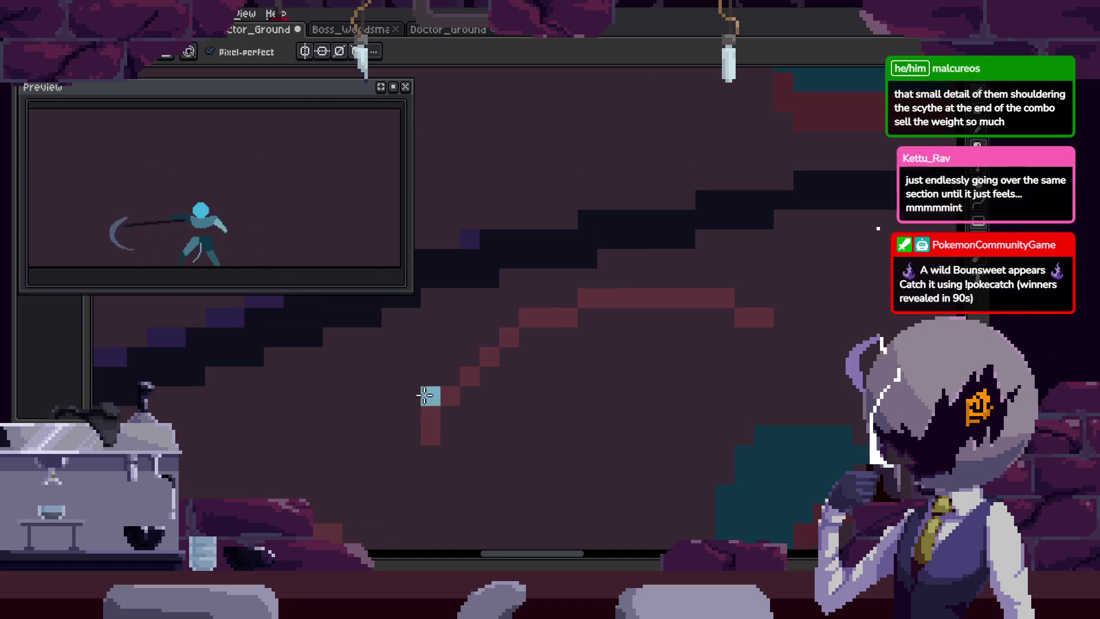
left_click_drag(516, 309, 747, 310)
On the next frames, add a stepped stroke, a horizontal line and a down-left diagonal in light blue.
key("Right")
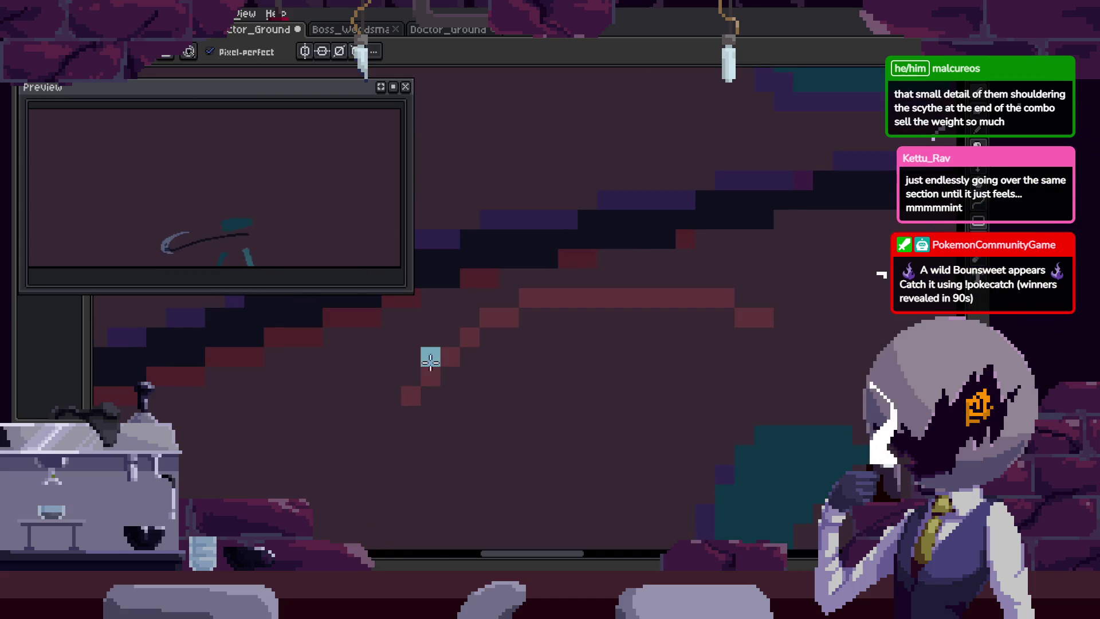
mouse_move(403, 360)
left_mouse_down()
mouse_move(626, 297)
mouse_move(754, 301)
mouse_move(672, 316)
left_mouse_up()
key("e")
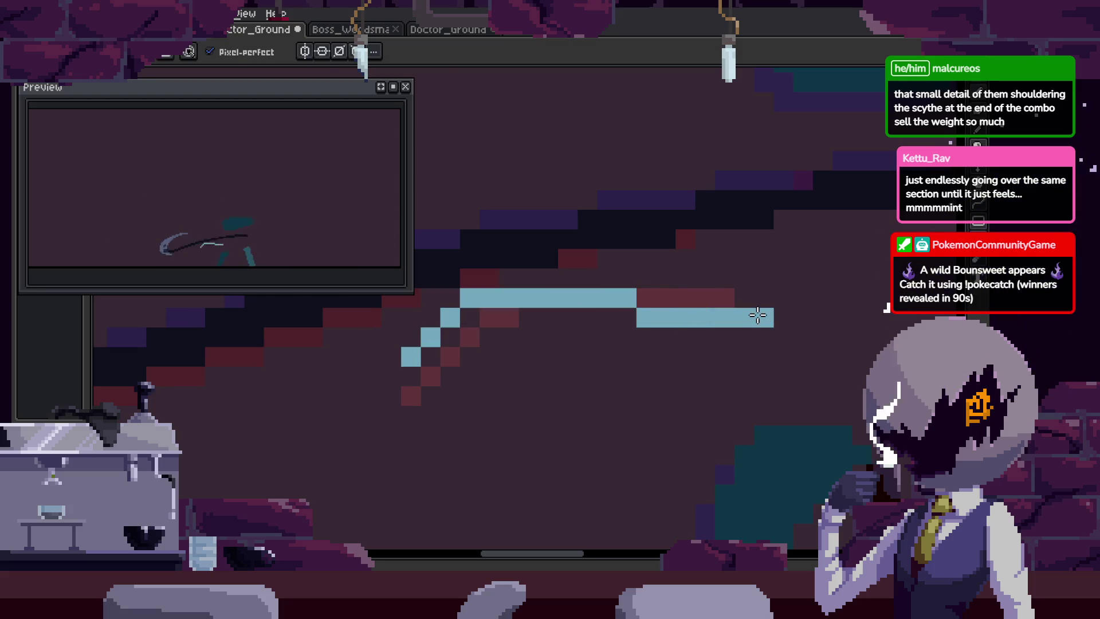
scroll(771, 343, "down", 1)
scroll(744, 375, "up", 2)
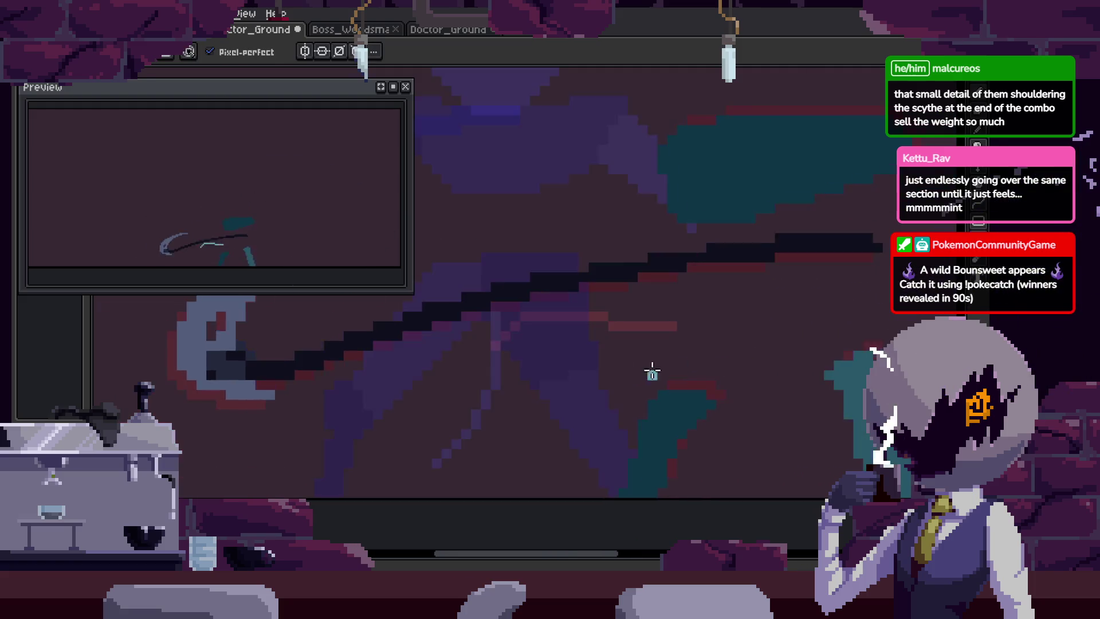
left_click_drag(381, 330, 499, 354)
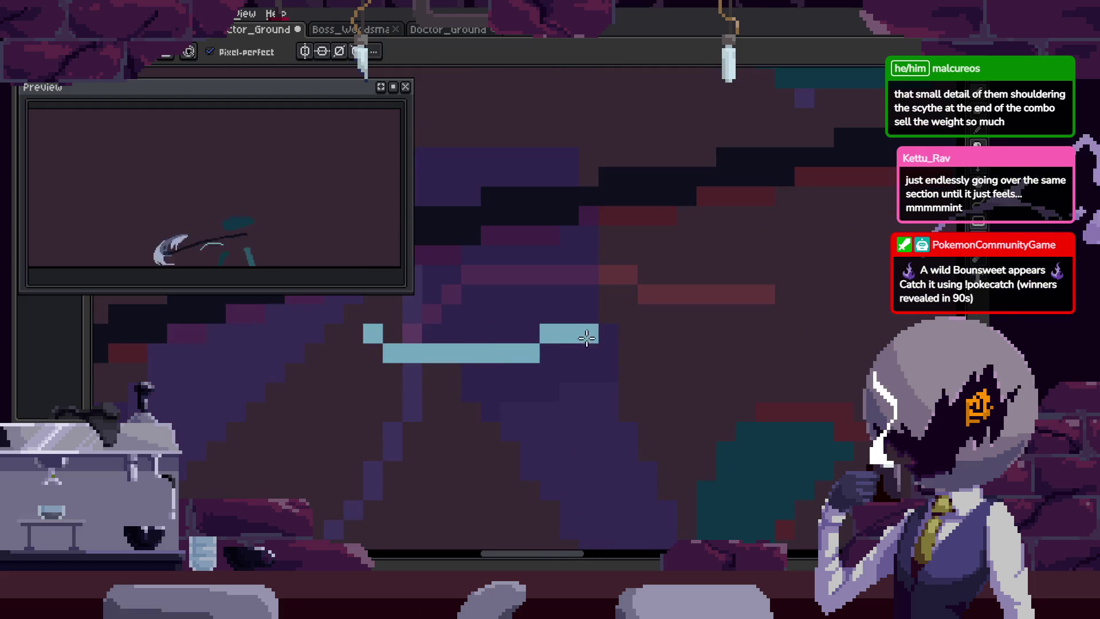
key("Right")
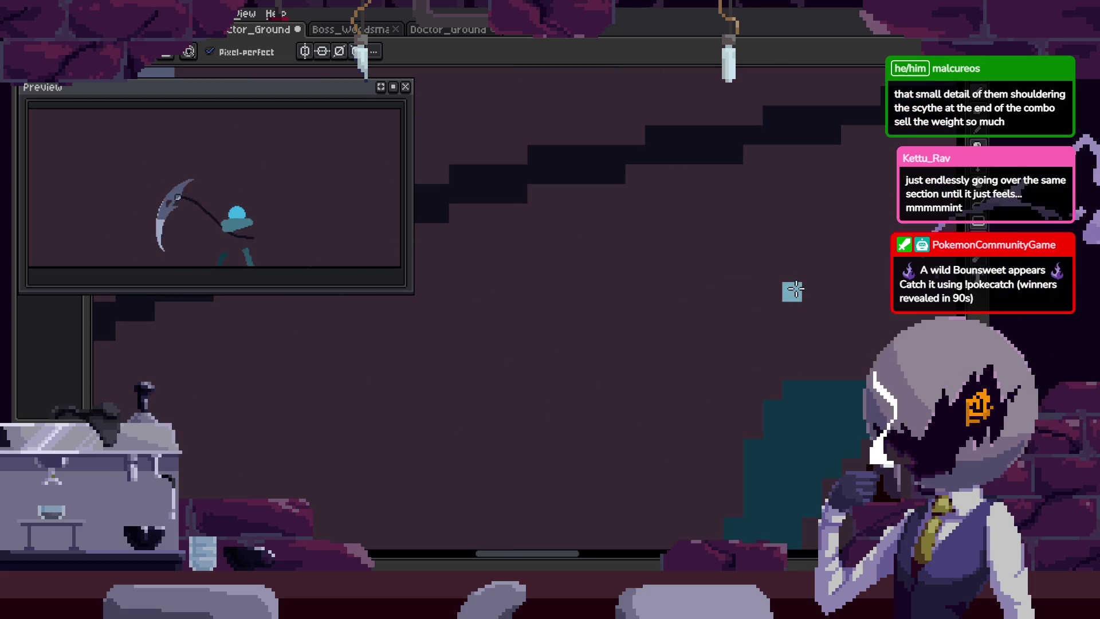
left_click_drag(792, 292, 564, 454)
On an earlier frame, draw a stepped light-blue stroke running down-left.
key("ctrl+z")
key("Tab")
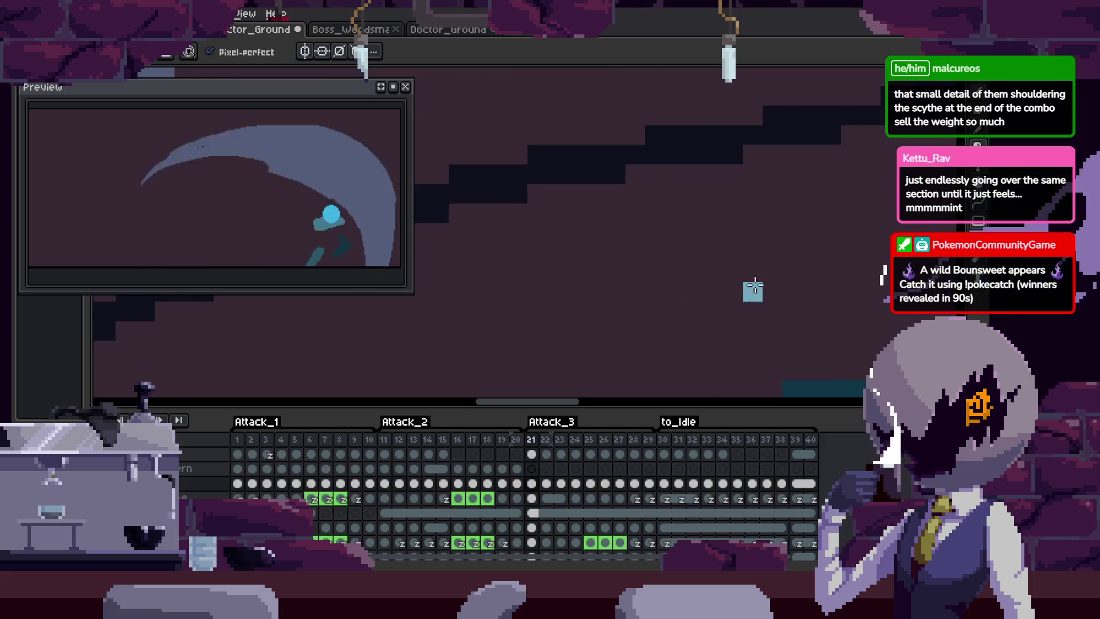
key("Left")
key("Tab")
key("Left")
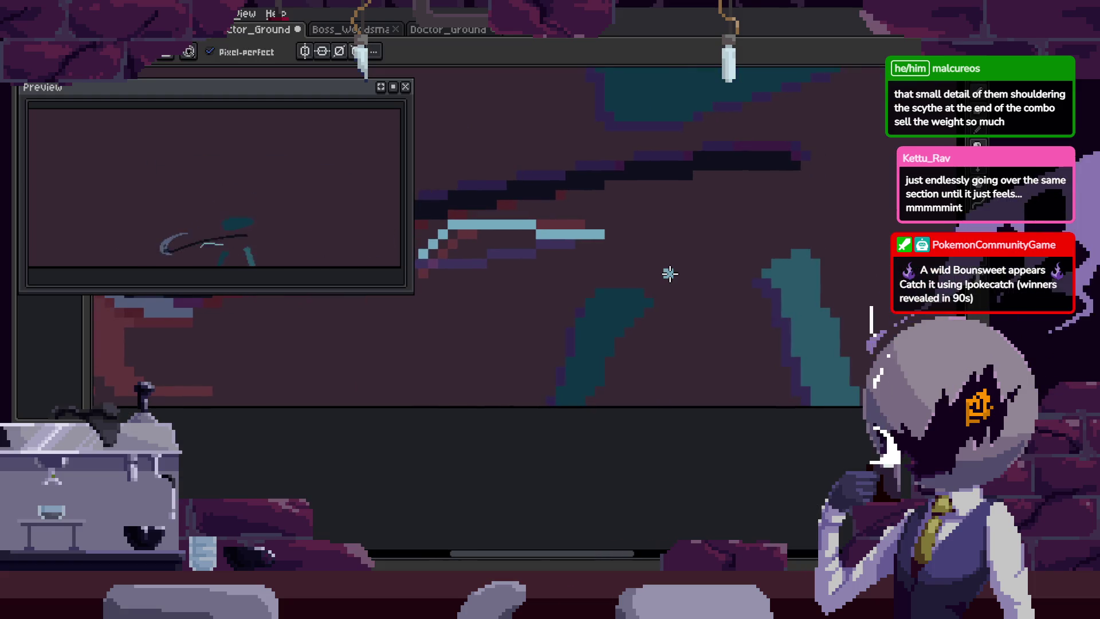
key("Left")
Two frames later, draw a light-blue vertical stroke downward between the legs.
key("Left")
key("Left")
mouse_move(797, 245)
left_mouse_down()
mouse_move(640, 361)
mouse_move(513, 409)
left_mouse_up()
key("Left")
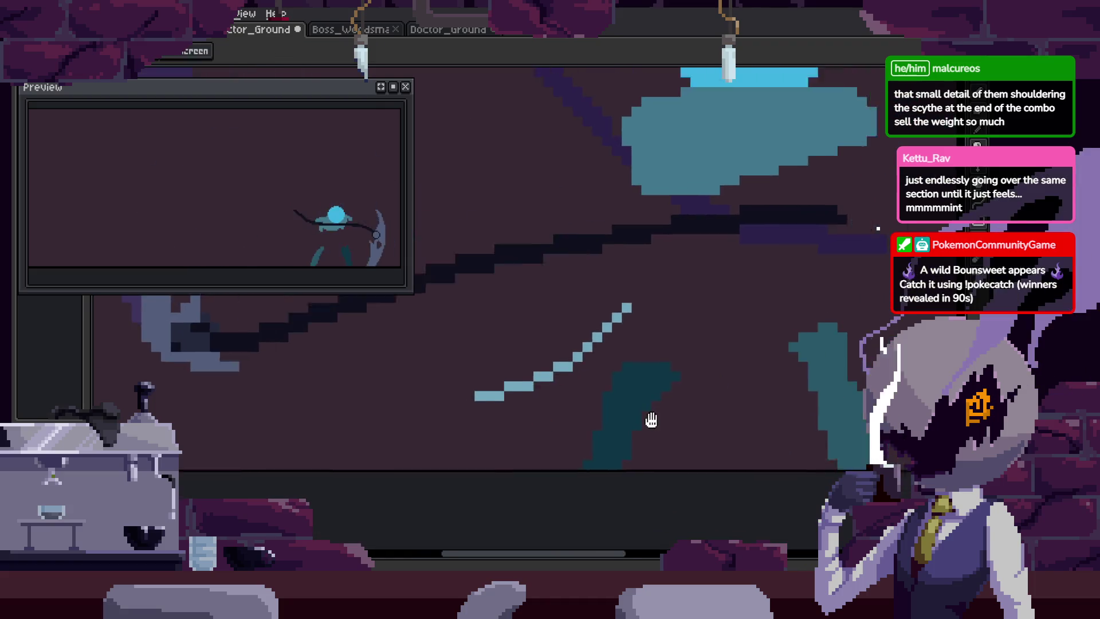
key("Tab")
key("Right")
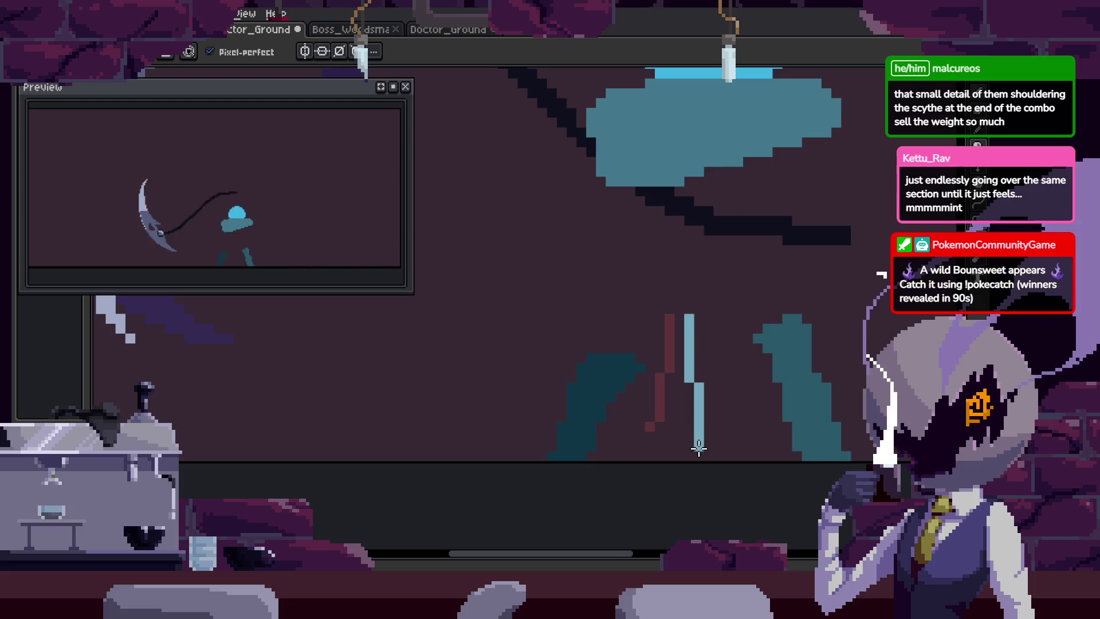
key("Right")
left_click_drag(689, 325, 708, 373)
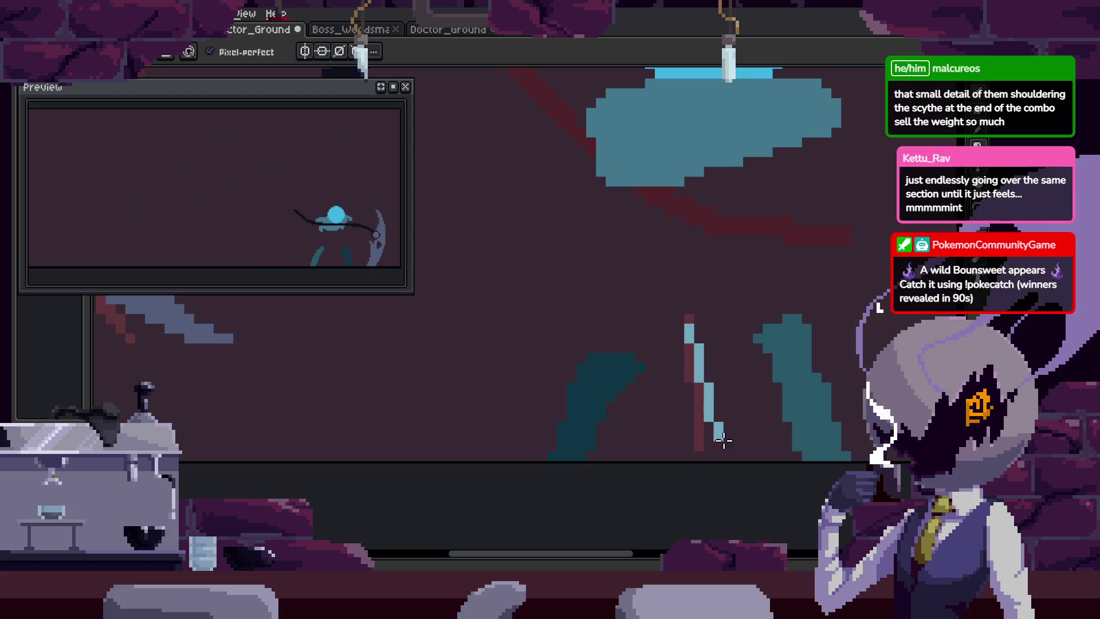
Erase the light-blue vertical line on a neighbouring frame.
key("Left")
key("Tab")
key("Tab")
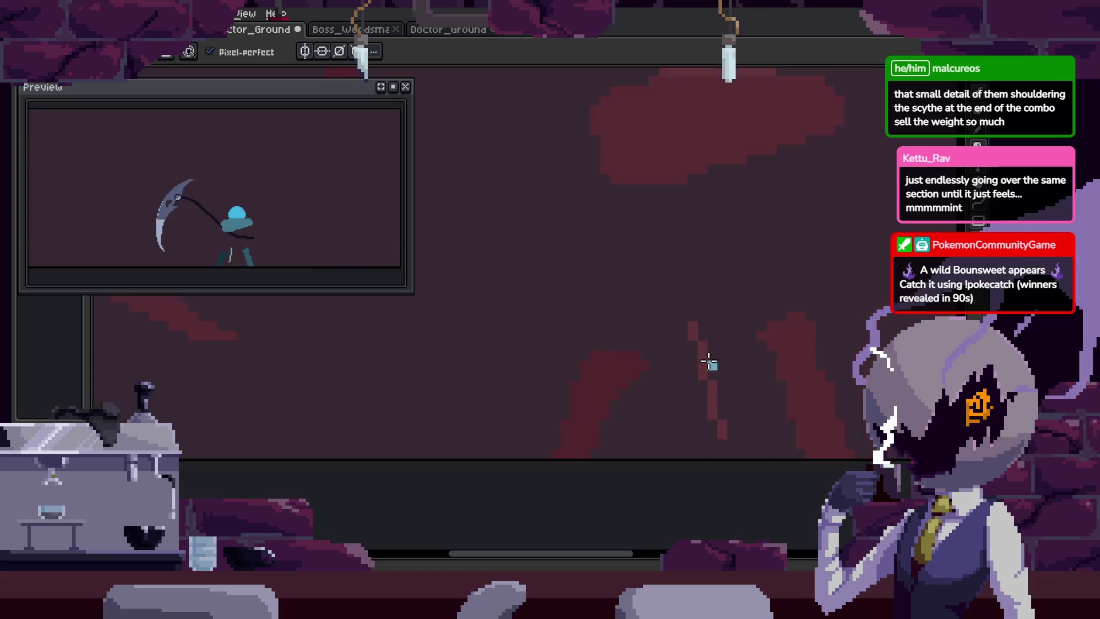
scroll(711, 363, "down", 2)
left_click_drag(762, 366, 703, 362)
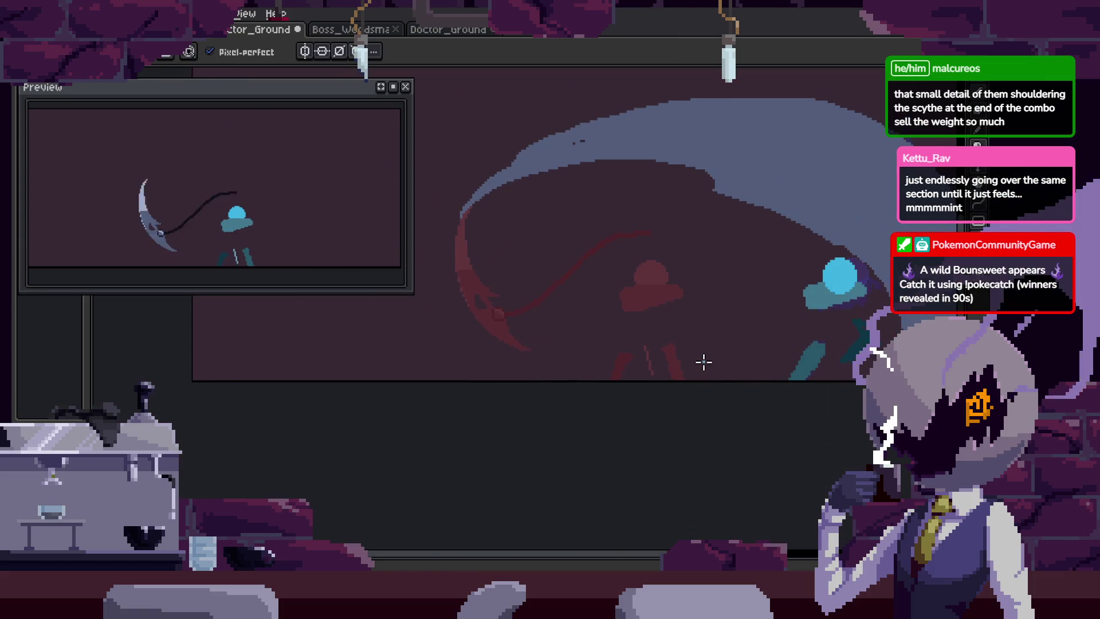
key("Right")
scroll(592, 363, "up", 3)
key("e")
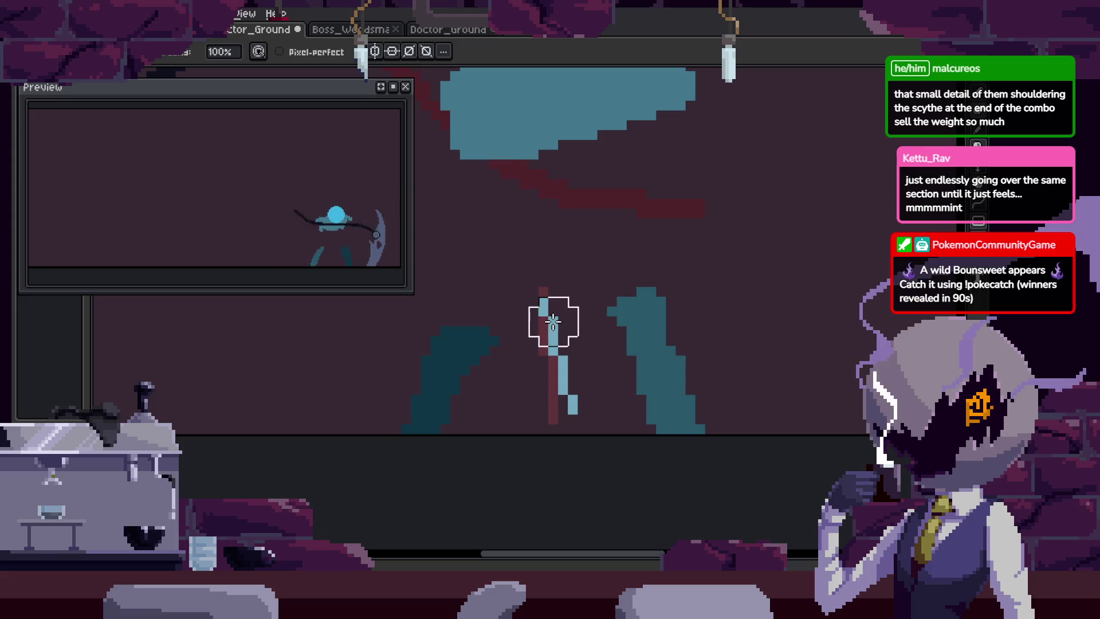
scroll(565, 390, "down", 3)
key("Left")
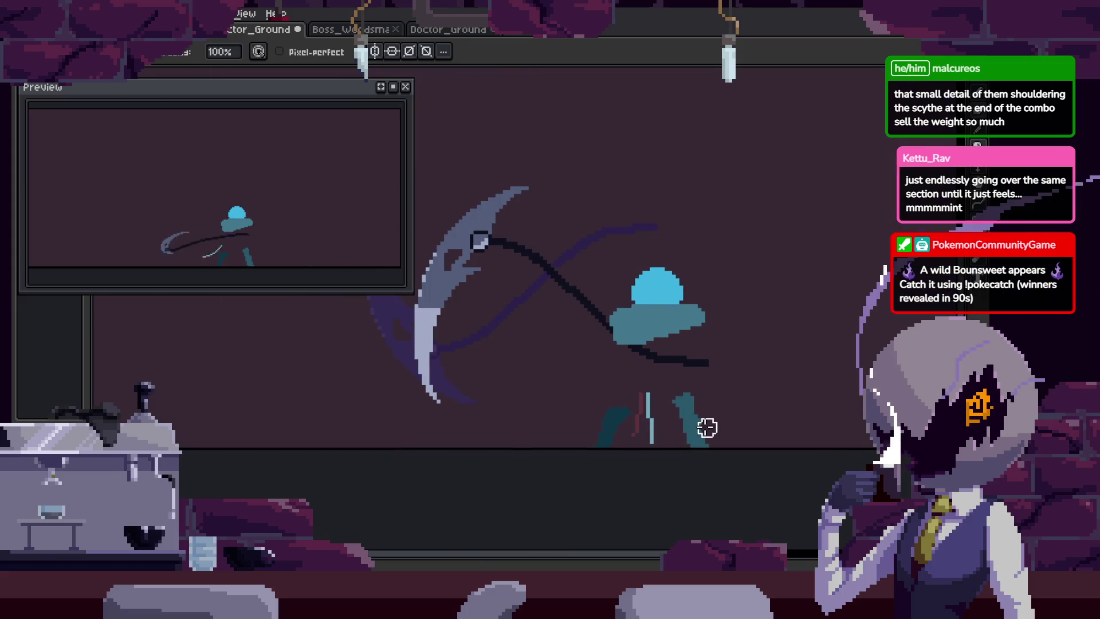
scroll(677, 417, "up", 2)
left_click_drag(621, 379, 626, 458)
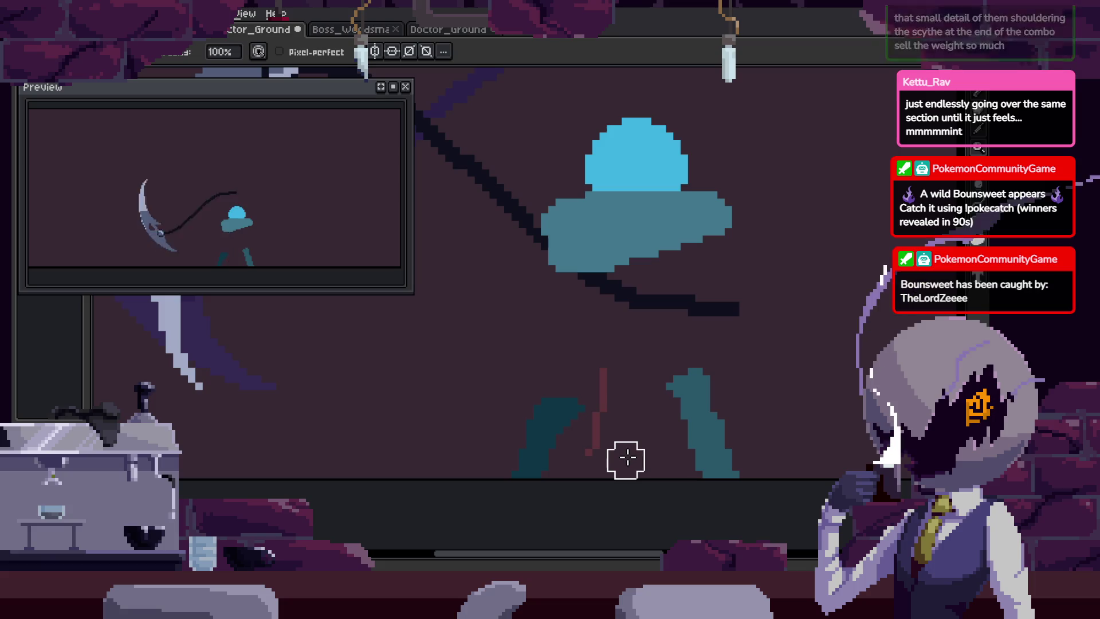
Return to the Pencil, save the sprite, and recentre the view on the figure.
key("Left")
scroll(589, 467, "up", 2)
key("b")
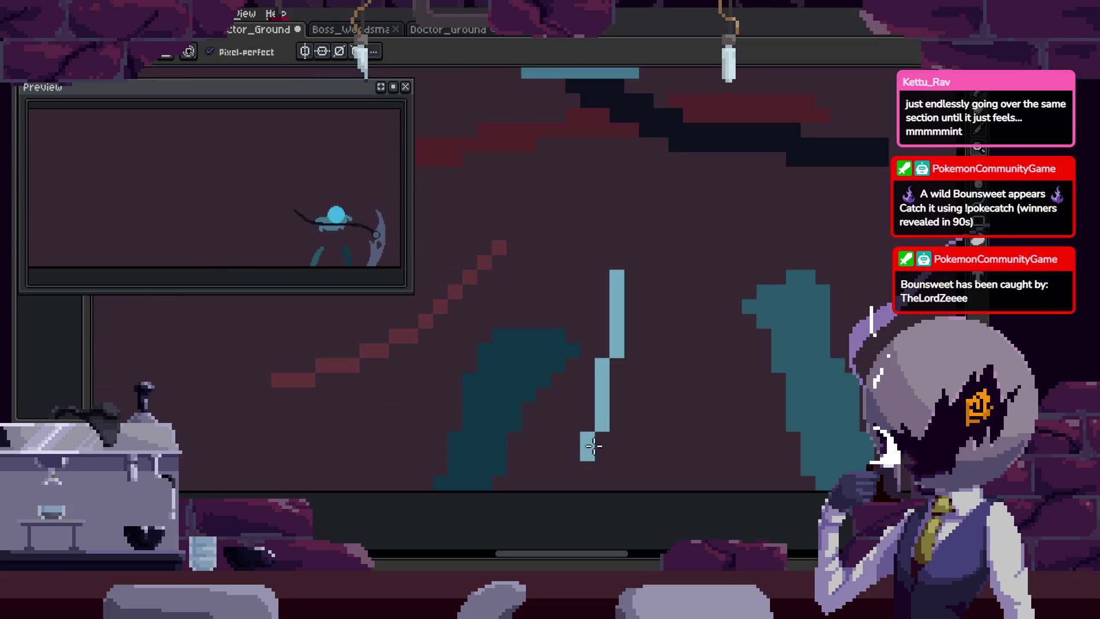
scroll(593, 445, "down", 3)
key("Return")
key("ctrl+s")
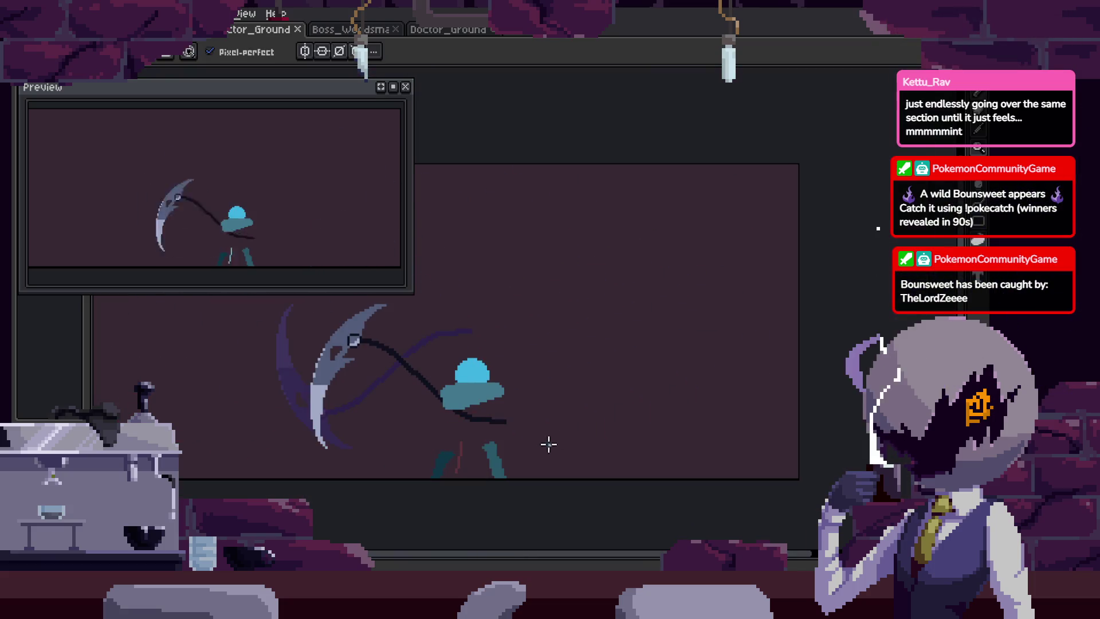
left_click_drag(482, 389, 628, 358)
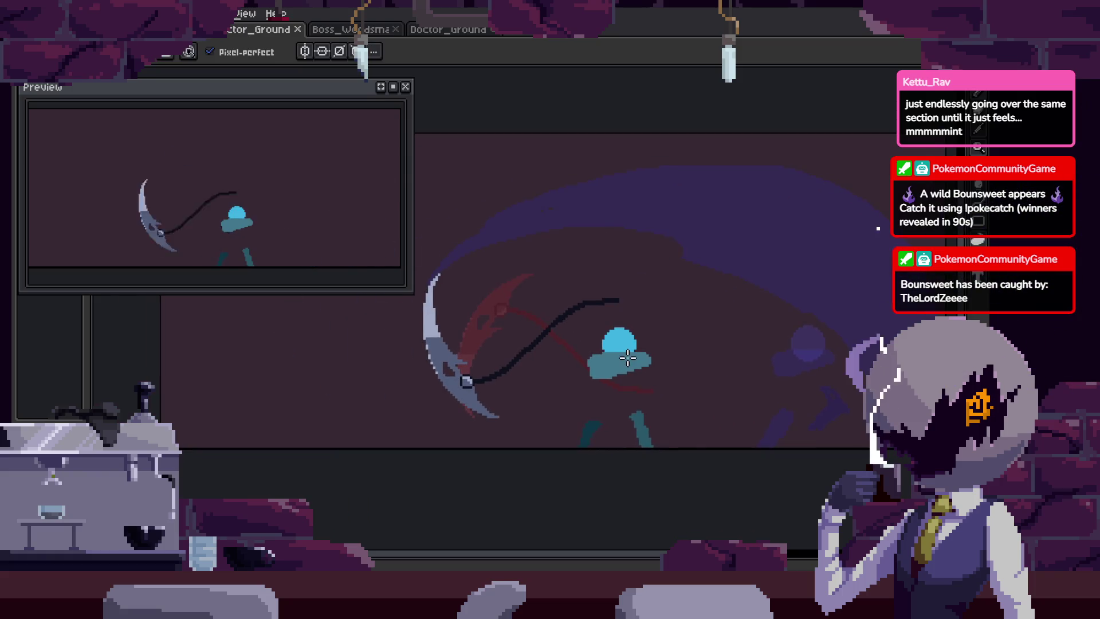
key("v")
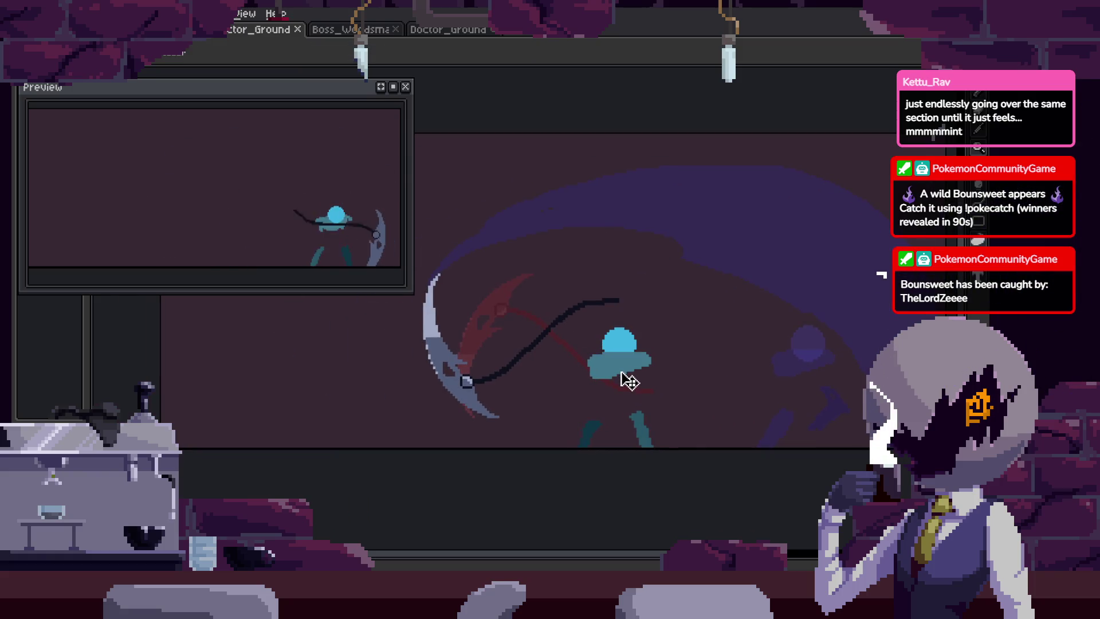
key("b")
key("Tab")
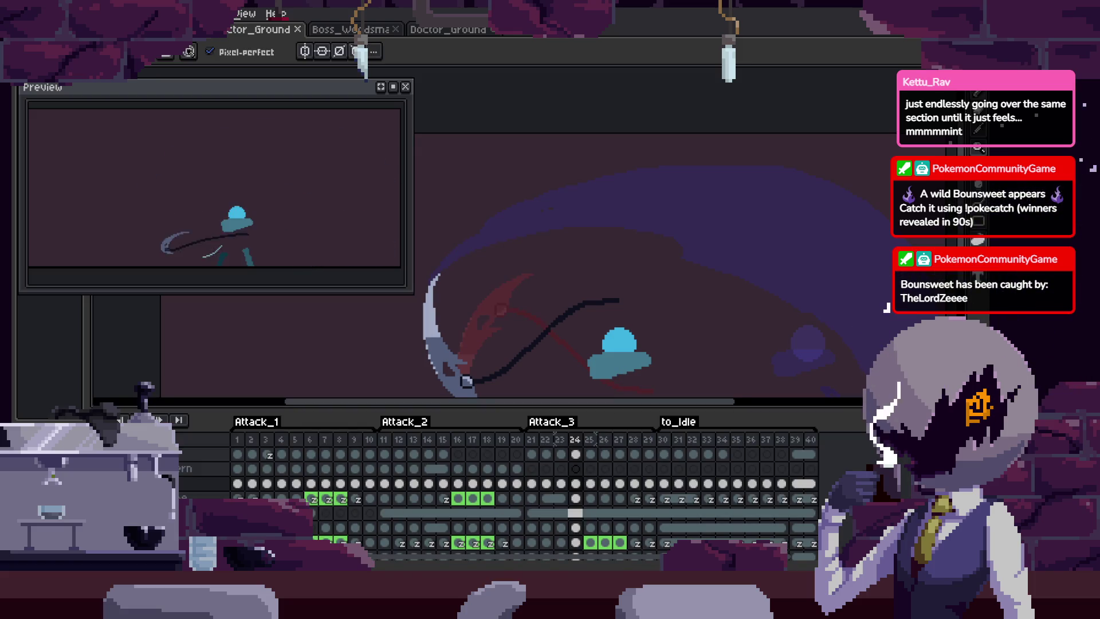
Select one layer's cels in frames 21–24, link them, then unlink them again.
key("Tab")
scroll(780, 344, "up", 1)
key("Tab")
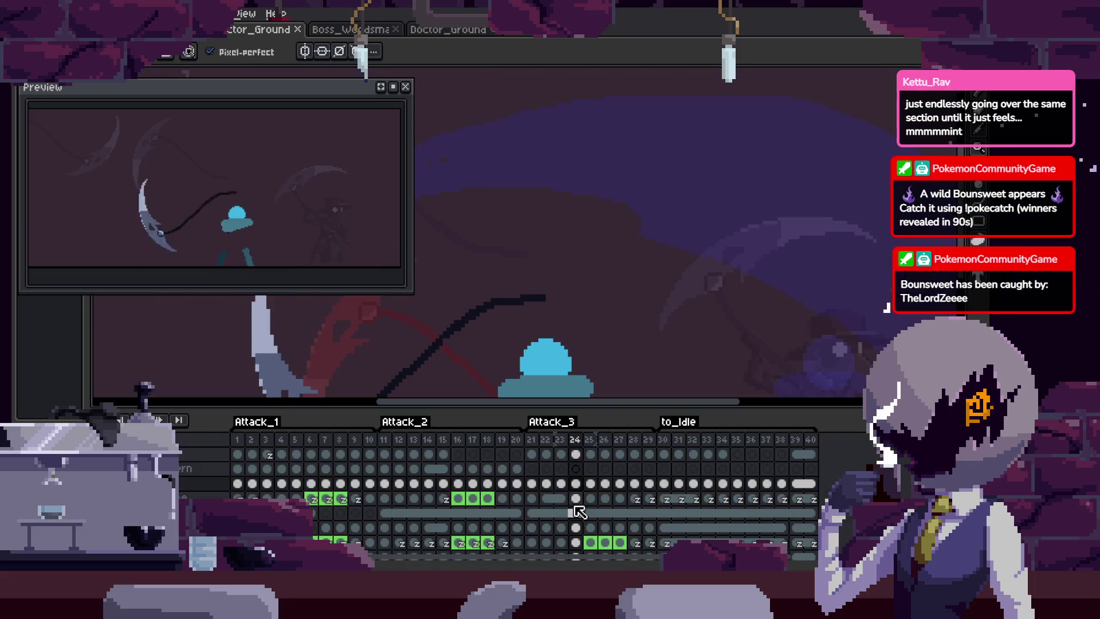
left_click_drag(534, 517, 576, 515)
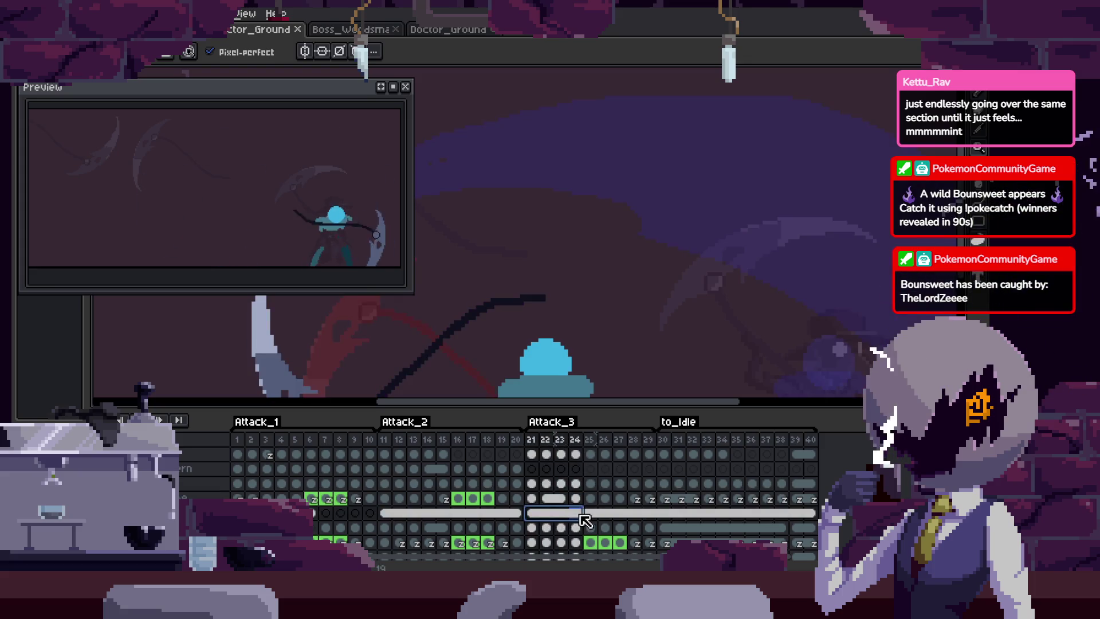
right_click(578, 520)
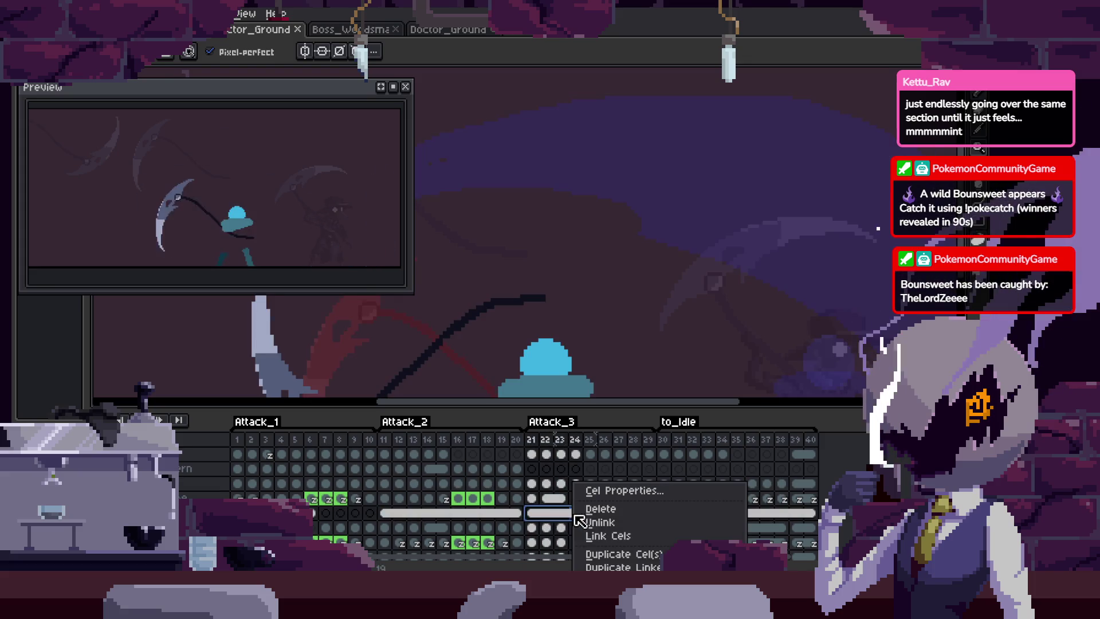
left_click(610, 535)
right_click(583, 520)
left_click(599, 522)
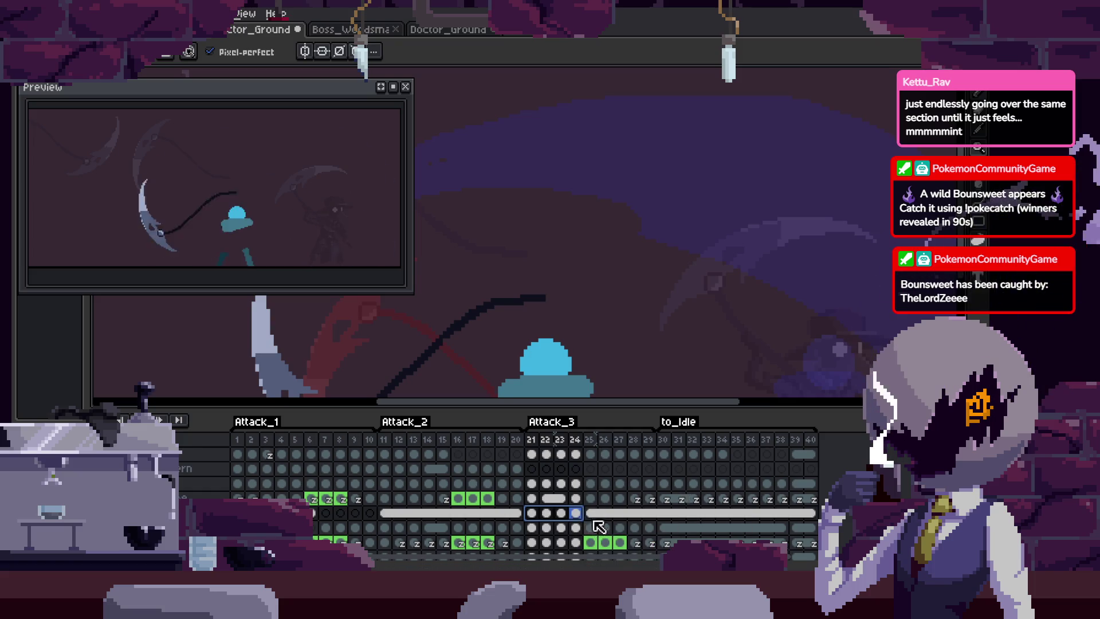
Reselect the Attack_3 cels of frames 21–24, link them into one cel, and hide the timeline.
left_click_drag(562, 513, 536, 511)
right_click(570, 517)
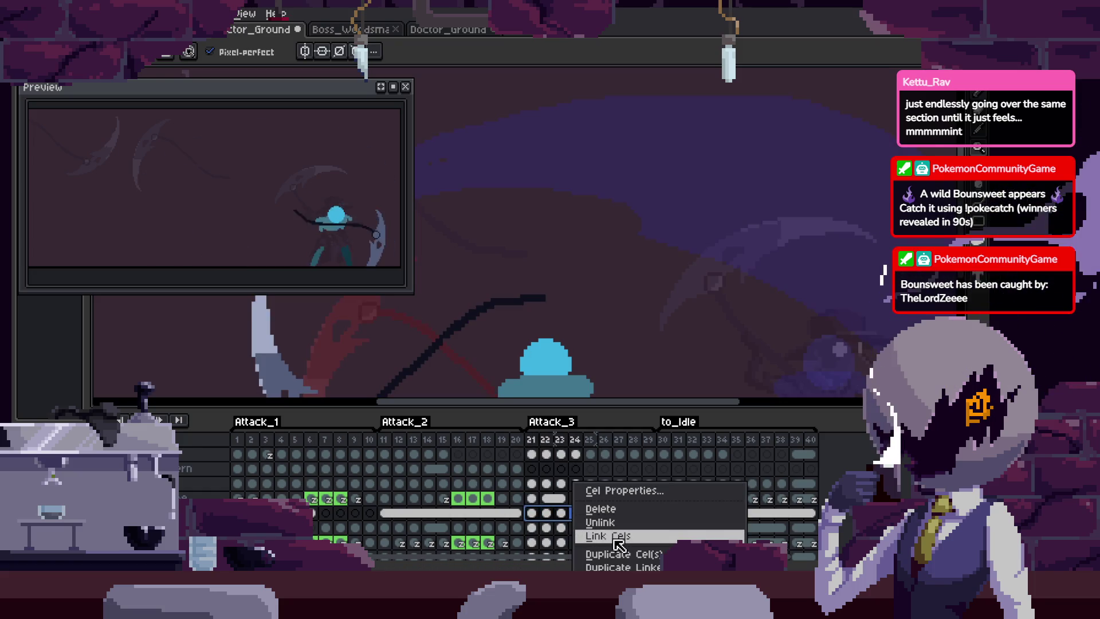
left_click(610, 535)
key("Tab")
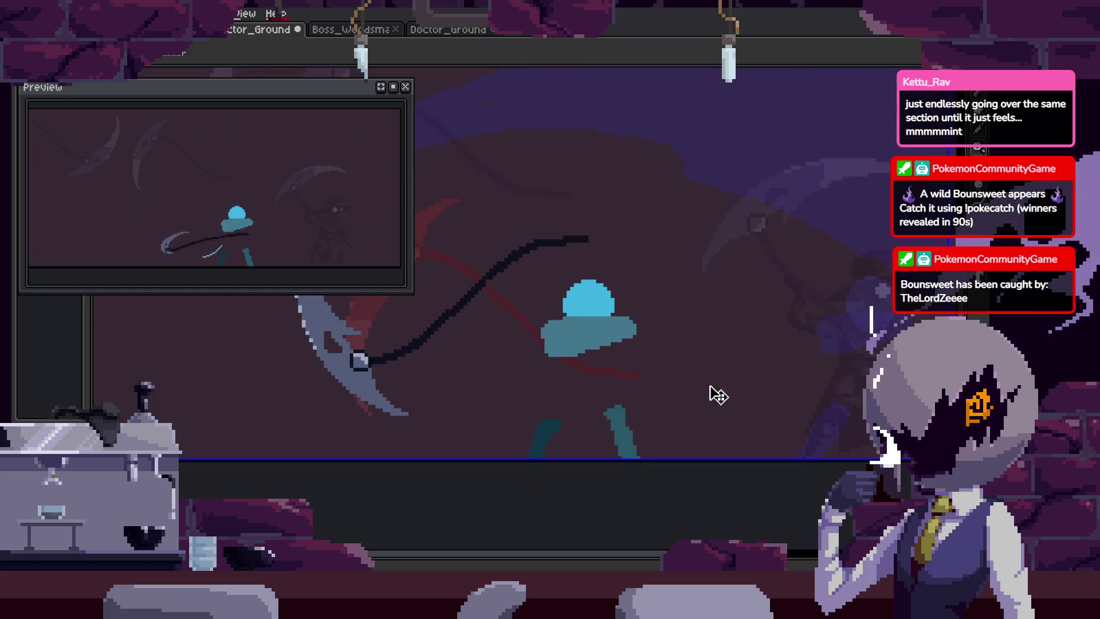
scroll(739, 338, "down", 3)
Lasso-select part of the swing pose, move it left, apply, and save.
key("m")
scroll(765, 332, "up", 3)
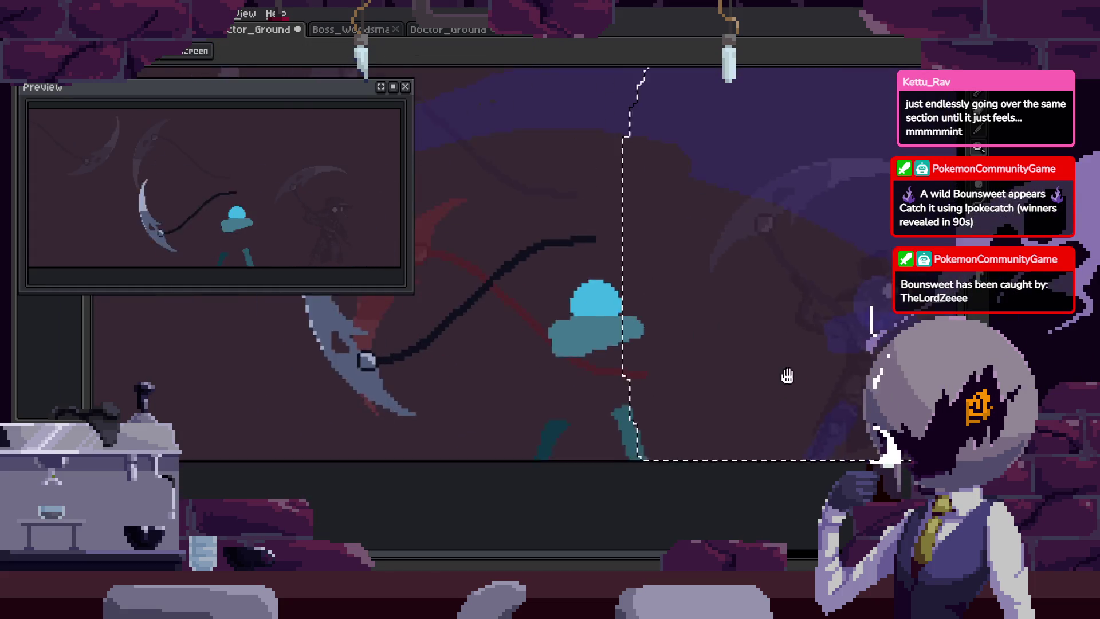
left_click_drag(793, 385, 547, 392)
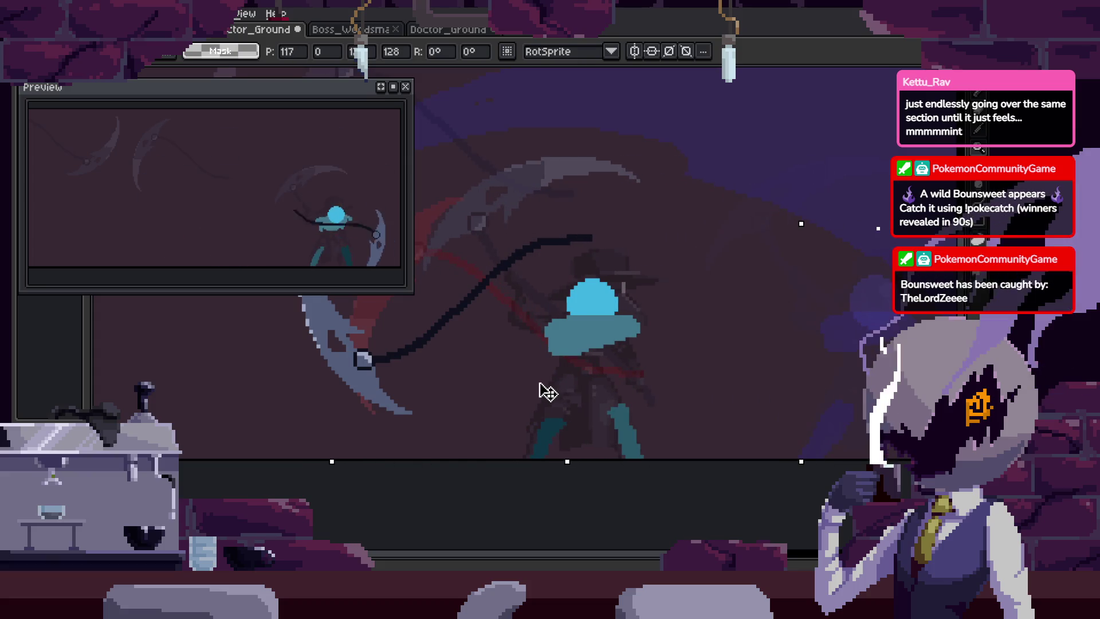
key("Return")
scroll(578, 356, "up", 2)
key("ctrl+s")
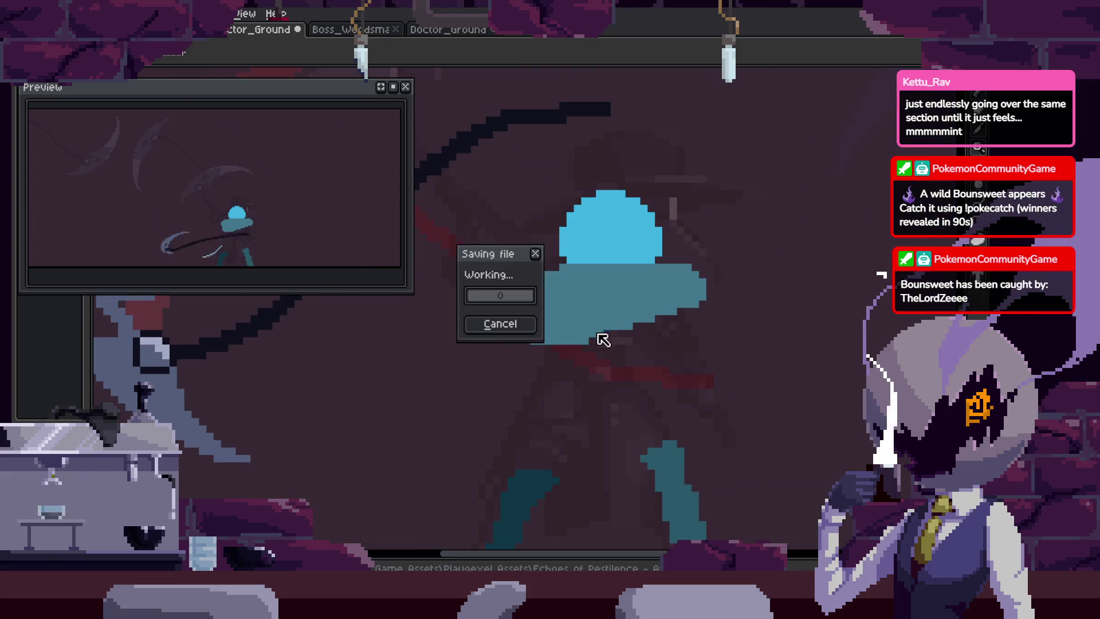
On the neighbouring pose frame, paint blue over the head's dark gaps and recolour the bump teal.
scroll(596, 373, "up", 1)
key("Return")
key("Return")
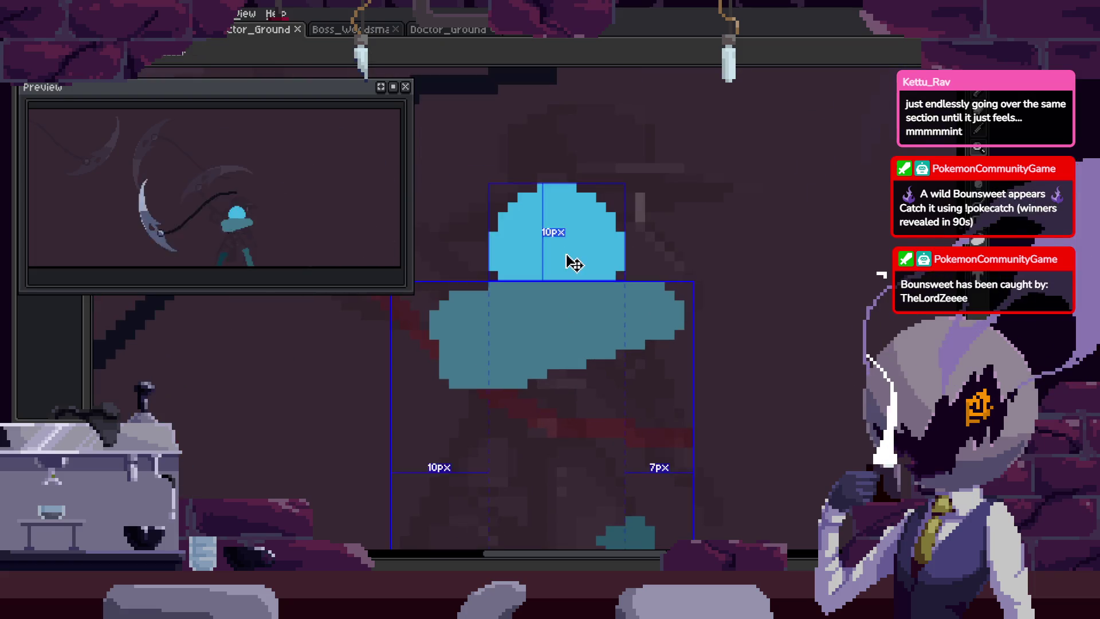
scroll(581, 287, "up", 1)
key("Right")
scroll(598, 295, "up", 2)
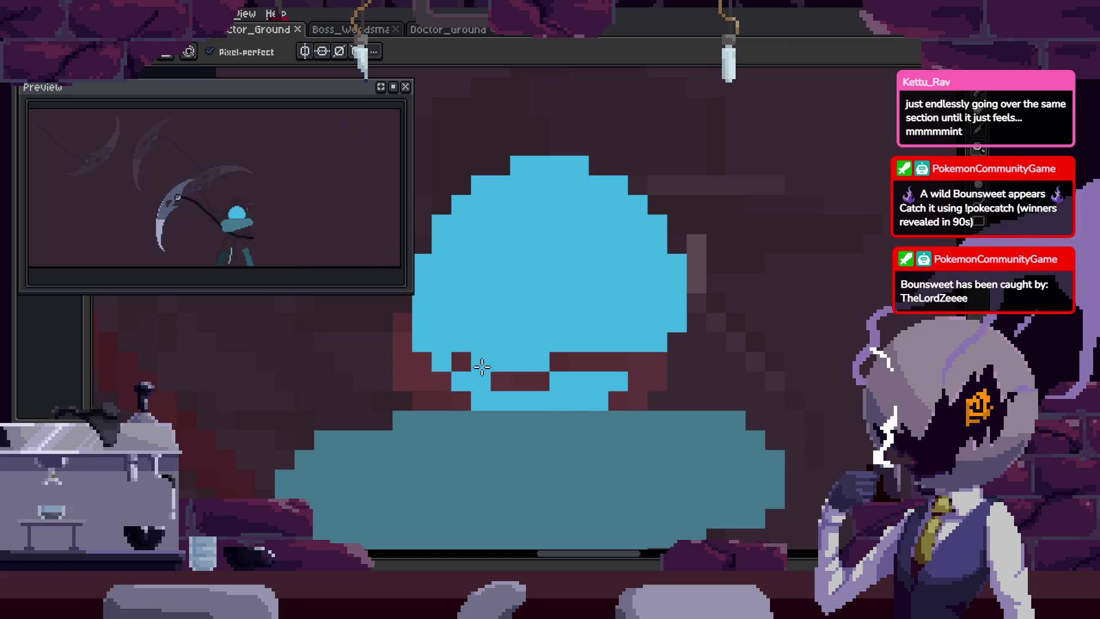
left_click_drag(482, 367, 510, 389)
mouse_move(617, 392)
left_mouse_down()
mouse_move(579, 388)
mouse_move(570, 361)
left_mouse_up()
Pan across the character and save the head fixes.
key("e")
left_click_drag(533, 479, 521, 461)
key("space")
scroll(647, 338, "down", 4)
key("ctrl+s")
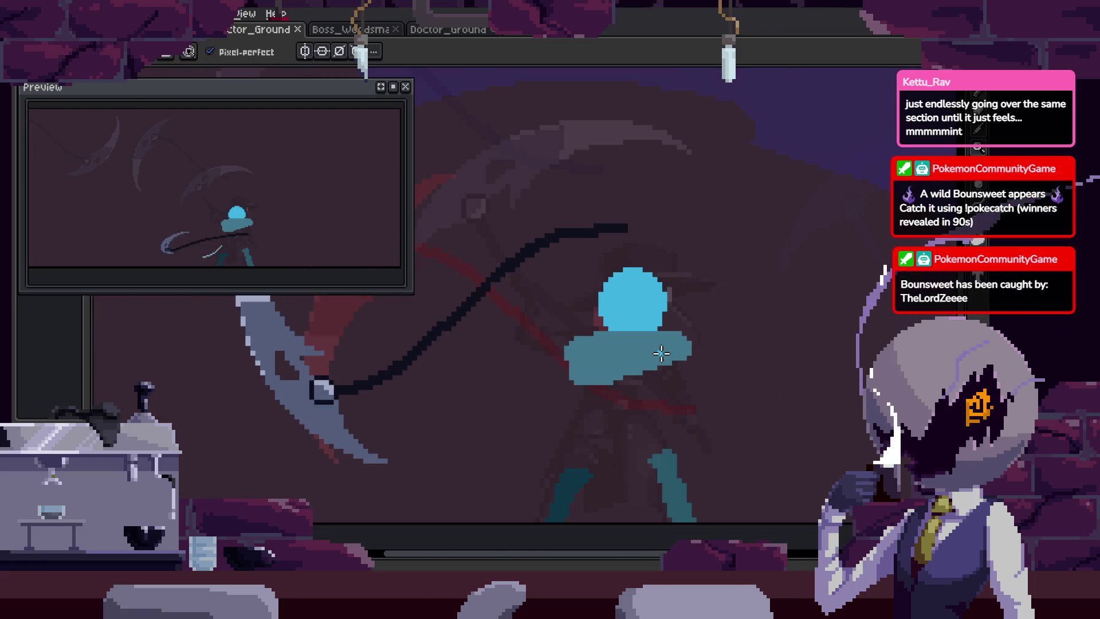
Flip to the next frame and pan the view over the character.
key("Right")
key("Right")
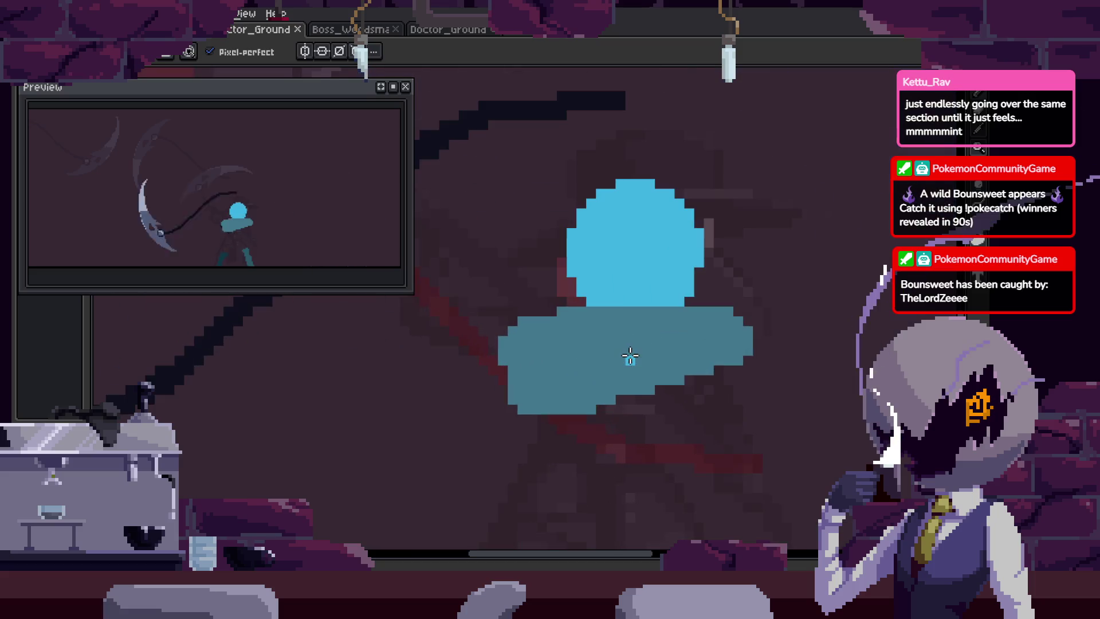
scroll(636, 363, "up", 2)
mouse_move(744, 302)
left_mouse_down()
mouse_move(704, 322)
mouse_move(705, 299)
mouse_move(781, 368)
left_mouse_up()
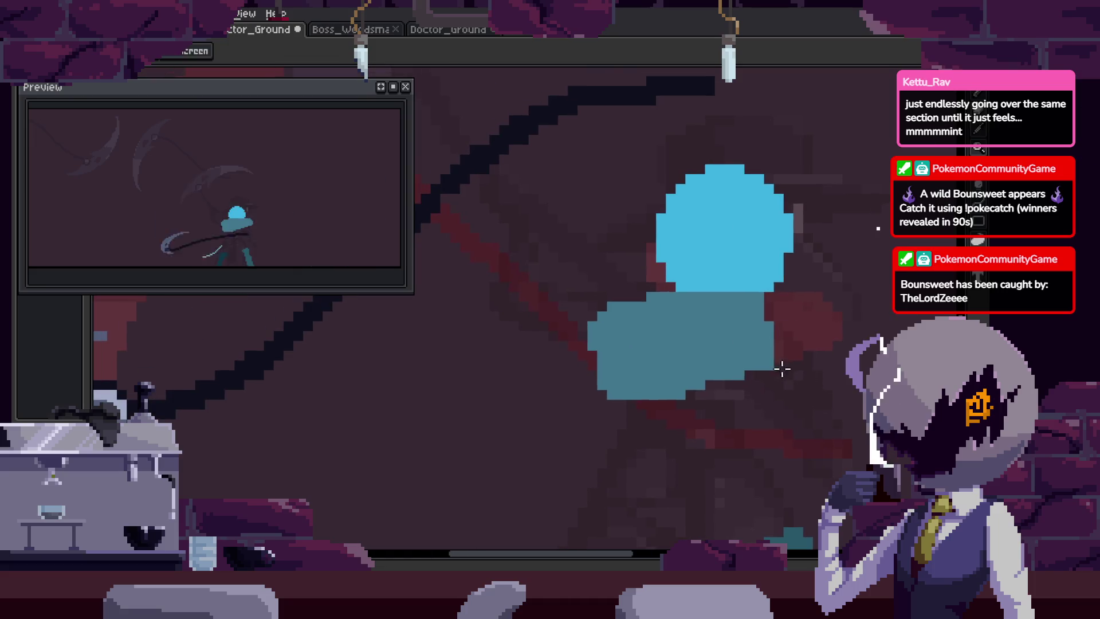
scroll(613, 332, "up", 2)
scroll(626, 273, "down", 2)
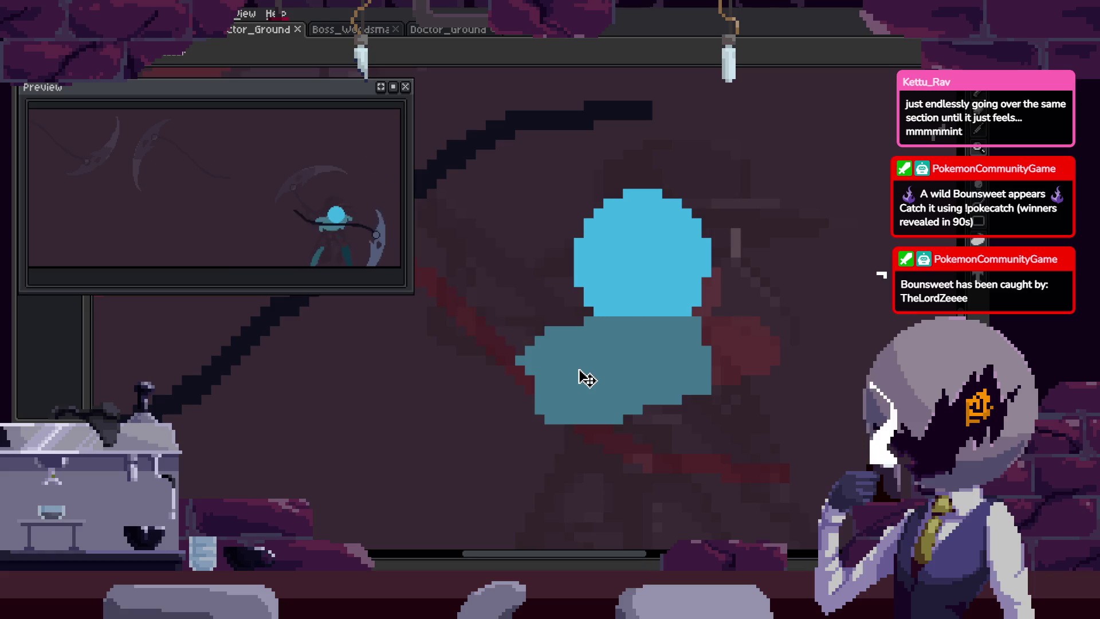
scroll(583, 378, "down", 2)
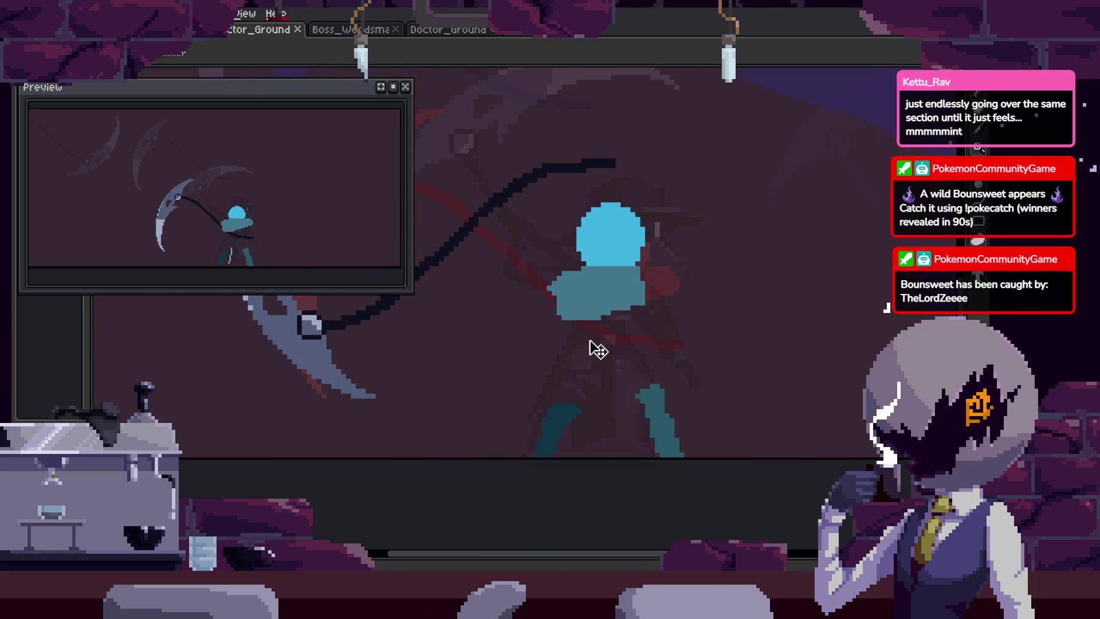
left_click_drag(590, 348, 589, 395)
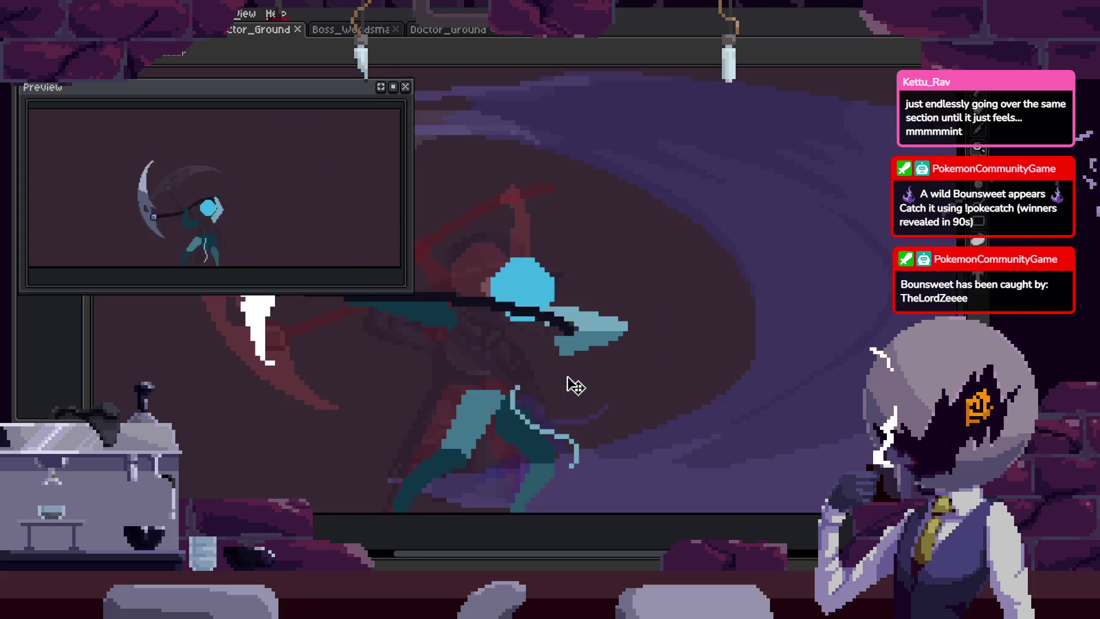
Advance to later frames with the Pencil selected and pan the view right.
key("v")
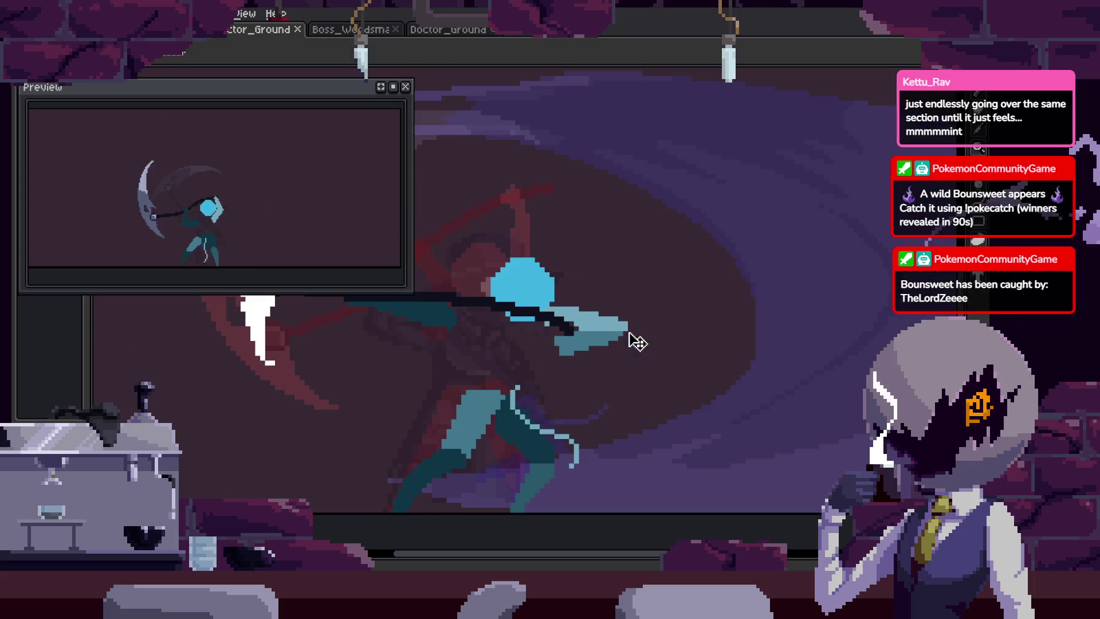
key("v")
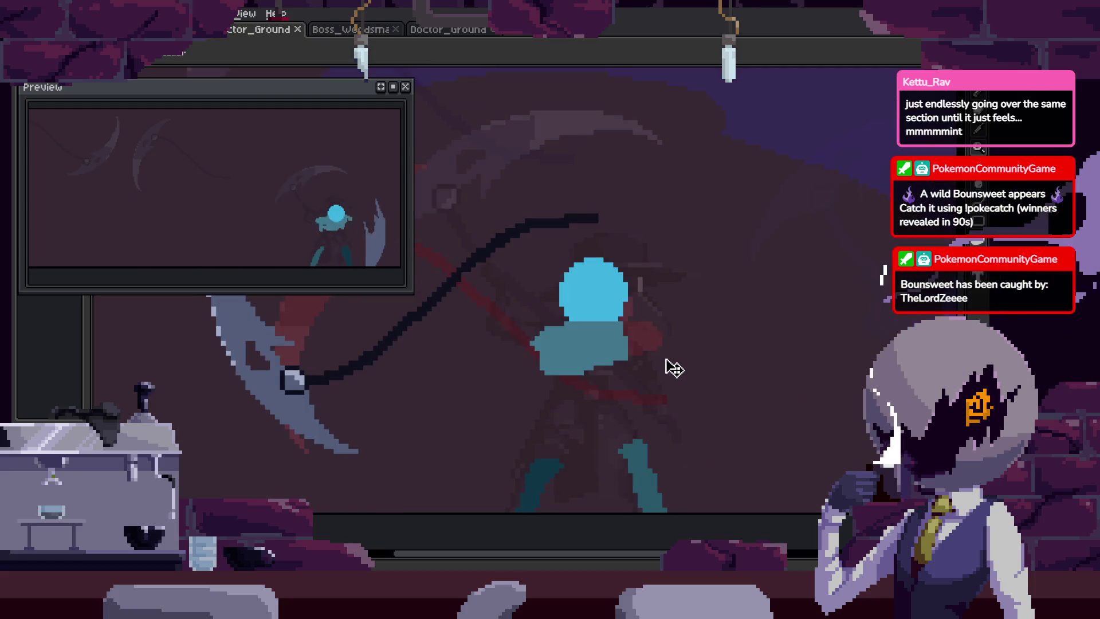
scroll(653, 349, "up", 3)
key("b")
left_click_drag(674, 332, 766, 308)
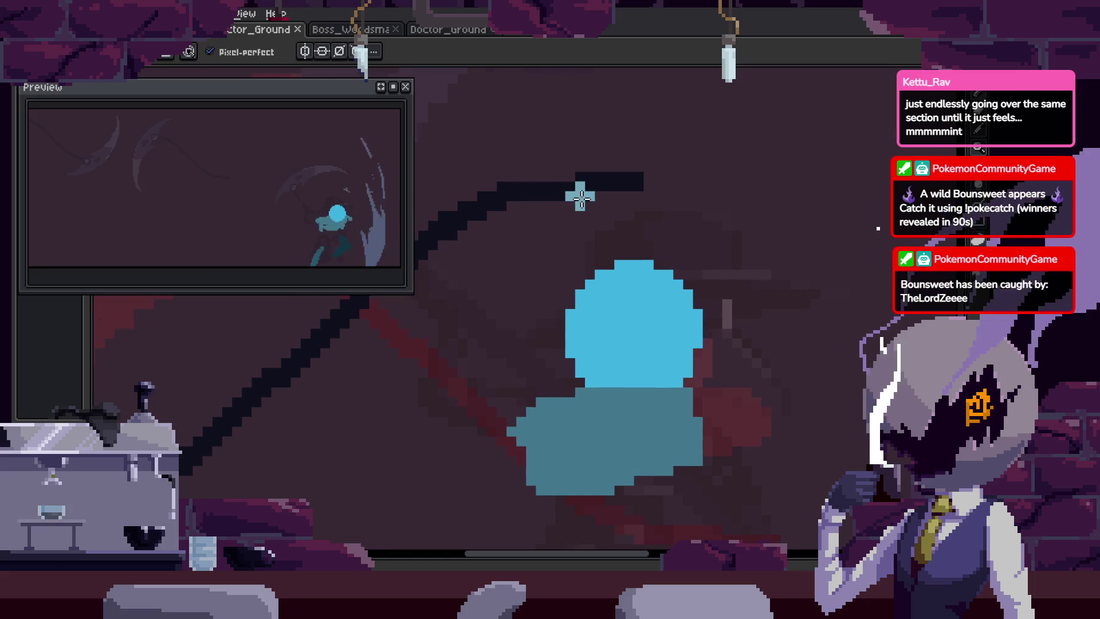
key("space")
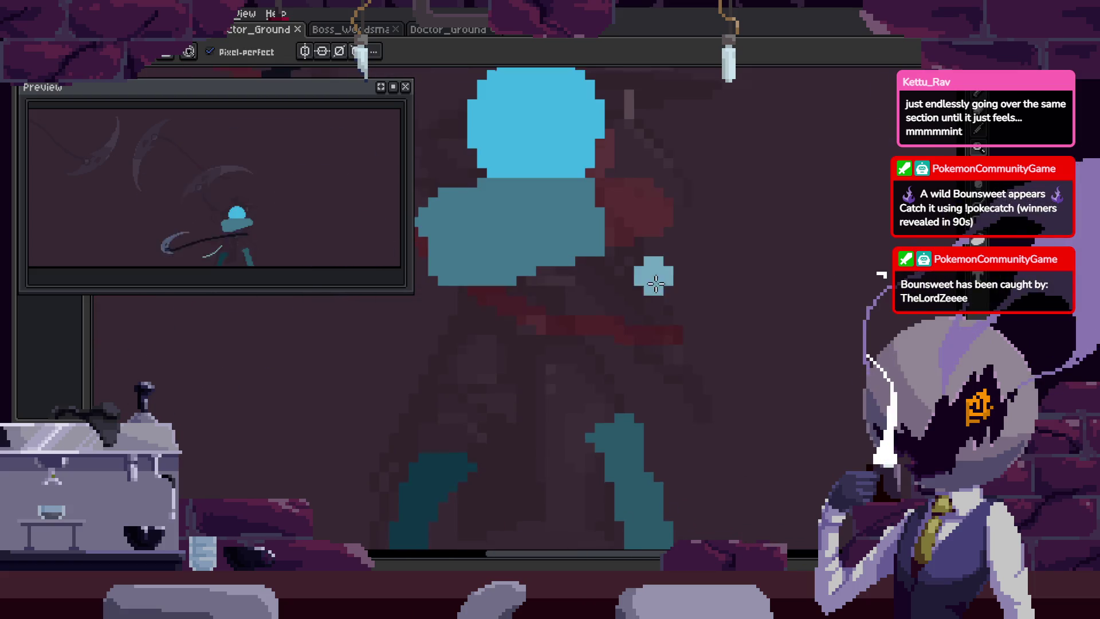
left_click_drag(742, 328, 719, 305)
mouse_move(745, 263)
left_mouse_down()
mouse_move(805, 395)
mouse_move(798, 466)
left_mouse_up()
scroll(805, 469, "right", 3)
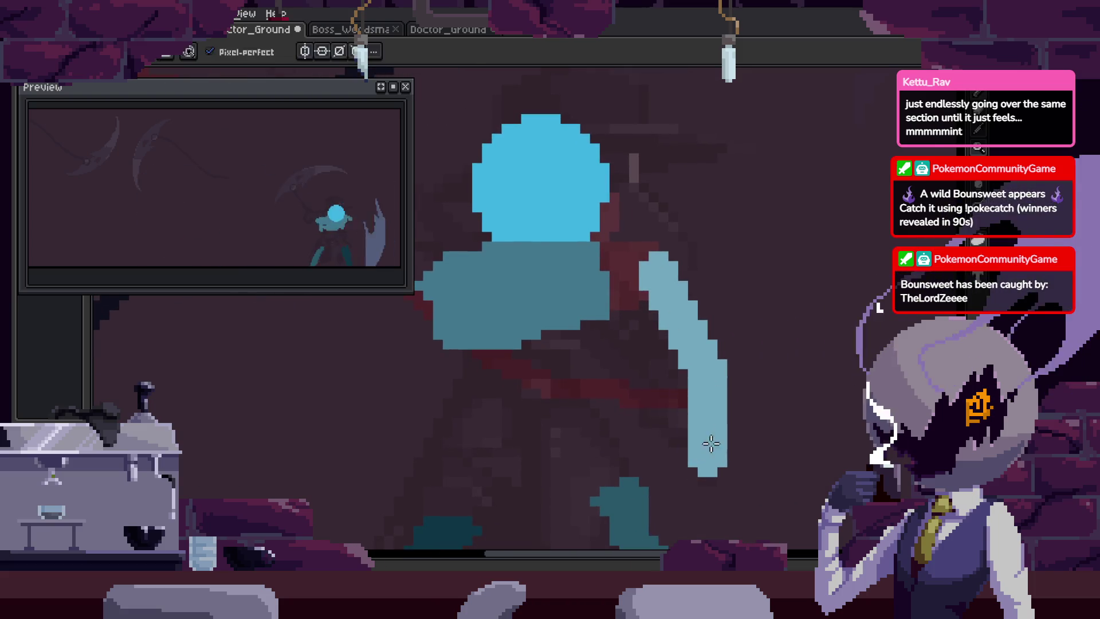
key("q")
left_click_drag(723, 226, 641, 246)
left_click_drag(849, 384, 774, 474)
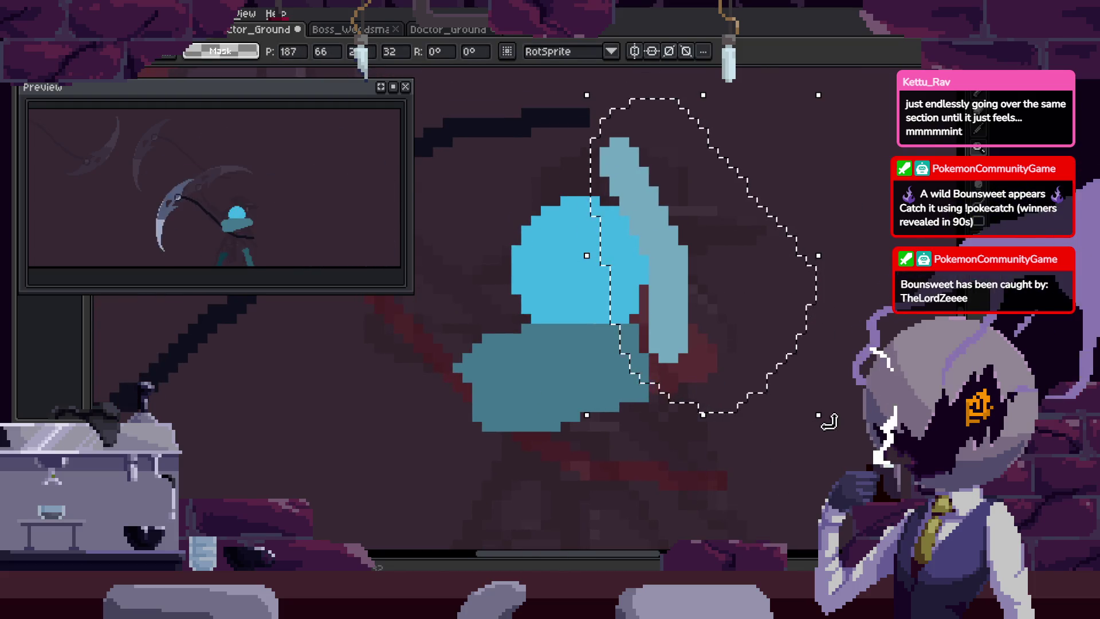
left_click_drag(830, 418, 862, 378)
left_click_drag(719, 365, 657, 336)
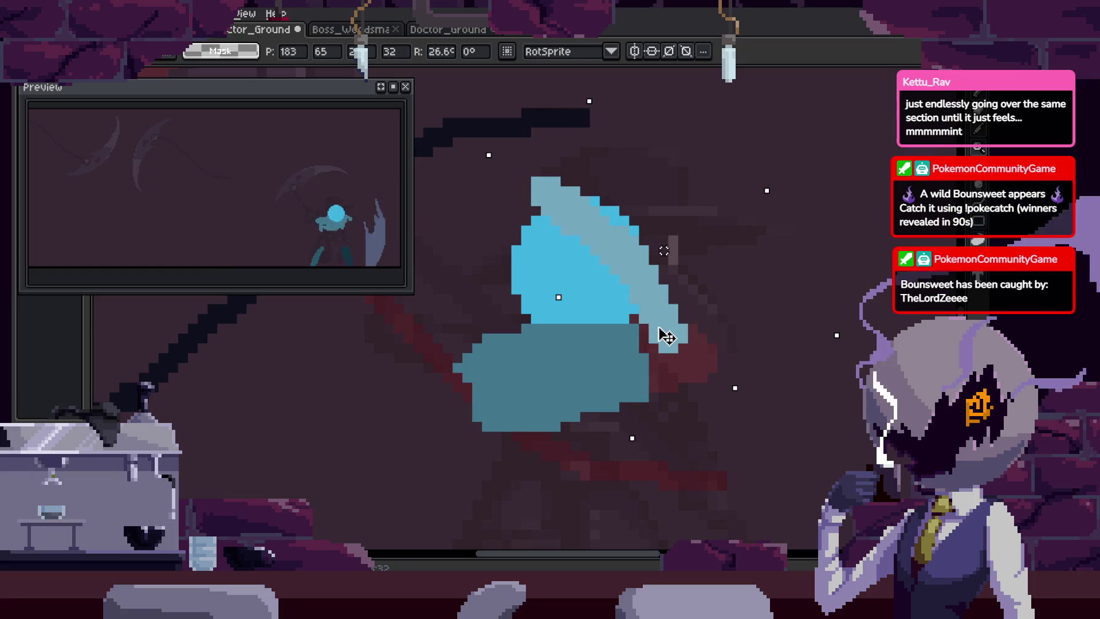
key("b")
scroll(570, 186, "up", 3)
key("ctrl+z")
key("ctrl+z")
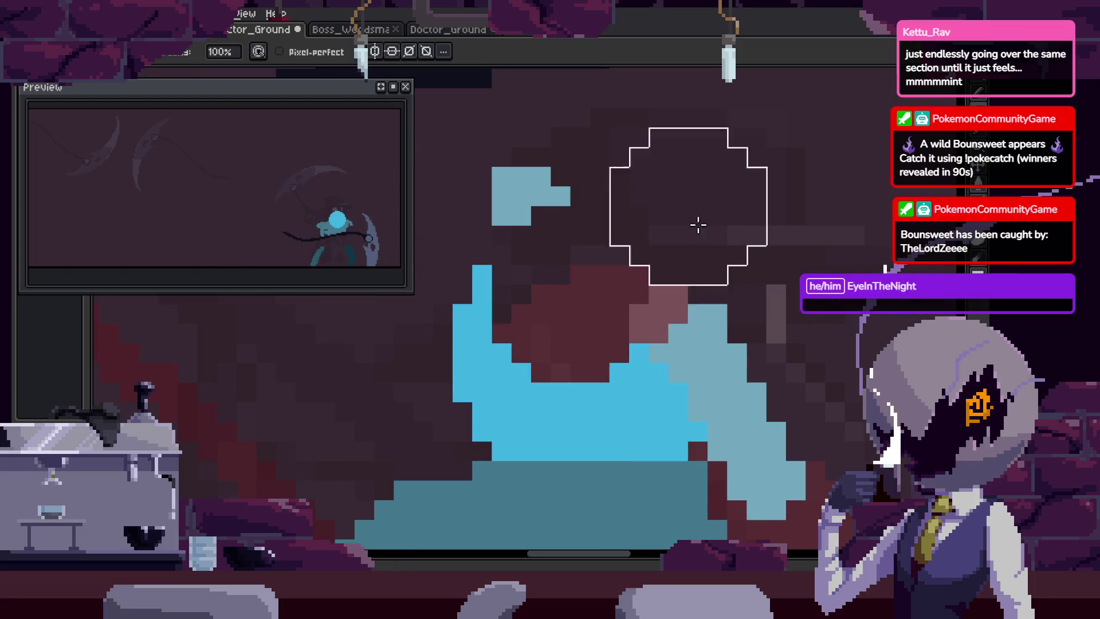
key("ctrl+y")
key("b")
scroll(772, 351, "down", 3)
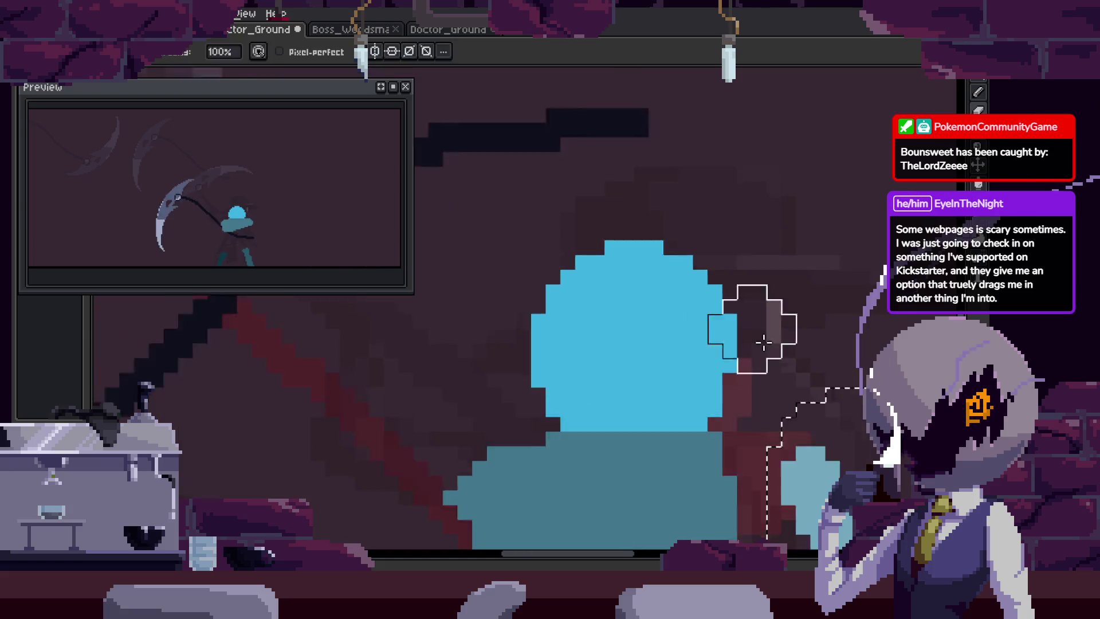
key("ctrl+z")
key("Tab")
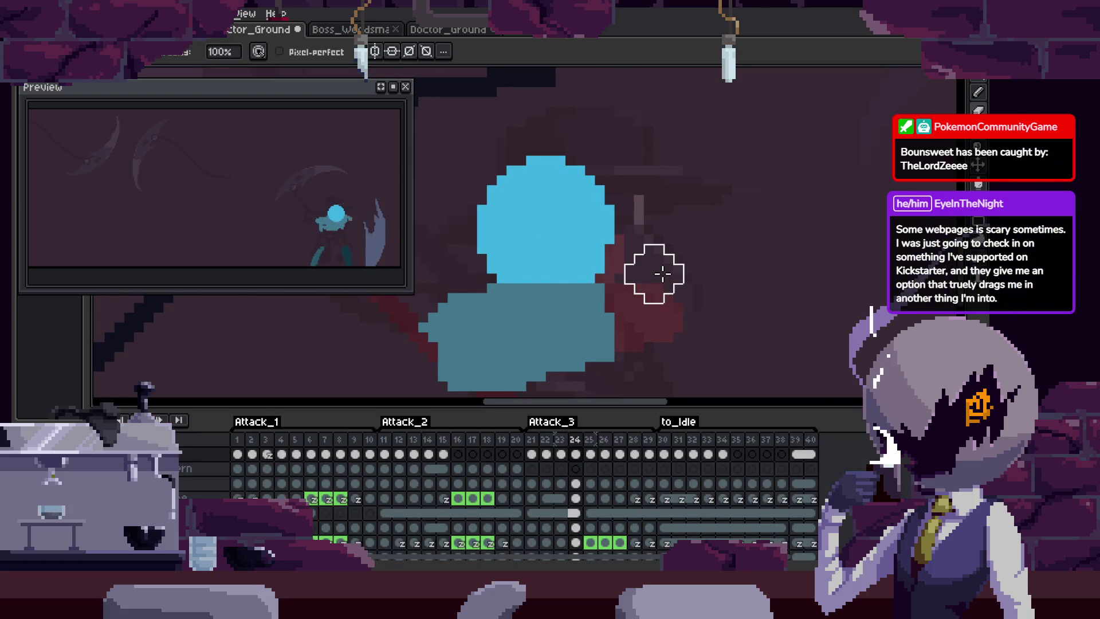
key("Tab")
mouse_move(663, 274)
left_mouse_down()
mouse_move(653, 353)
mouse_move(662, 339)
left_mouse_up()
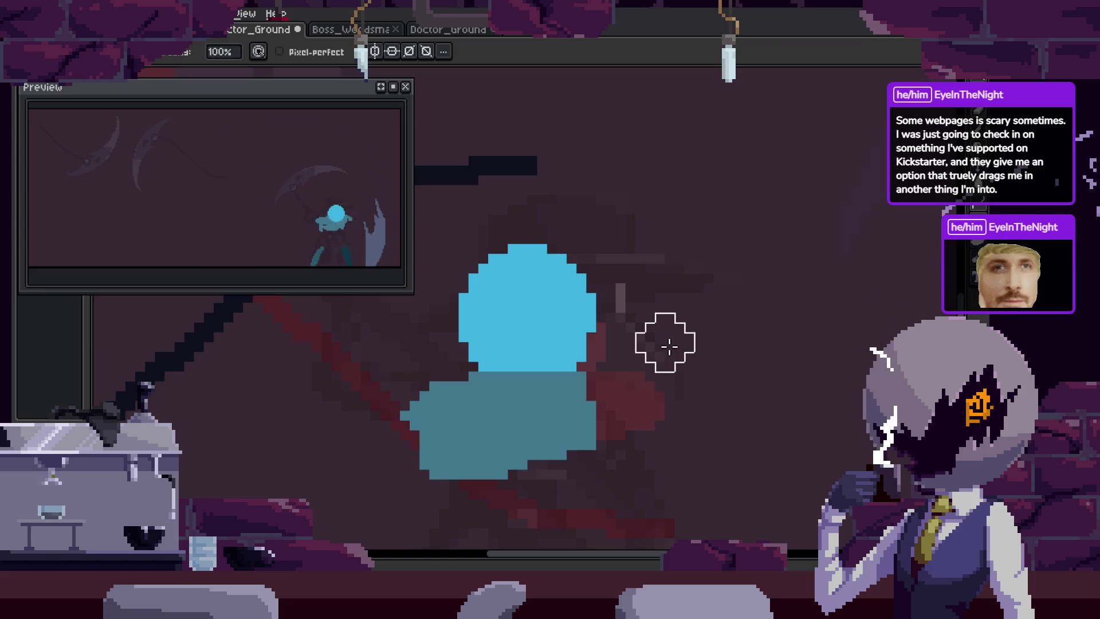
key("Return")
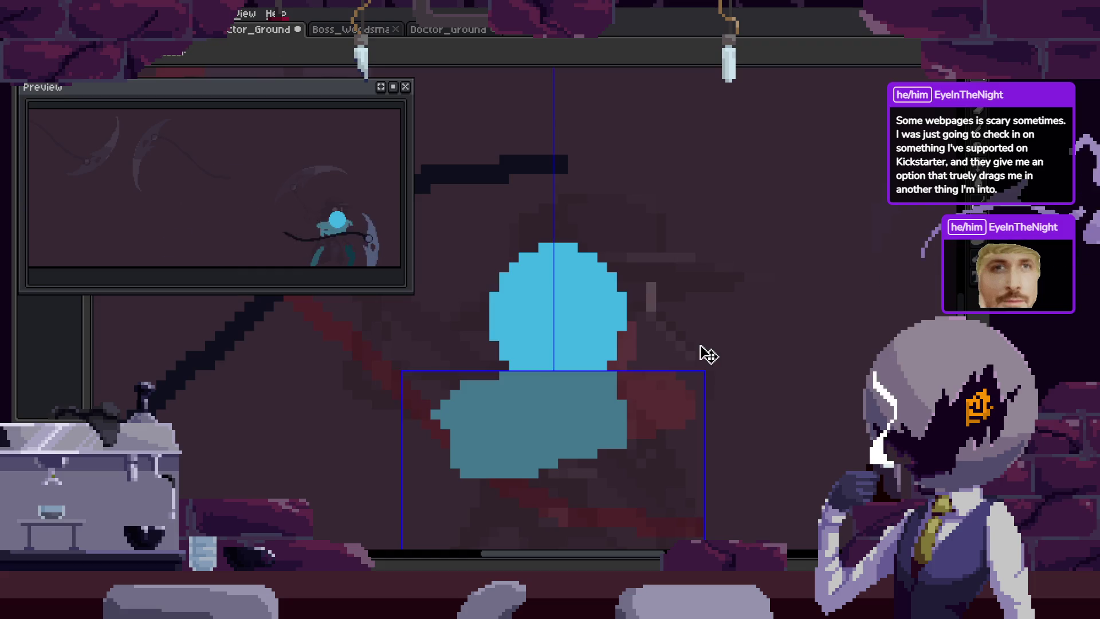
Lasso the light-blue scythe blade, move it up-left, and tilt it about 26.6 degrees.
key("m")
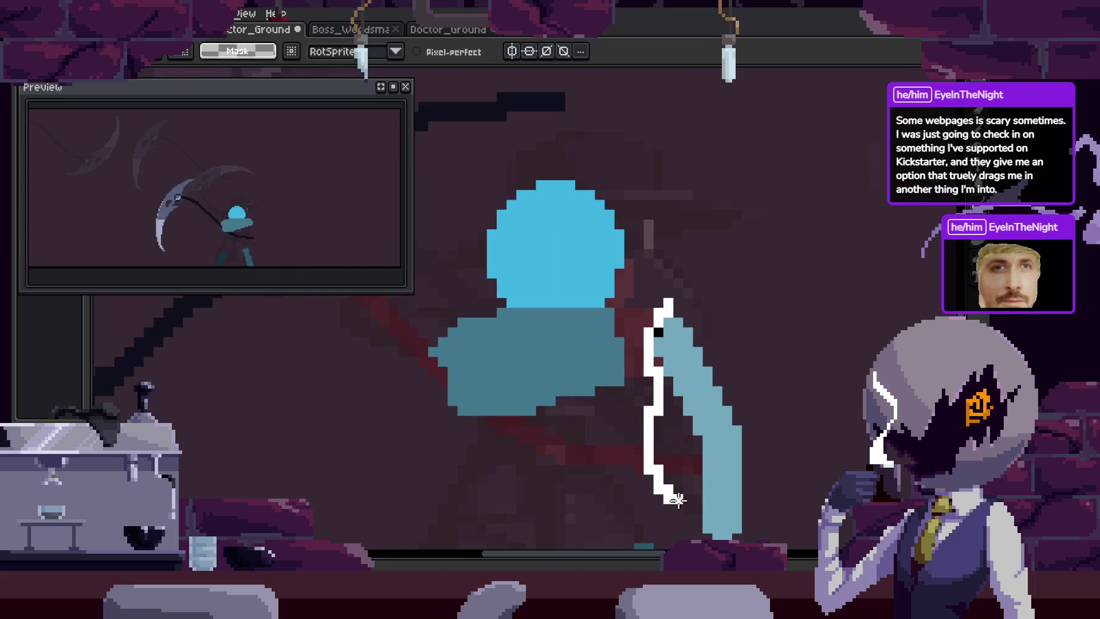
left_click_drag(677, 500, 822, 343)
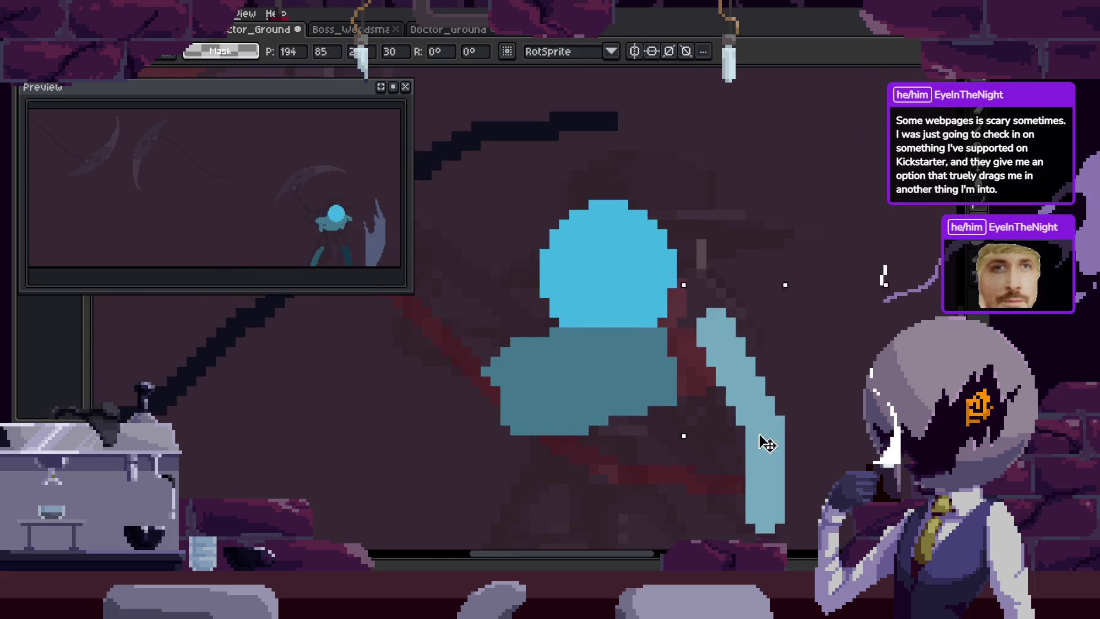
left_click_drag(768, 444, 703, 287)
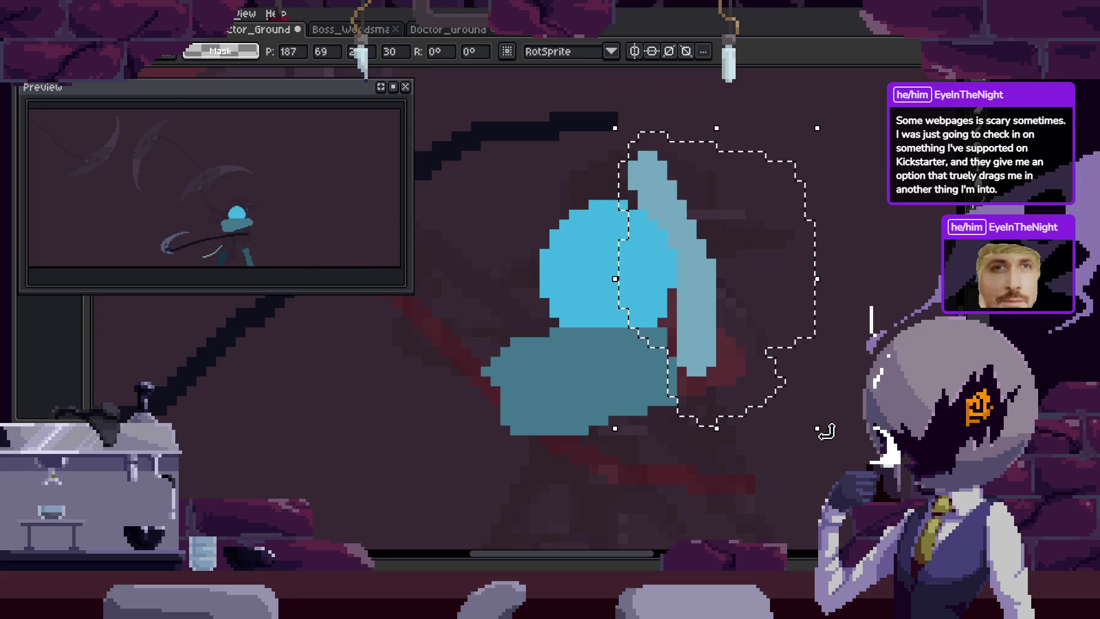
left_click_drag(806, 401, 721, 283)
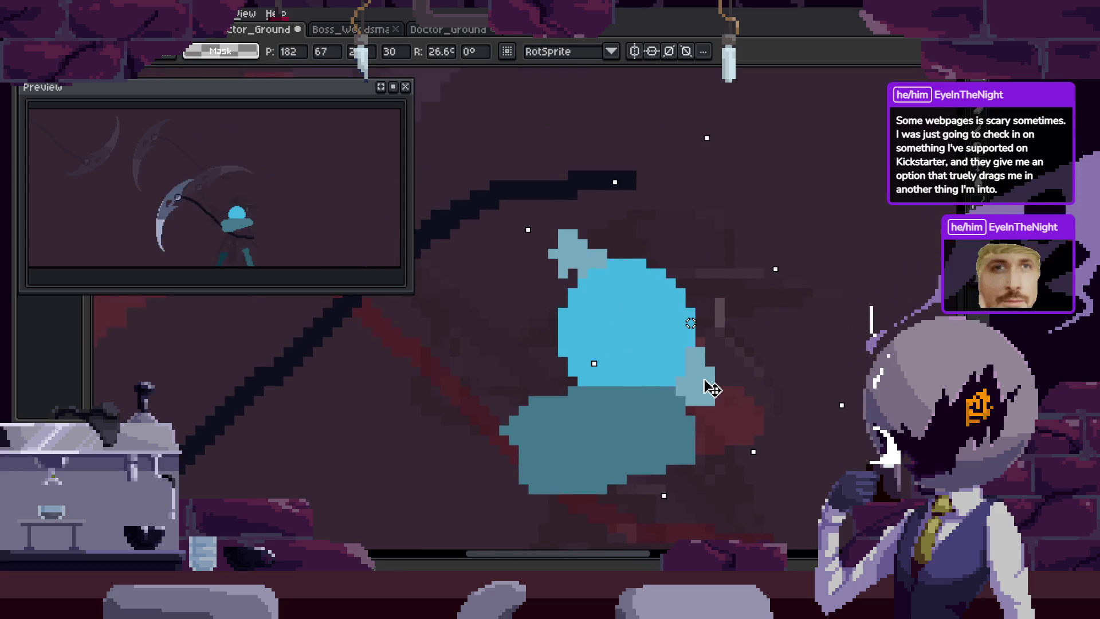
key("Return")
Zoom and step through frames to the next pose to edit.
scroll(721, 397, "down", 2)
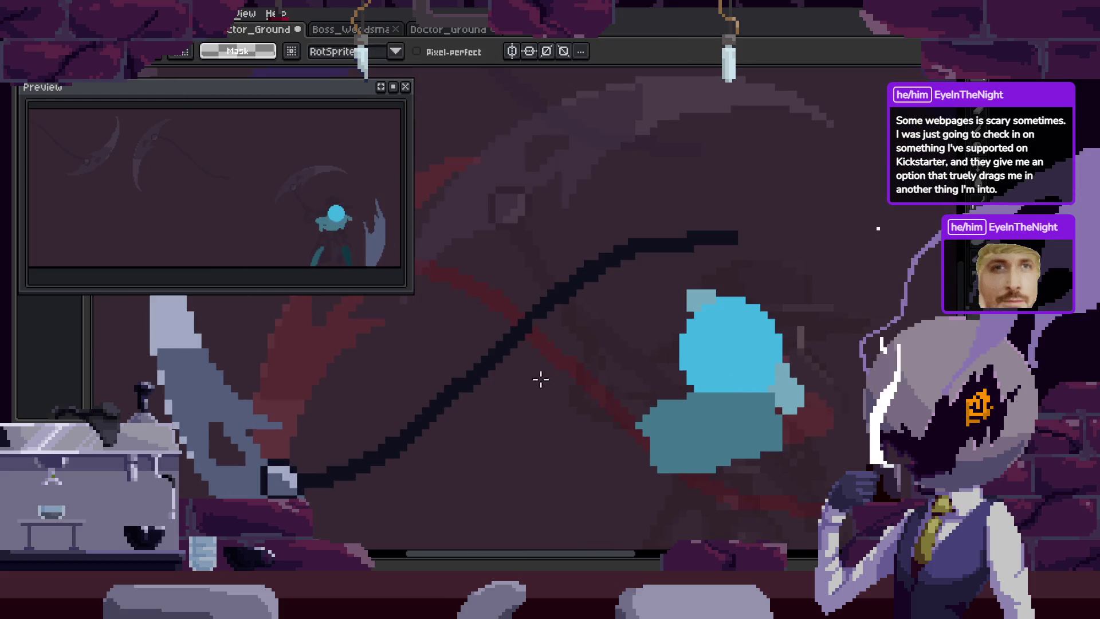
scroll(432, 394, "up", 1)
scroll(483, 410, "down", 3)
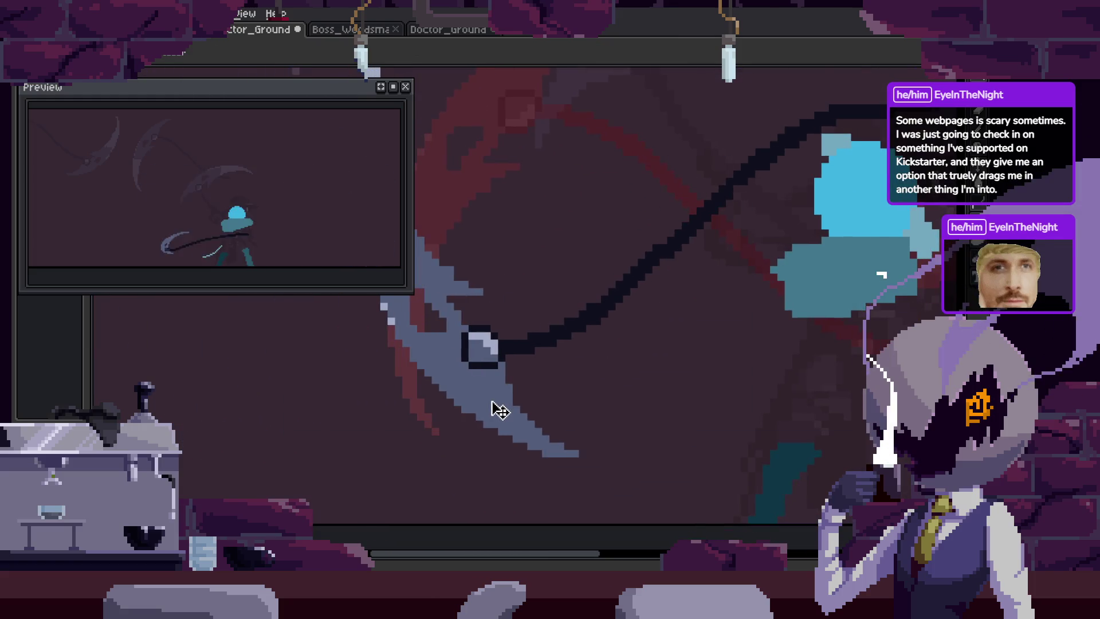
key("Tab")
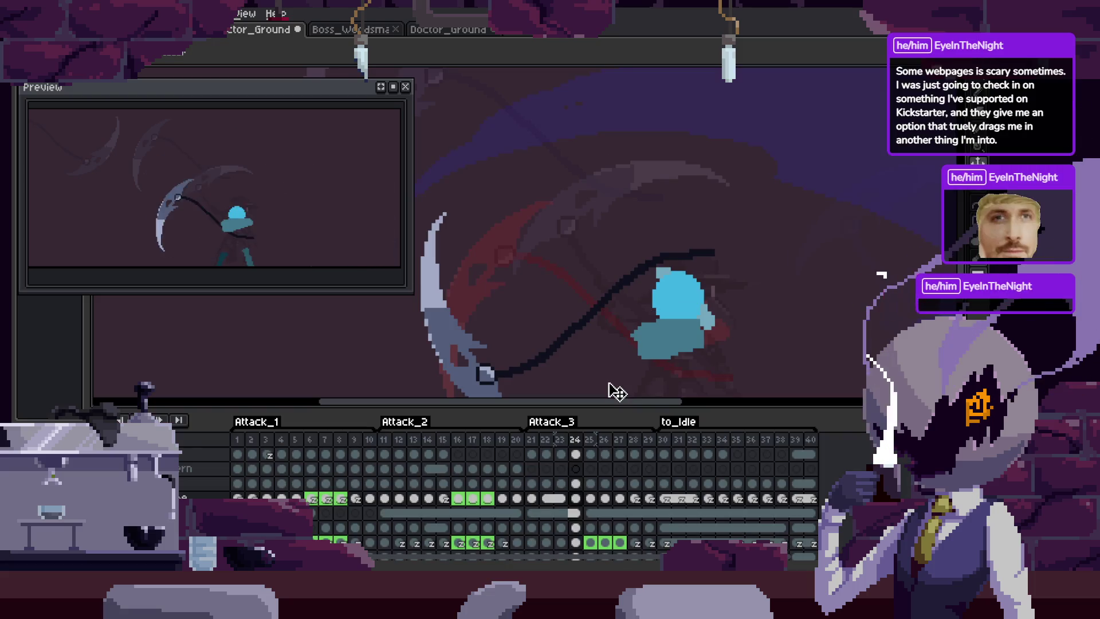
key("Tab")
scroll(762, 298, "down", 3)
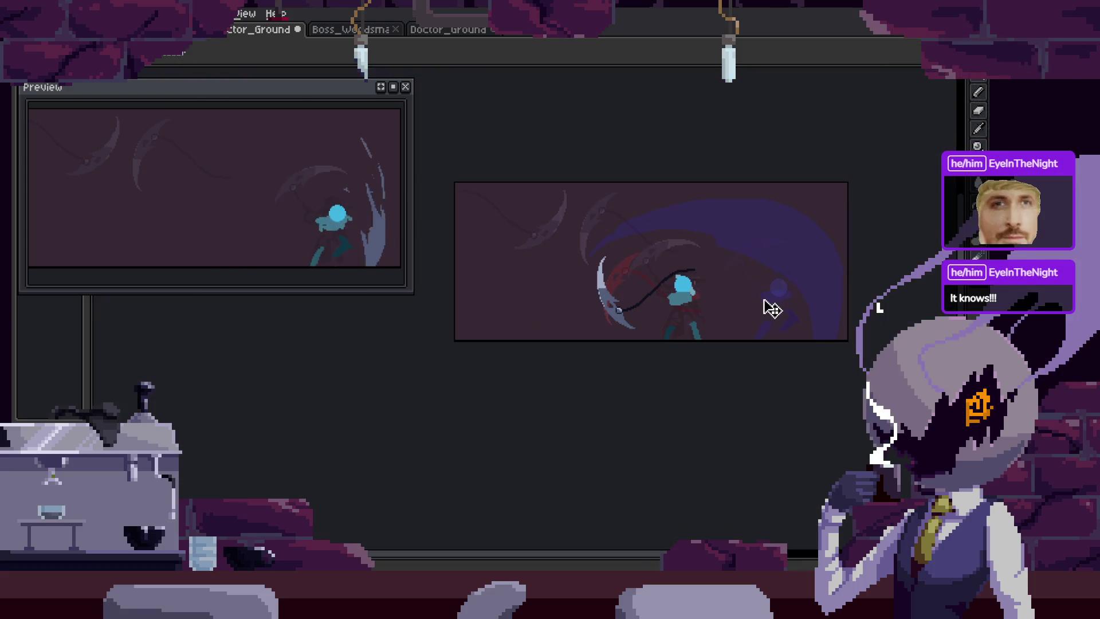
scroll(687, 314, "up", 3)
key("Right")
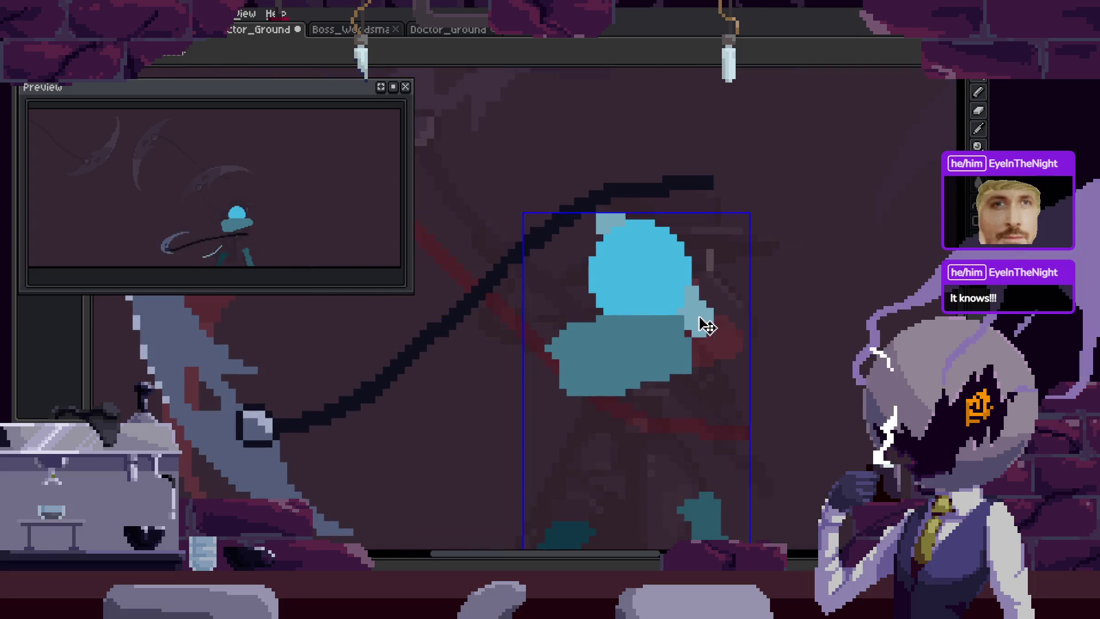
Erase the stray light pixels beside the head.
key("b")
scroll(700, 319, "up", 3)
key("e")
left_click_drag(712, 355, 736, 382)
On the scythe-swing frame, draw a bent light-blue arm from the head, then undo it.
scroll(737, 383, "down", 2)
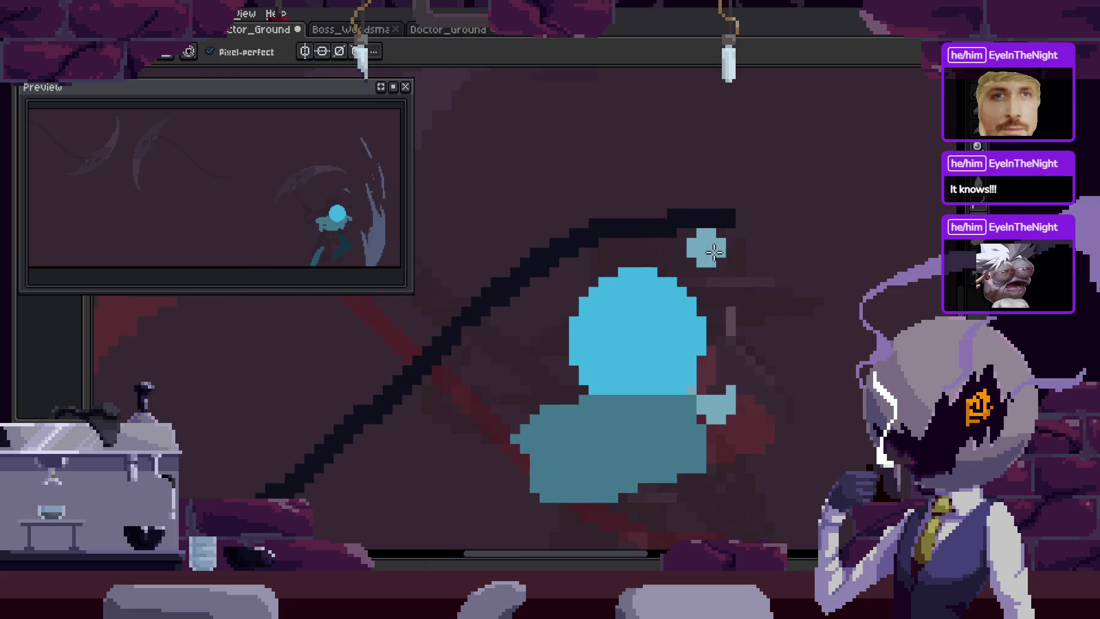
key("Right")
scroll(436, 326, "down", 2)
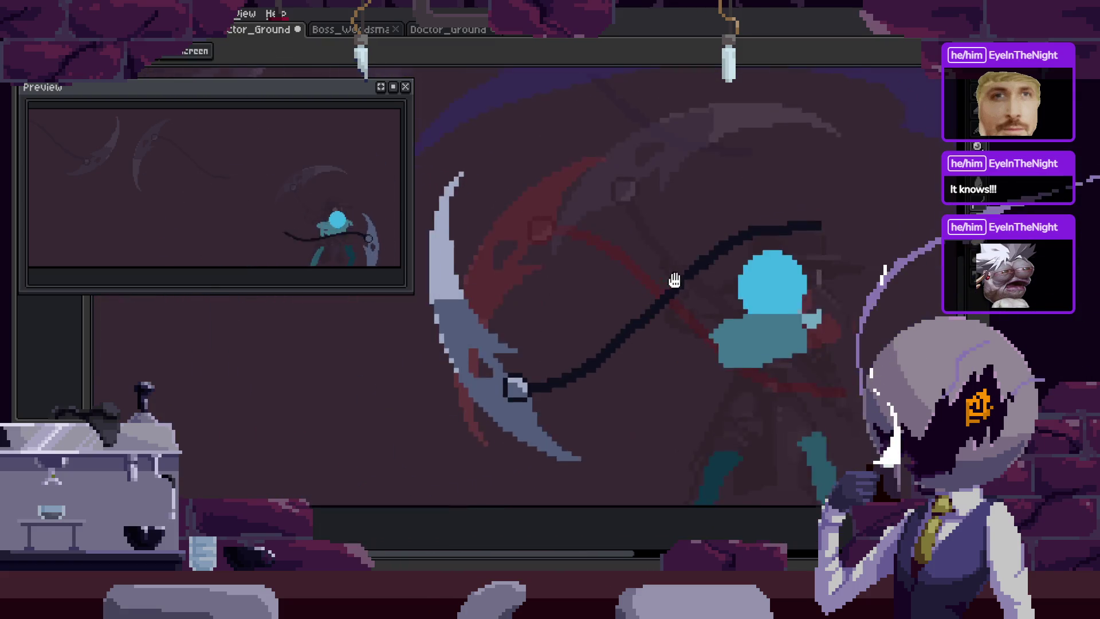
scroll(623, 309, "down", 1)
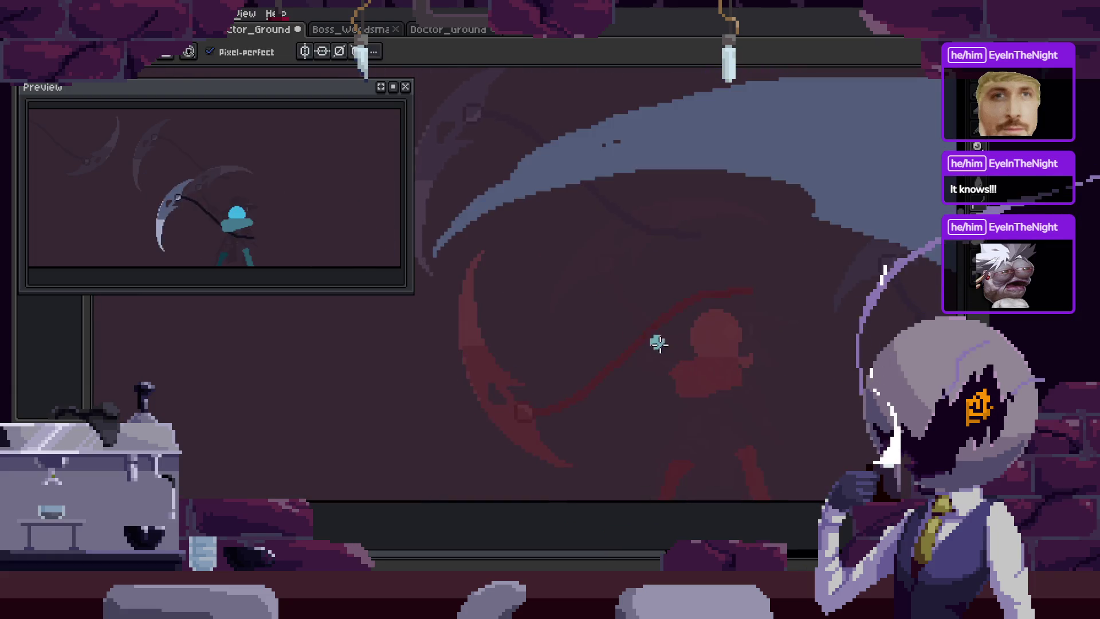
scroll(591, 271, "up", 3)
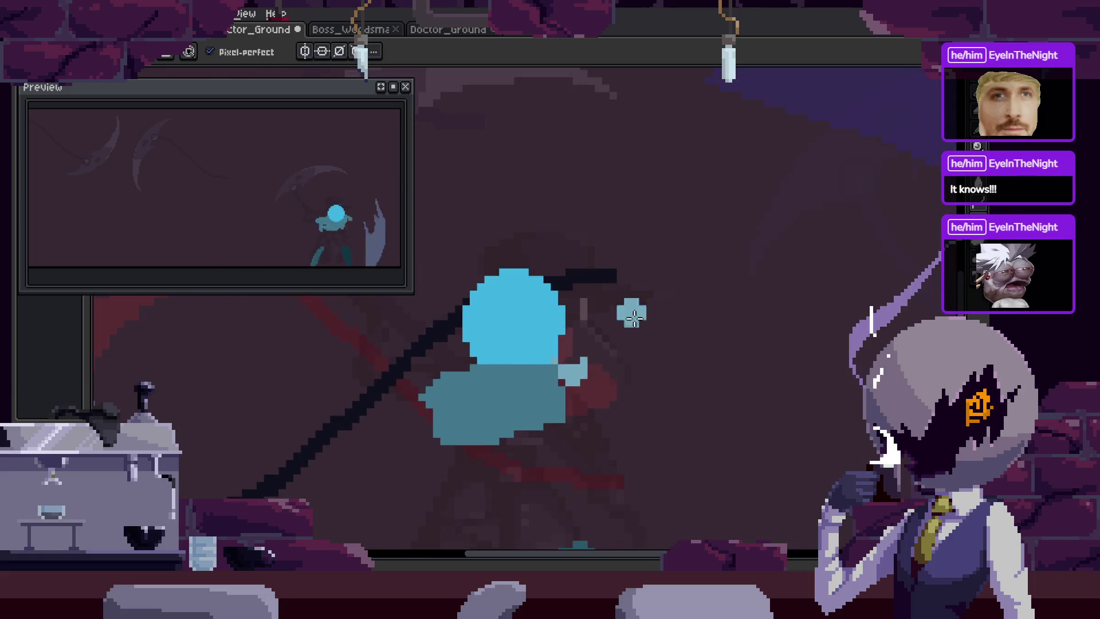
mouse_move(578, 270)
left_mouse_down()
mouse_move(705, 366)
mouse_move(658, 356)
left_mouse_up()
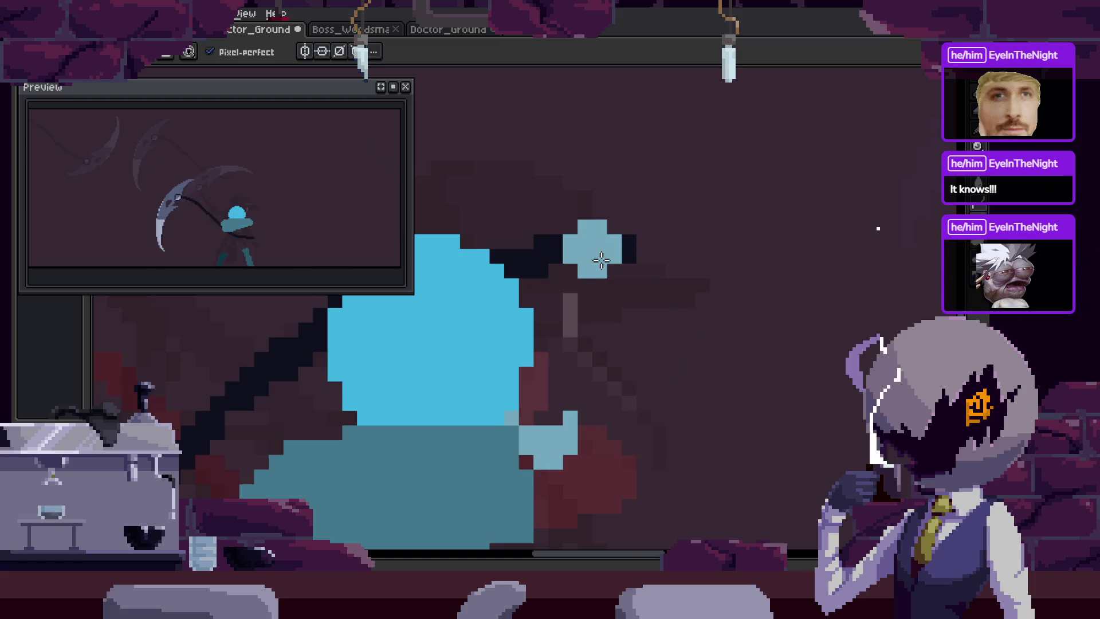
mouse_move(570, 256)
left_mouse_down()
mouse_move(694, 351)
mouse_move(588, 460)
left_mouse_up()
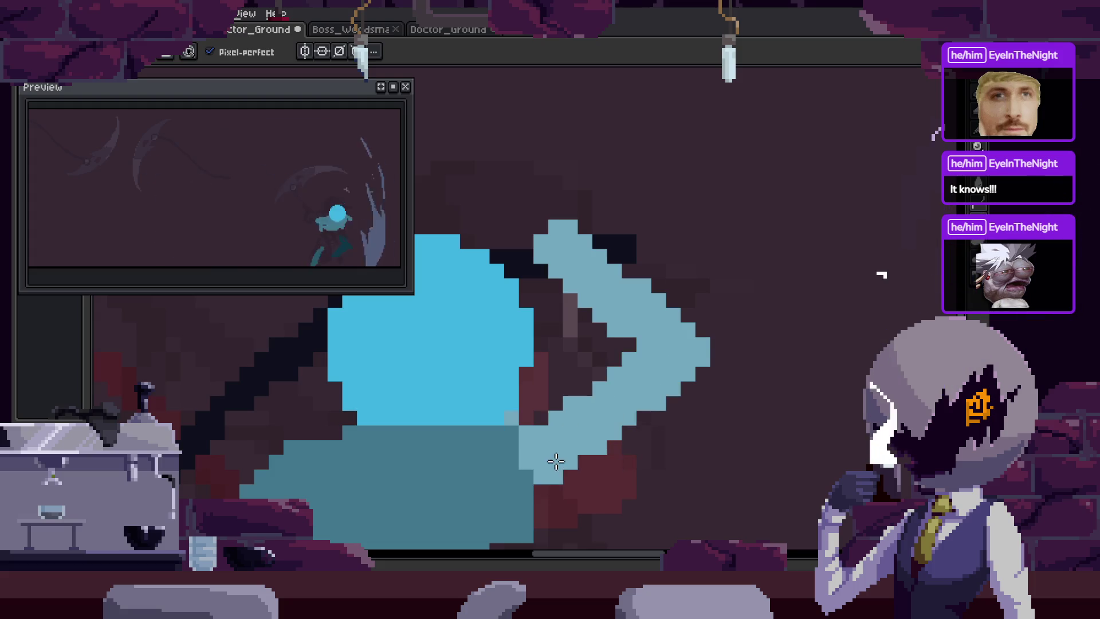
key("ctrl+z")
key("ctrl+z")
key("b")
Redraw the bent arm over the head, thicken its lower part, and add a teal forearm along the handle.
key("Left")
mouse_move(599, 185)
left_mouse_down()
mouse_move(695, 292)
mouse_move(682, 335)
mouse_move(596, 380)
left_mouse_up()
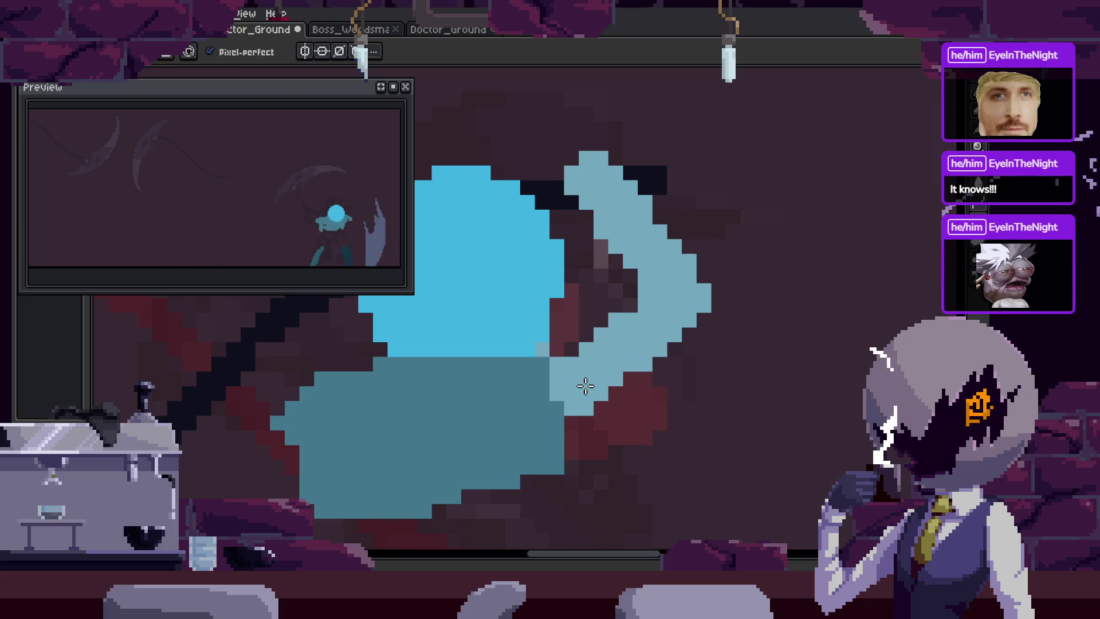
left_click_drag(590, 428, 683, 331)
key("b")
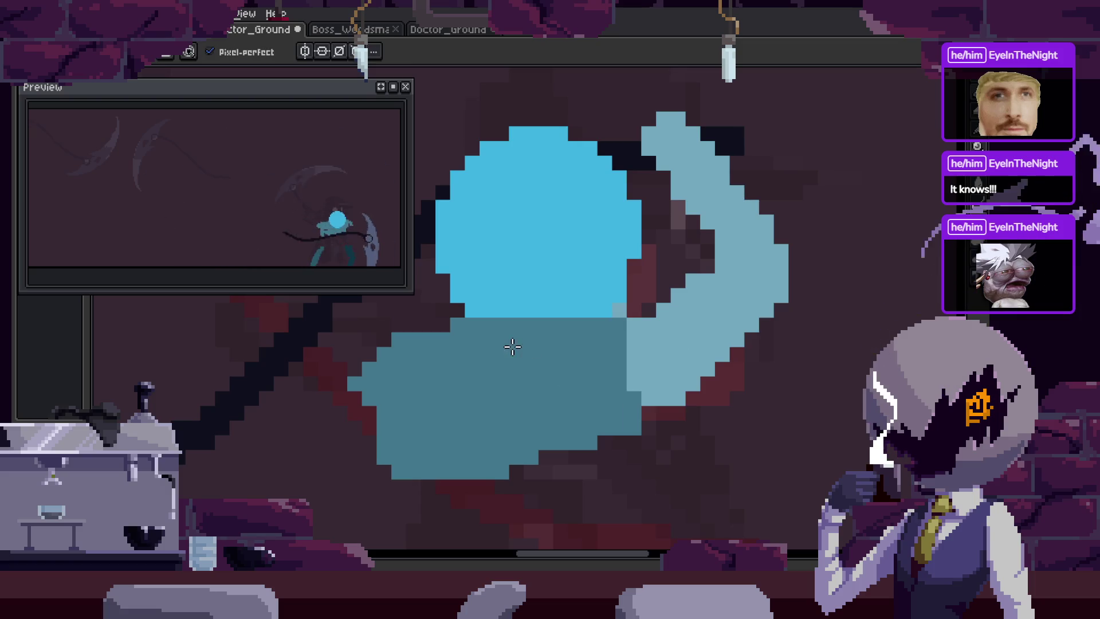
scroll(629, 386, "down", 3)
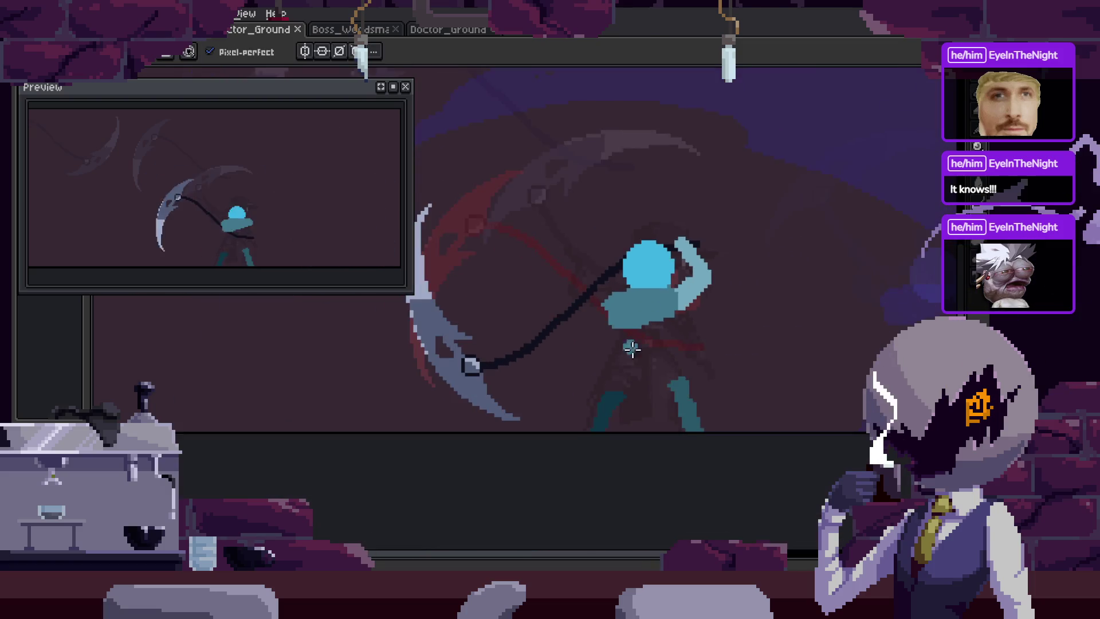
scroll(530, 276, "up", 3)
scroll(537, 298, "up", 2)
left_click(408, 407)
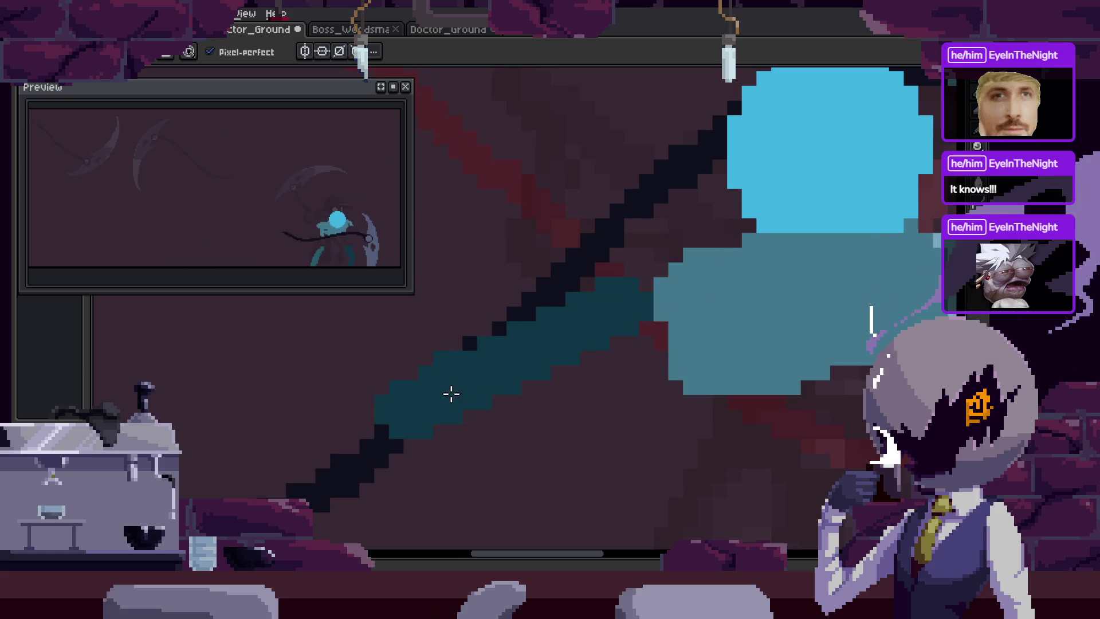
Save the sprite and play the animation to review the swing with the new arm.
scroll(653, 325, "down", 3)
scroll(689, 389, "up", 1)
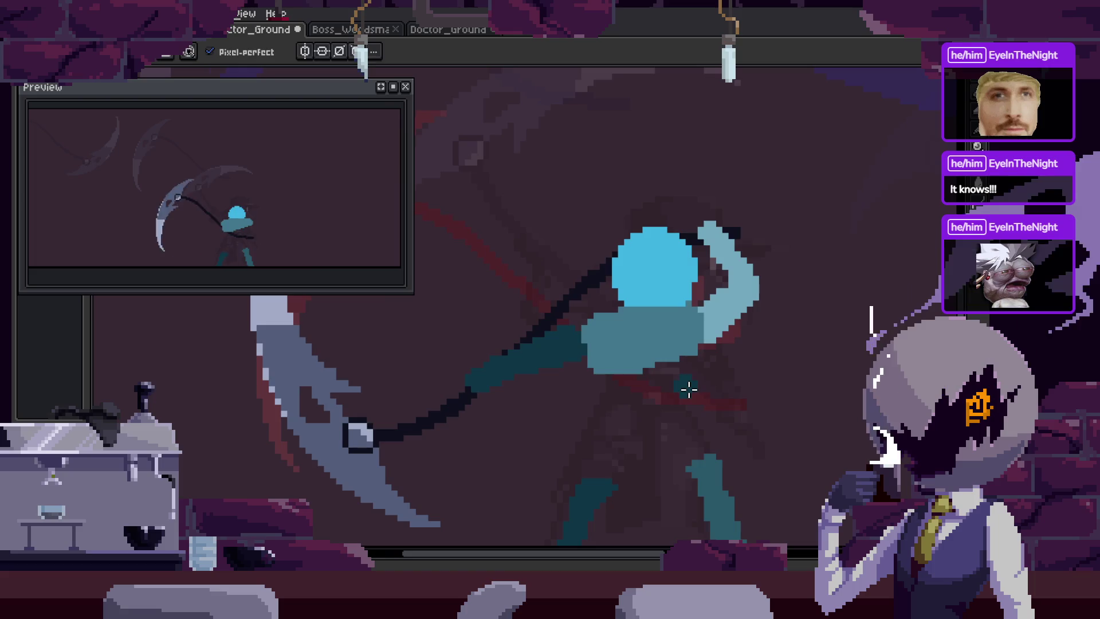
key("ctrl+s")
key("Return")
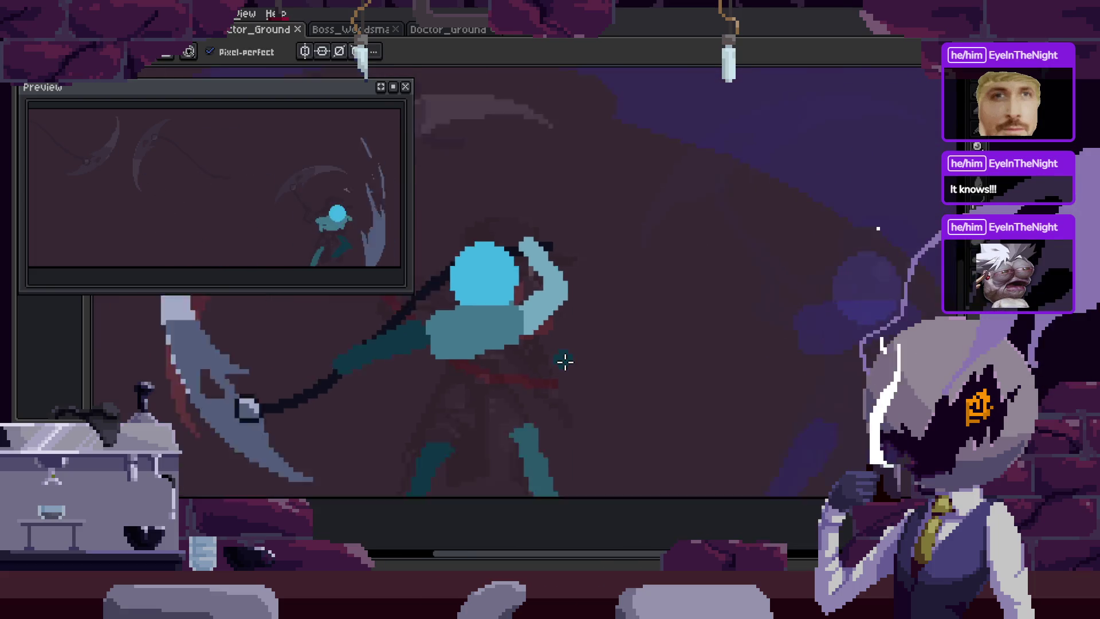
scroll(565, 361, "down", 1)
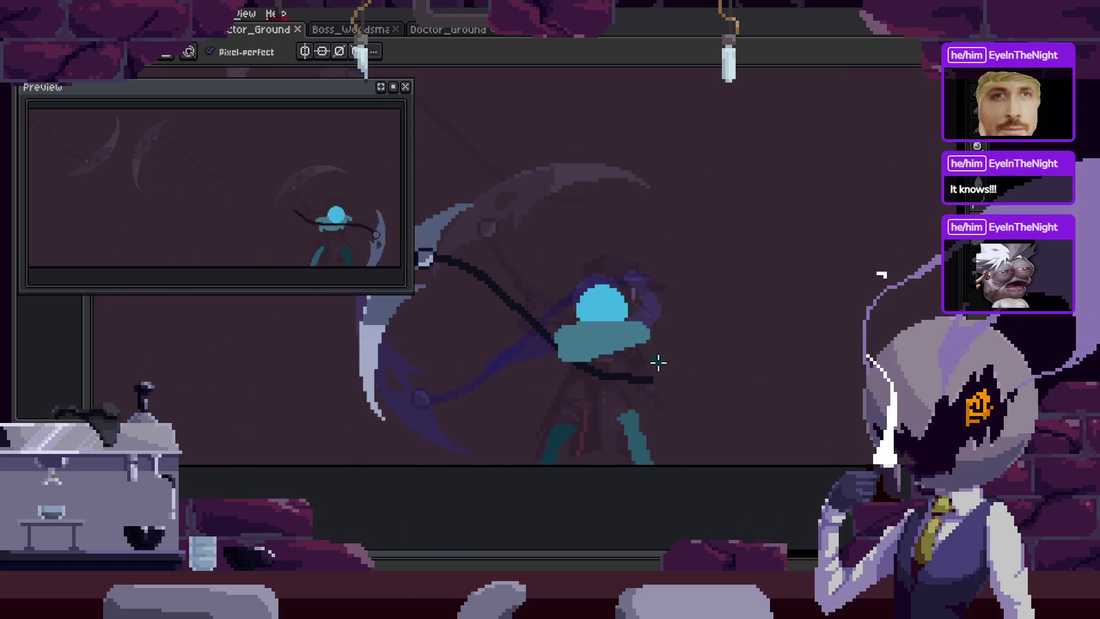
key("space")
key("ctrl+s")
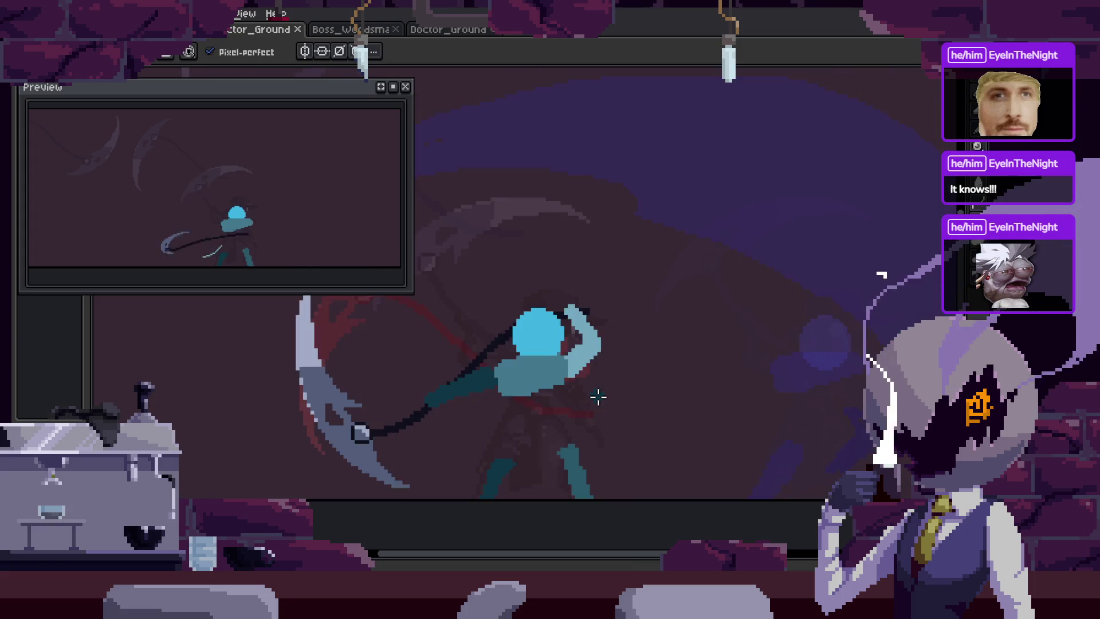
Recentre the character, save again, and step back to frame 23.
key("Tab")
mouse_move(601, 338)
left_mouse_down()
mouse_move(632, 278)
mouse_move(738, 245)
left_mouse_up()
key("Tab")
key("ctrl+s")
key("Tab")
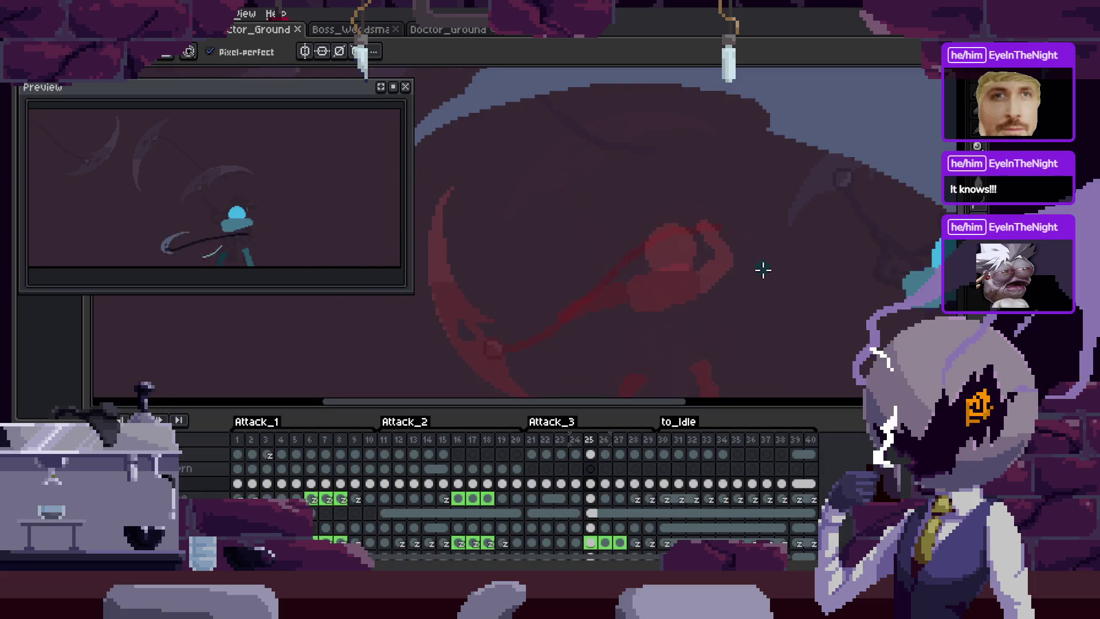
key("Left")
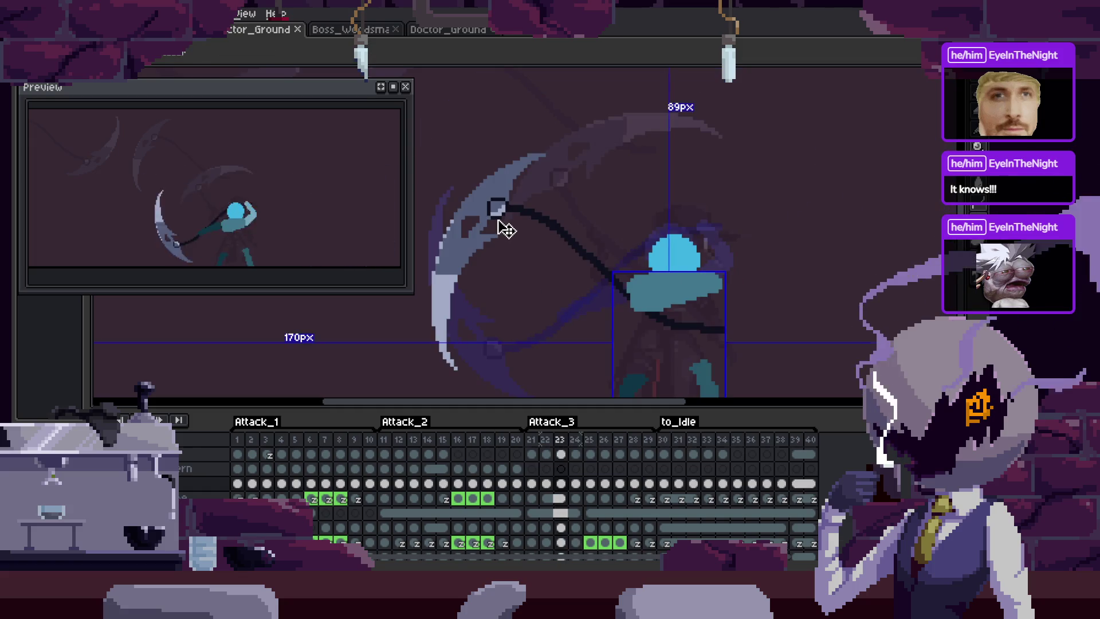
Save, unlink the frame 23 cel from its copies, and start a free transform of its contents.
key("ctrl+s")
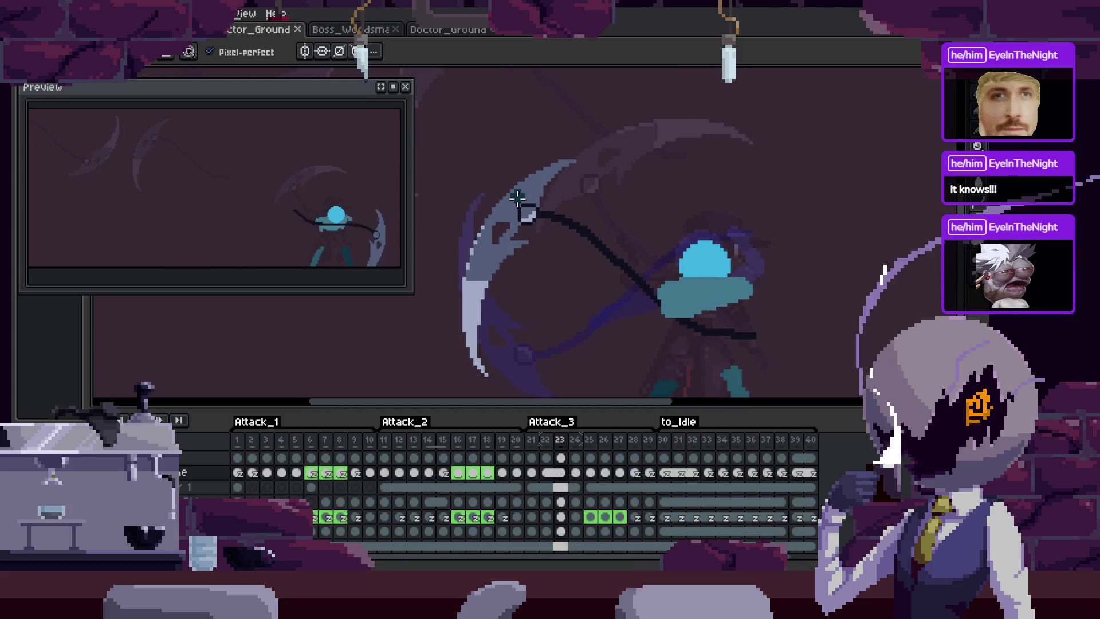
right_click(566, 477)
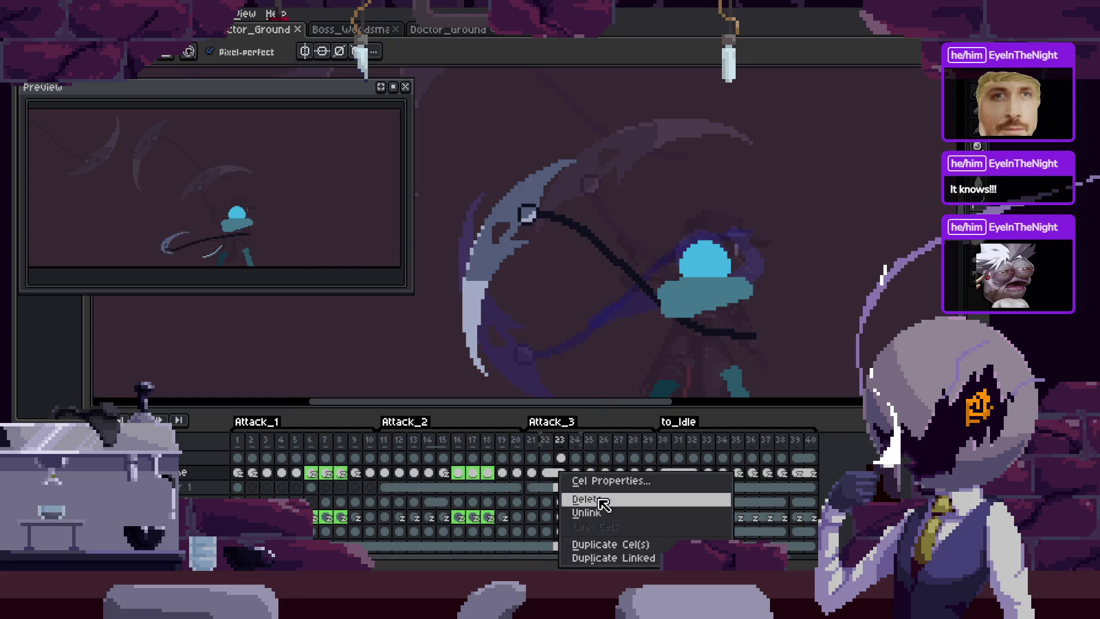
left_click(613, 510)
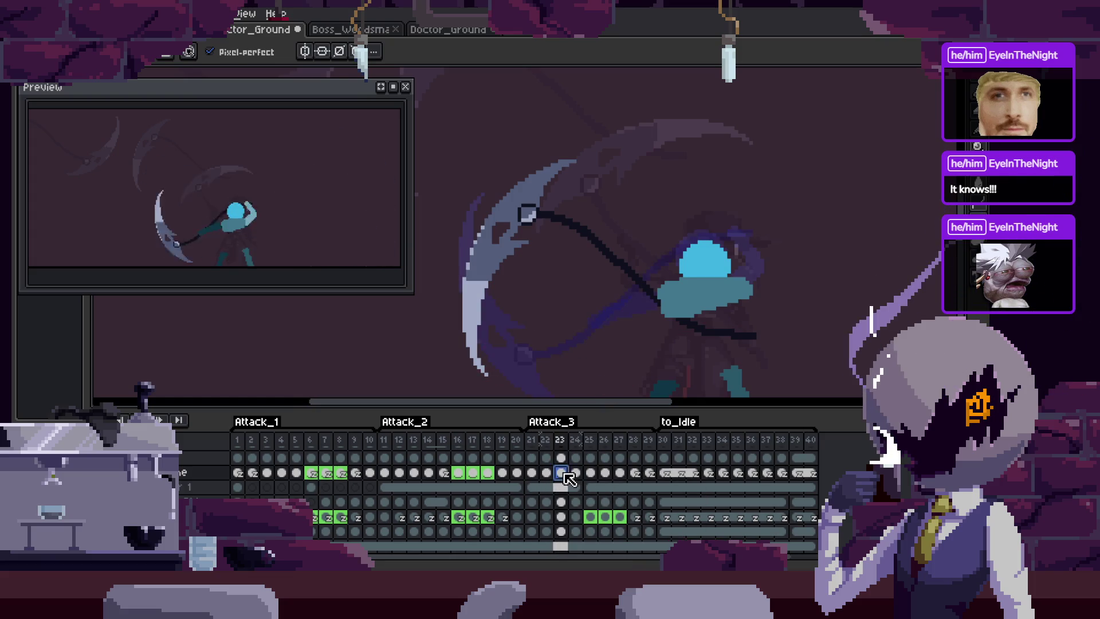
key("Tab")
key("ctrl+t")
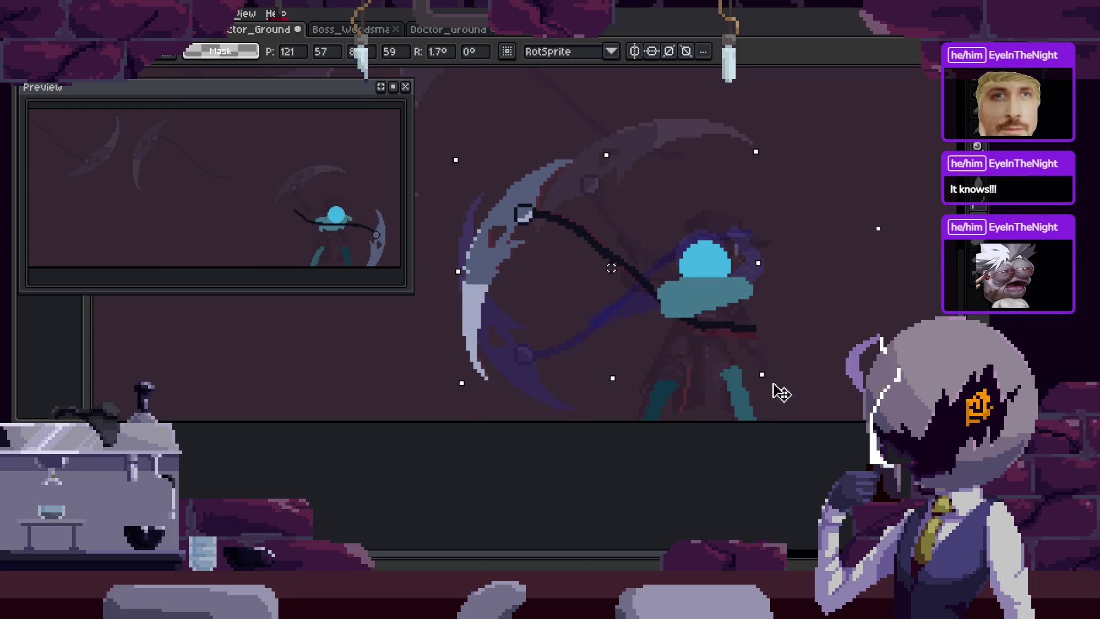
Rotate the frame 23 scythe pose about 27 degrees and review the neighbouring frames.
mouse_move(765, 141)
left_mouse_down()
mouse_move(668, 128)
mouse_move(659, 143)
left_mouse_up()
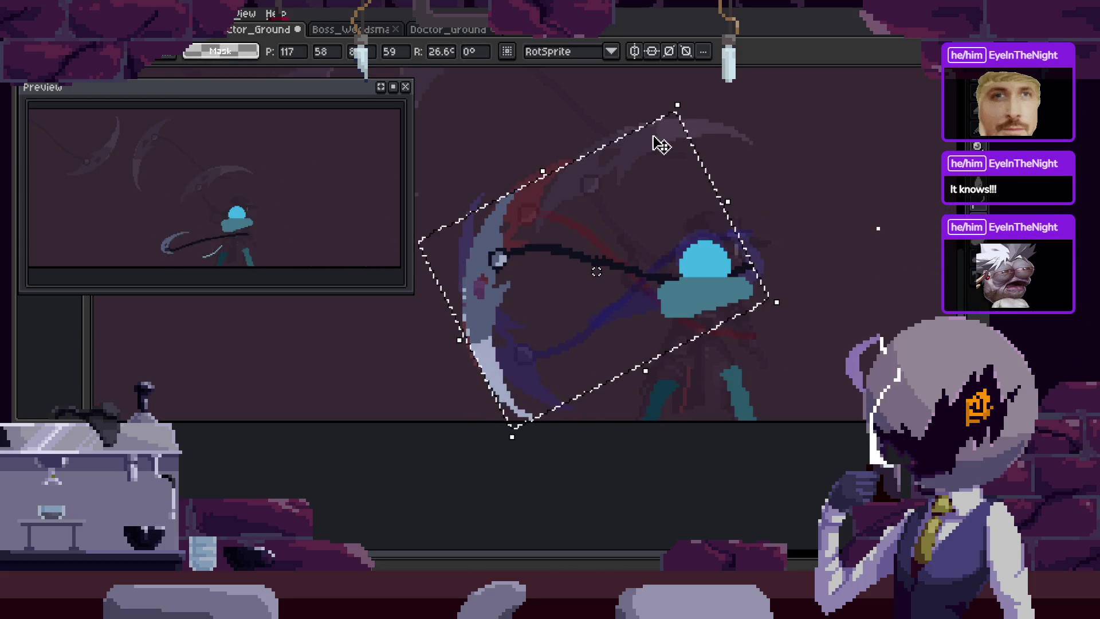
key("Return")
key("Right")
key("Left")
key("Right")
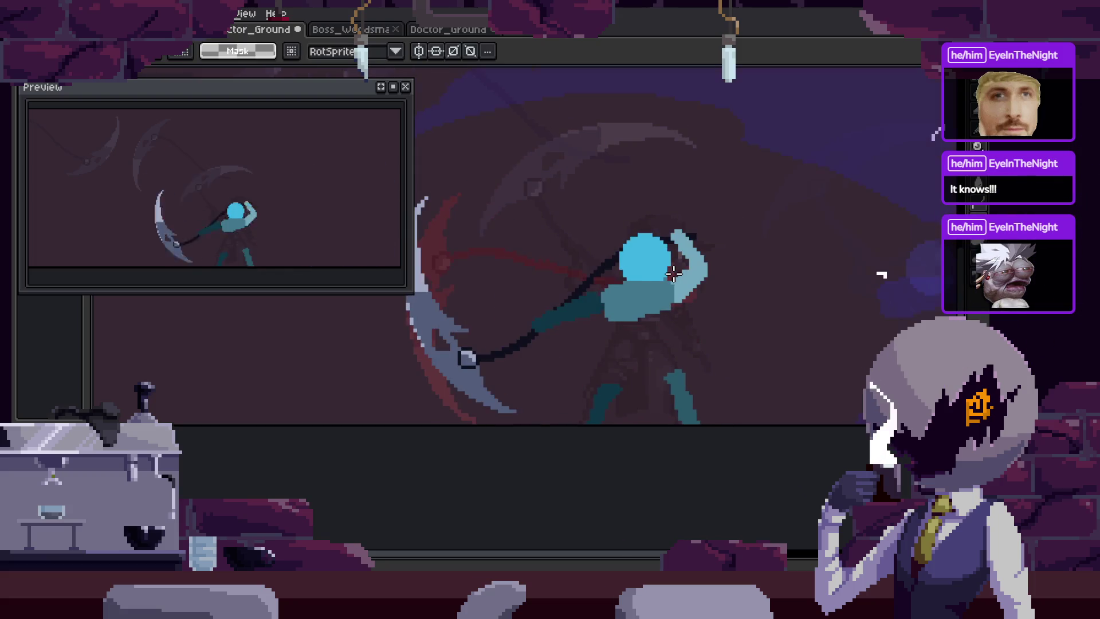
key("Right")
key("Right")
key("Right")
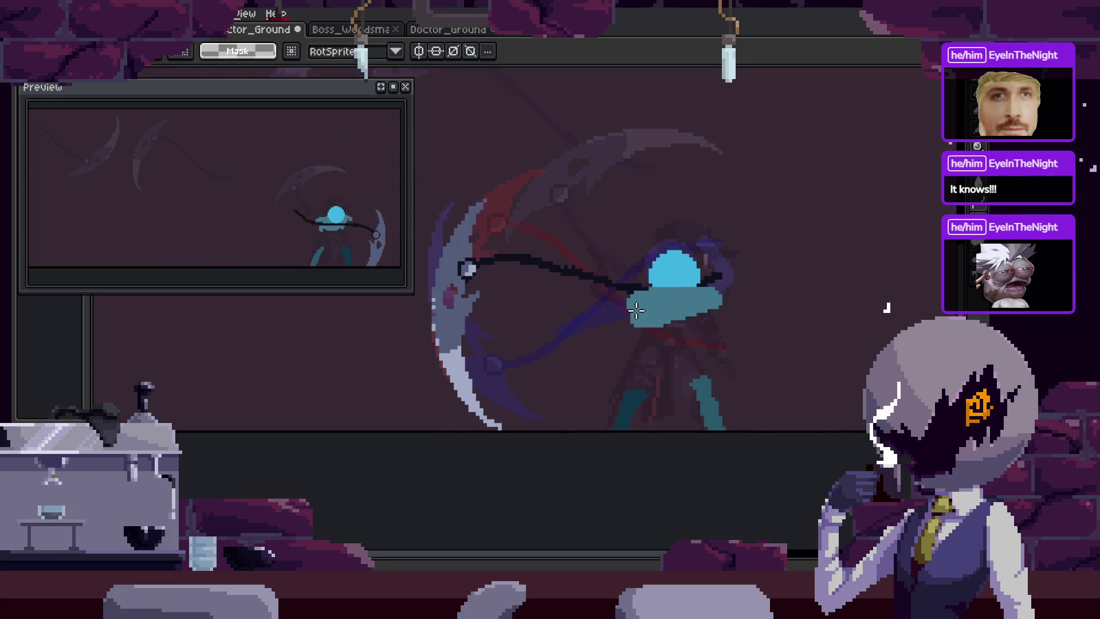
scroll(496, 259, "up", 1)
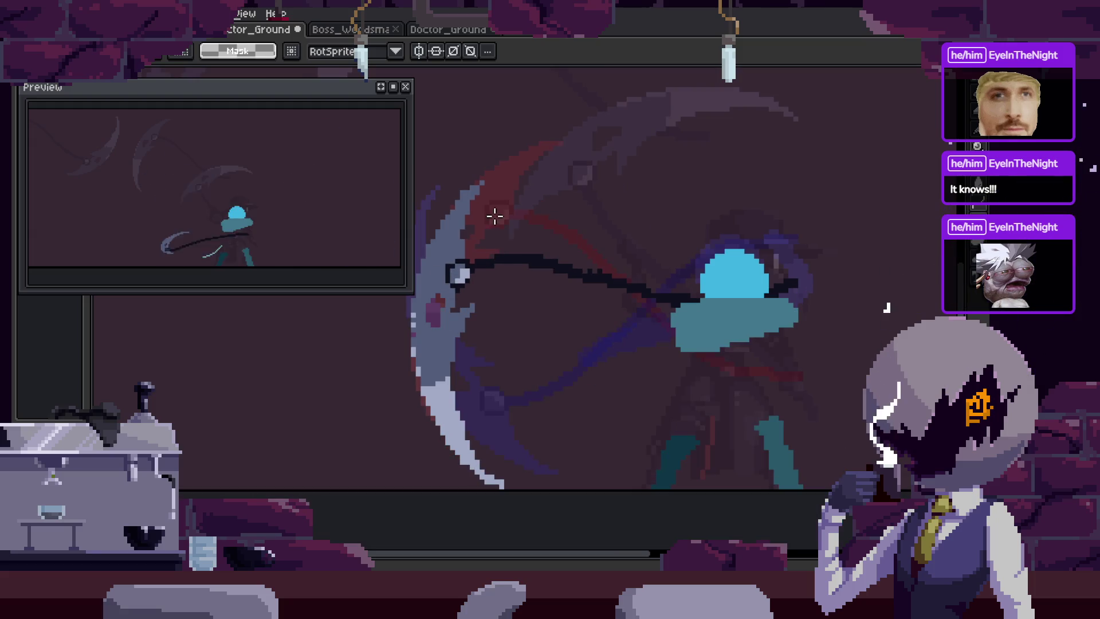
scroll(519, 246, "down", 2)
Try squashing the scythe into a 22-pixel strip near the arm, then cancel the transform.
left_click_drag(464, 208, 661, 368)
mouse_move(564, 366)
left_mouse_down()
mouse_move(597, 189)
mouse_move(606, 363)
left_mouse_up()
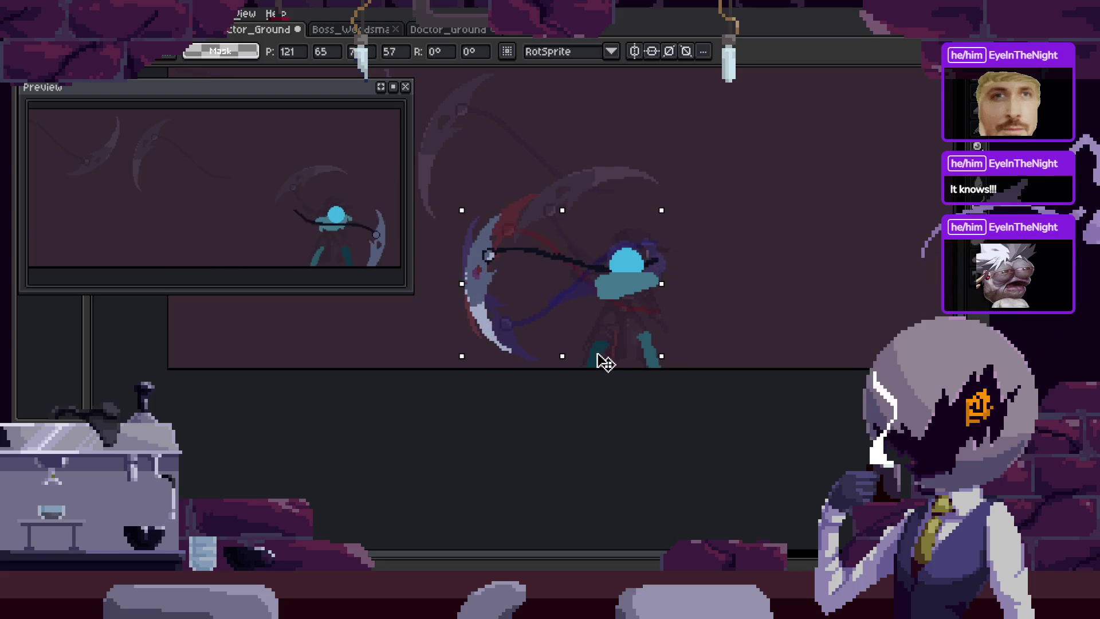
left_click_drag(562, 210, 562, 321)
mouse_move(568, 359)
left_mouse_down()
mouse_move(572, 275)
mouse_move(570, 291)
left_mouse_up()
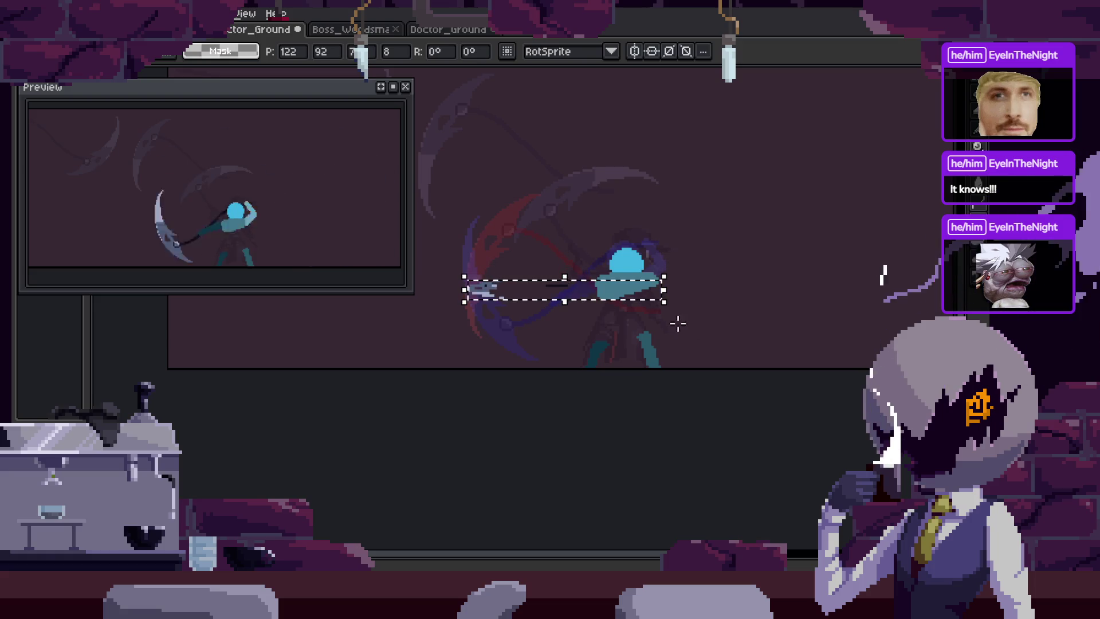
key("Escape")
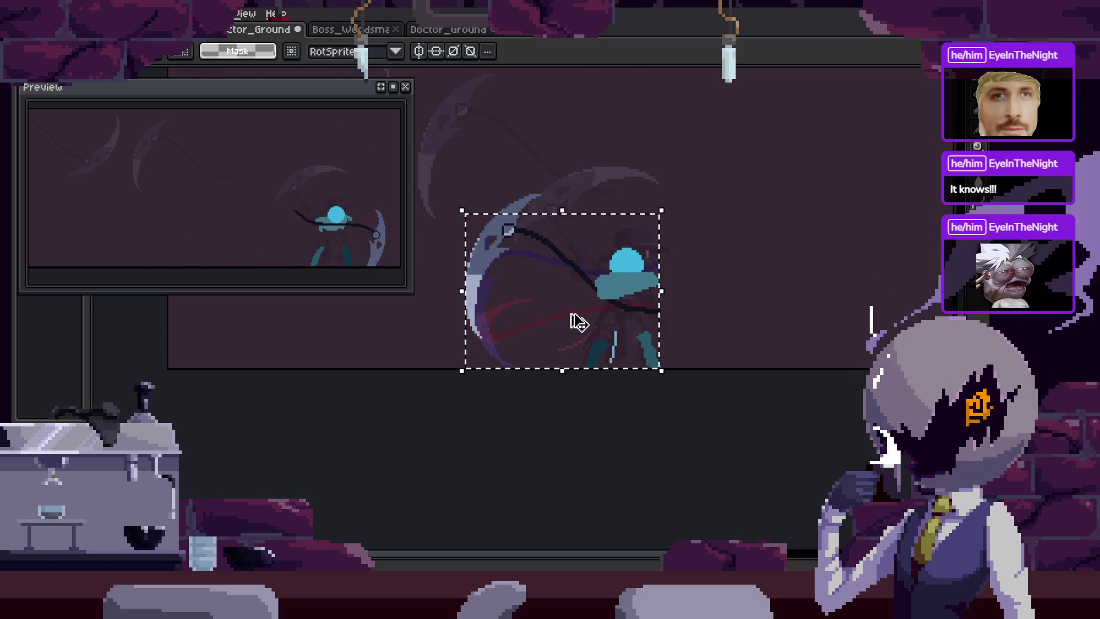
Flip through the swing frames to reach the horizontal-scythe pose.
scroll(539, 246, "up", 2)
key("Right")
key("Right")
scroll(619, 291, "up", 2)
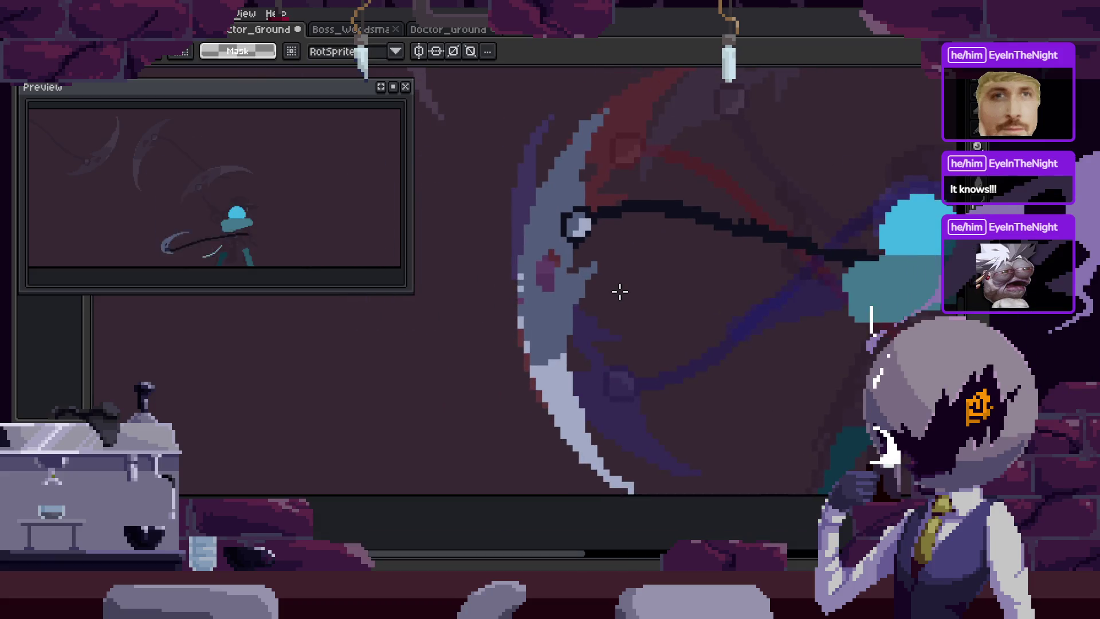
key("Right")
key("Right")
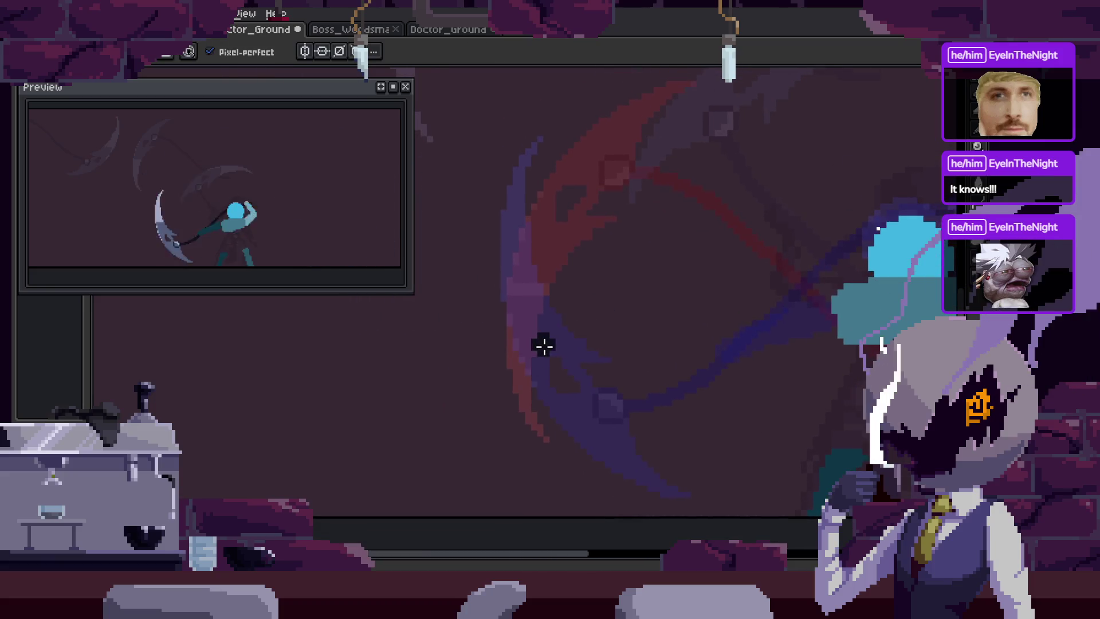
key("i")
key("b")
key("Right")
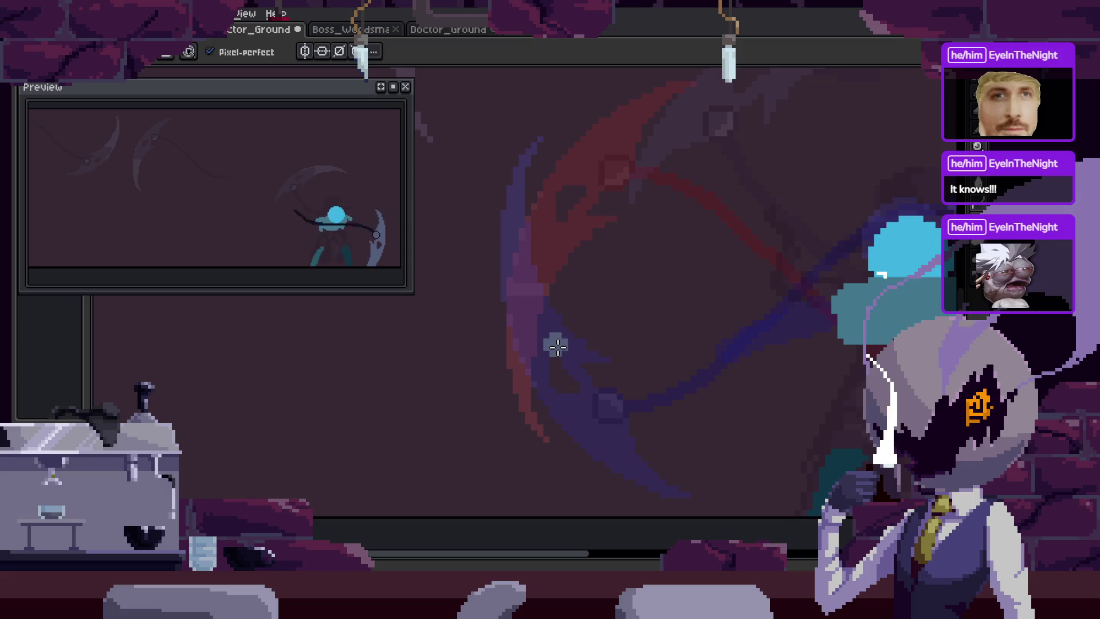
key("Right")
key("Right")
key("Right")
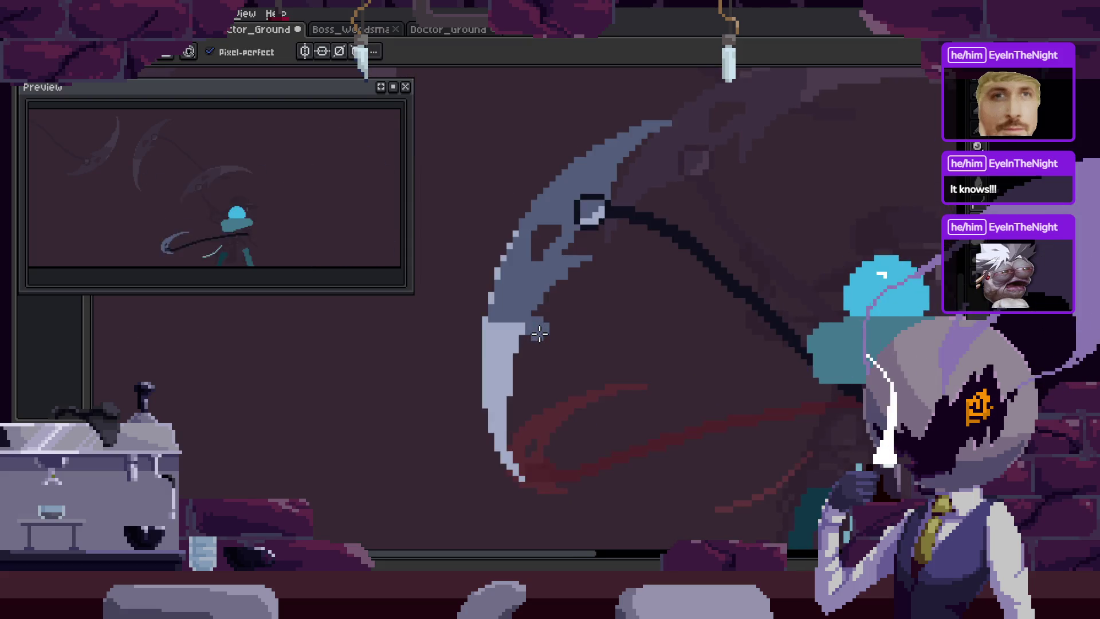
key("Right")
key("Right")
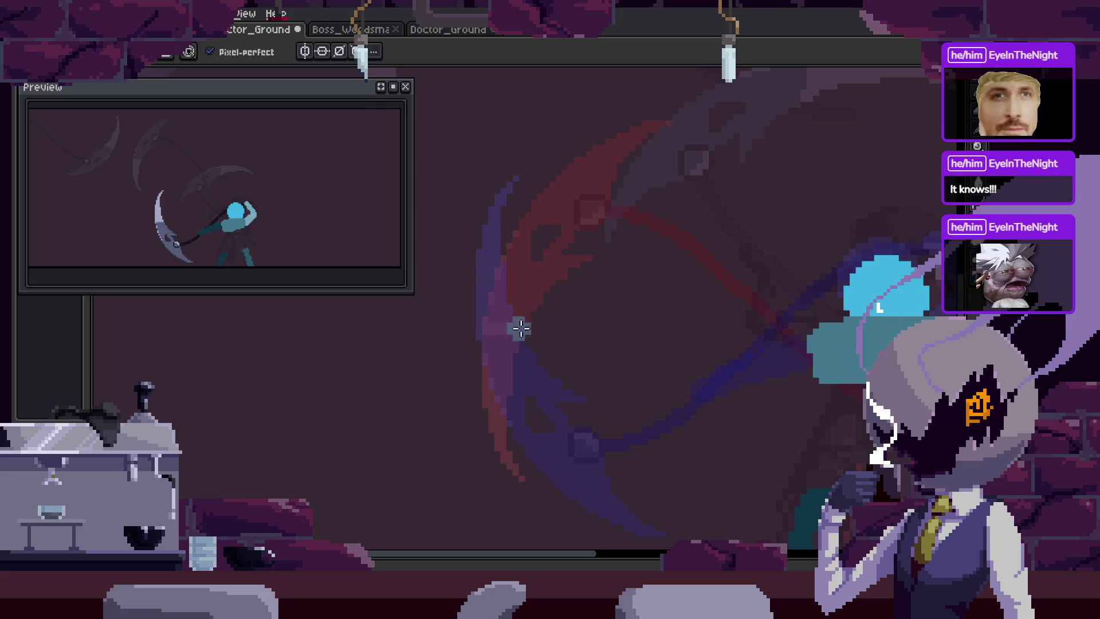
key("Right")
Pick the handle colour from the canvas and draw a straight black scythe handle.
key("i")
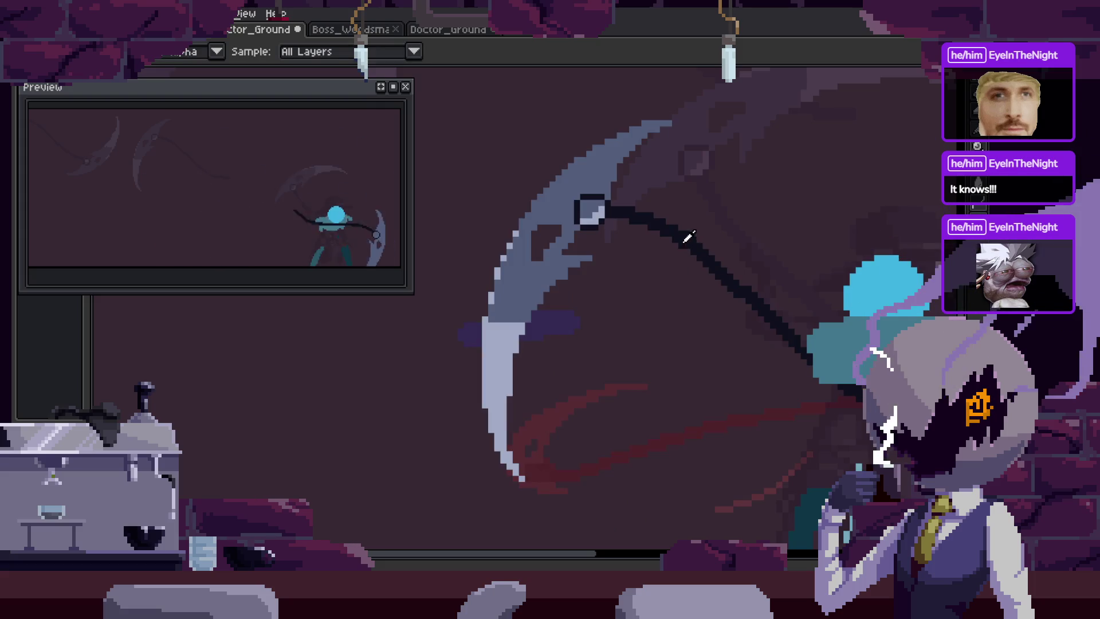
key("b")
key("Right")
key("Right")
left_click(788, 334, "shift")
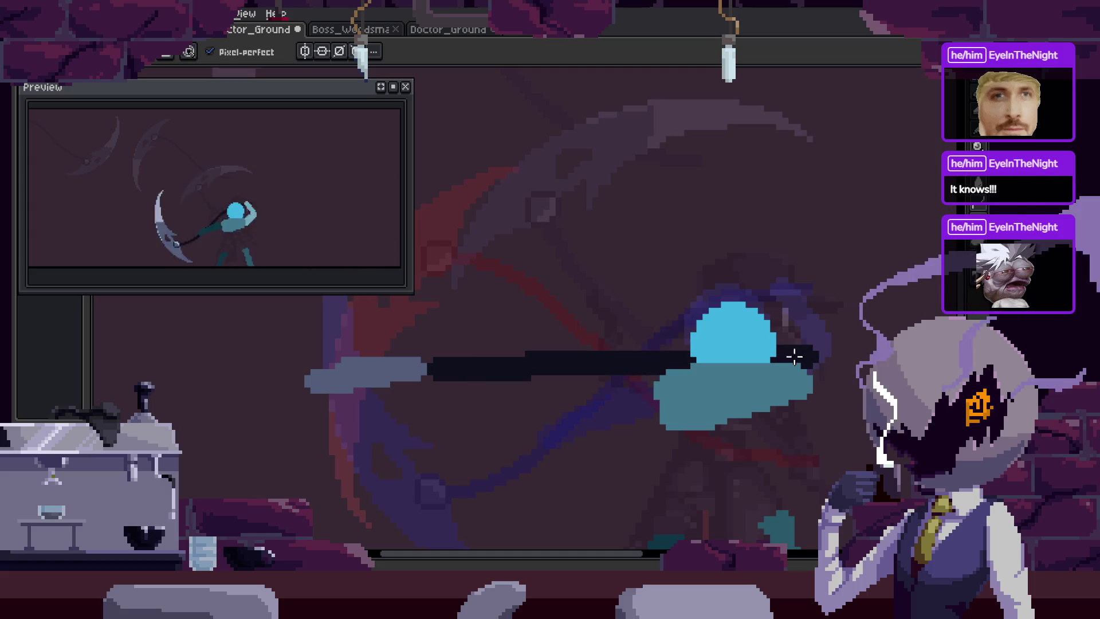
key("ctrl+z")
Compare the full-character frame with the horizontal-blade frame.
scroll(573, 362, "up", 1)
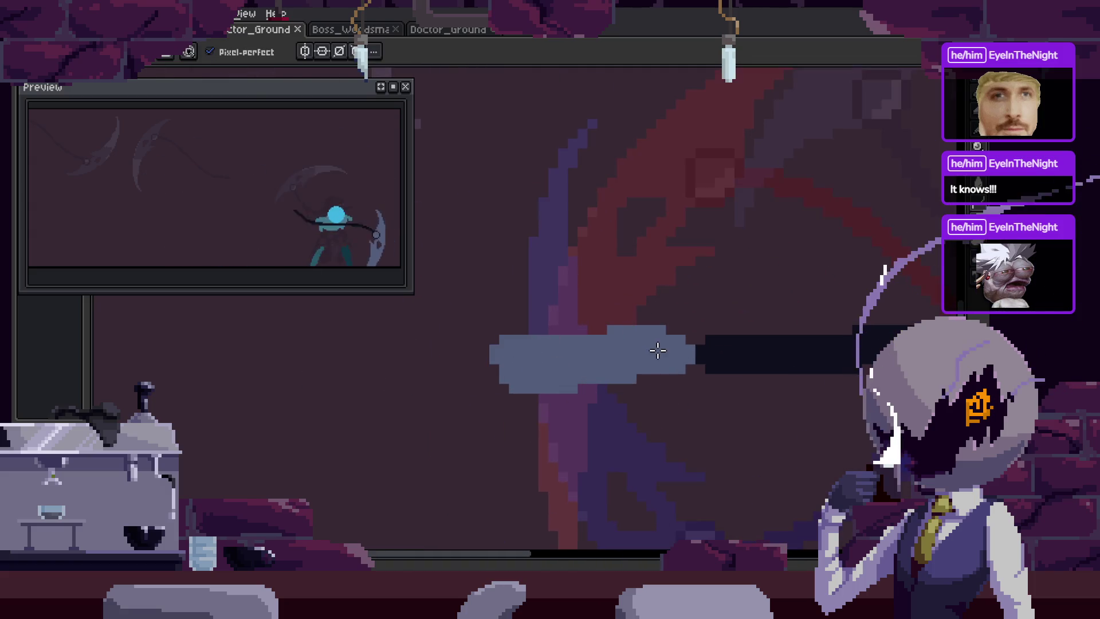
key("Left")
scroll(695, 395, "down", 1)
key("v")
scroll(717, 449, "down", 1)
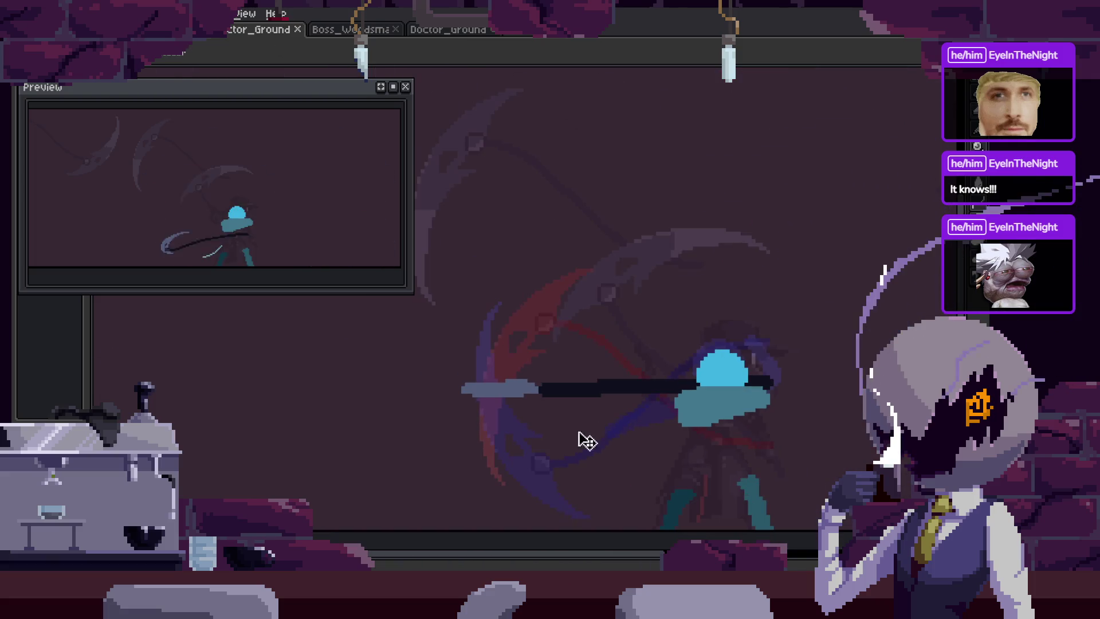
scroll(508, 413, "up", 1)
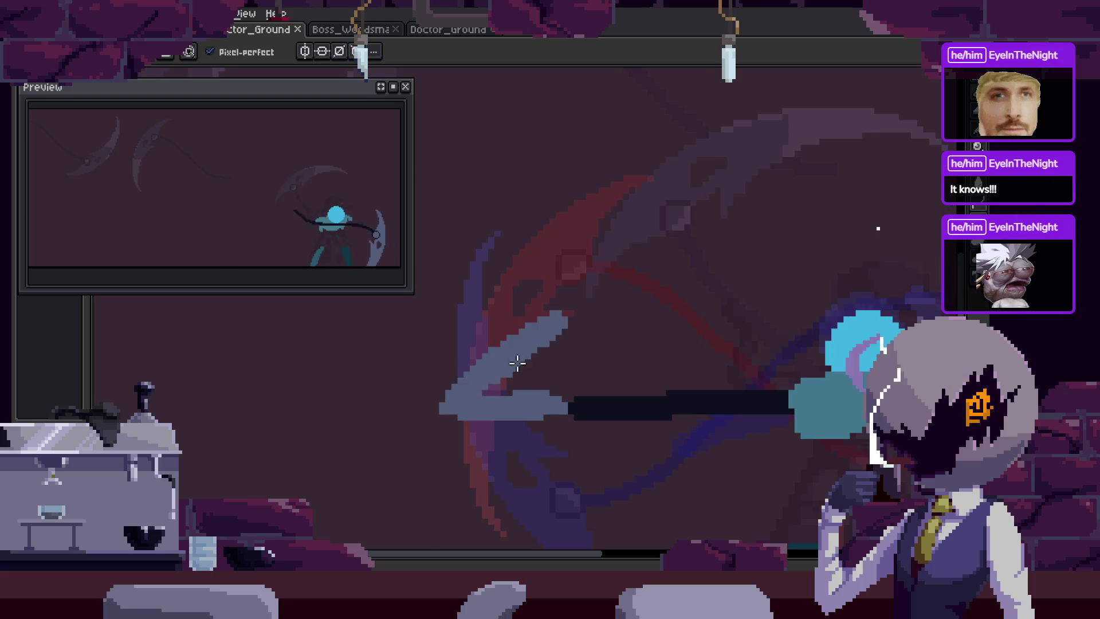
key("Right")
key("Left")
key("Right")
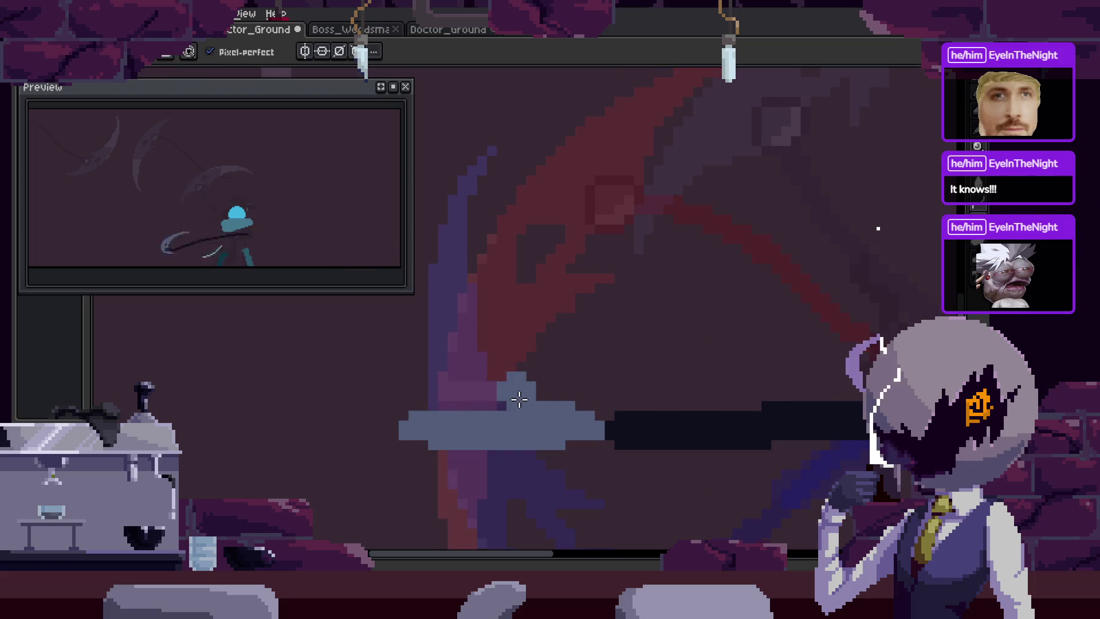
scroll(519, 399, "down", 3)
Rotate the weapon about 5 degrees and compare its pose across frames.
key("ctrl+t")
mouse_move(799, 402)
left_mouse_down()
mouse_move(810, 393)
mouse_move(787, 369)
left_mouse_up()
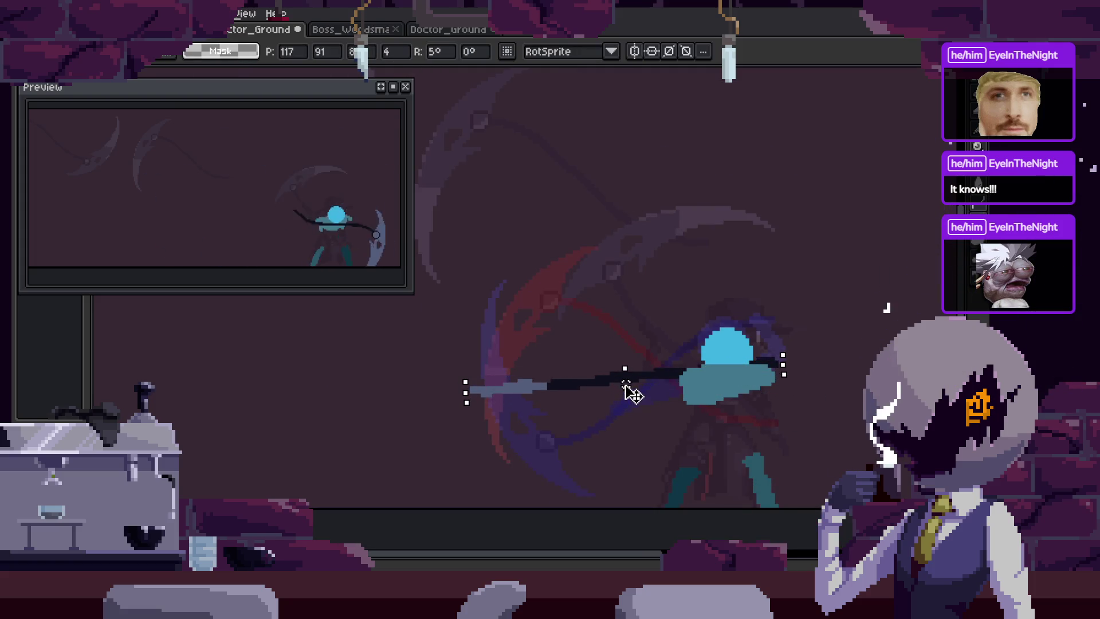
key("Return")
scroll(519, 404, "up", 2)
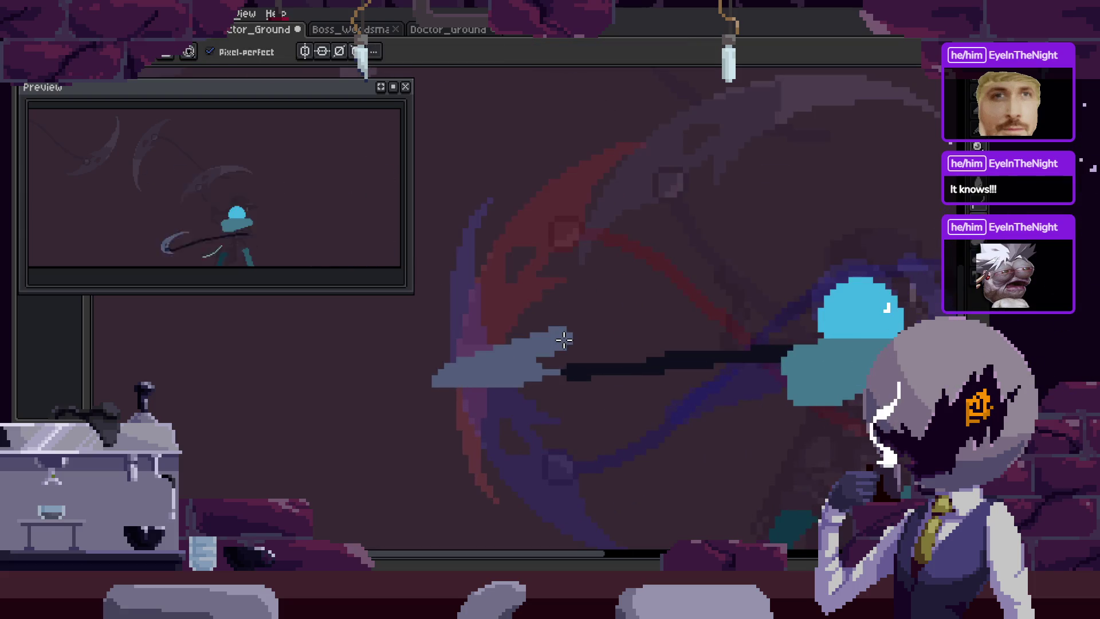
key("ctrl")
key("Right")
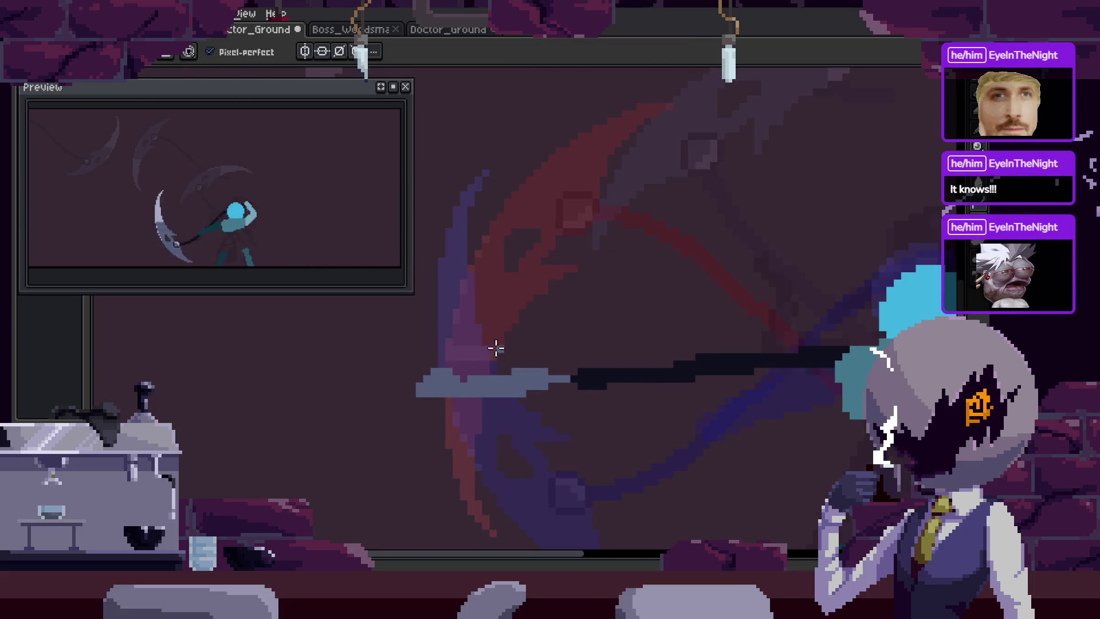
key("Right")
key("Right")
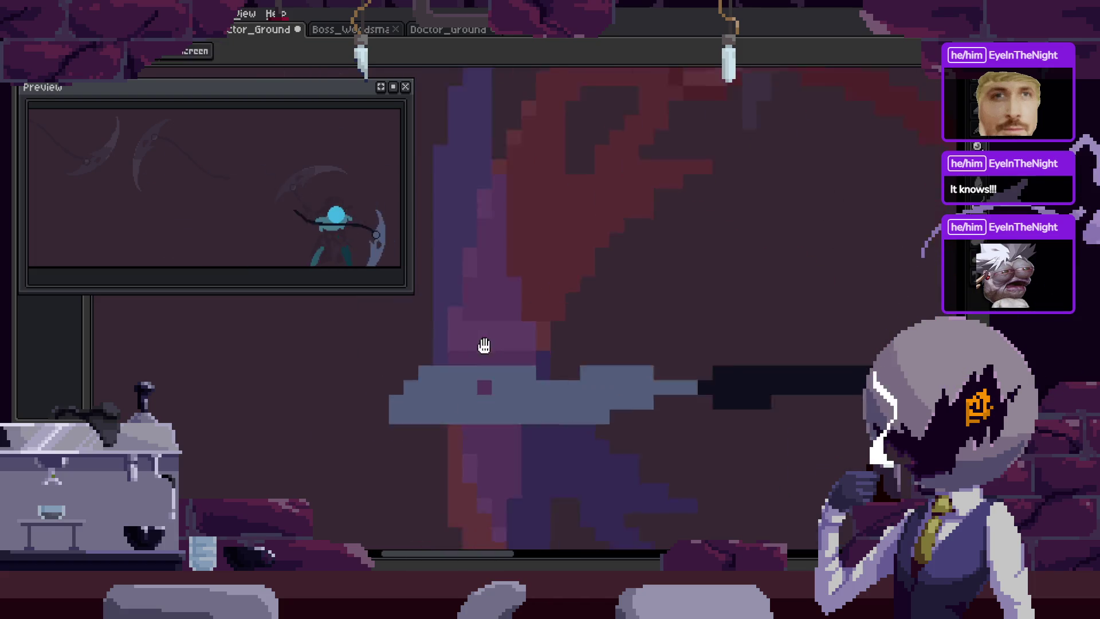
Draw a long diagonal grey blade line, thicken it, and recolour stray purple pixels grey.
scroll(495, 395, "up", 1)
left_click_drag(496, 395, 878, 228)
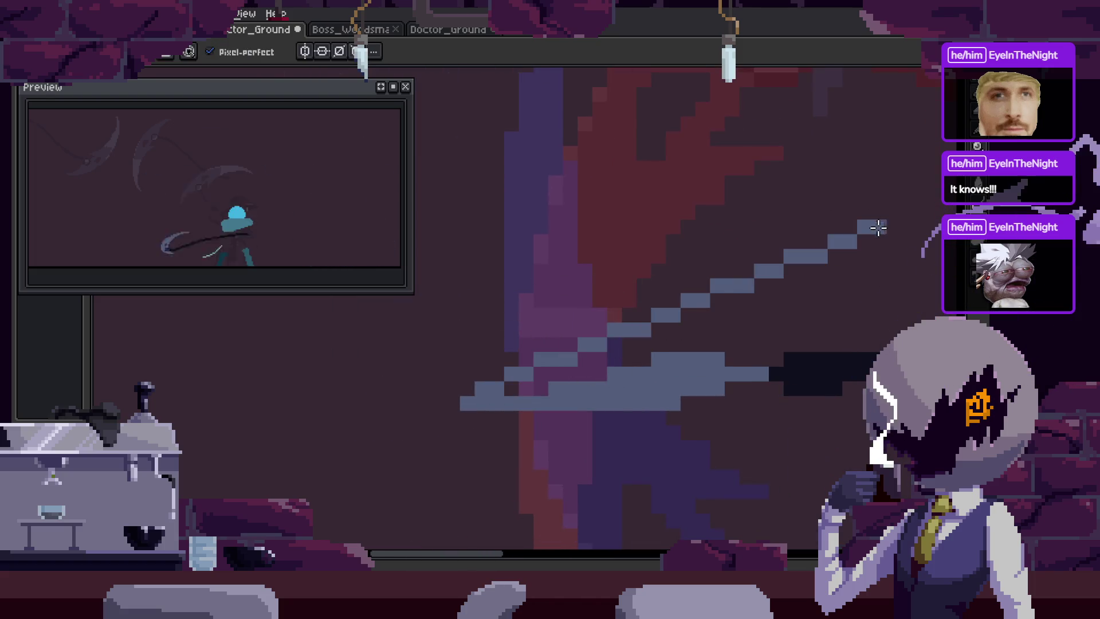
mouse_move(597, 385)
left_mouse_down()
mouse_move(658, 437)
mouse_move(562, 380)
mouse_move(572, 373)
mouse_move(557, 332)
left_mouse_up()
scroll(567, 347, "up", 2)
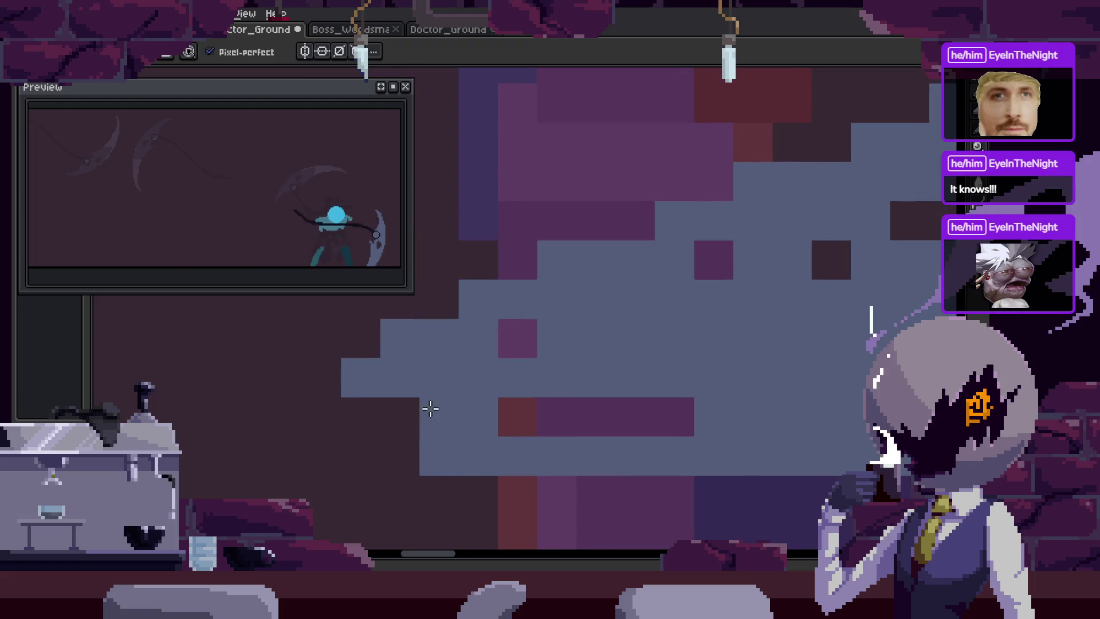
scroll(717, 428, "up", 2)
left_click(570, 338)
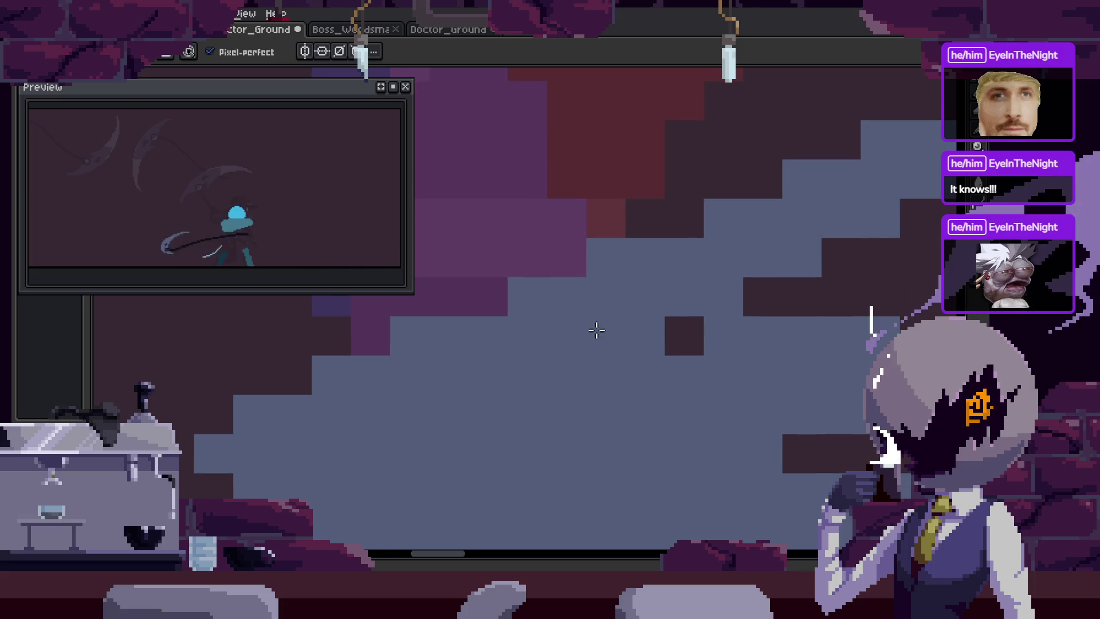
Fill dark gaps, repaint the blade's dark edge pixels, extend it up-right, and save.
left_click_drag(777, 427, 410, 290)
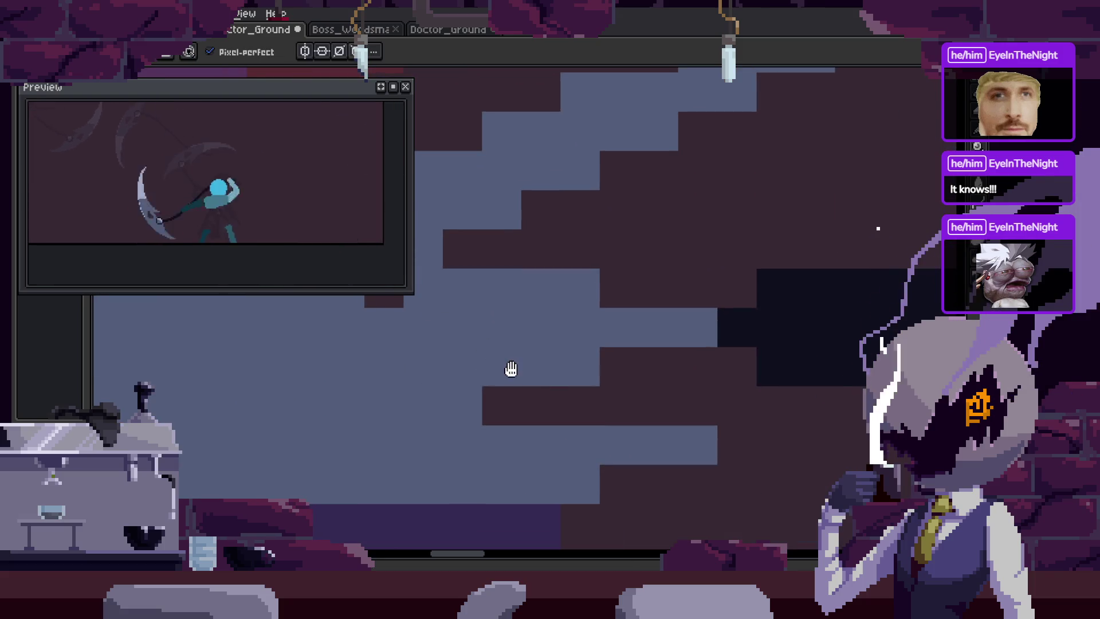
left_click_drag(510, 368, 521, 311)
left_click_drag(624, 439, 721, 447)
left_click_drag(876, 228, 727, 437)
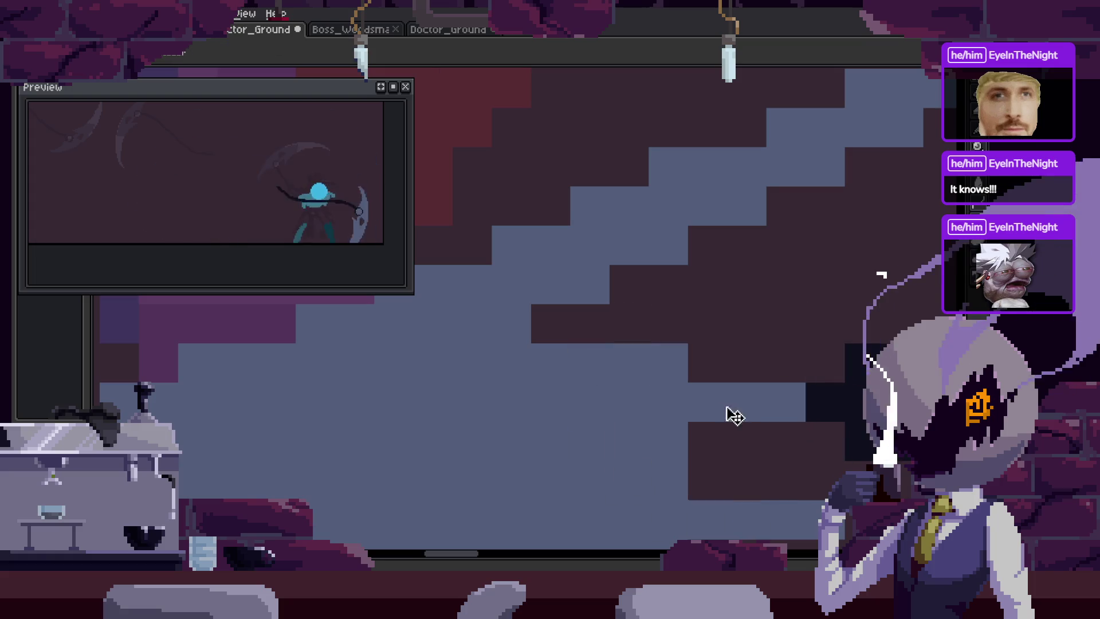
left_click_drag(715, 395, 598, 402)
key("b")
scroll(496, 424, "down", 3)
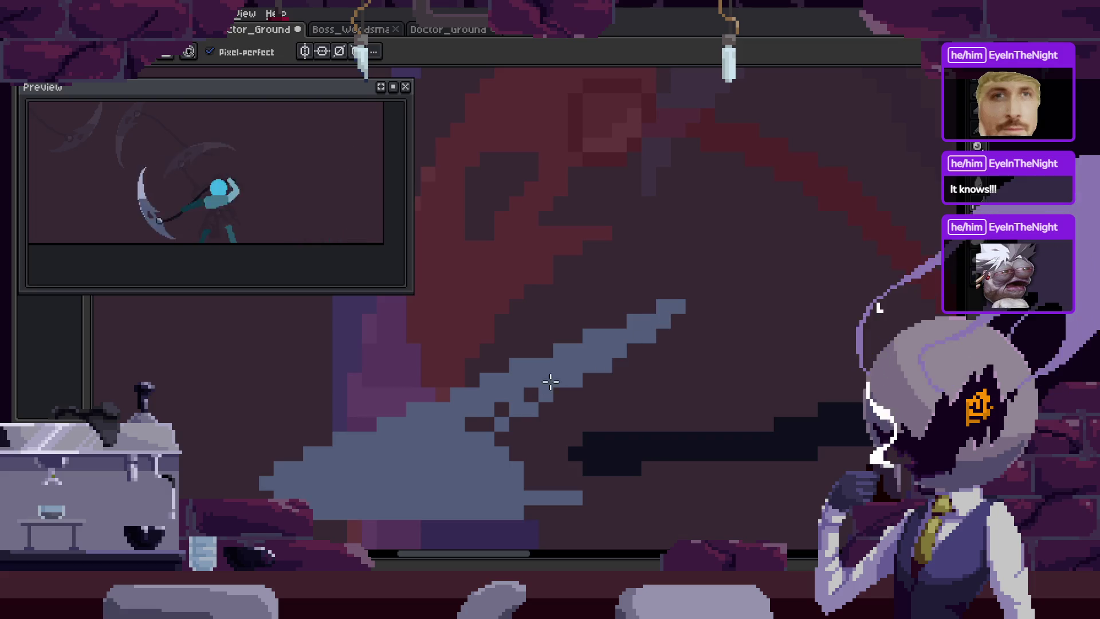
left_click_drag(533, 394, 467, 417)
left_click_drag(666, 314, 783, 292)
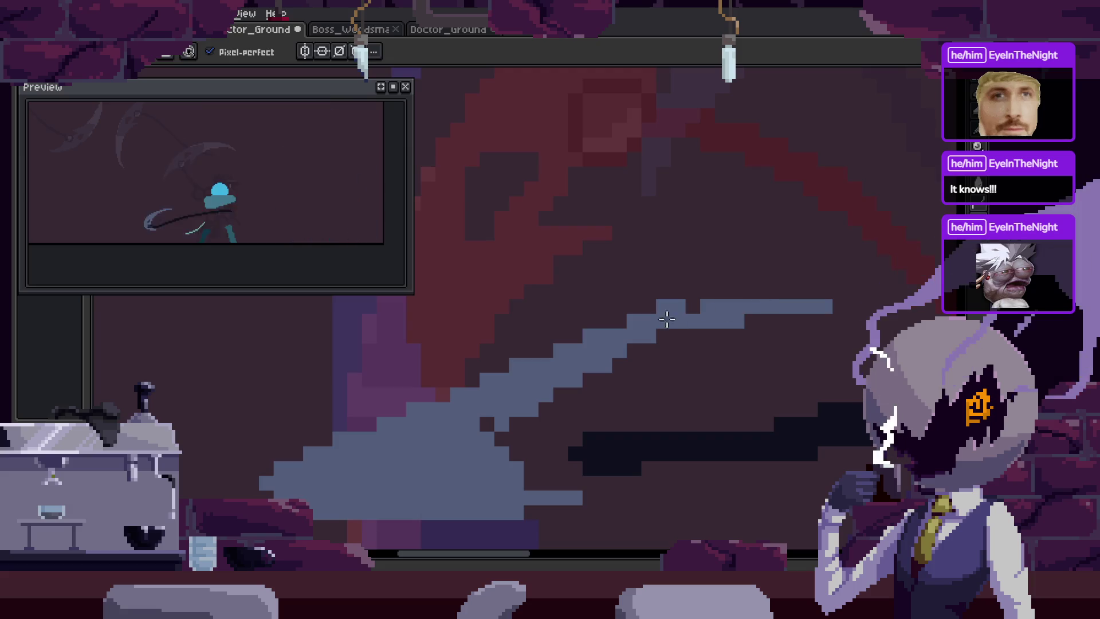
key("ctrl+s")
scroll(493, 419, "down", 5)
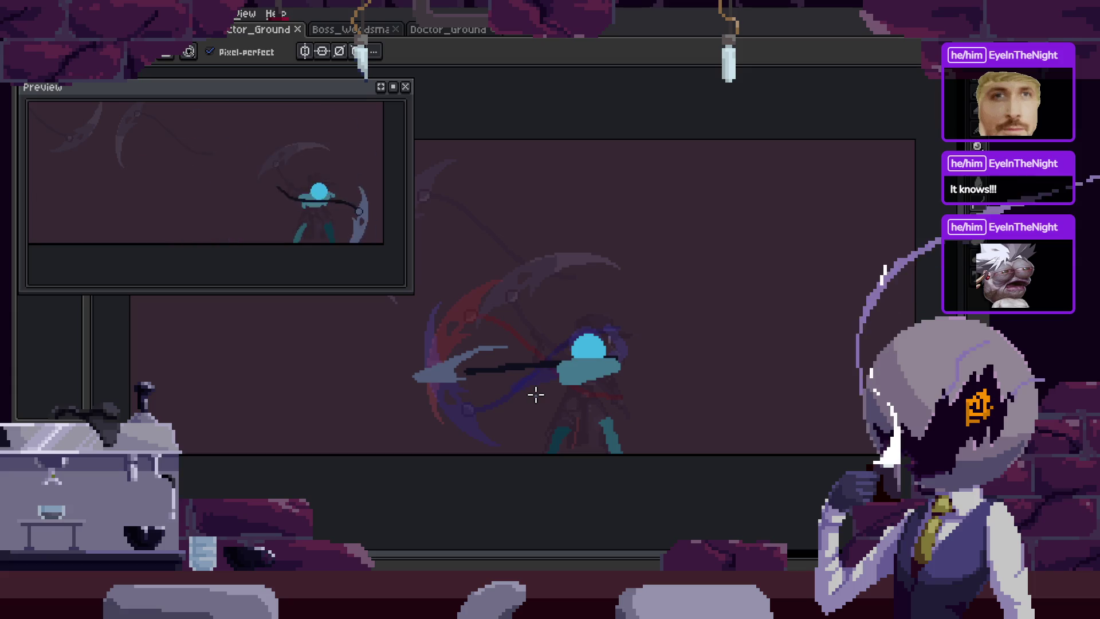
key("Tab")
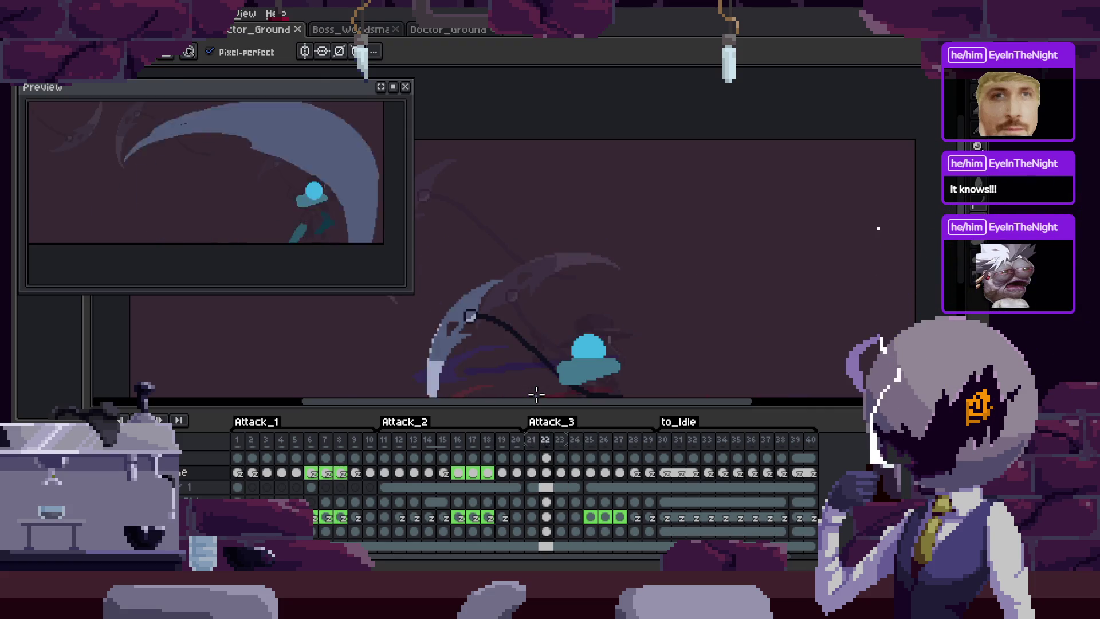
Insert a new frame after frame 24, shift the scythe blade and handle left, and save.
key("Tab")
key("Tab")
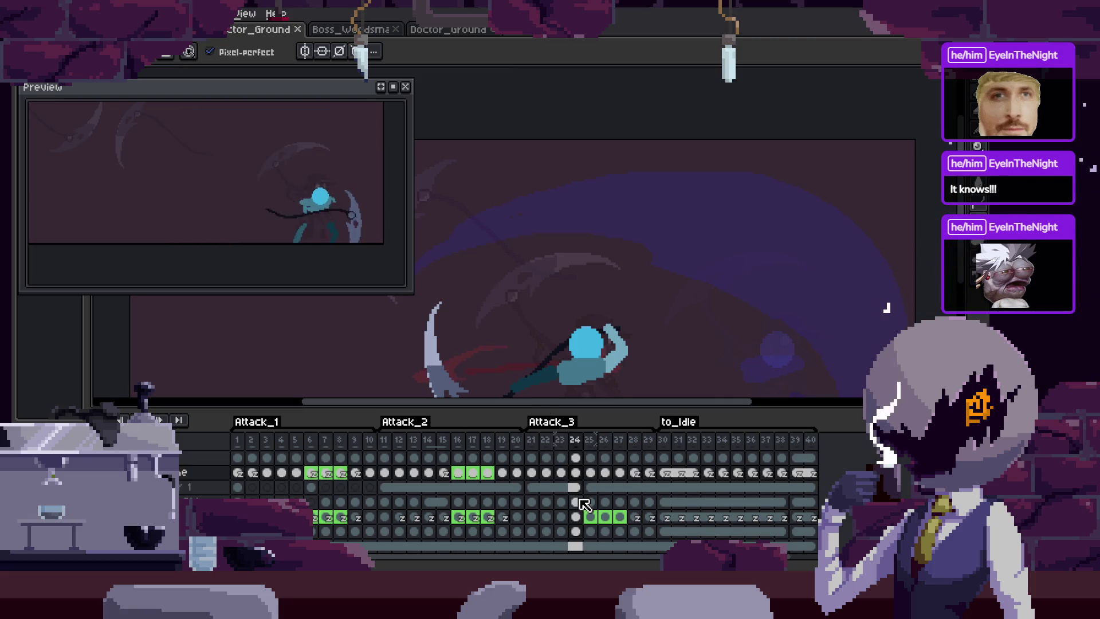
key("alt+n")
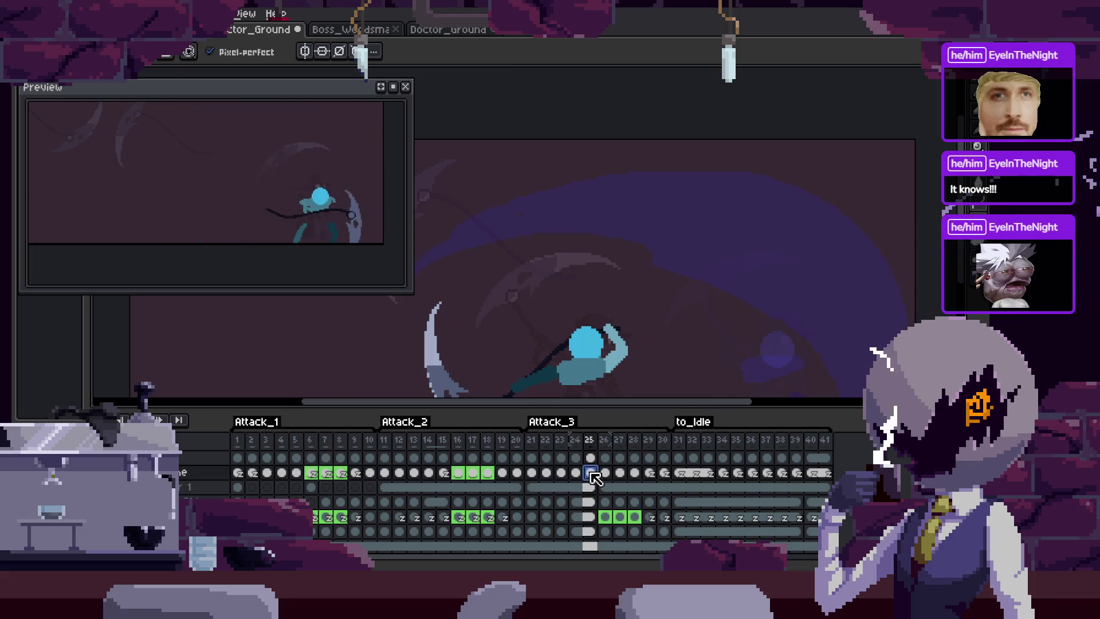
key("Tab")
scroll(457, 362, "up", 3)
scroll(455, 427, "down", 2)
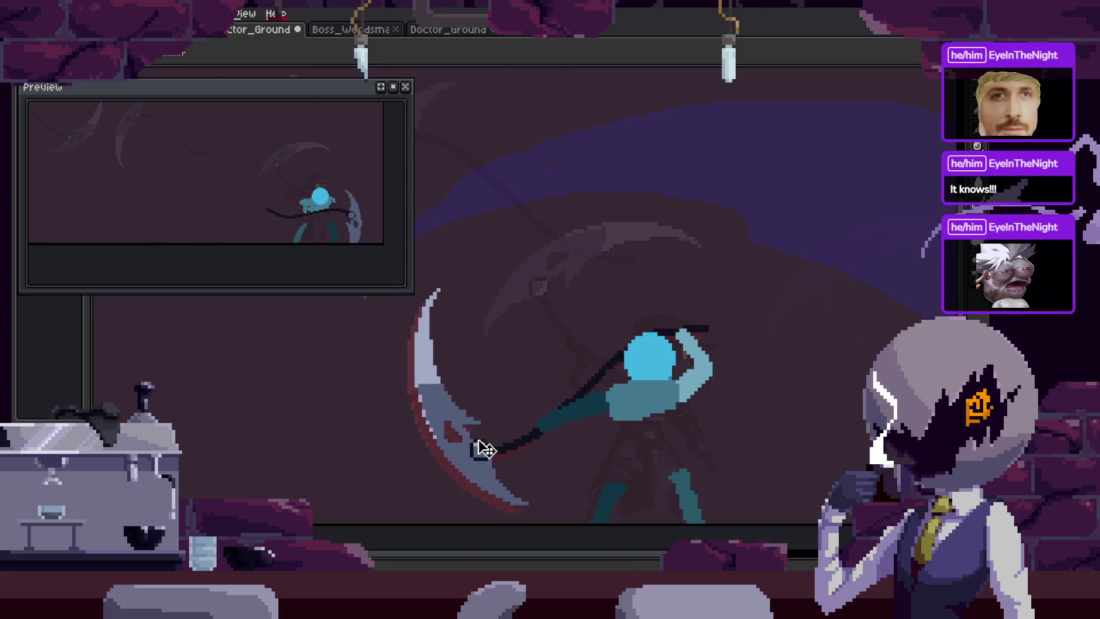
left_click_drag(482, 453, 472, 457)
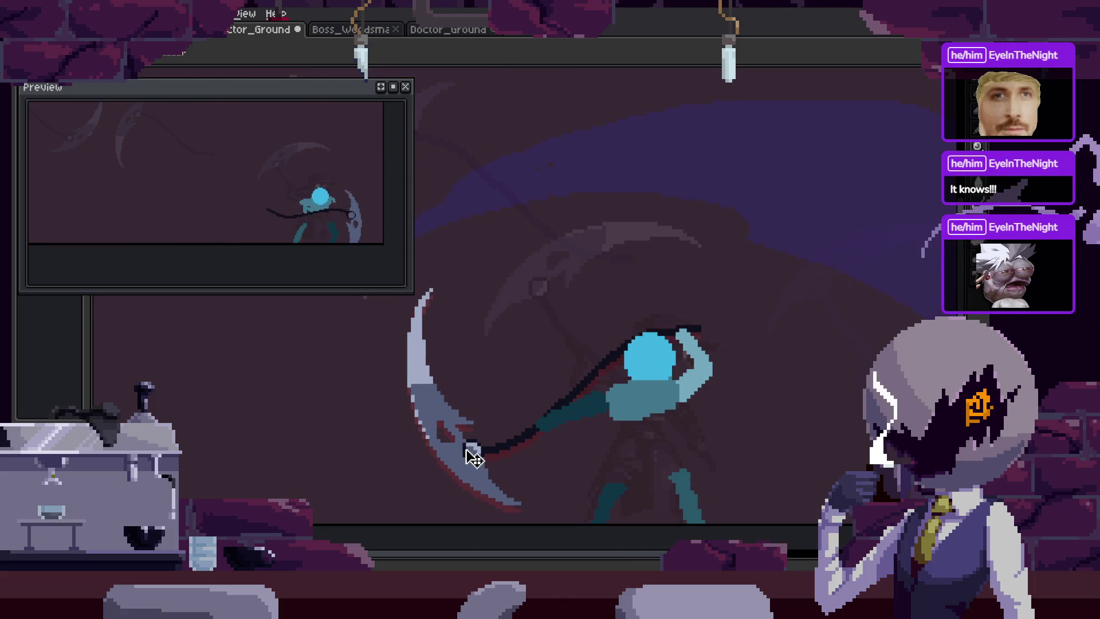
key("Return")
key("ctrl+s")
Recentre the character and resize the timeline panel's height.
key("Tab")
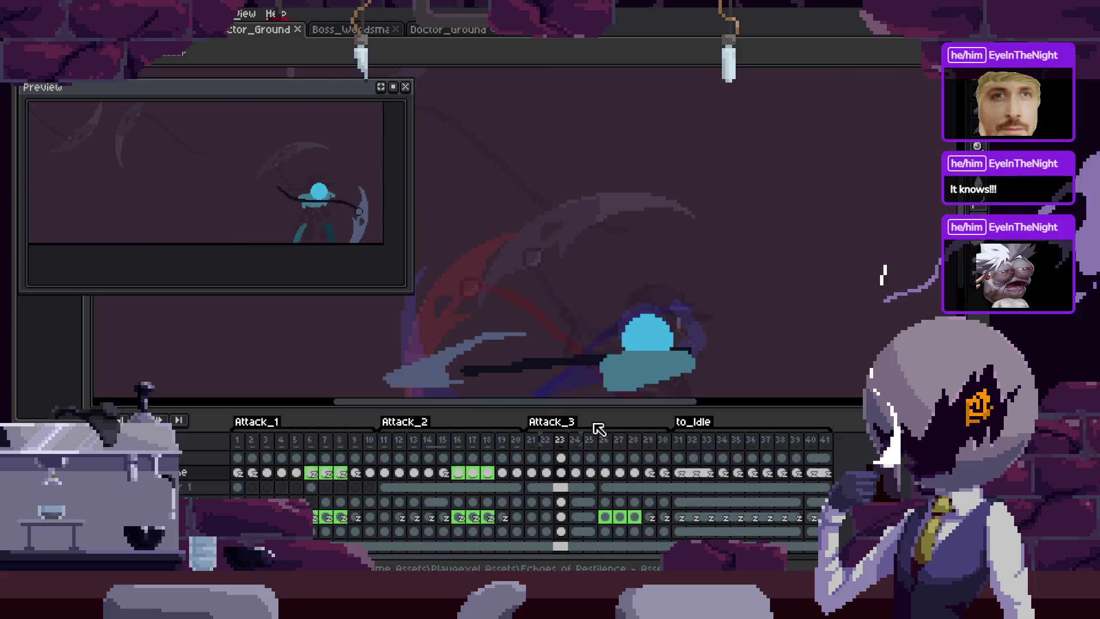
key("Tab")
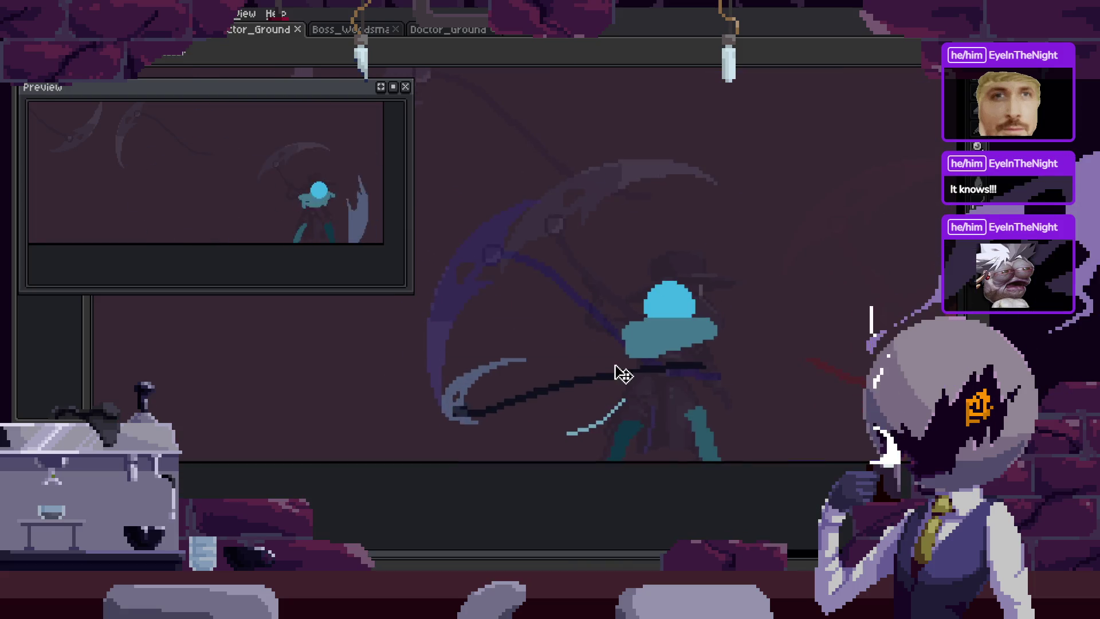
left_click_drag(619, 364, 565, 398)
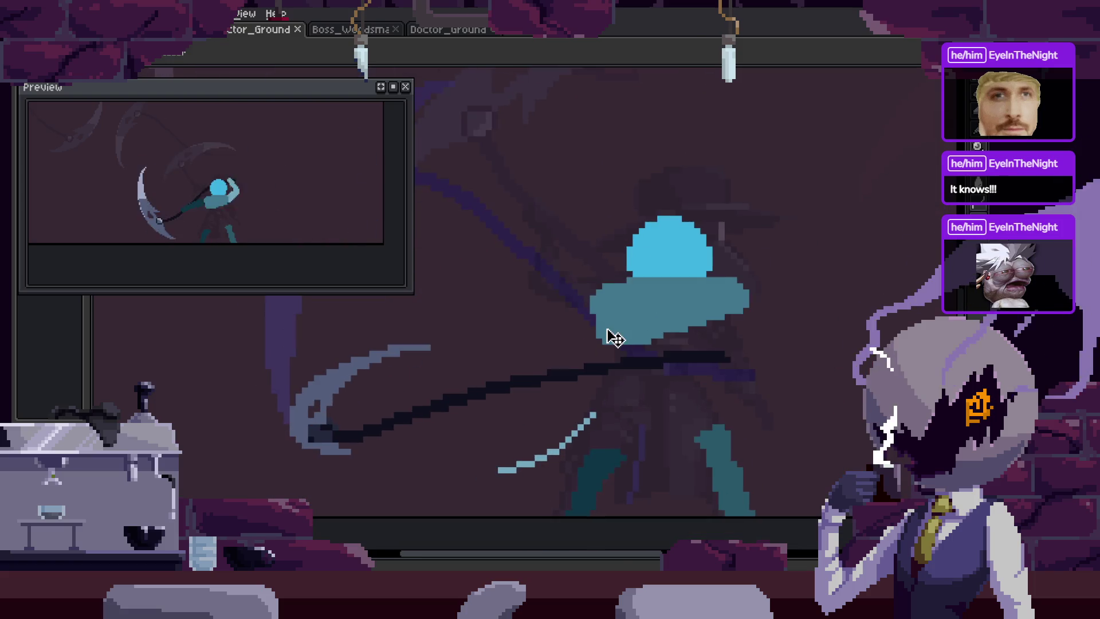
key("Tab")
scroll(623, 414, "up", 2)
key("Tab")
scroll(601, 355, "down", 3)
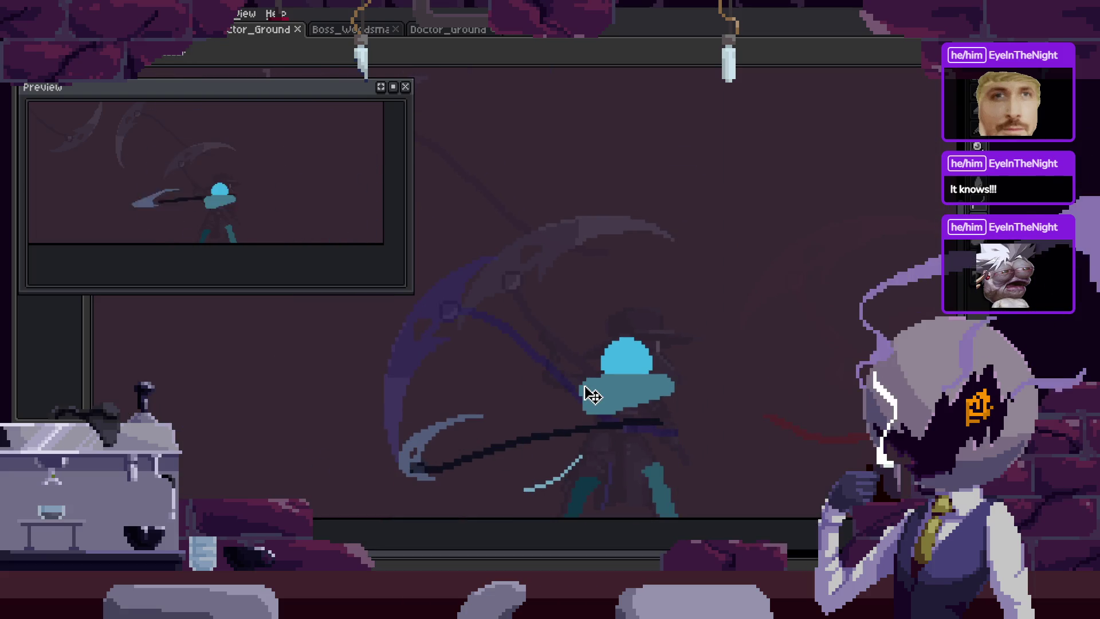
scroll(585, 402, "up", 2)
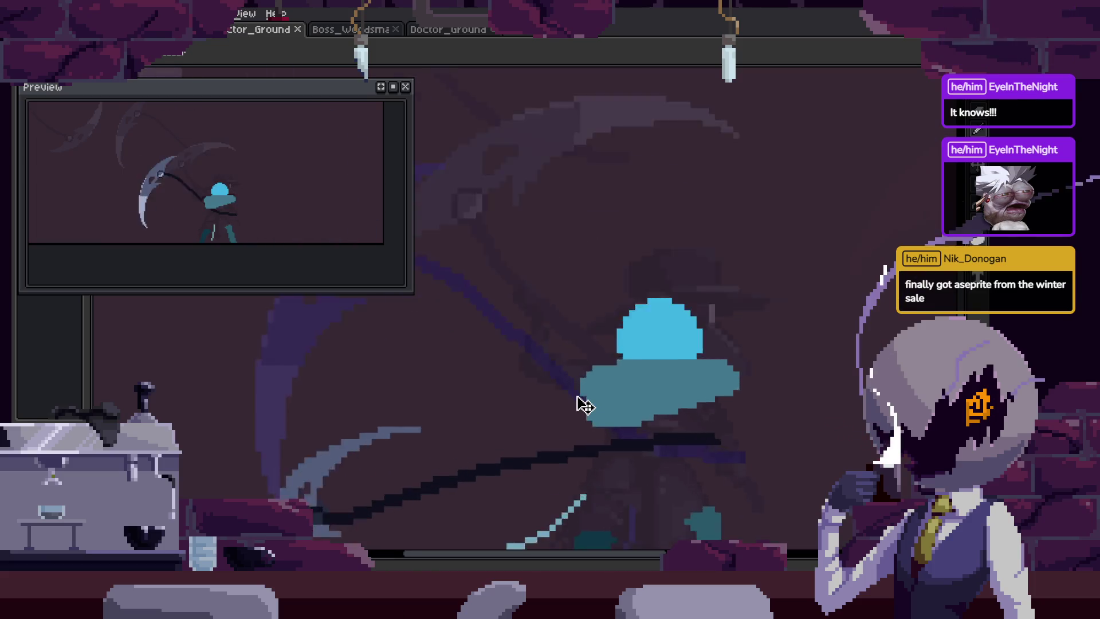
scroll(585, 402, "down", 2)
key("Tab")
left_click_drag(590, 344, 591, 447)
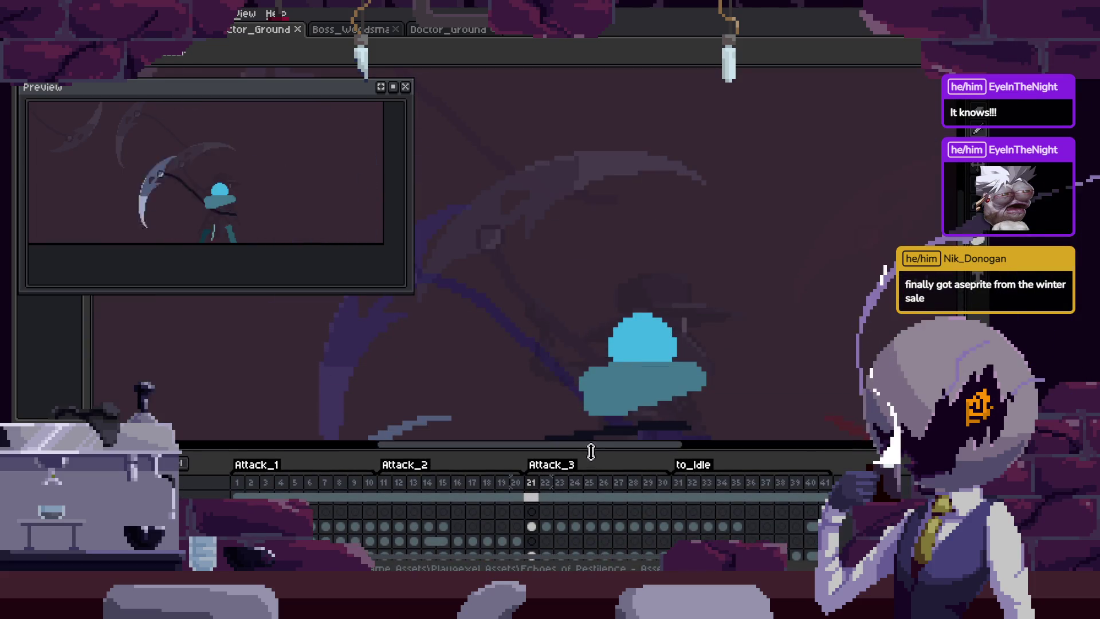
Save the animation and pan across the character with the timeline hidden.
scroll(626, 336, "down", 1)
scroll(606, 368, "up", 1)
key("ctrl+s")
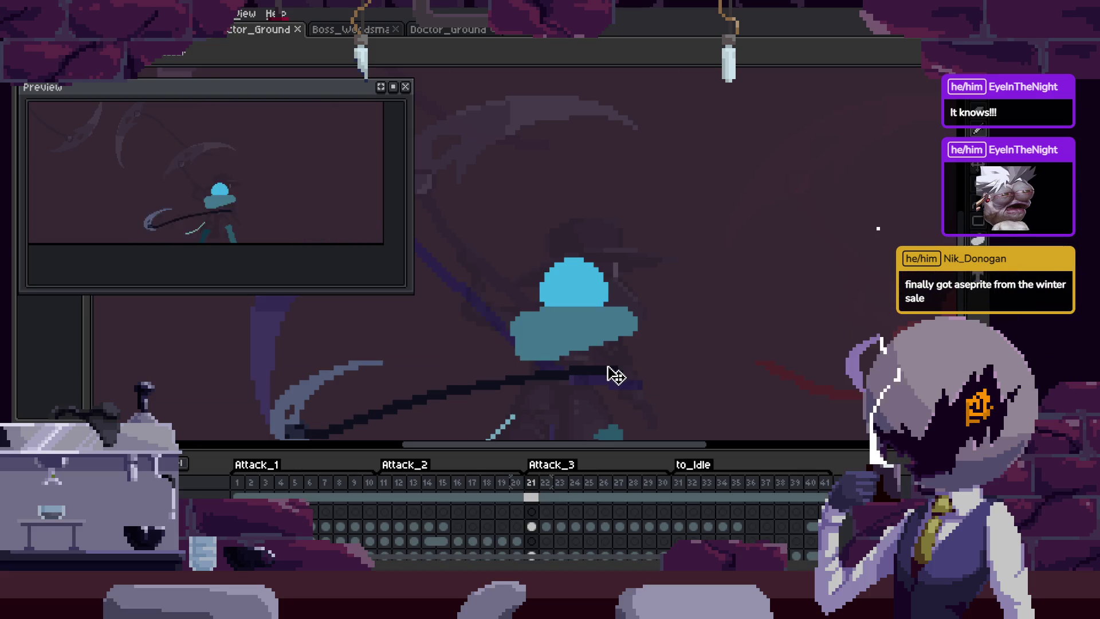
key("Tab")
scroll(614, 374, "up", 1)
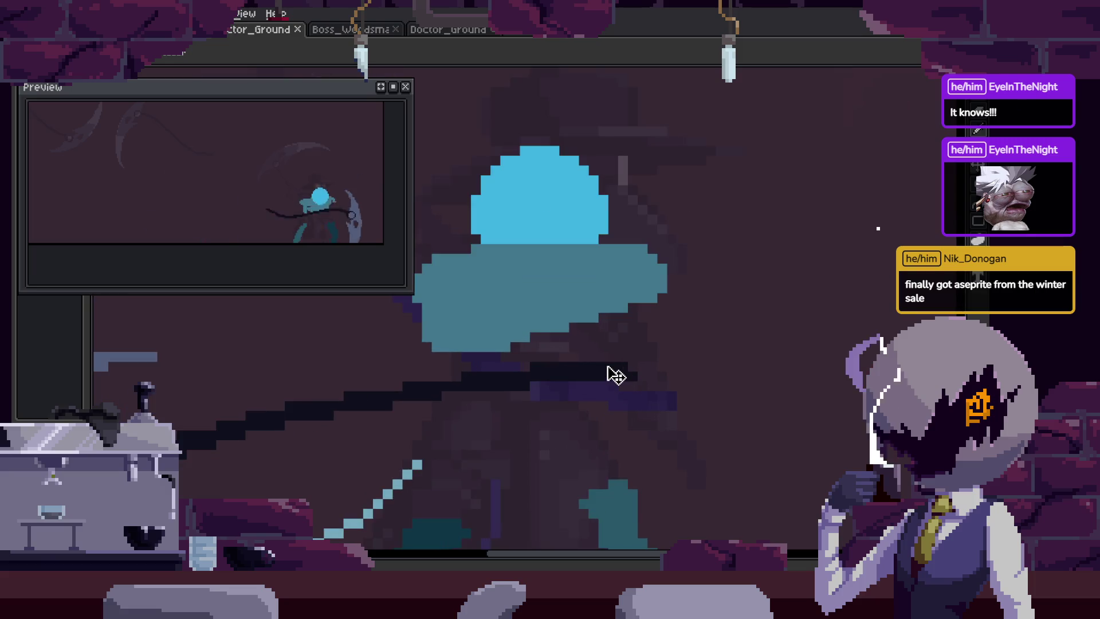
scroll(614, 373, "down", 1)
mouse_move(614, 373)
left_mouse_down()
mouse_move(607, 329)
mouse_move(659, 344)
left_mouse_up()
scroll(619, 401, "down", 1)
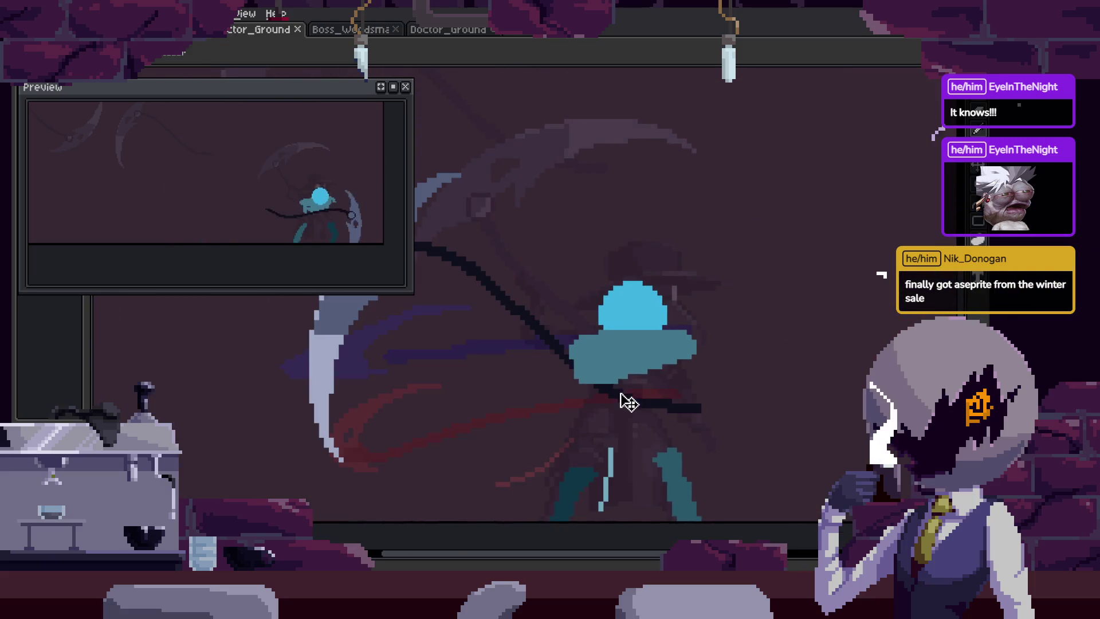
scroll(595, 311, "down", 1)
Step through Attack_3 frames 21–23, settle on frame 22, and shorten the preview panel.
key("Tab")
key("Right")
key("Right")
key("Right")
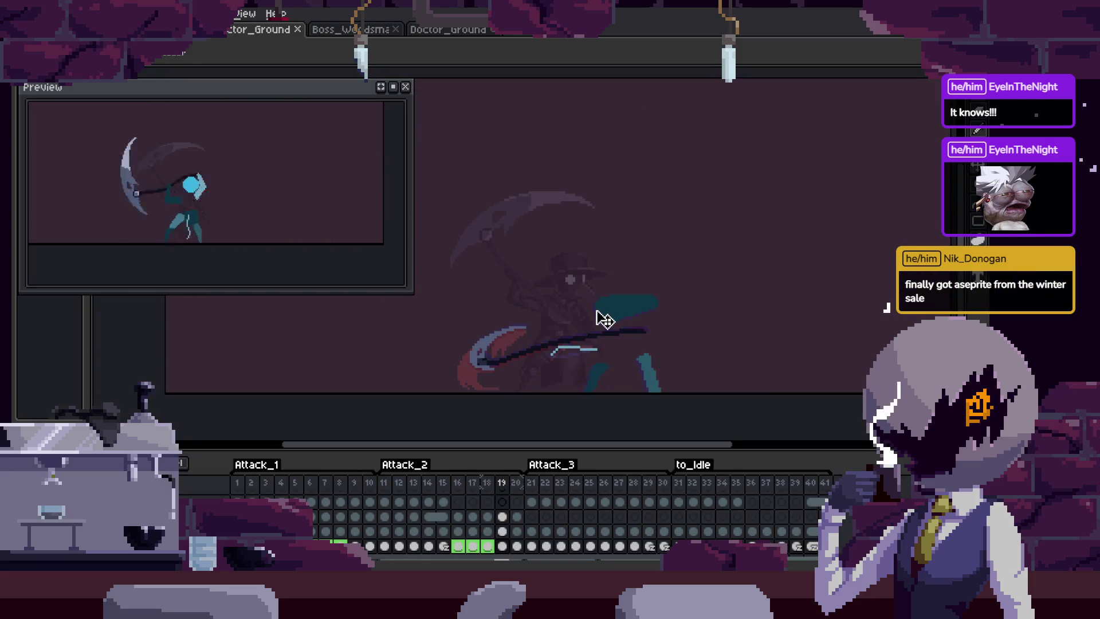
key("Left")
key("Left")
key("Right")
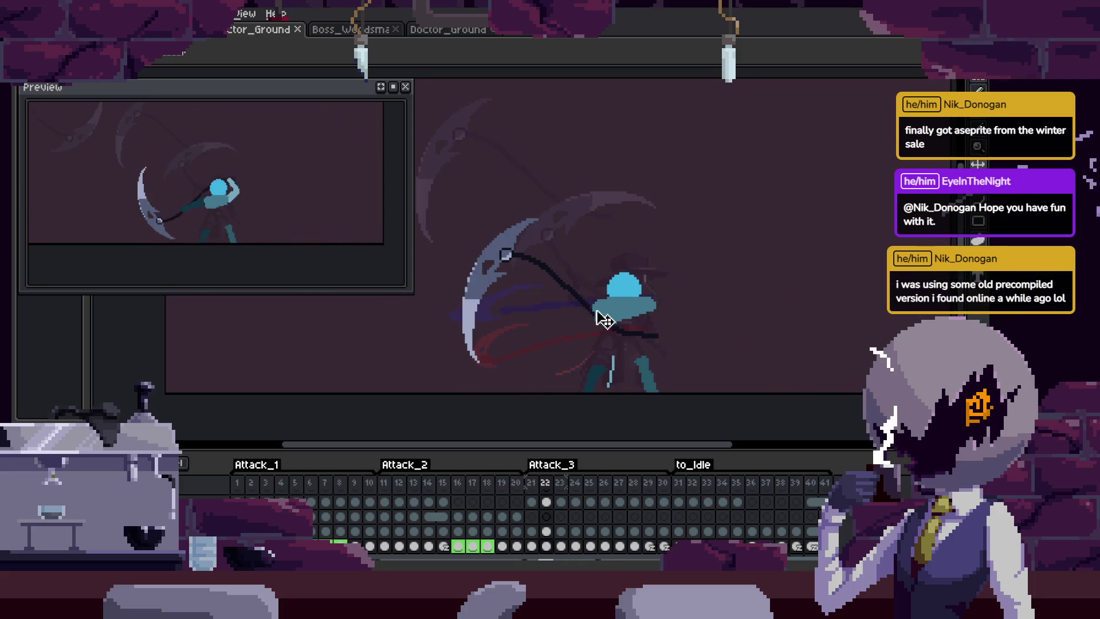
scroll(602, 314, "up", 1)
key("Tab")
mouse_move(570, 302)
left_mouse_down()
mouse_move(533, 315)
mouse_move(558, 332)
mouse_move(556, 321)
mouse_move(570, 344)
mouse_move(597, 341)
left_mouse_up()
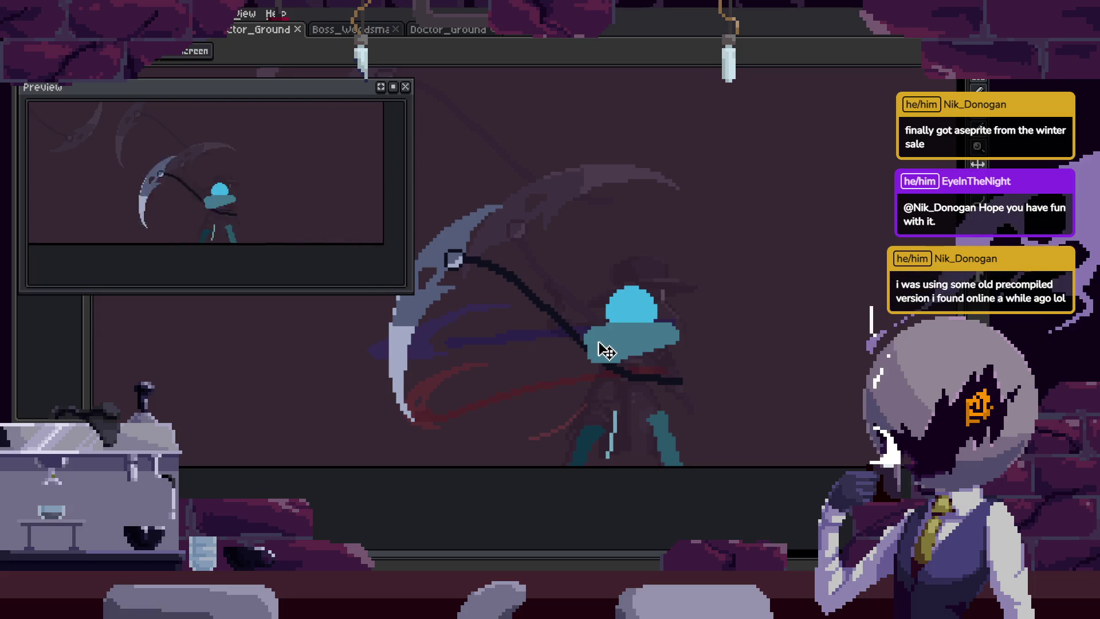
left_click_drag(385, 291, 383, 271)
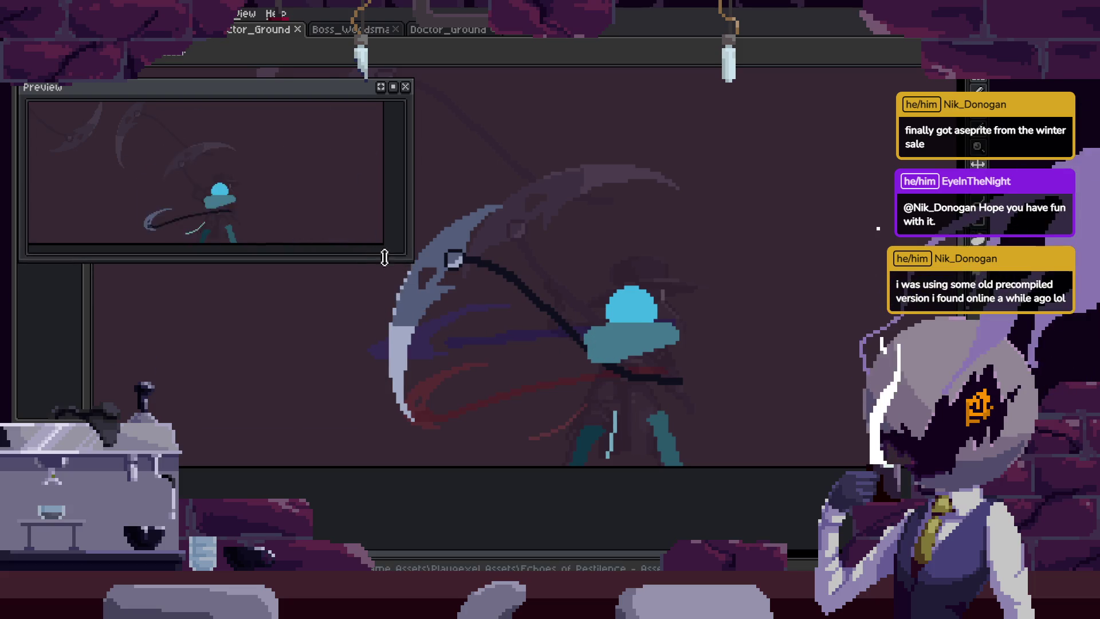
Hide the timeline, save, and step forward to frame 23 of the big scythe swing.
key("v")
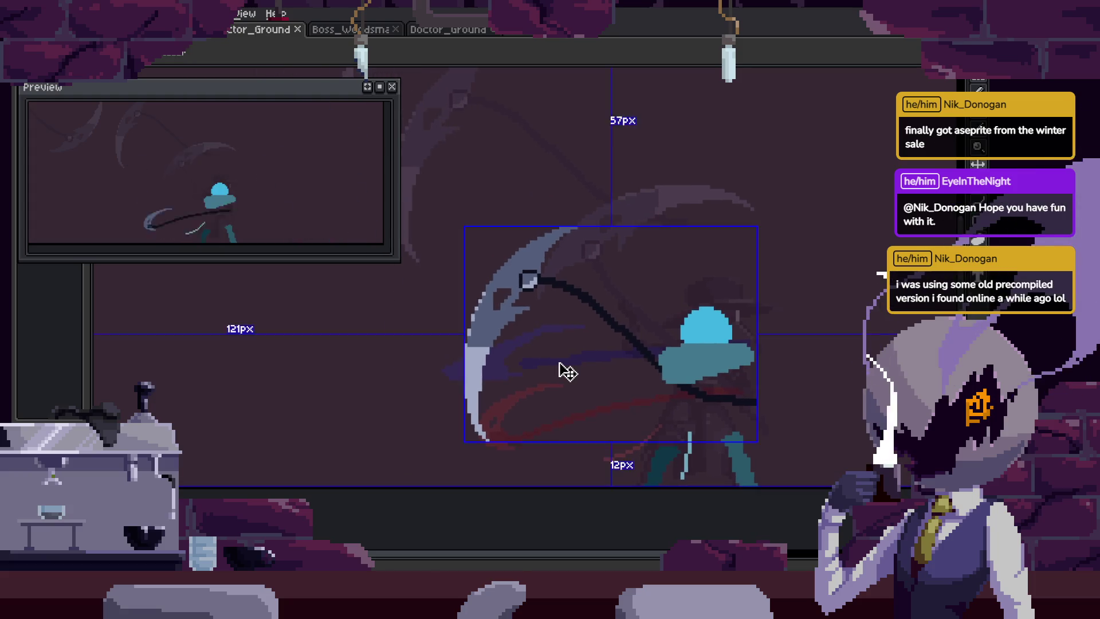
key("Tab")
key("Tab")
key("ctrl+s")
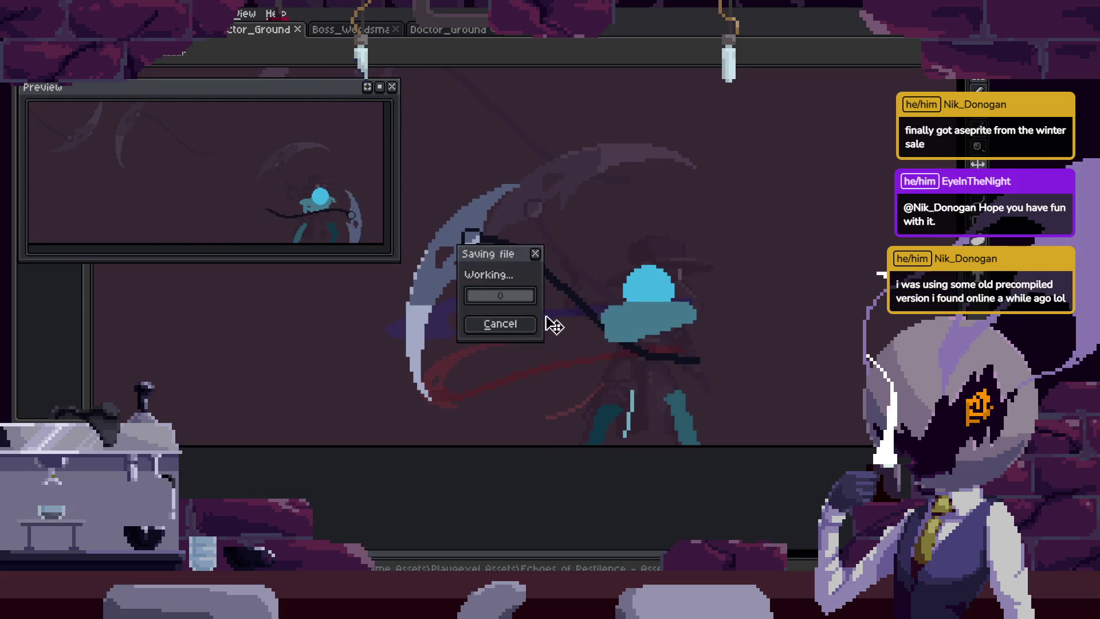
key("b")
key("Right")
key("Right")
key("Right")
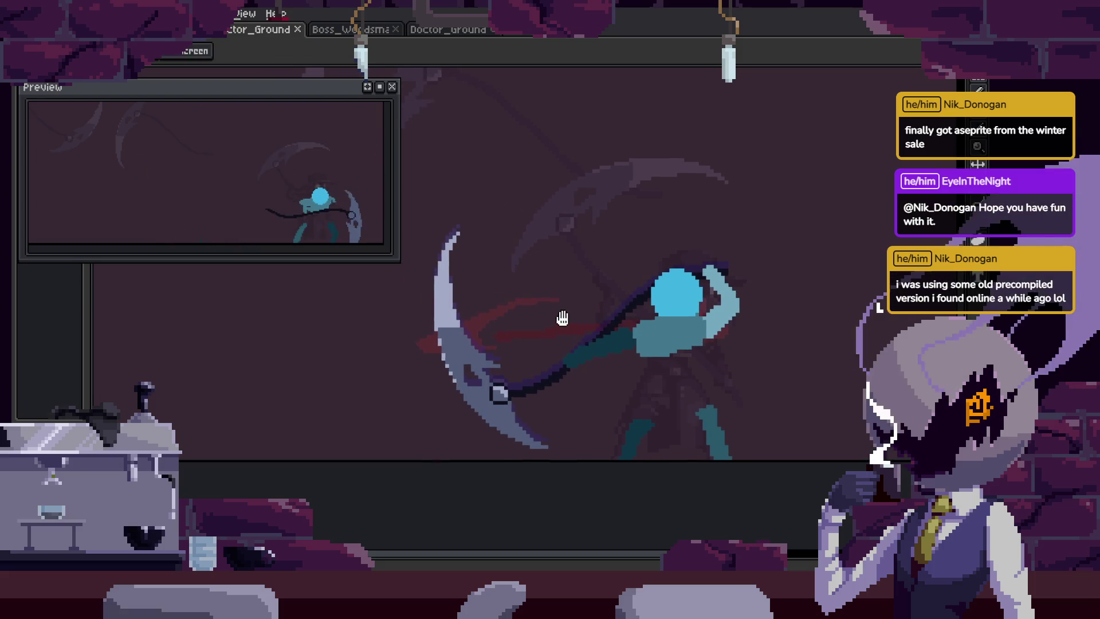
key("Right")
key("Right")
key("ctrl+s")
key("Tab")
key("Tab")
key("minus")
key("minus")
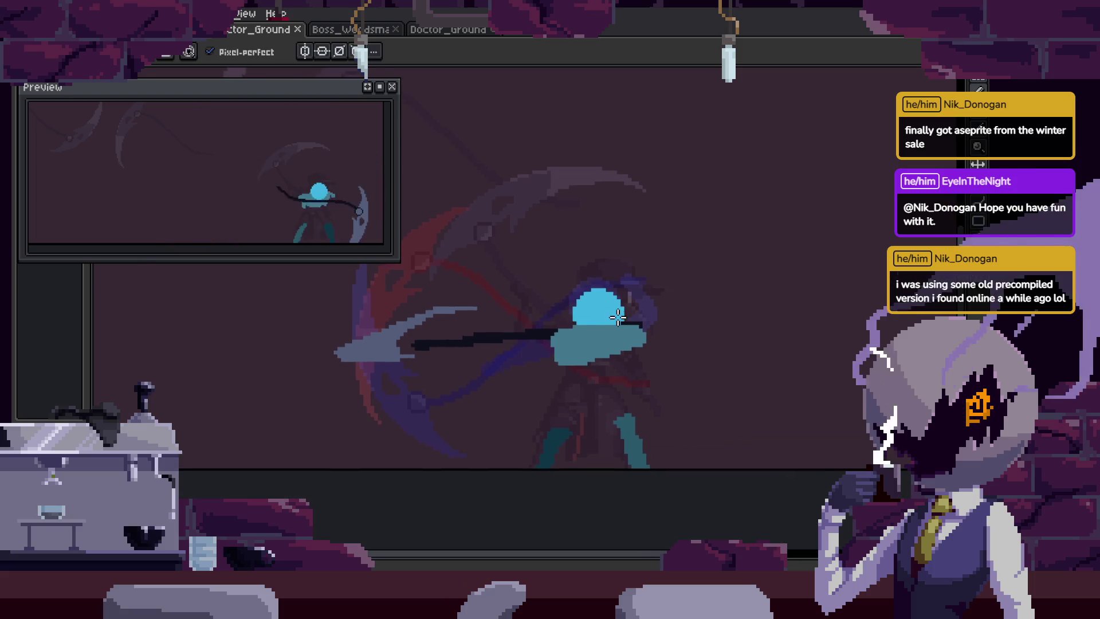
key("ctrl+s")
On the next pose frame, trial-rotate the lower figure about 27 degrees, then cancel.
scroll(456, 356, "up", 2)
key("Right")
key("Right")
key("Right")
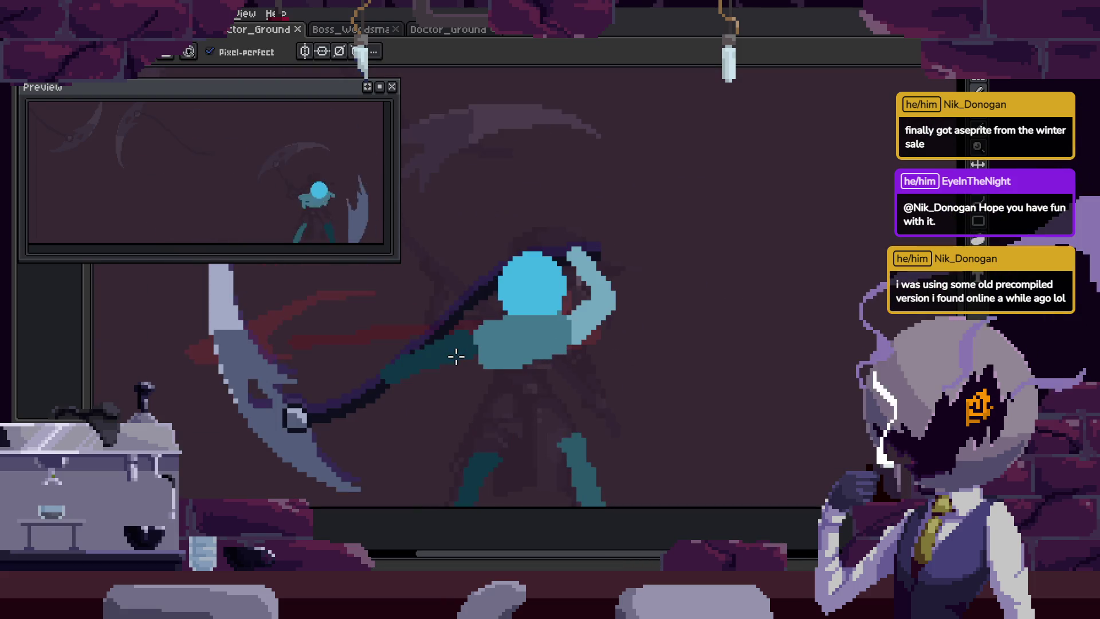
key("Right")
key("Right")
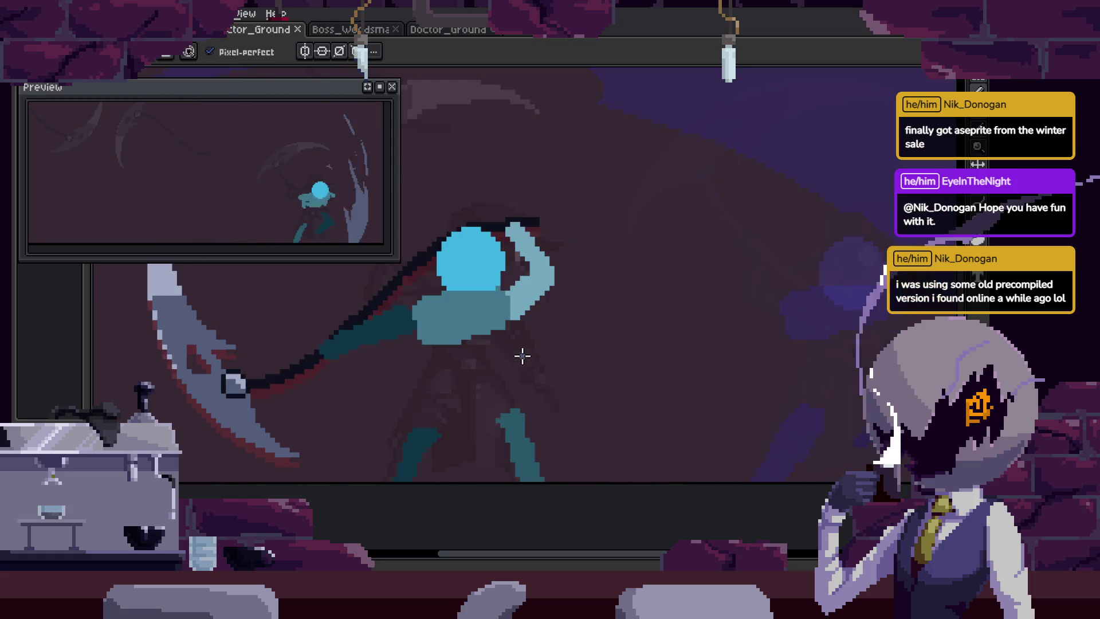
left_click_drag(510, 421, 557, 405)
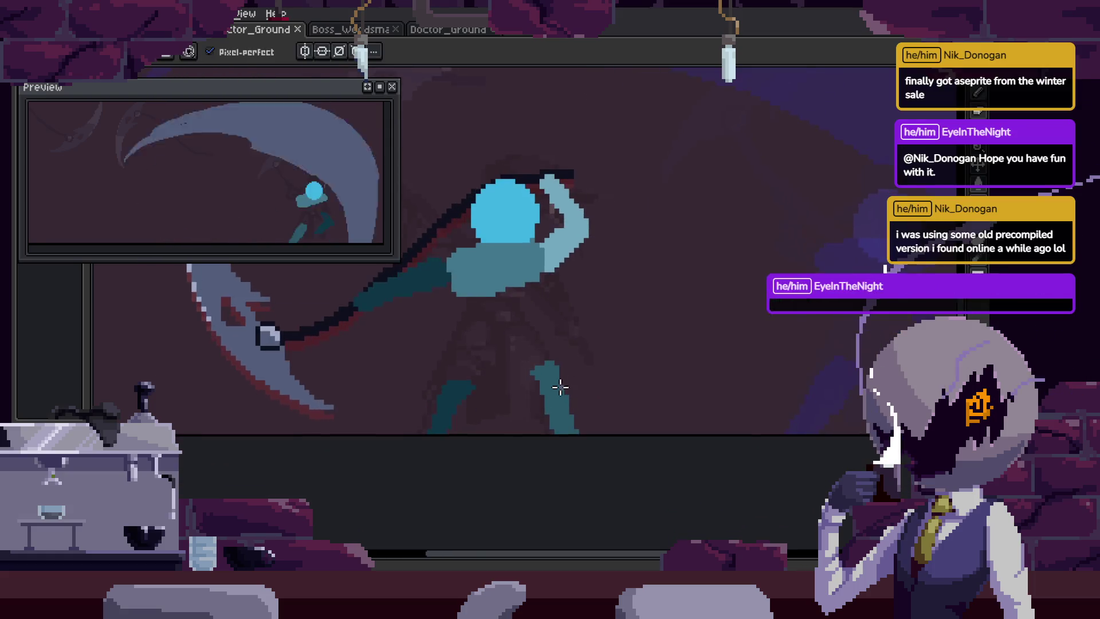
scroll(556, 385, "up", 2)
key("i")
key("q")
mouse_move(502, 480)
left_mouse_down()
mouse_move(597, 277)
mouse_move(696, 481)
left_mouse_up()
left_click_drag(740, 284, 695, 373)
left_click_drag(541, 430, 582, 454)
key("Escape")
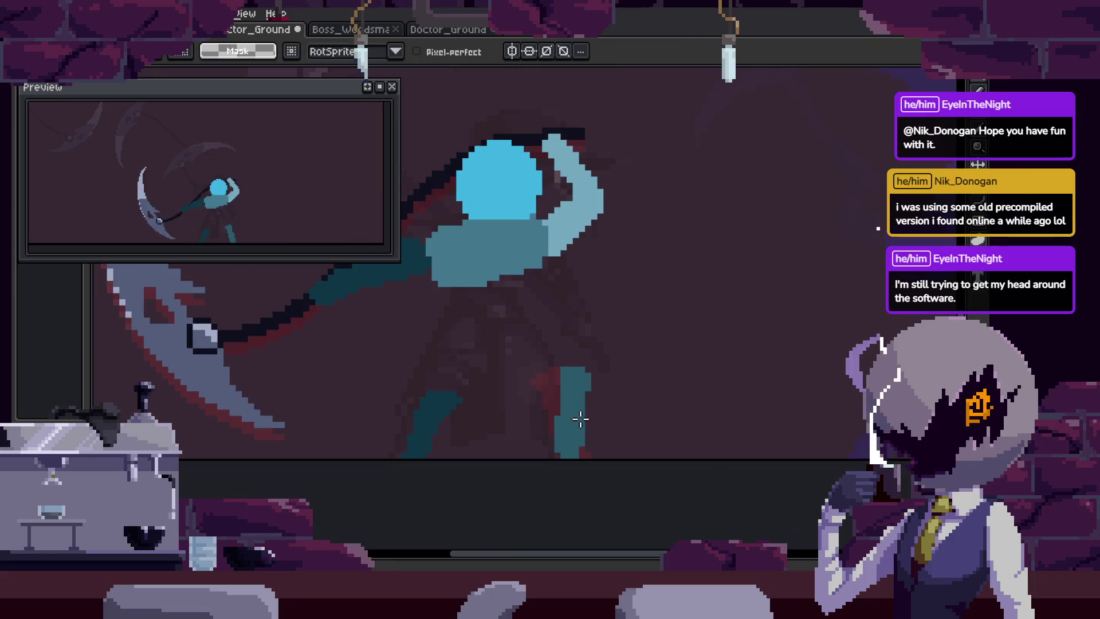
On the following frame, transform the scythe artwork and commit the change.
key("Right")
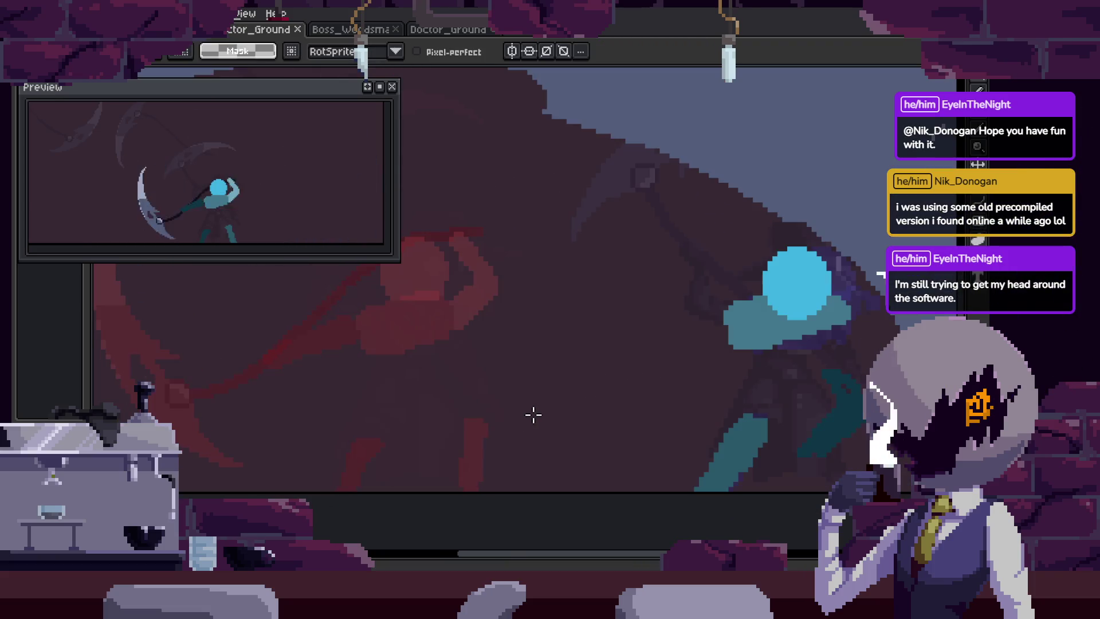
scroll(526, 418, "up", 1)
mouse_move(526, 418)
left_mouse_down()
mouse_move(364, 430)
mouse_move(471, 388)
mouse_move(481, 476)
left_mouse_up()
key("b")
key("q")
key("ctrl+d")
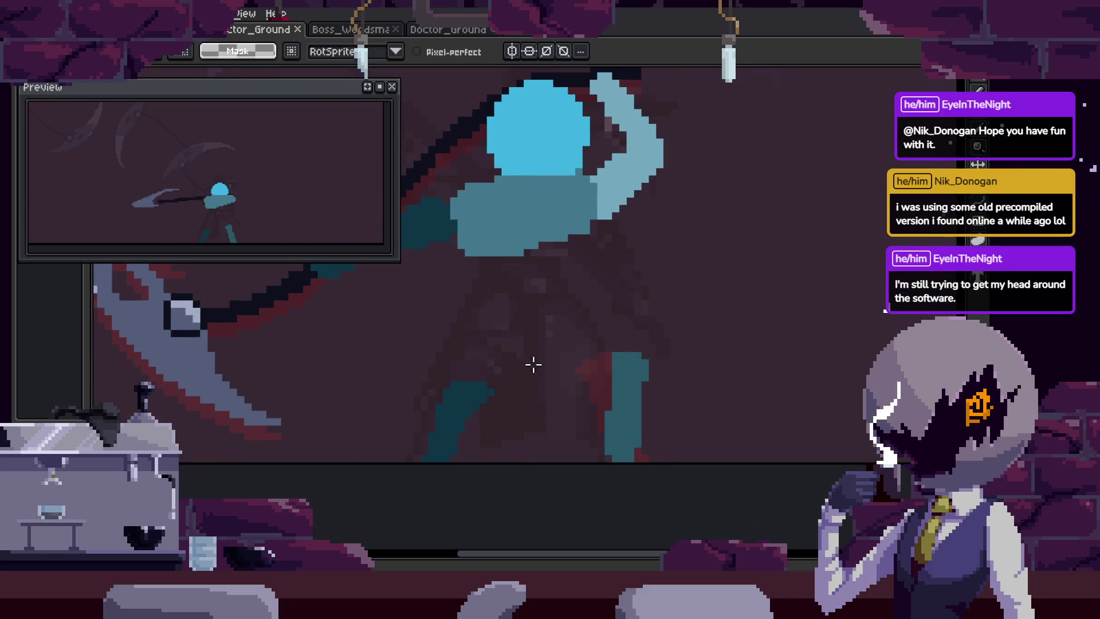
scroll(575, 347, "up", 3)
scroll(578, 347, "down", 3)
scroll(579, 351, "up", 4)
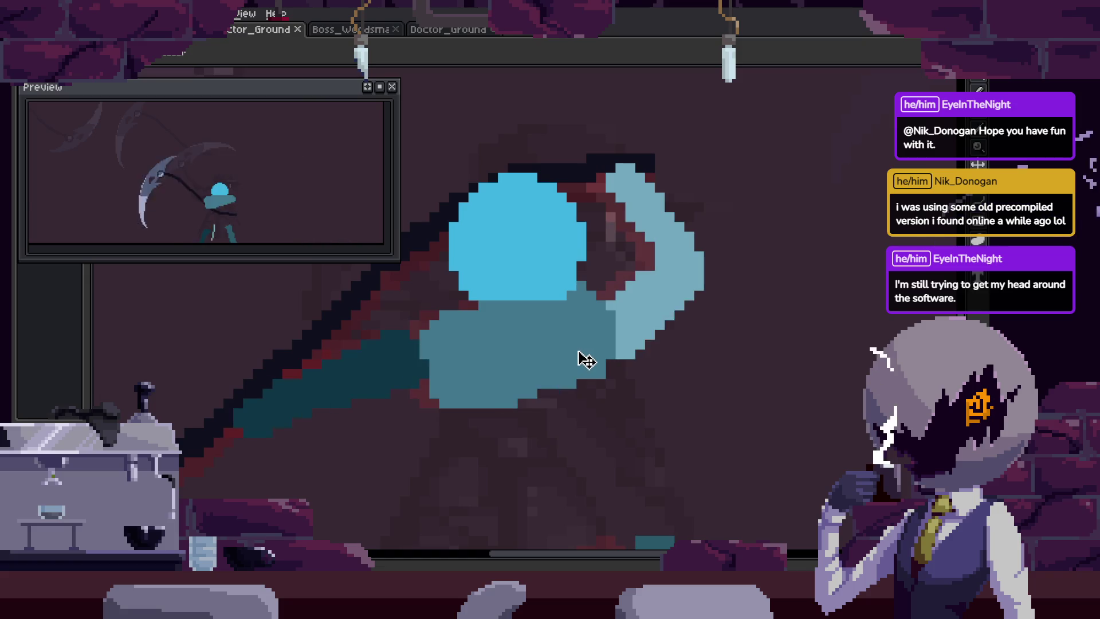
scroll(582, 358, "down", 1)
key("ctrl+t")
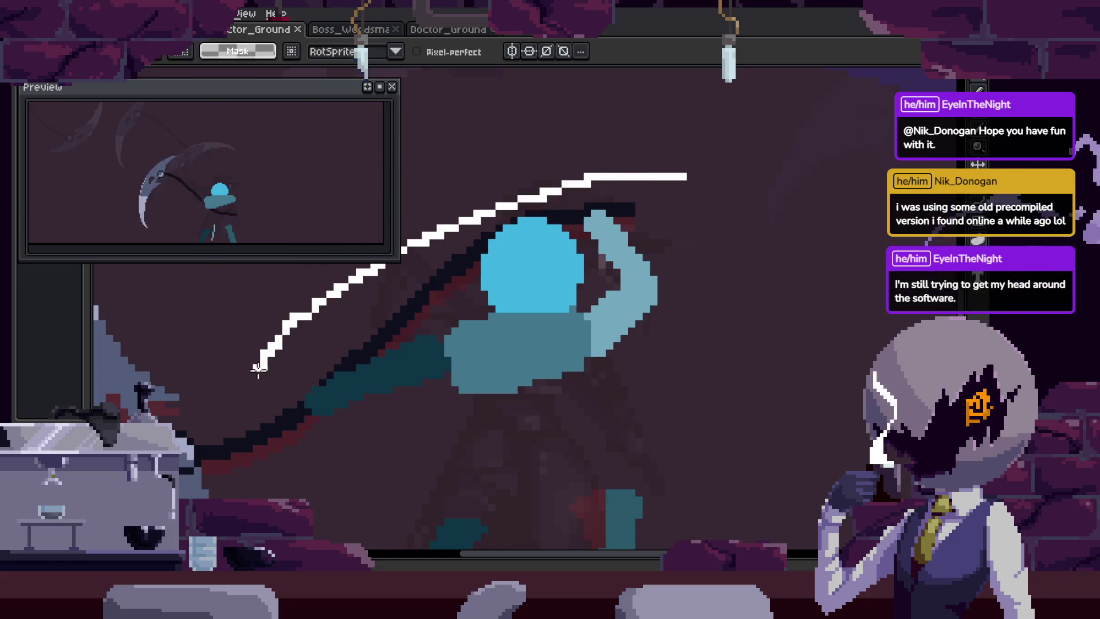
key("Return")
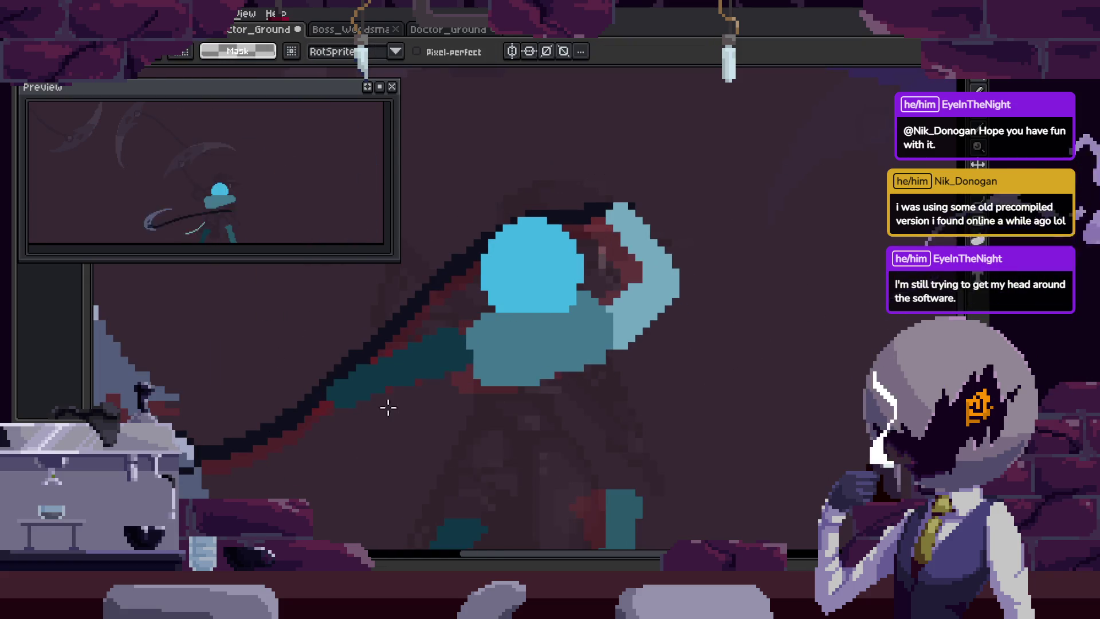
scroll(385, 401, "up", 2)
Try shifting the head right and painting teal under it, then undo that.
key("b")
scroll(396, 350, "left", 3)
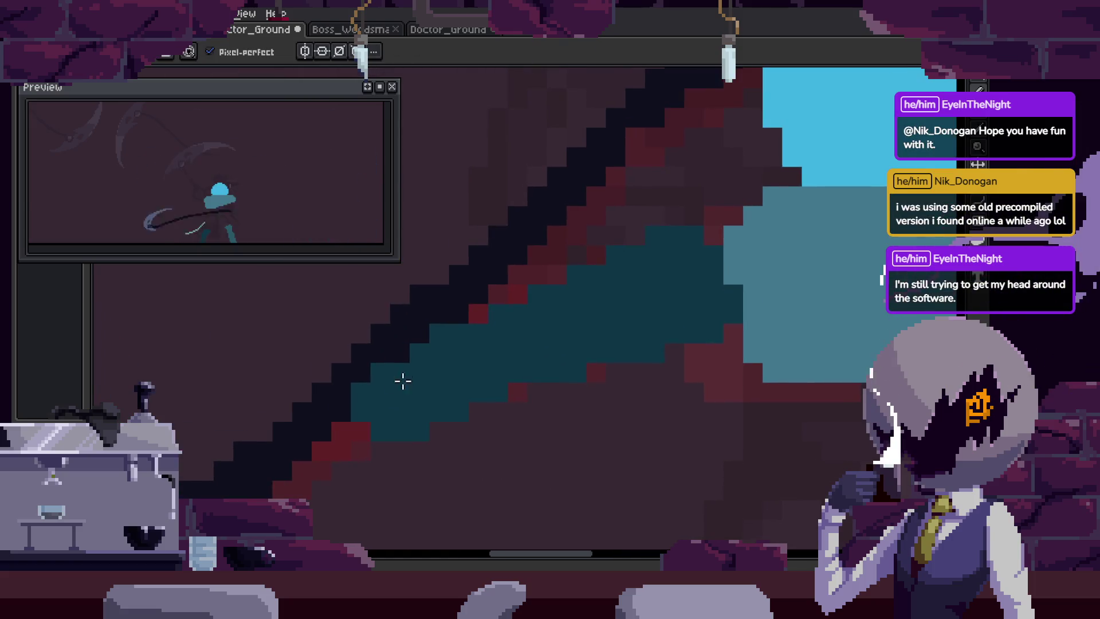
key("e")
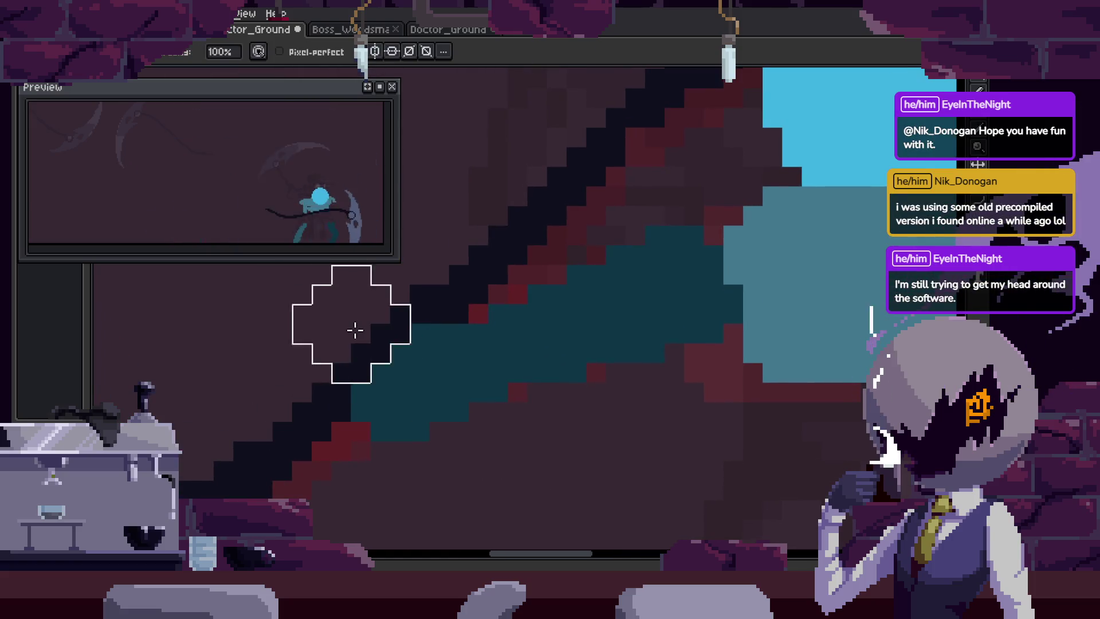
scroll(437, 346, "right", 2)
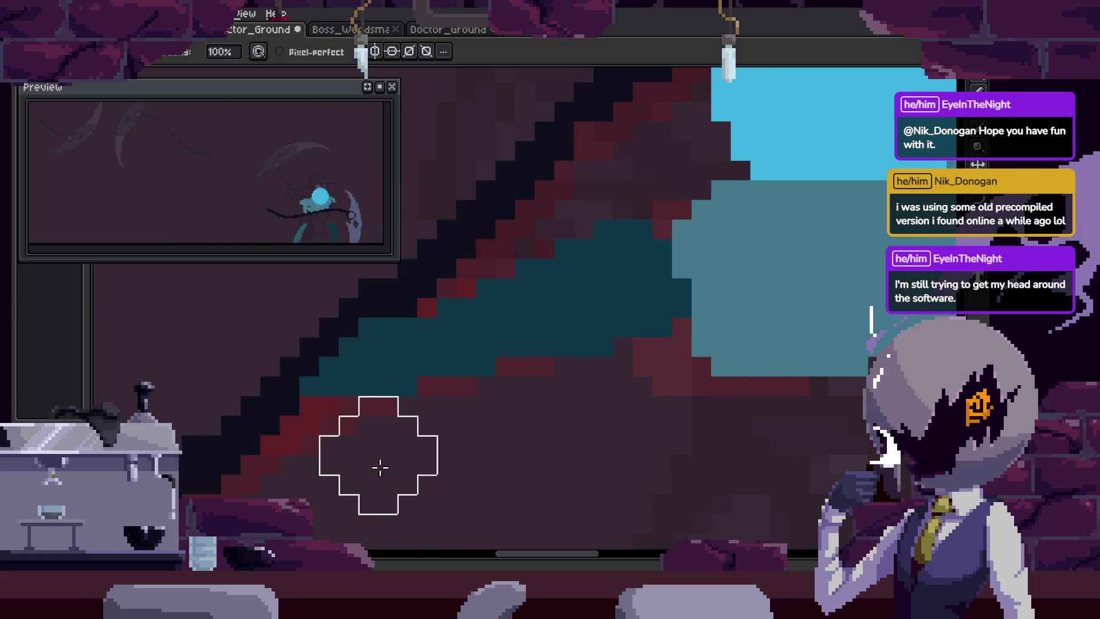
scroll(440, 471, "up", 2)
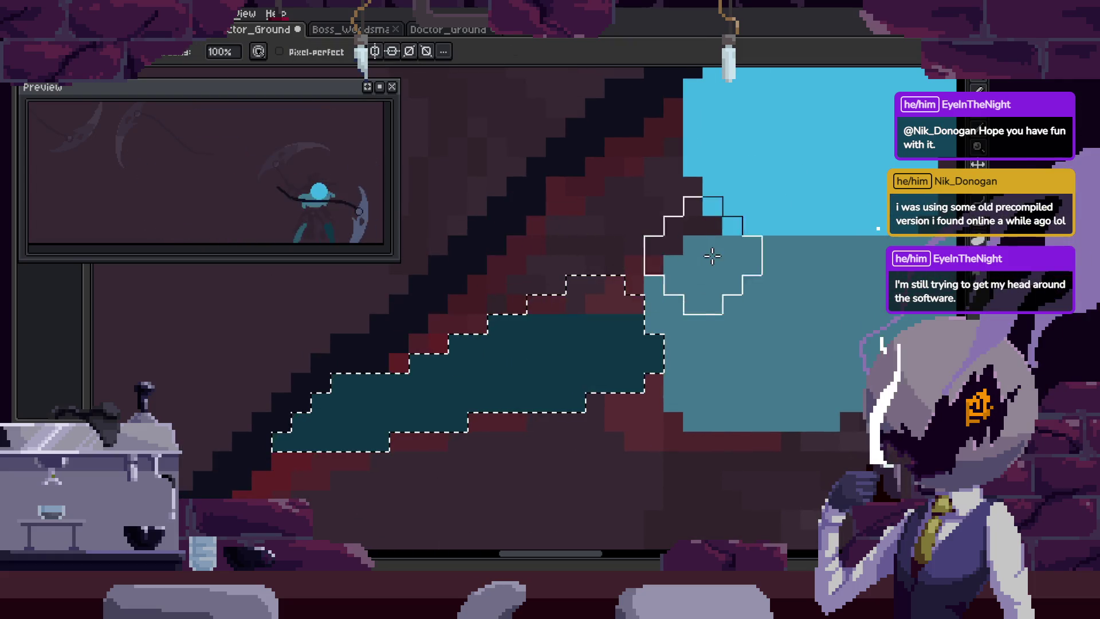
scroll(540, 392, "up", 1)
key("b")
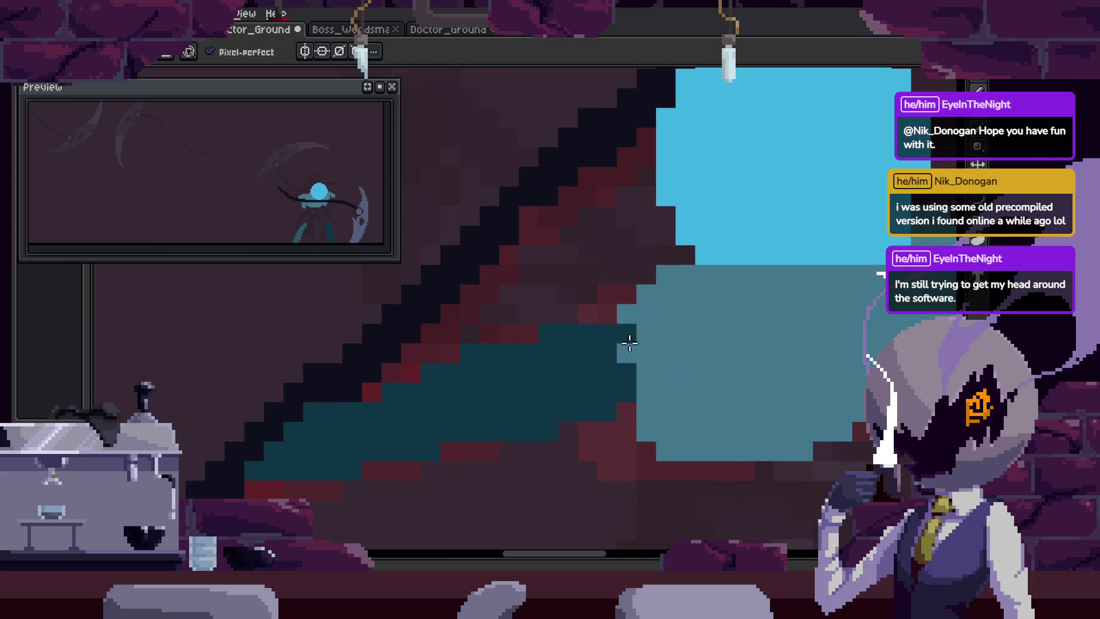
scroll(629, 343, "down", 3)
scroll(552, 307, "up", 3)
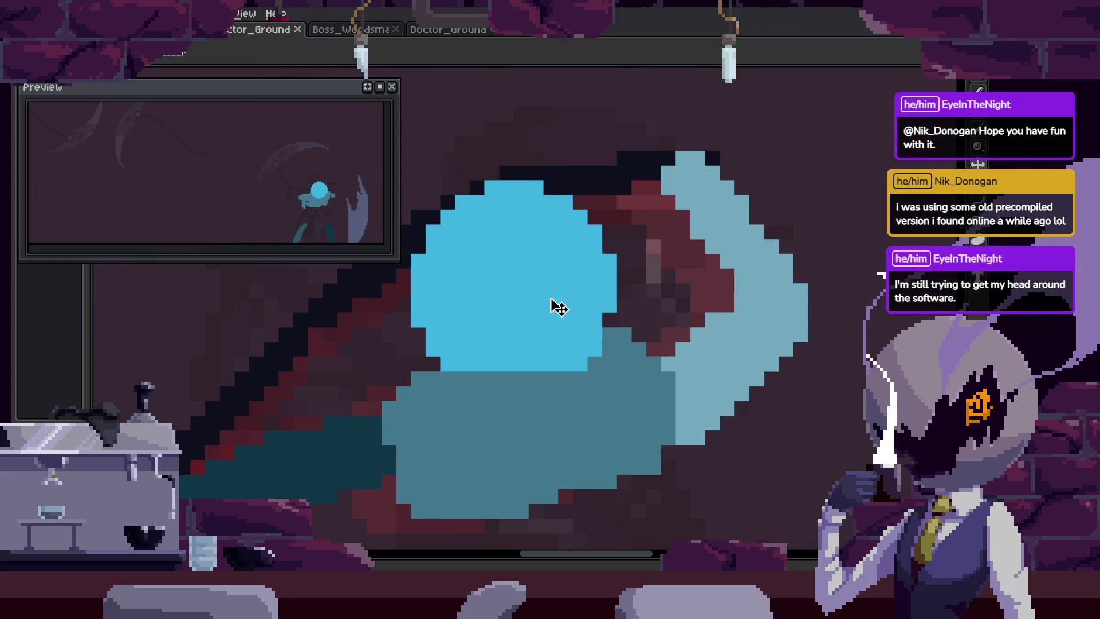
left_click_drag(553, 308, 610, 286)
key("b")
mouse_move(659, 343)
left_mouse_down()
mouse_move(524, 385)
mouse_move(629, 362)
left_mouse_up()
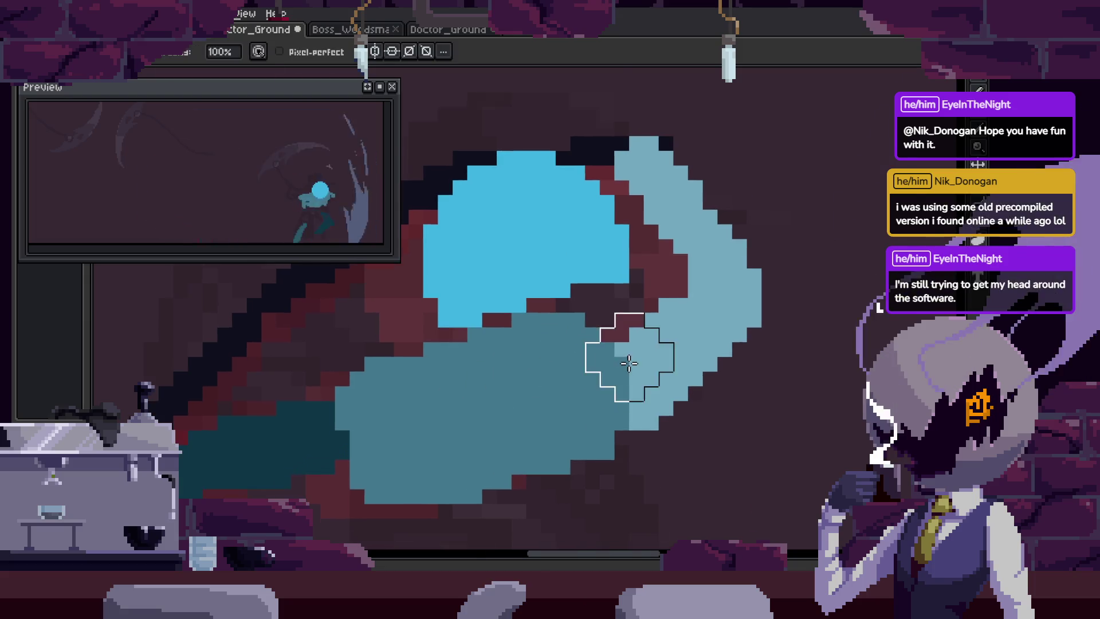
scroll(629, 363, "down", 4)
key("ctrl+z")
key("ctrl+z")
key("ctrl+z")
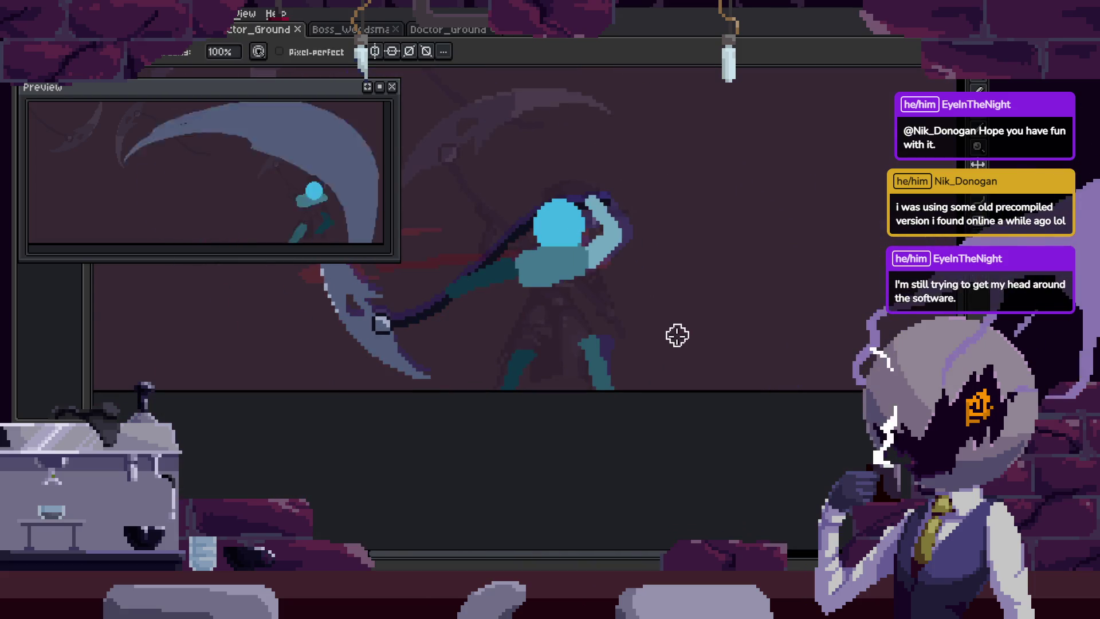
Start rotating the figure and scythe into the new pose with RotSprite.
scroll(657, 348, "up", 3)
scroll(633, 363, "down", 2)
scroll(623, 410, "up", 1)
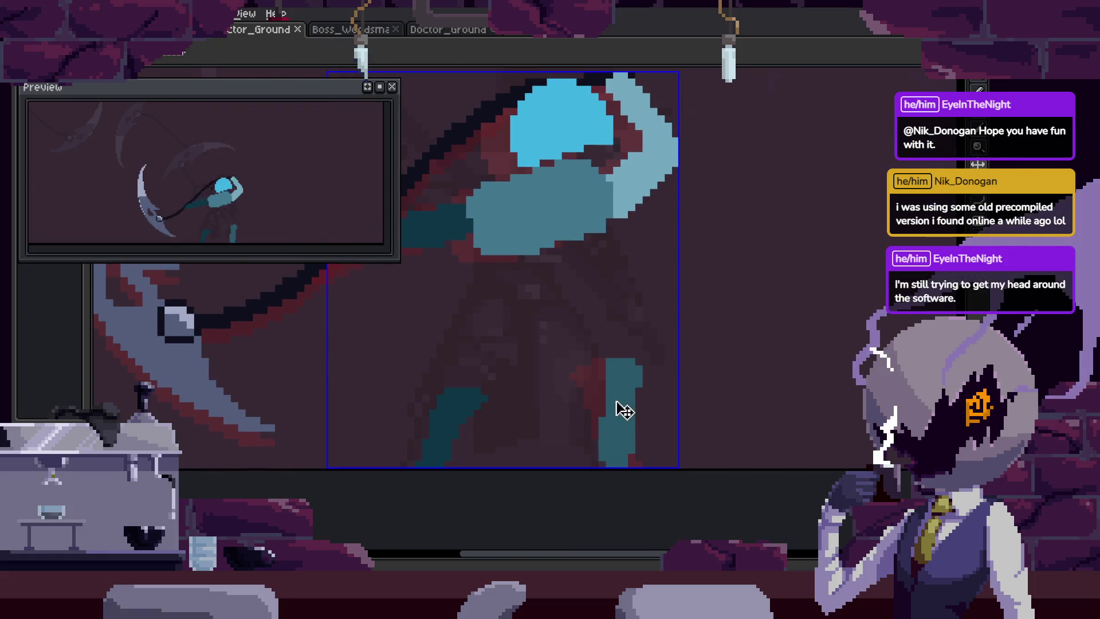
left_click_drag(682, 344, 649, 401)
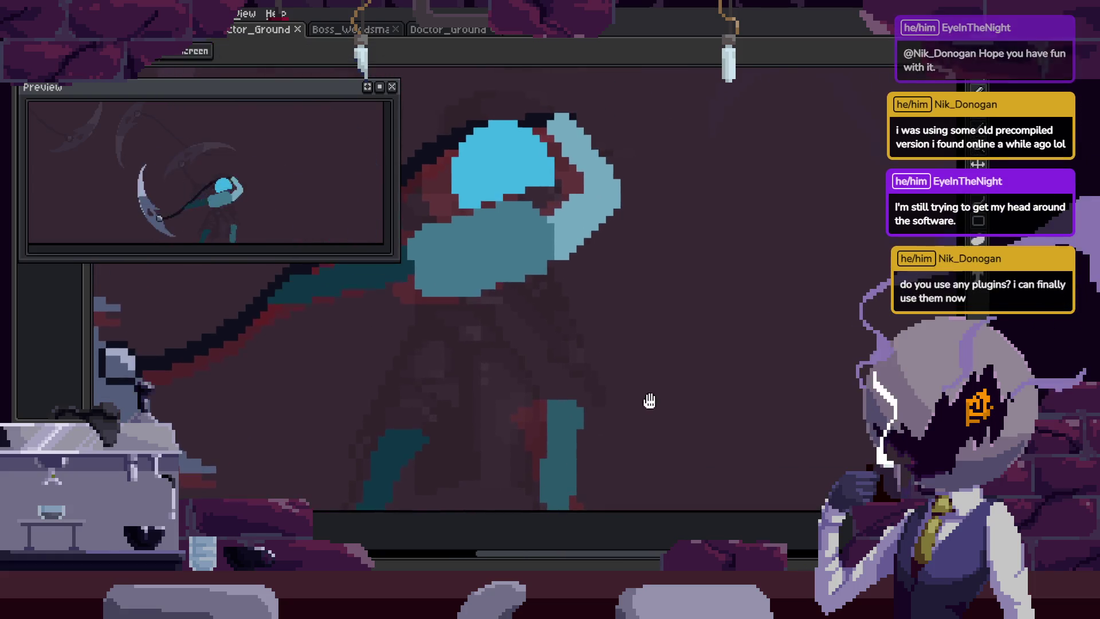
key("shift+h")
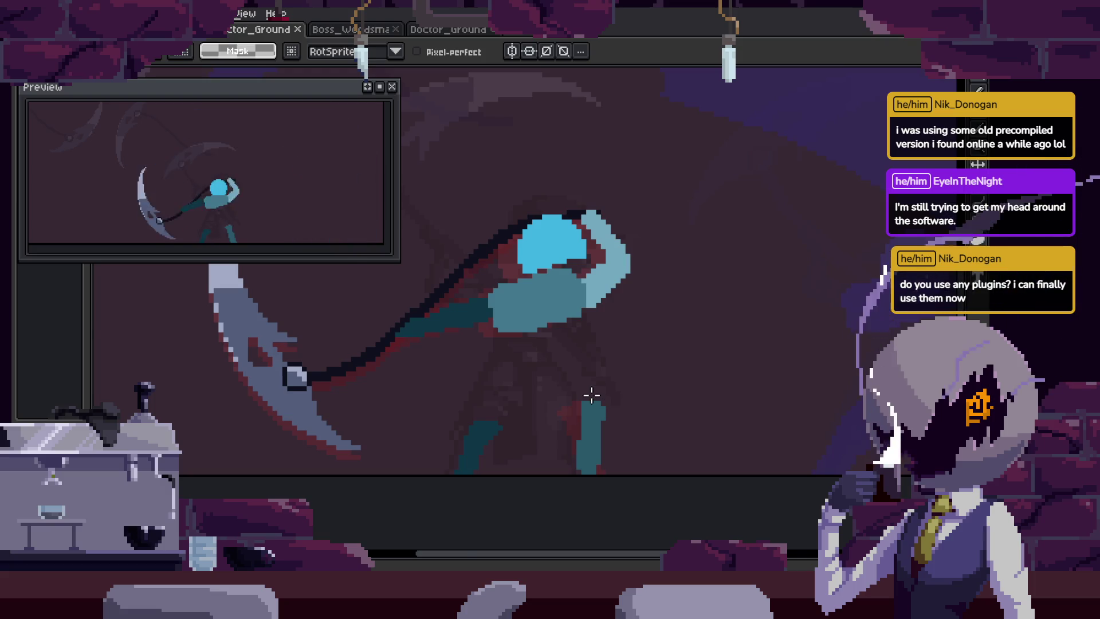
Zoom on the swing, then flip between adjacent attack frames to compare the scythe poses.
scroll(591, 395, "up", 1)
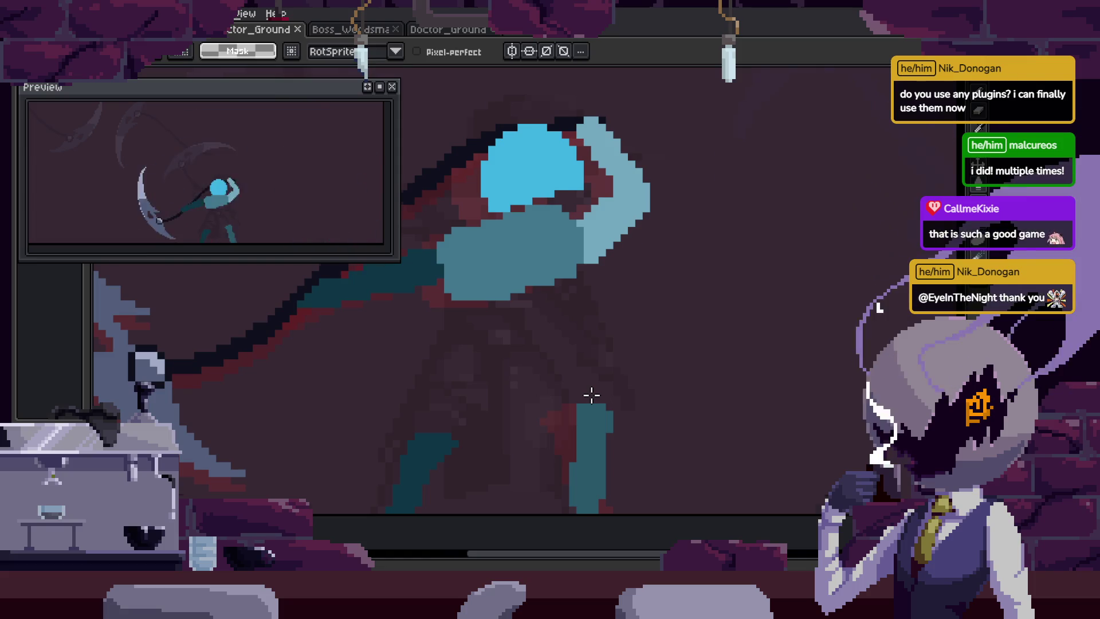
scroll(592, 395, "down", 3)
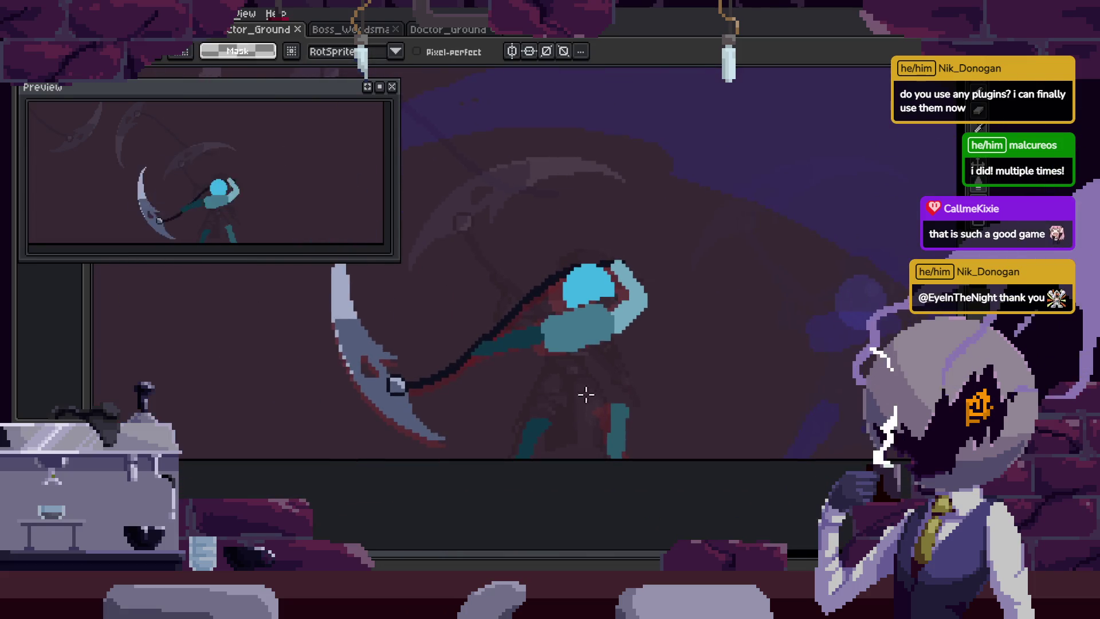
scroll(587, 401, "up", 2)
scroll(590, 412, "up", 1)
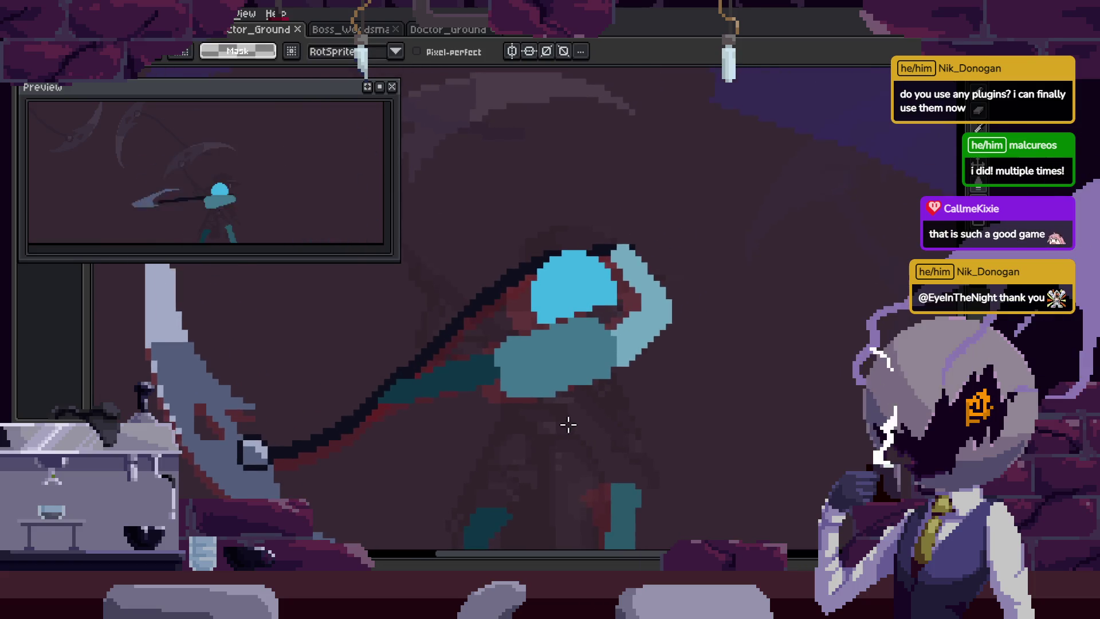
scroll(569, 423, "down", 2)
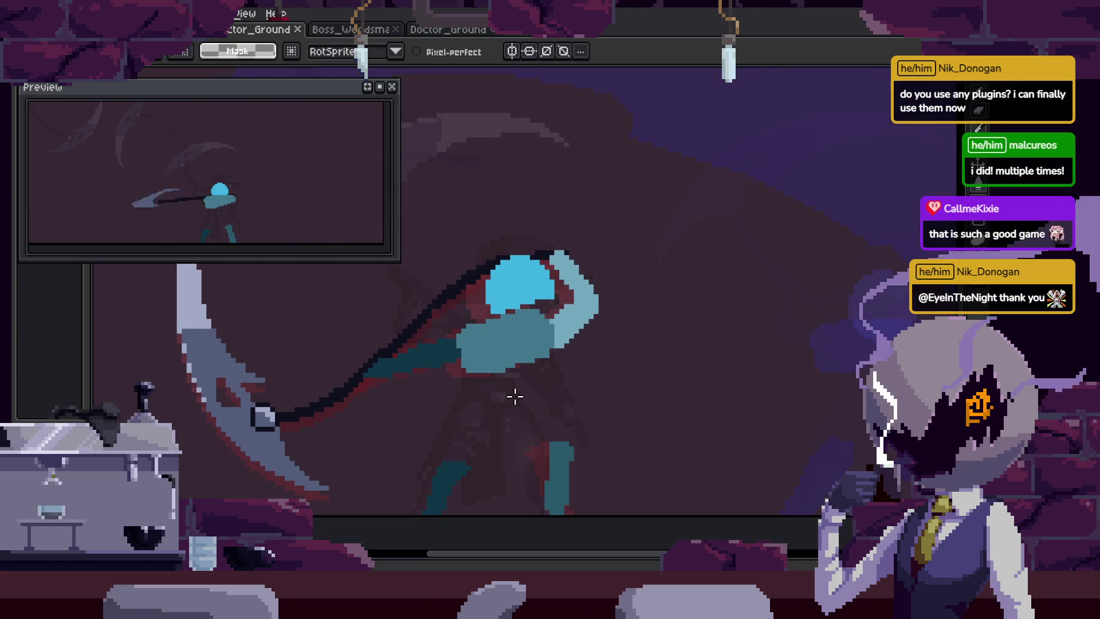
scroll(565, 401, "up", 1)
scroll(621, 413, "down", 1)
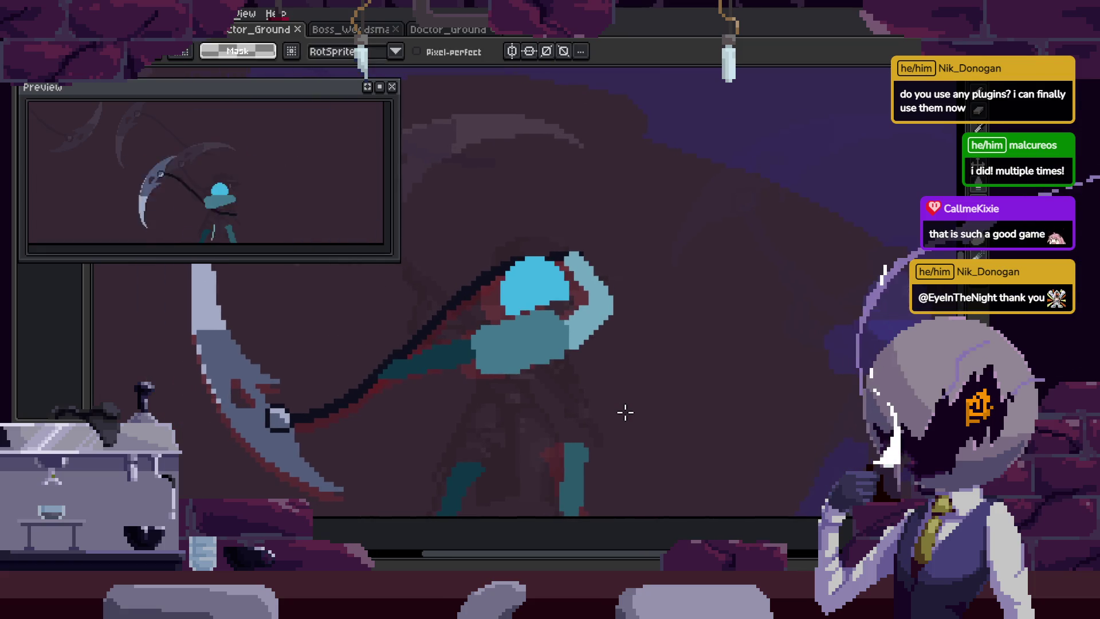
key("Right")
key("Right")
key("Right")
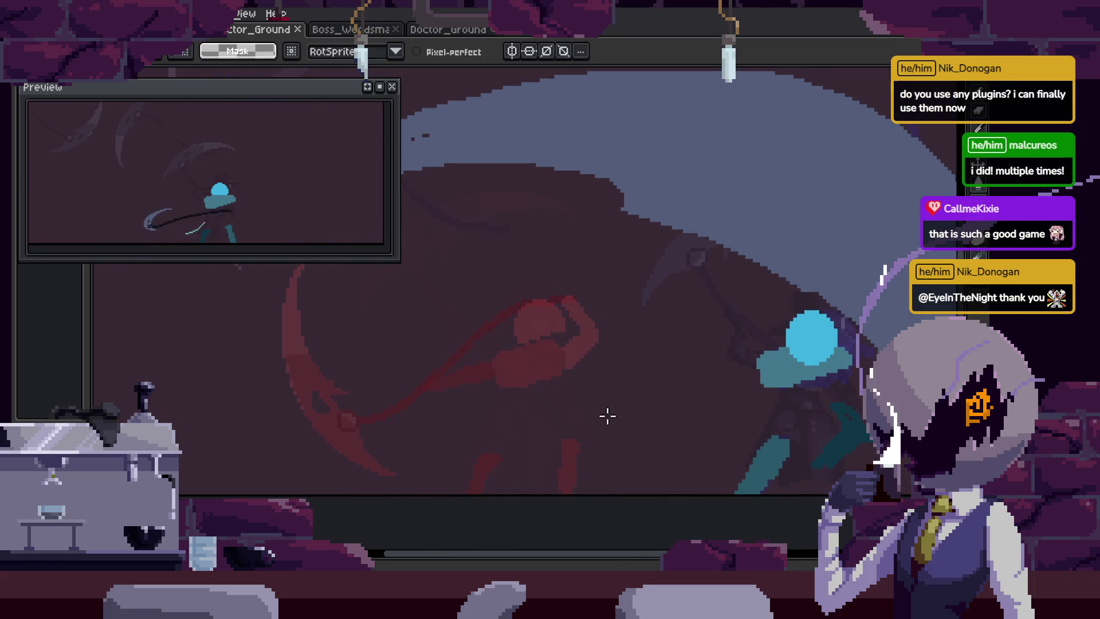
key("Left")
key("Right")
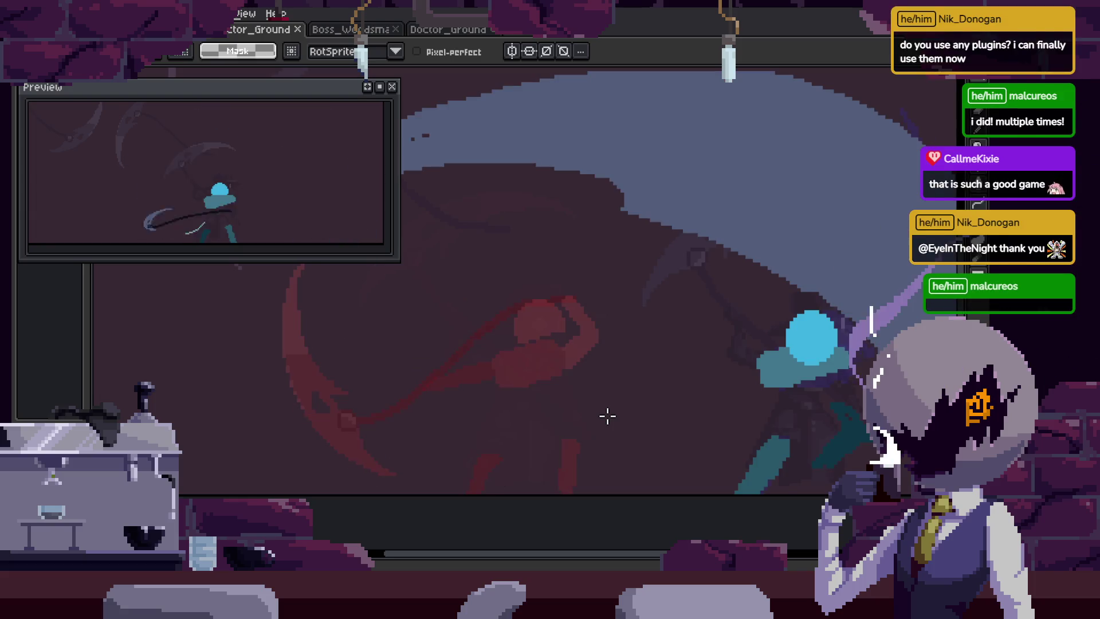
key("Left")
key("Left")
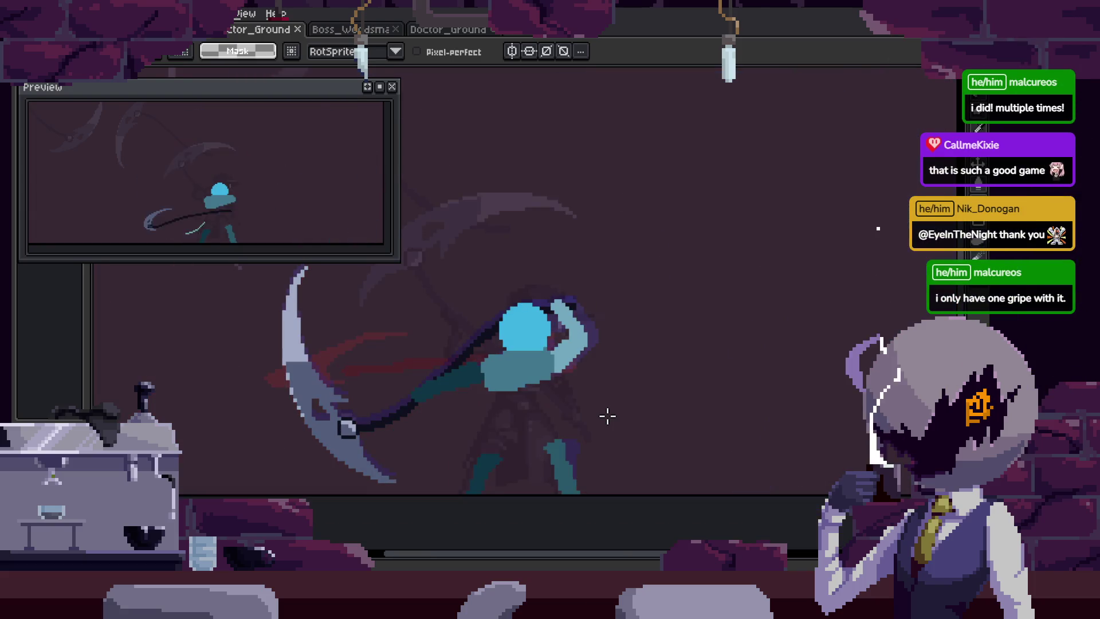
key("Right")
key("Left")
key("Right")
key("Right")
key("Right")
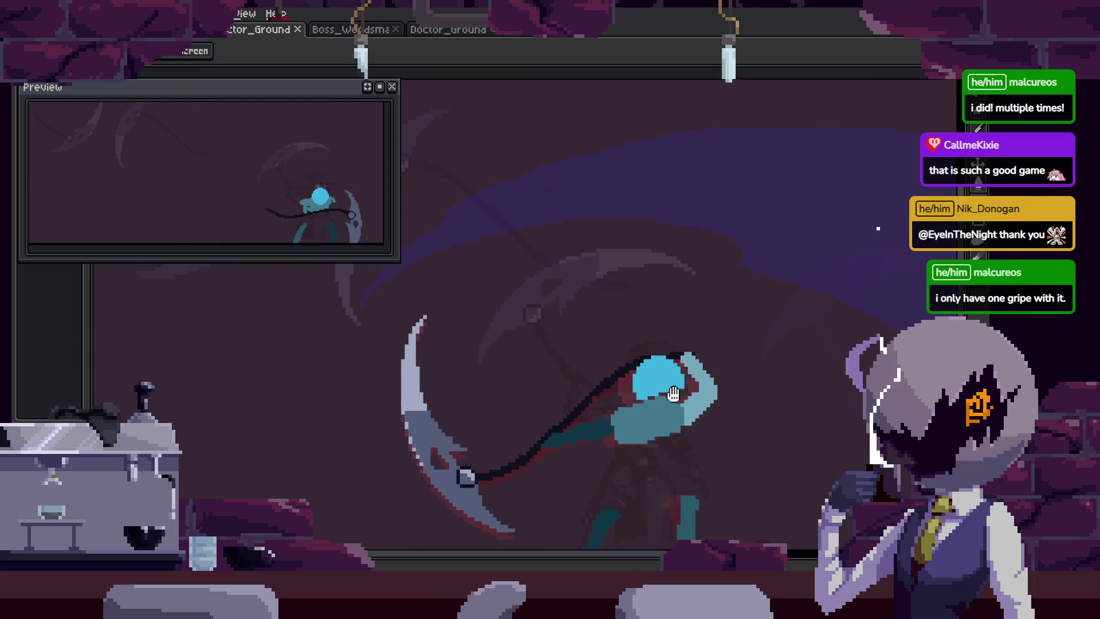
Go to the large scythe-swipe smear frame, undo the last change, and pan across it.
key("Left")
key("Right")
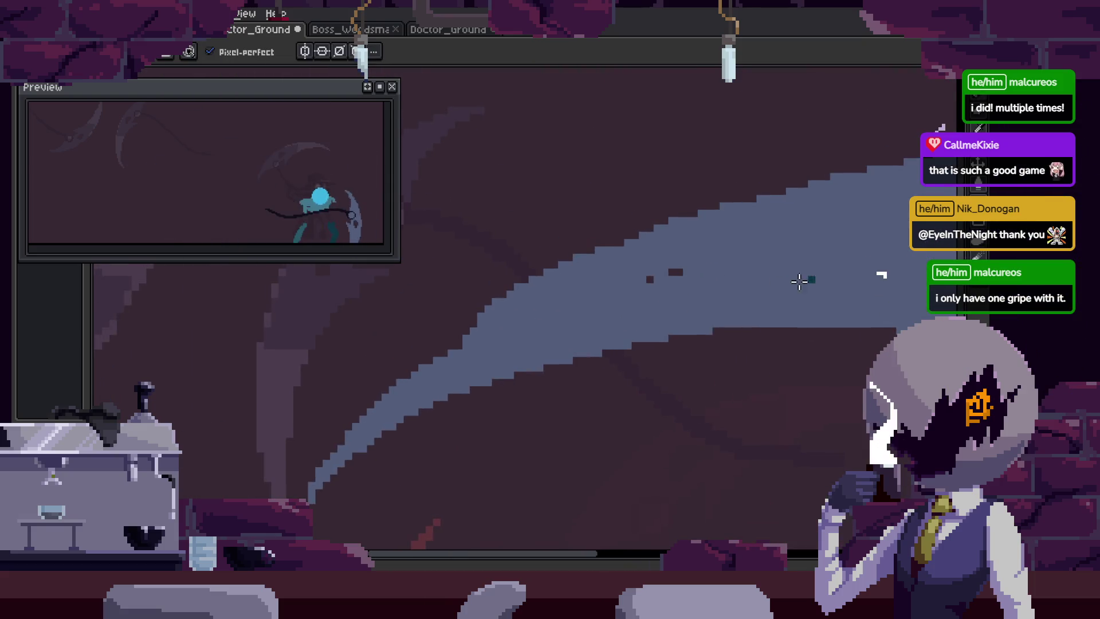
key("Left")
key("Left")
key("Left")
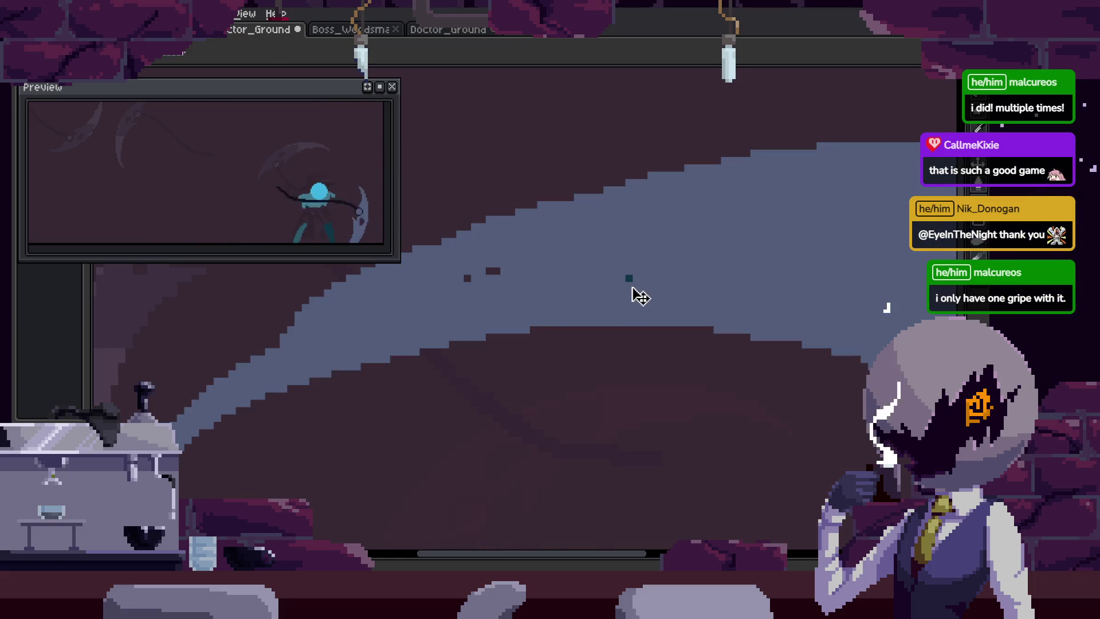
key("b")
key("h")
key("ctrl+z")
key("ctrl+z")
left_click_drag(645, 357, 579, 297)
key("b")
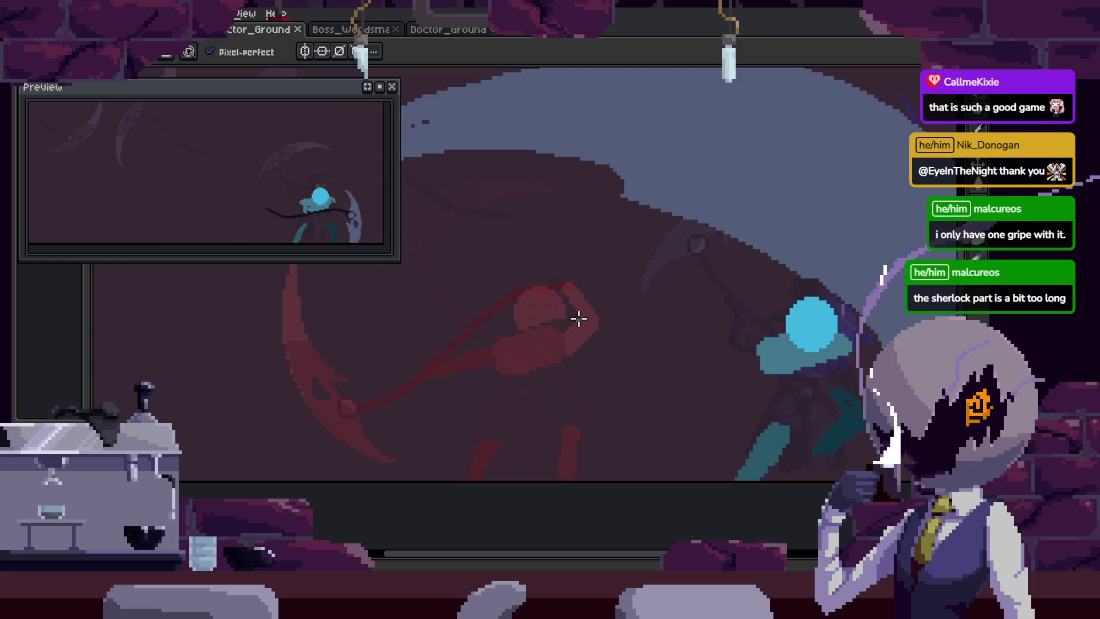
Pan so the blade sits up-right, save, and show the Attack_1–Attack_3 timeline.
scroll(562, 237, "down", 3)
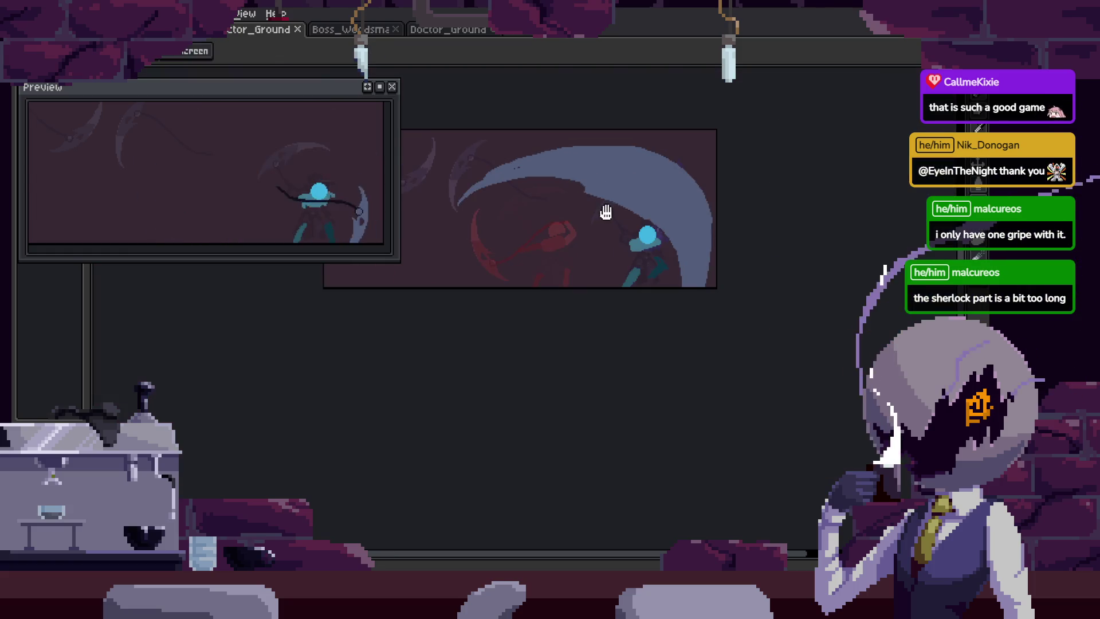
scroll(552, 294, "up", 5)
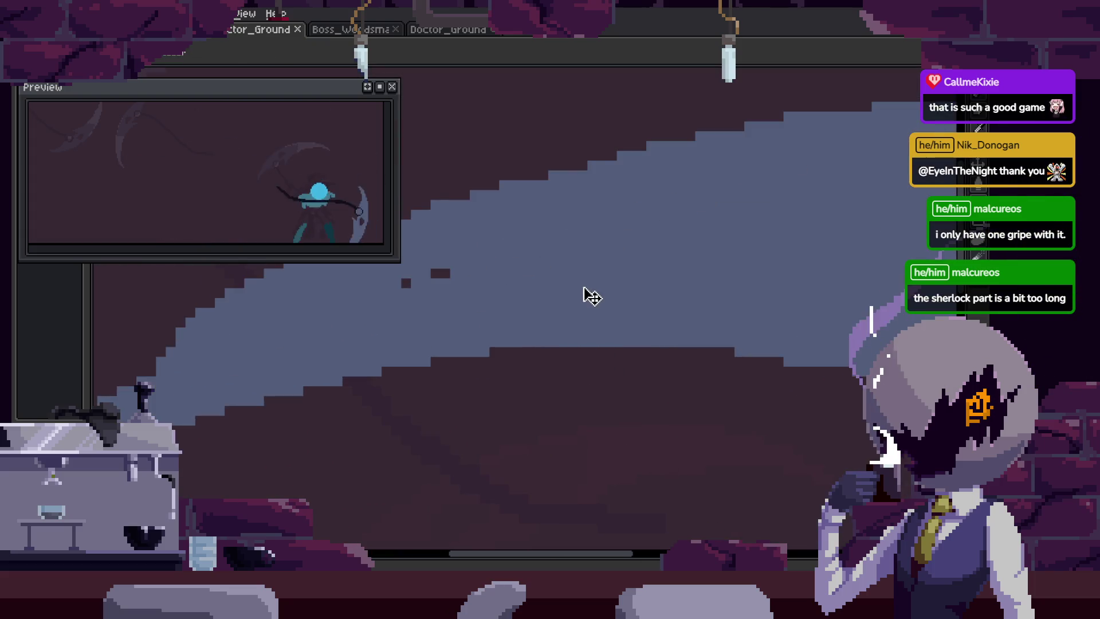
scroll(531, 253, "up", 1)
left_click_drag(531, 253, 724, 278)
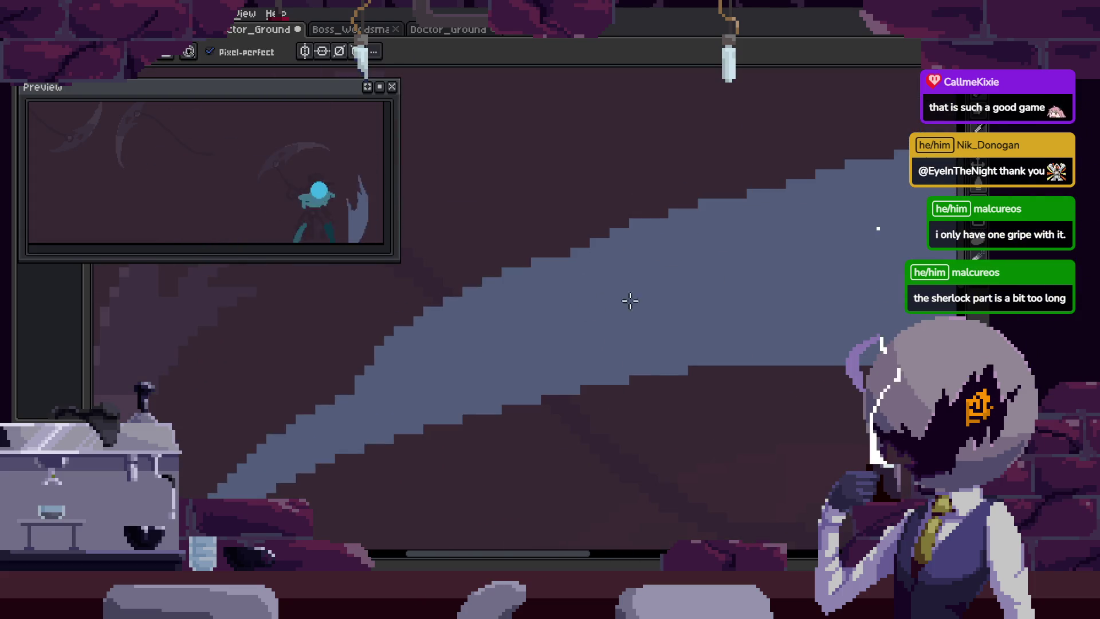
scroll(484, 340, "down", 1)
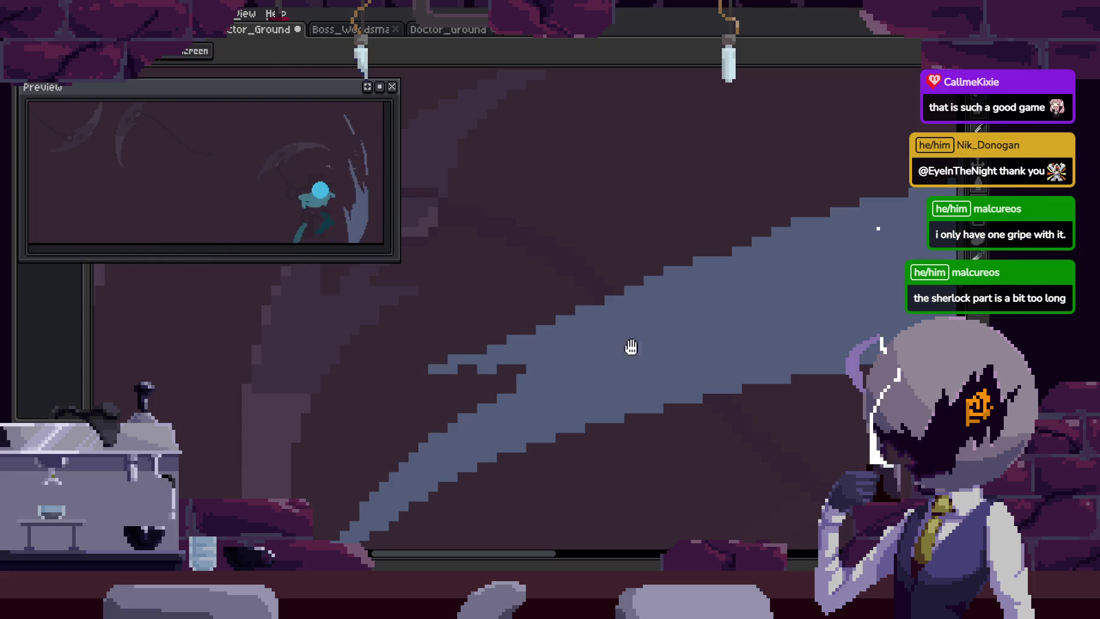
scroll(630, 347, "down", 2)
scroll(430, 347, "up", 1)
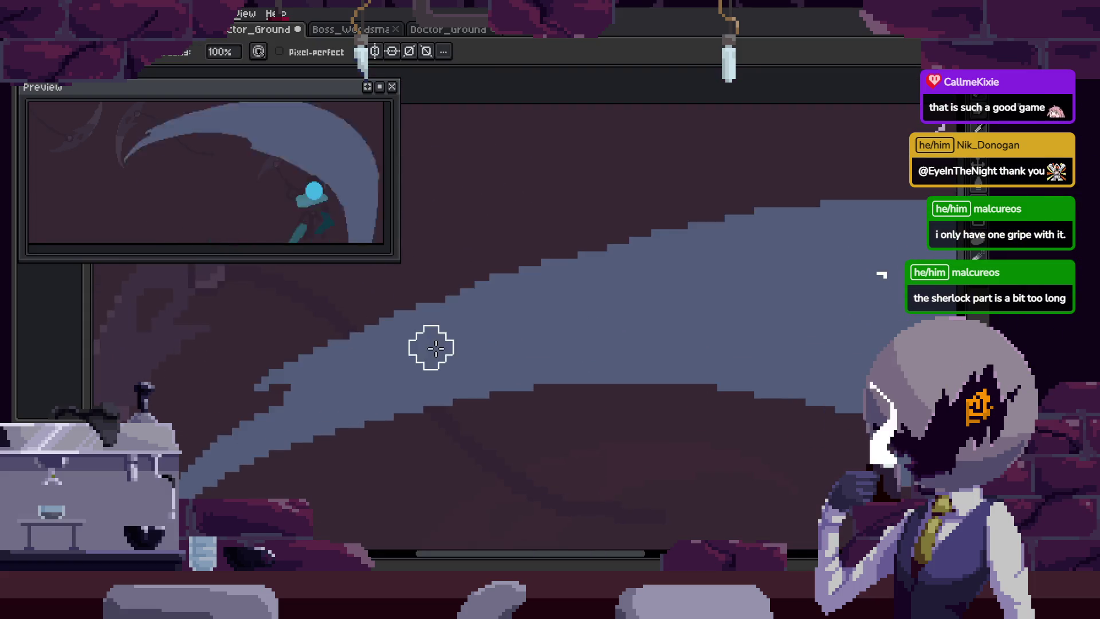
key("ctrl+s")
scroll(515, 327, "down", 2)
scroll(608, 345, "up", 1)
mouse_move(607, 345)
left_mouse_down()
mouse_move(738, 339)
mouse_move(713, 354)
left_mouse_up()
key("Tab")
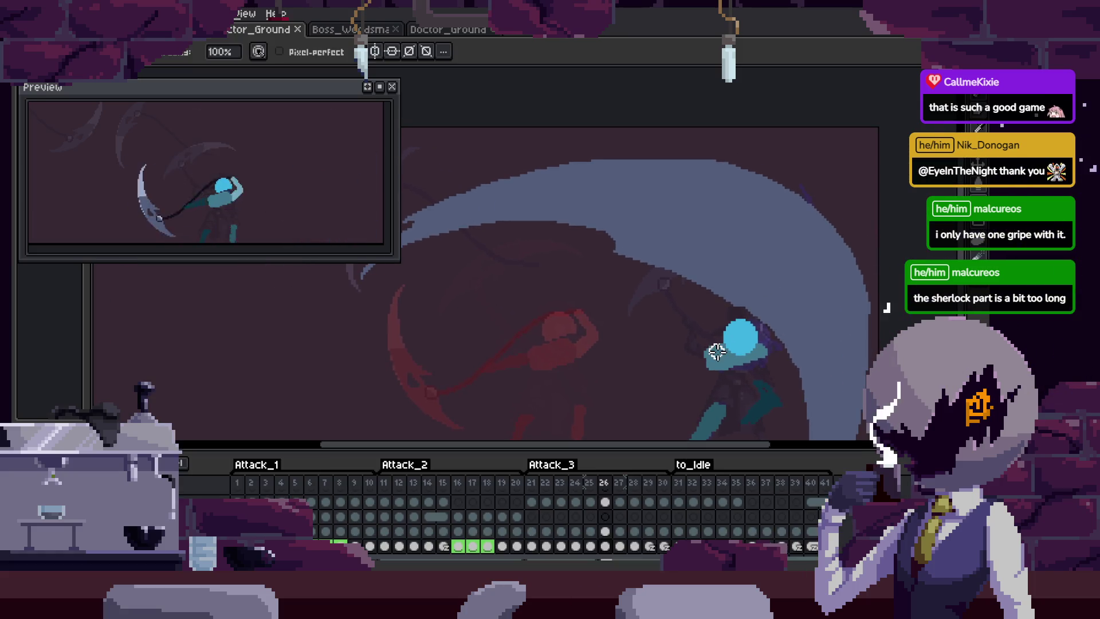
Hide the timeline and pan the view up and right over the sprite.
scroll(717, 352, "down", 2)
key("Tab")
key("h")
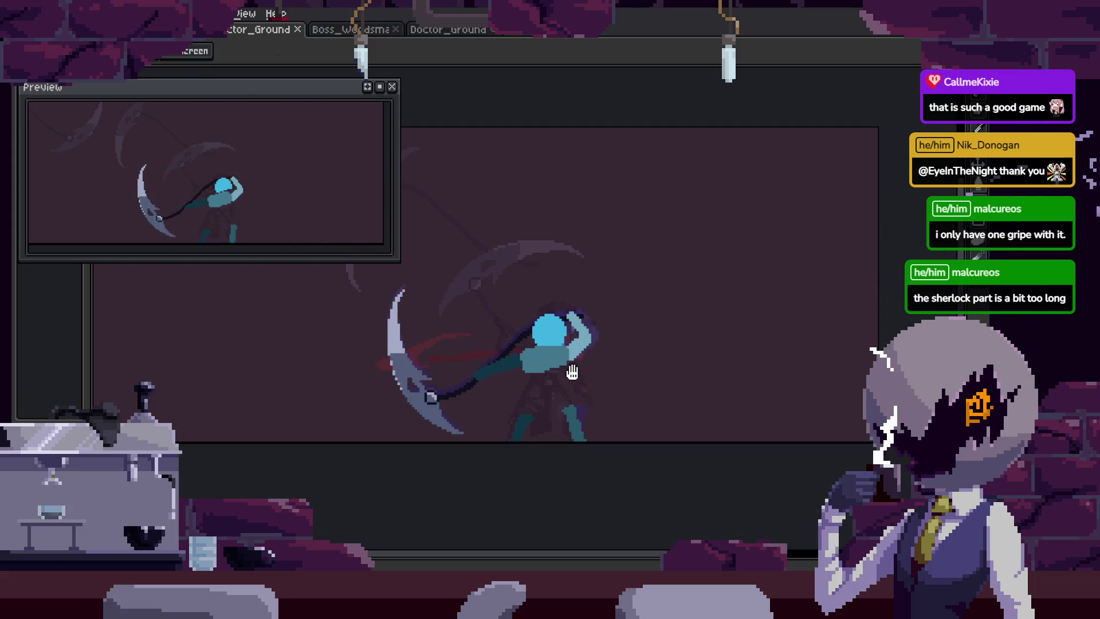
left_click_drag(572, 372, 597, 354)
key("b")
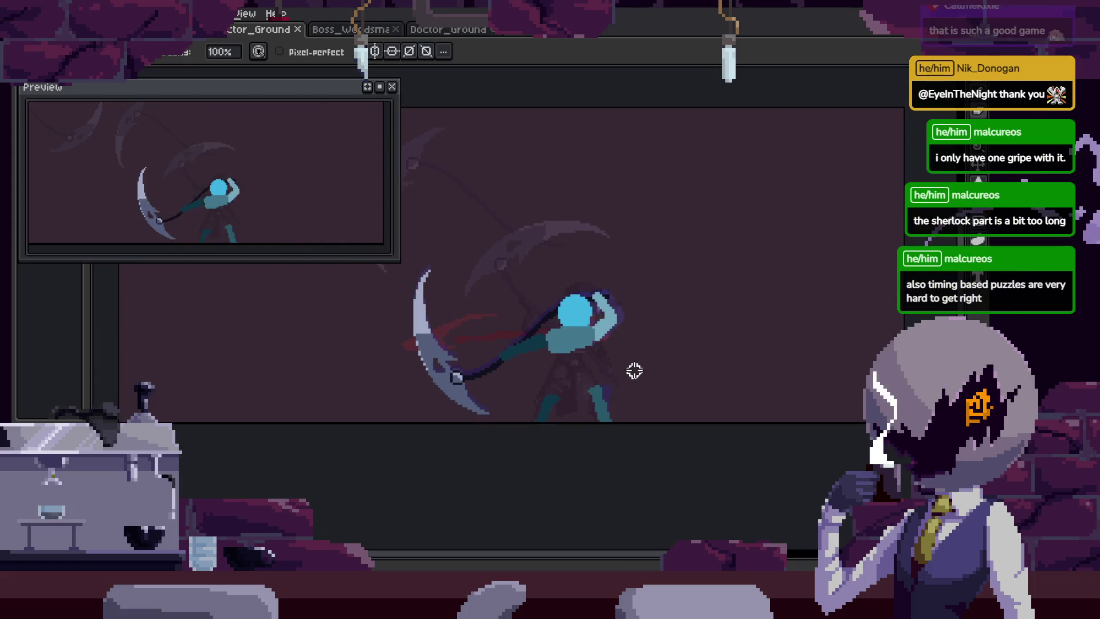
scroll(634, 370, "up", 1)
key("h")
scroll(670, 390, "up", 1)
key("b")
left_click_drag(633, 387, 677, 388)
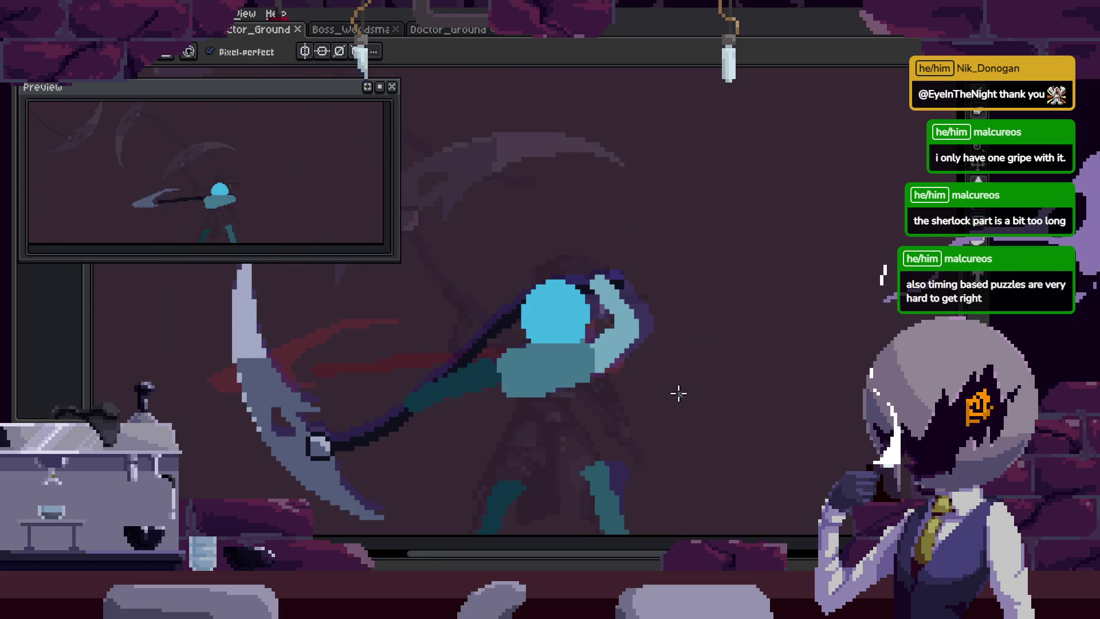
Play the attack combo animation, then save the file.
key("Tab")
key("Return")
key("Tab")
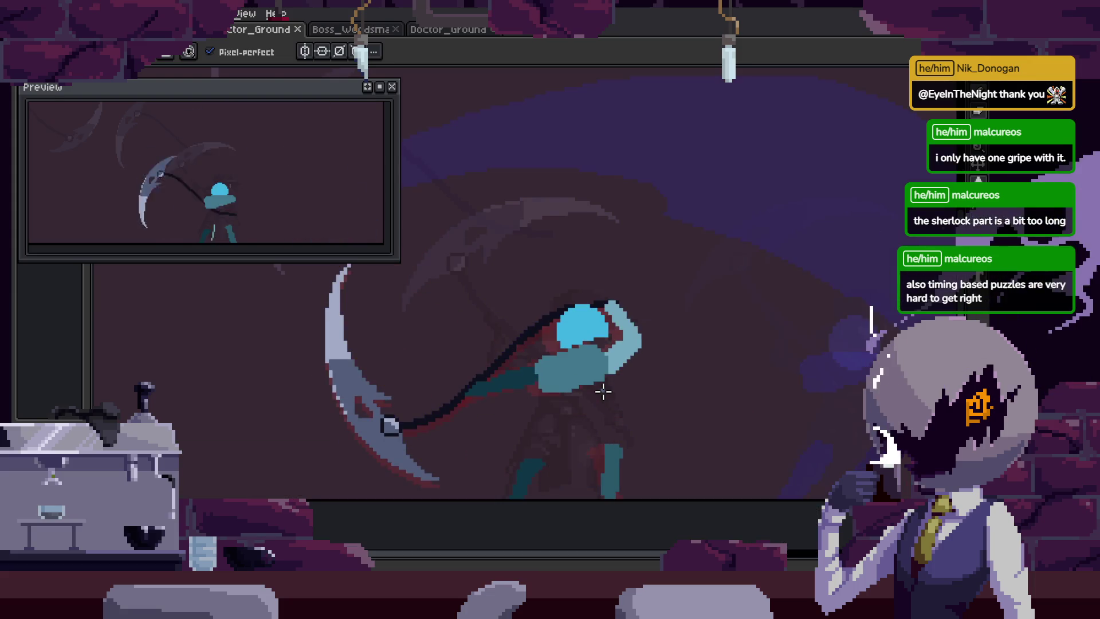
key("ctrl+s")
scroll(629, 386, "down", 3)
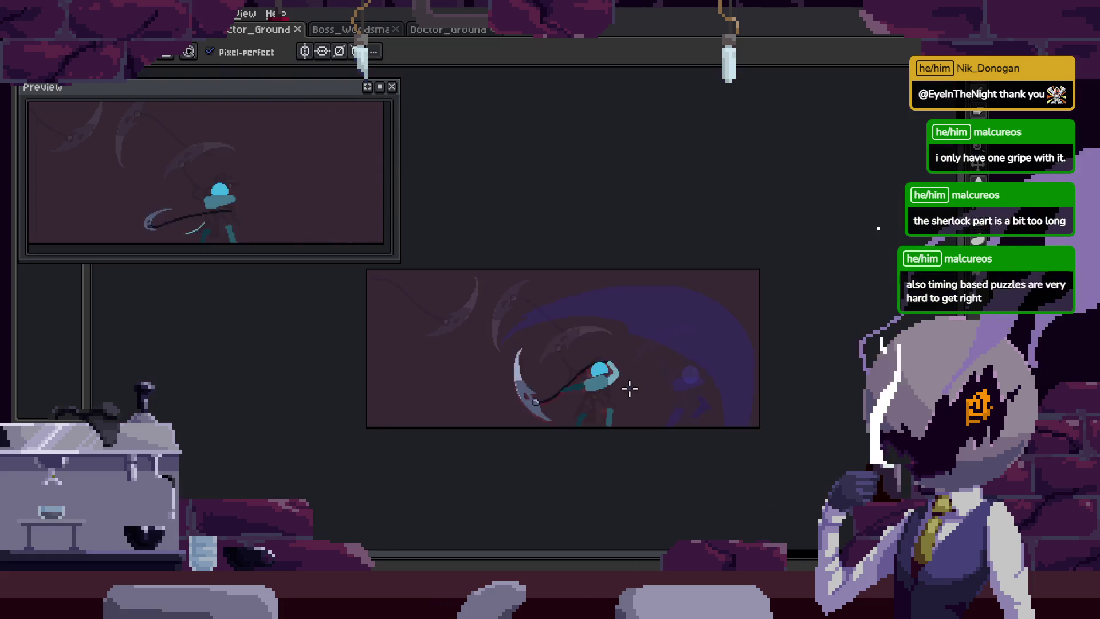
scroll(628, 388, "up", 3)
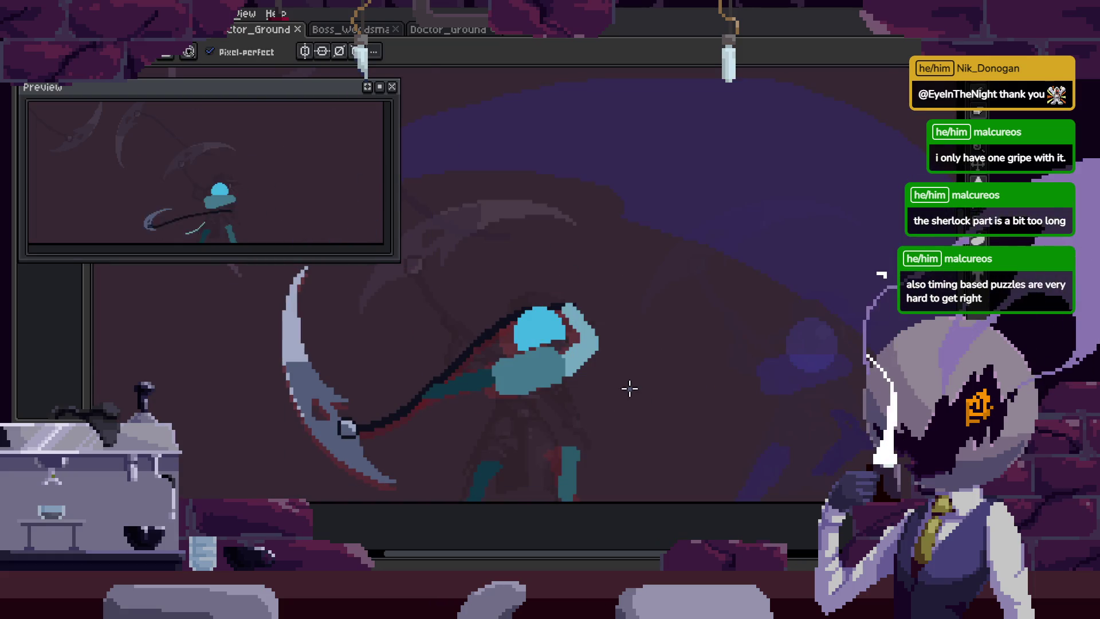
key("h")
key("b")
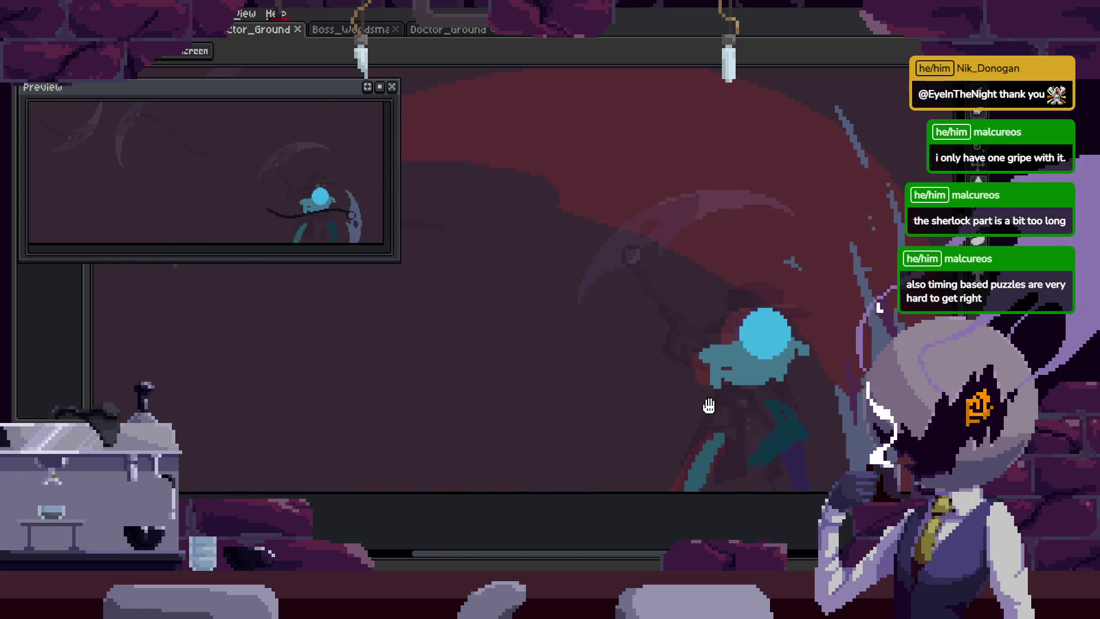
Erase a strip along the swipe smear's edge, then undo both erasures.
scroll(716, 378, "right", 2)
scroll(714, 363, "up", 2)
key("e")
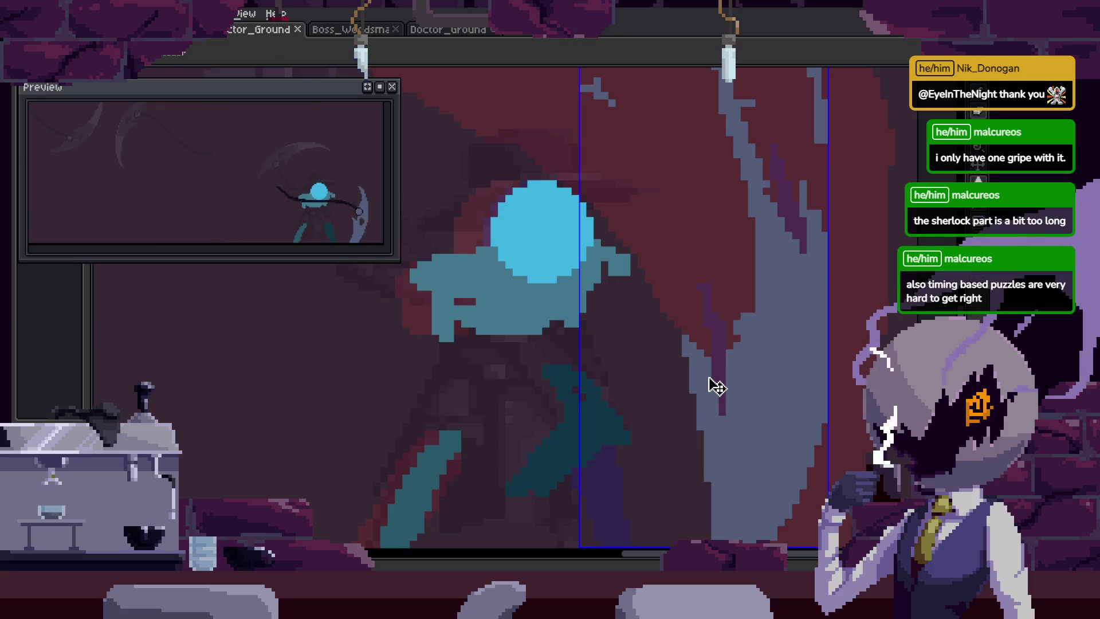
scroll(708, 376, "up", 2)
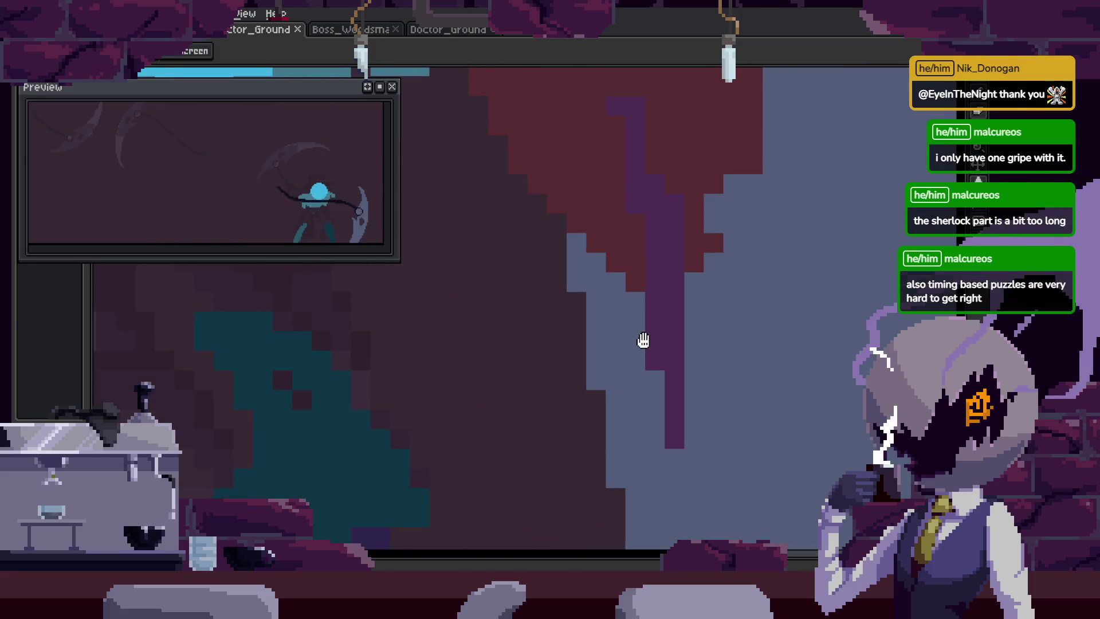
left_click_drag(606, 233, 655, 351)
key("ctrl+z")
key("ctrl+z")
key("ctrl+z")
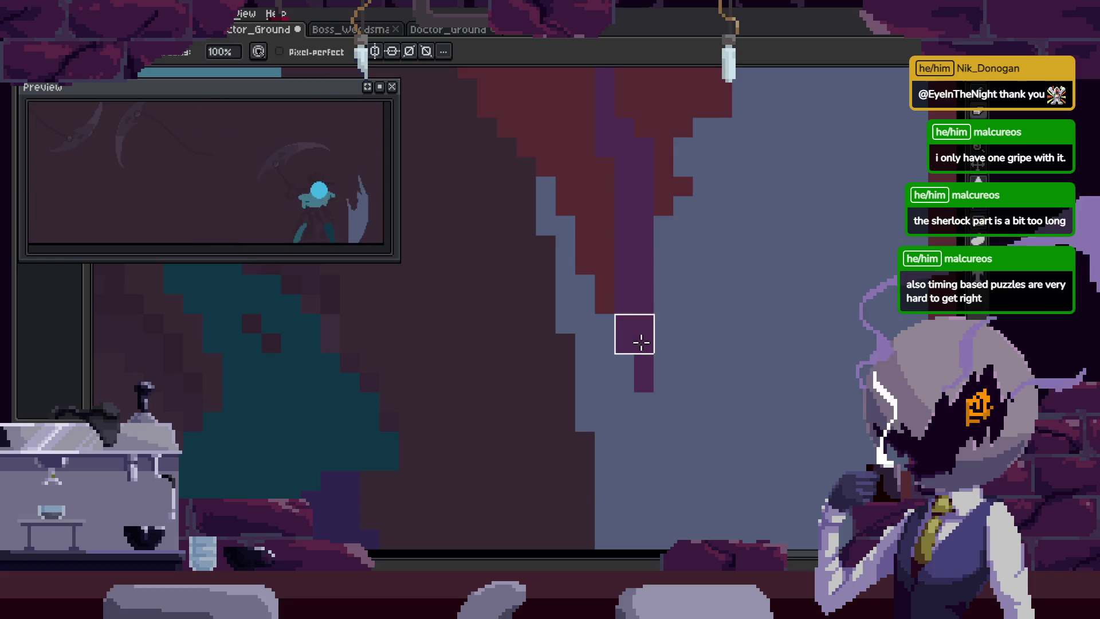
key("ctrl+z")
key("ctrl+z")
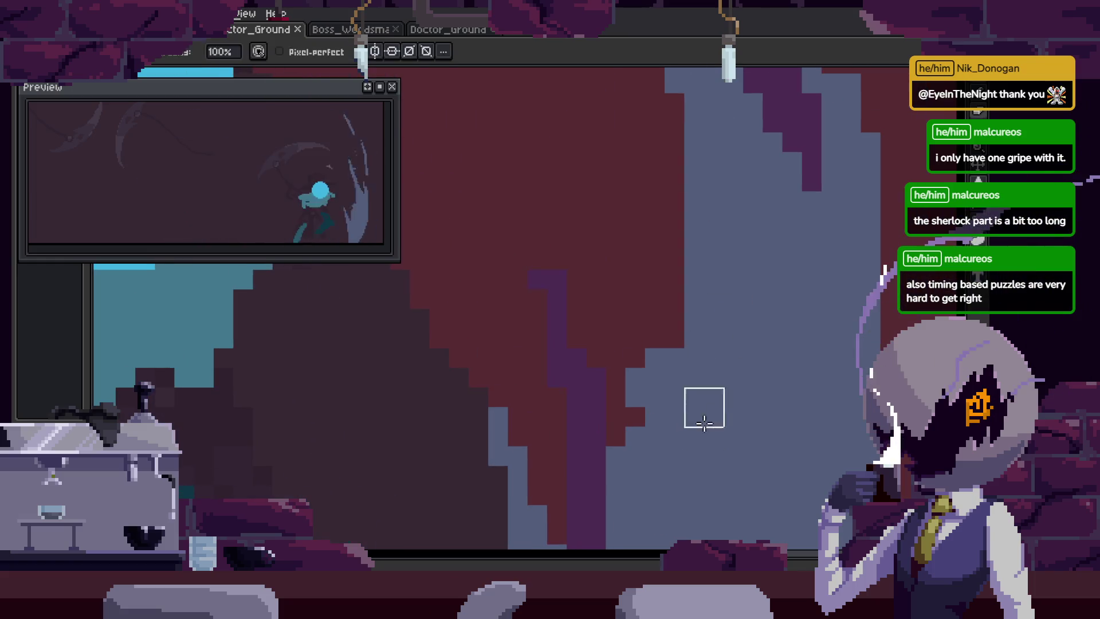
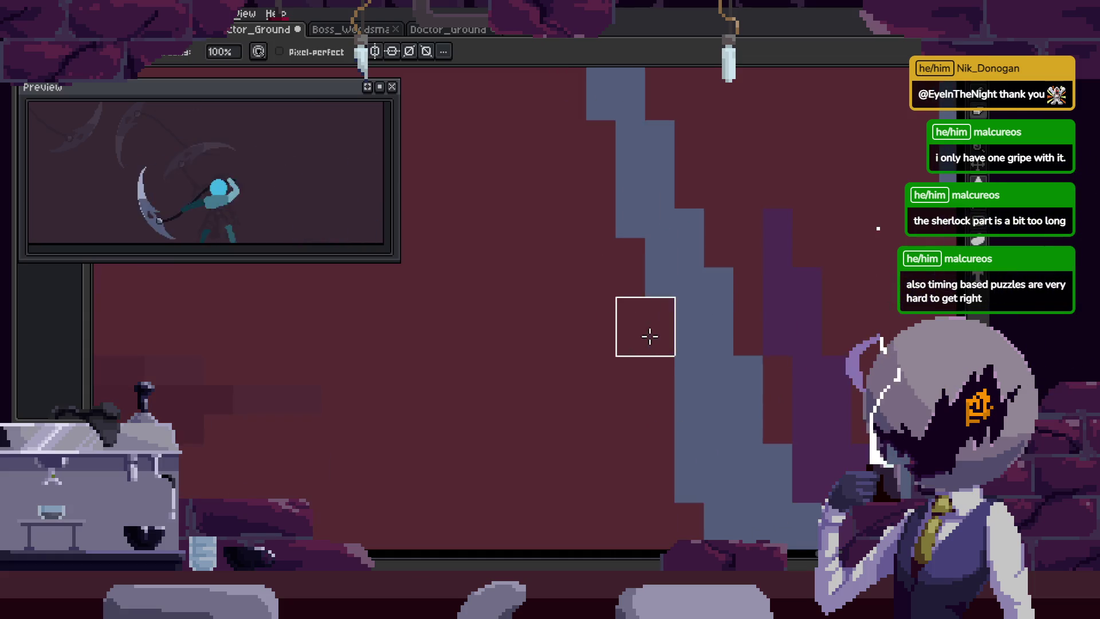
Save the scythe animation and step back through its Attack frames to frame 25.
scroll(601, 417, "down", 2)
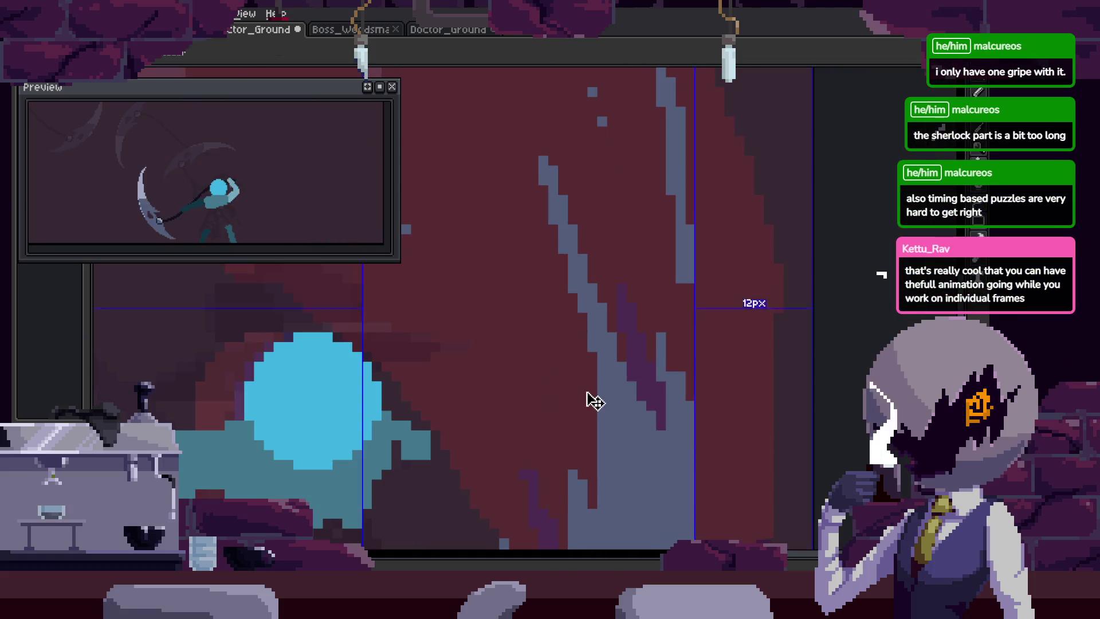
scroll(634, 353, "down", 3)
key("ctrl+s")
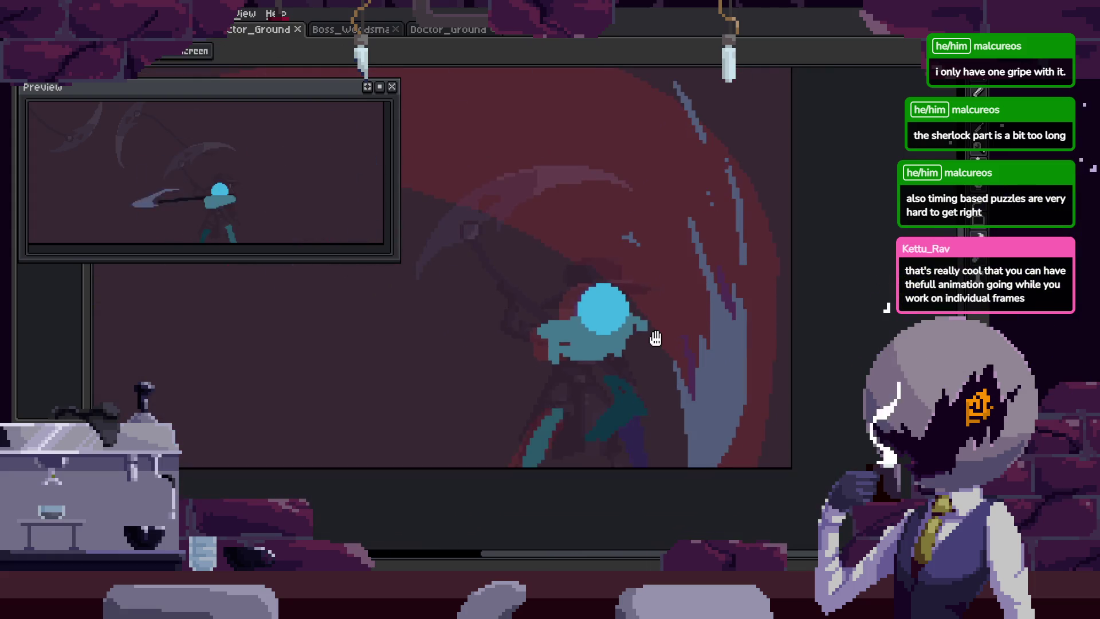
key("Tab")
key("Left")
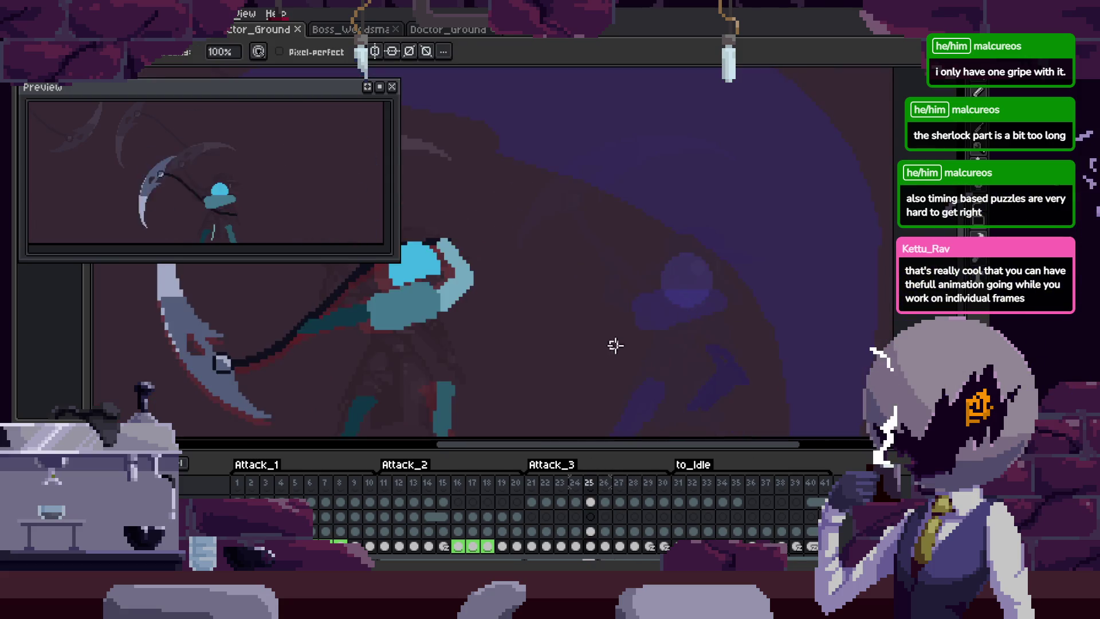
key("Tab")
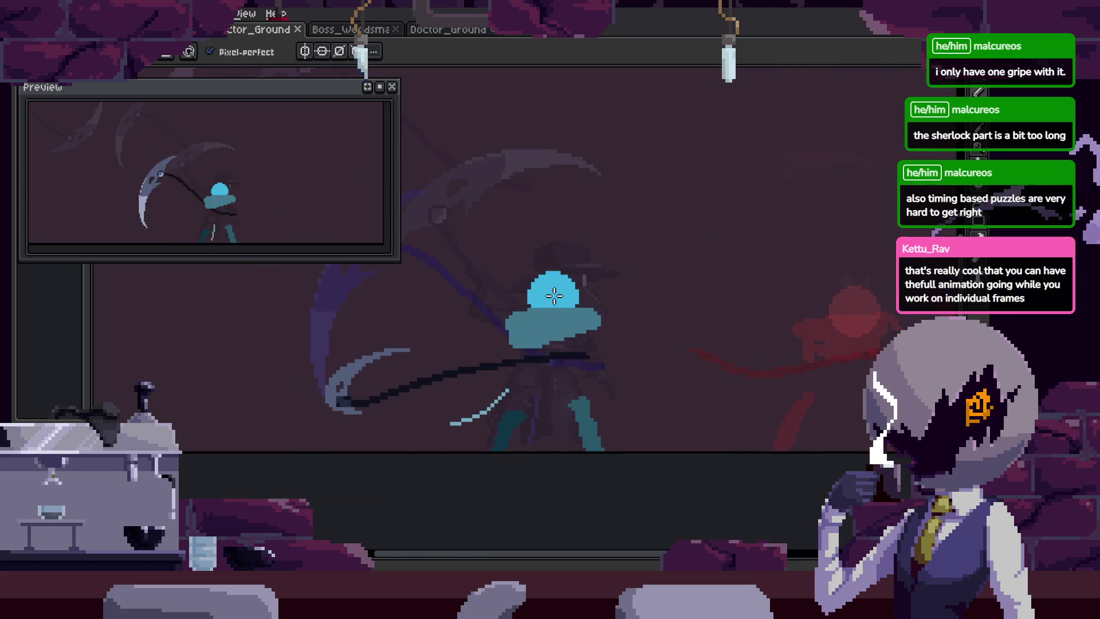
mouse_move(562, 317)
left_mouse_down()
mouse_move(572, 361)
mouse_move(574, 319)
left_mouse_up()
key("Left")
key("Left")
key("Left")
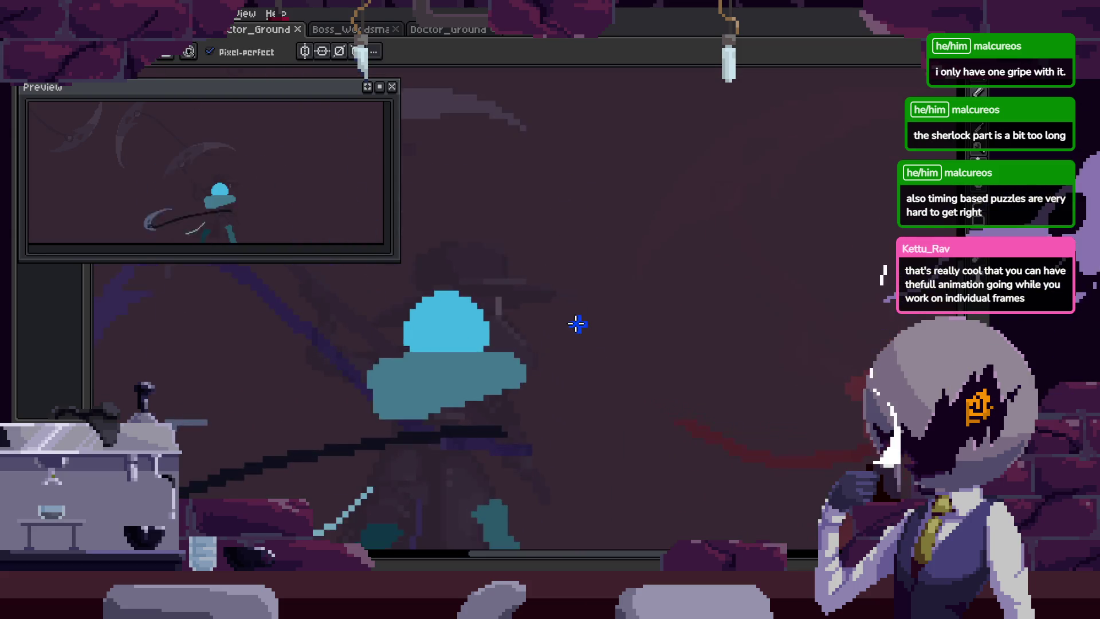
key("Left")
key("Left")
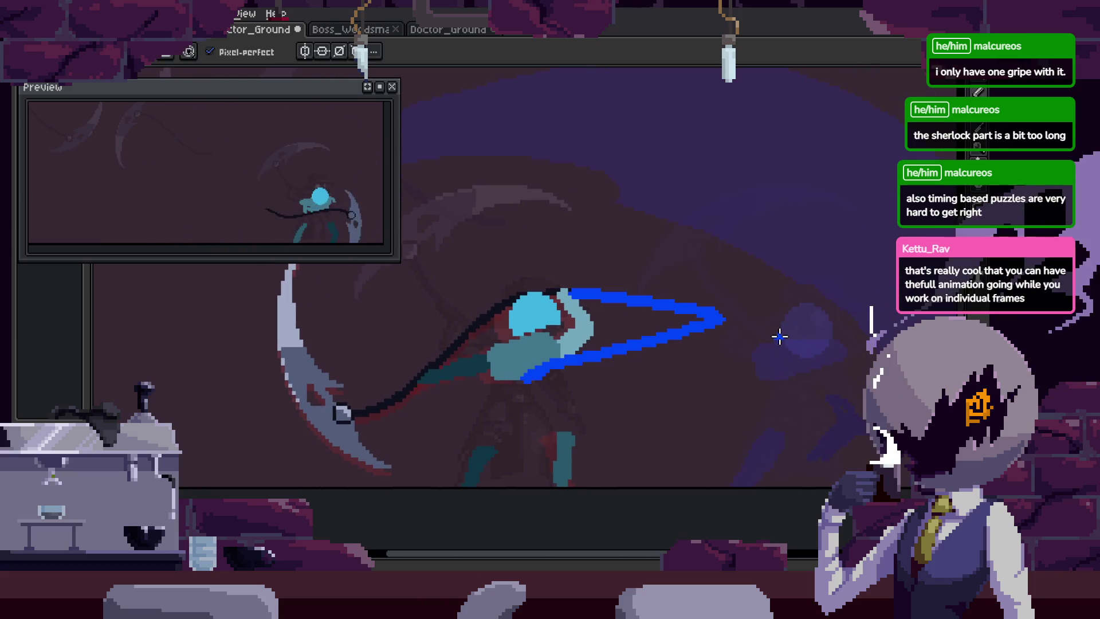
Undo the blue test stroke and check frame 25's duration in Frame Properties.
key("ctrl+z")
key("Tab")
key("p")
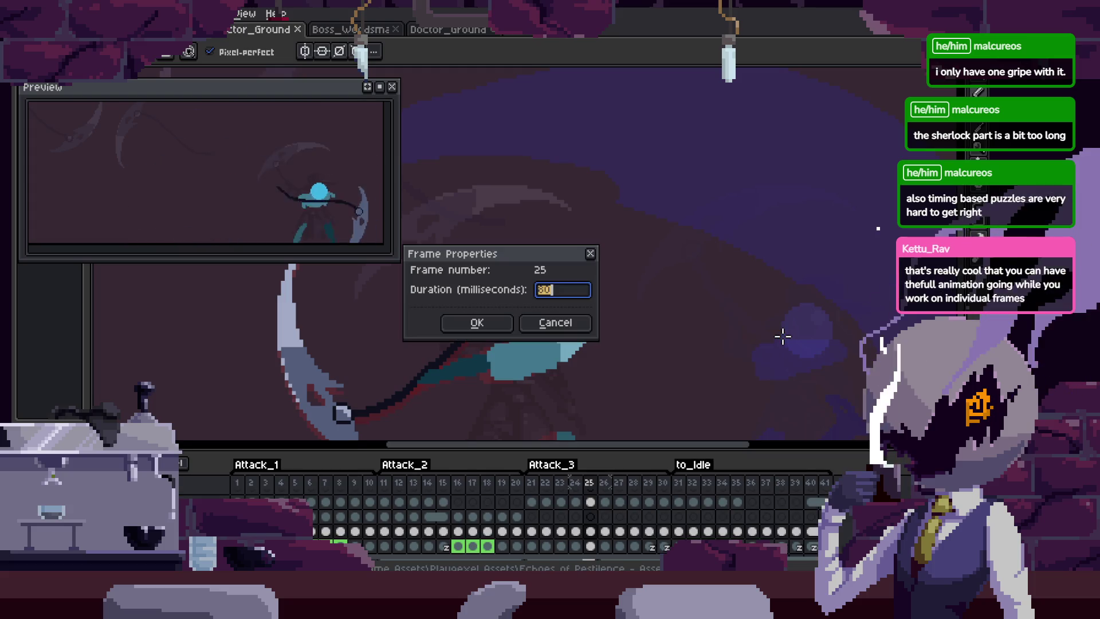
key("Return")
key("Right")
key("Right")
key("Right")
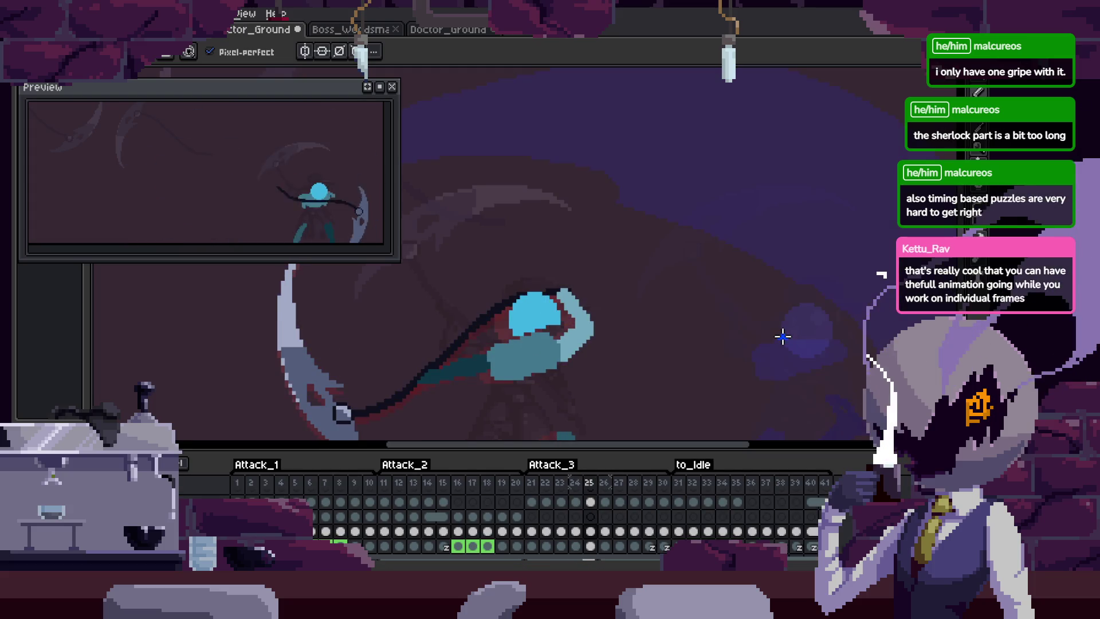
key("Tab")
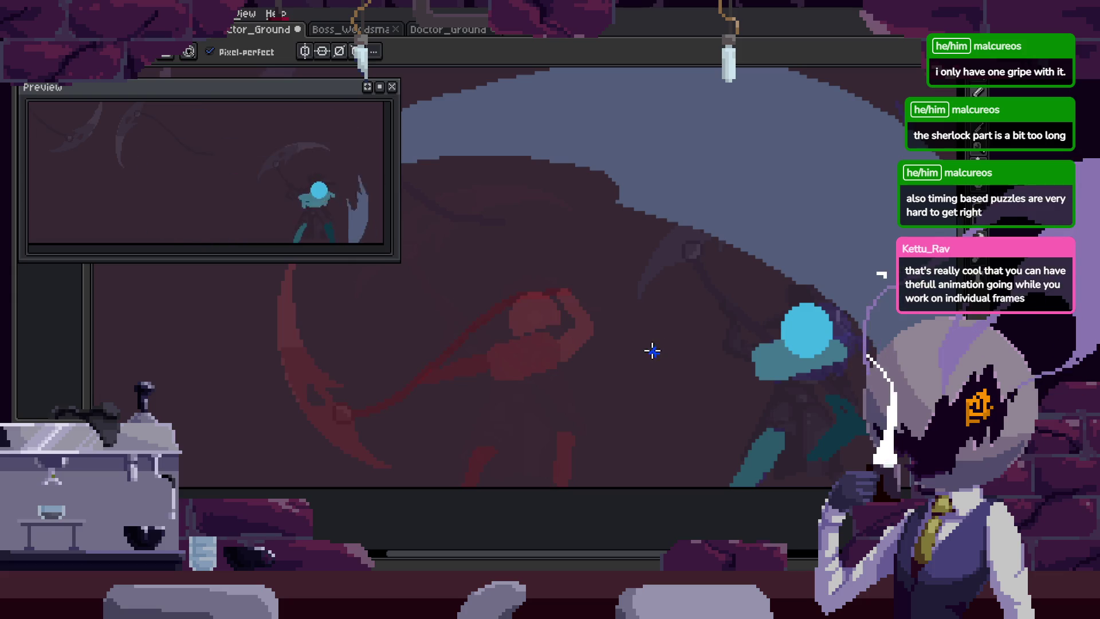
Extend the light-blue arm shape rightward, removing stray pixels and refining its edge.
scroll(588, 324, "up", 2)
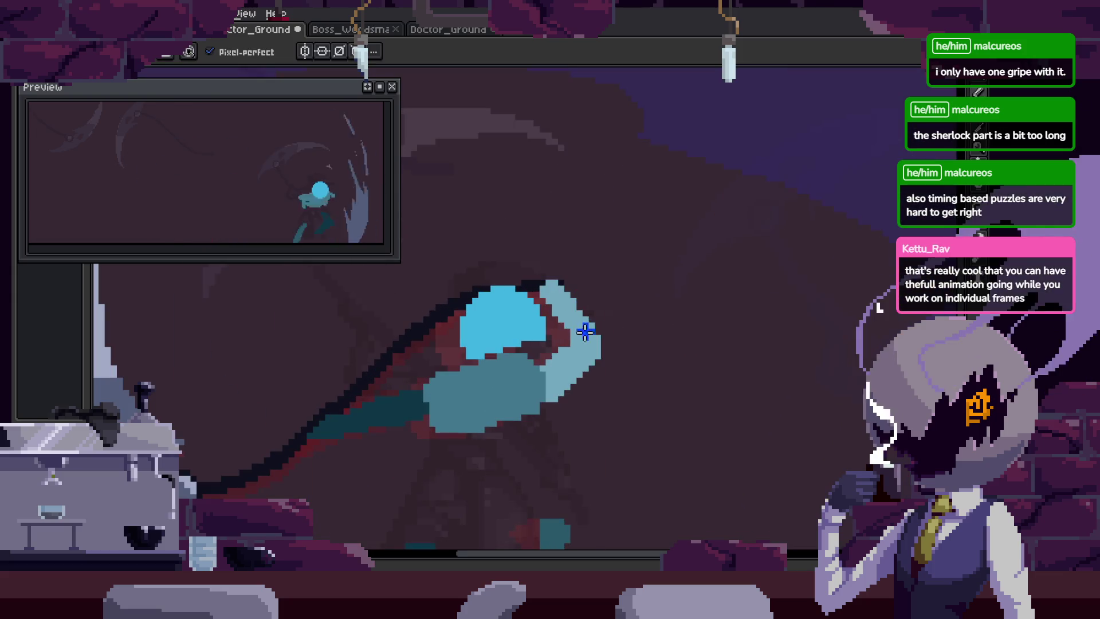
key("w")
scroll(588, 336, "up", 2)
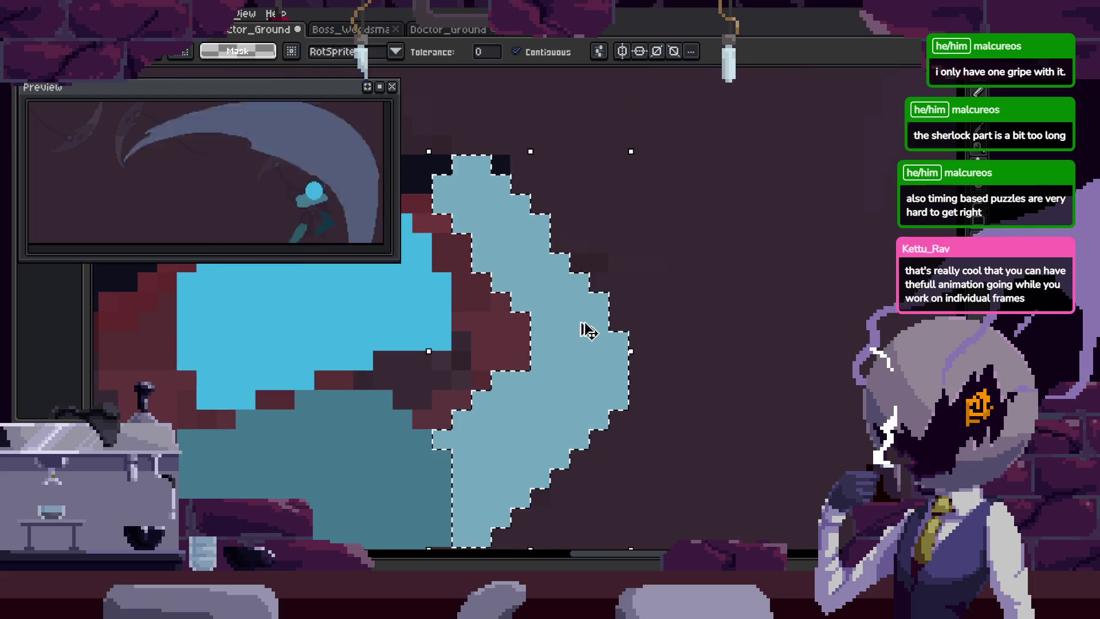
key("b")
mouse_move(488, 198)
left_mouse_down()
mouse_move(670, 265)
mouse_move(697, 292)
mouse_move(627, 378)
left_mouse_up()
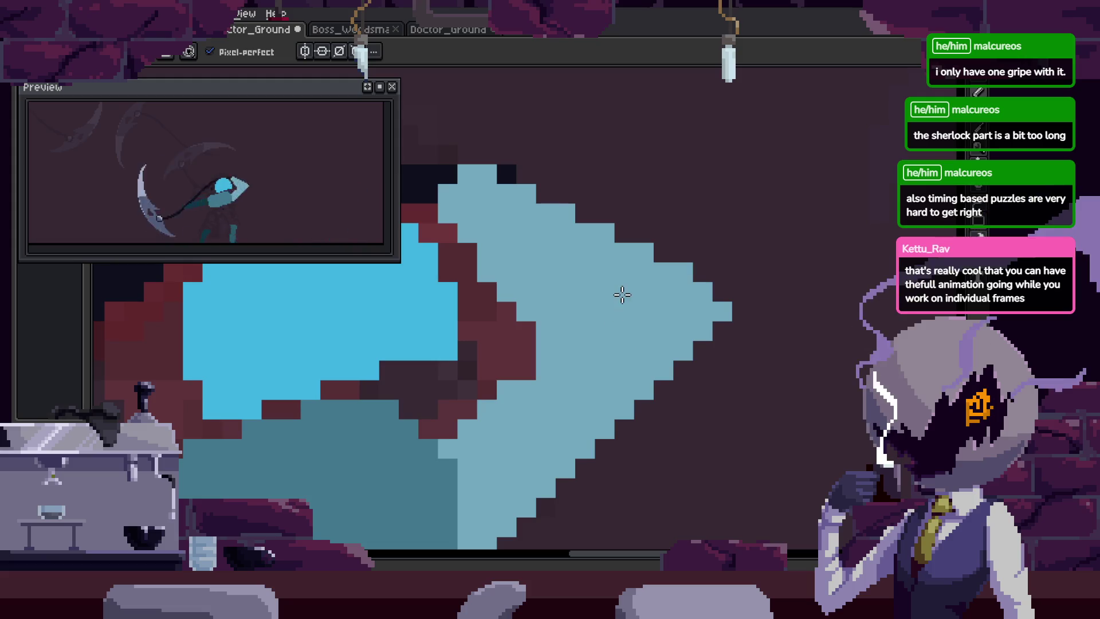
scroll(622, 295, "down", 2)
scroll(622, 295, "left", 2)
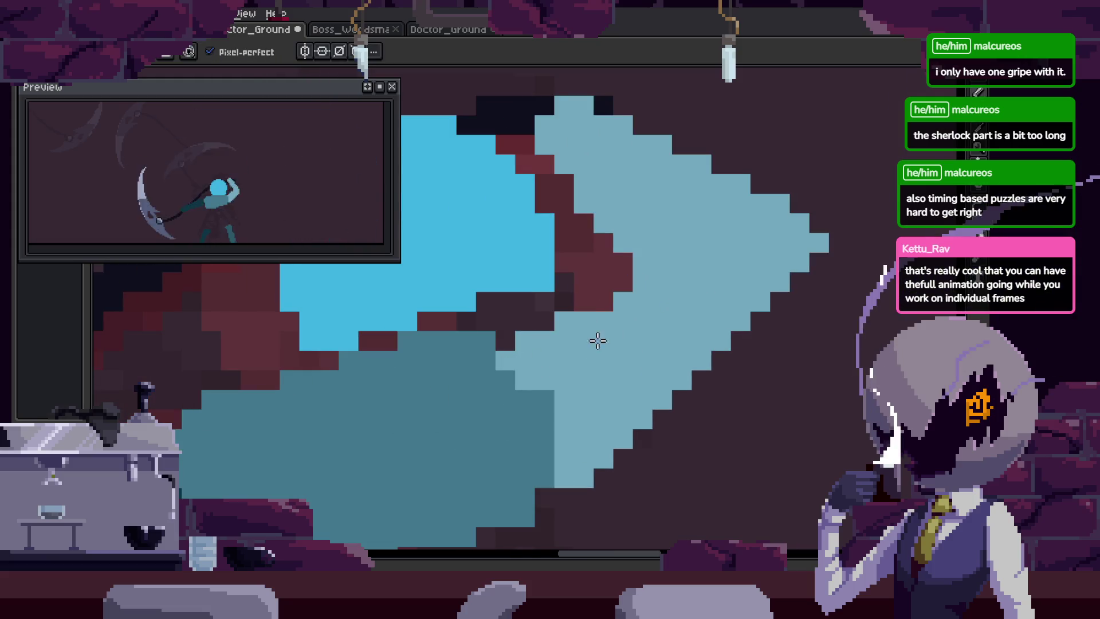
scroll(598, 341, "up", 2)
scroll(651, 298, "up", 2)
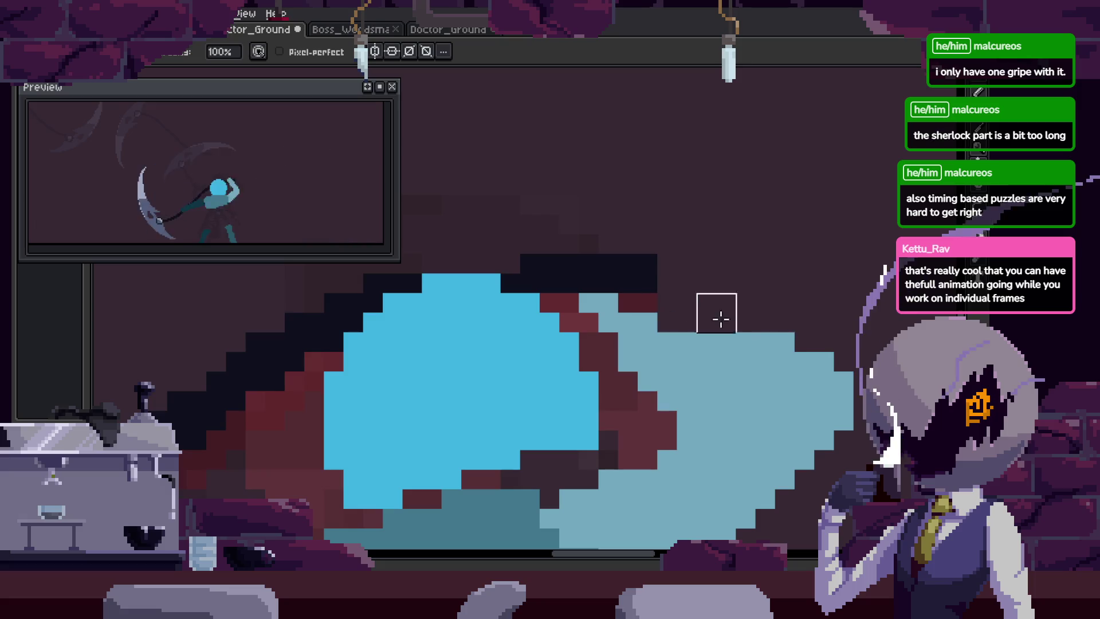
left_click(778, 339)
key("b")
left_click_drag(590, 344, 583, 325)
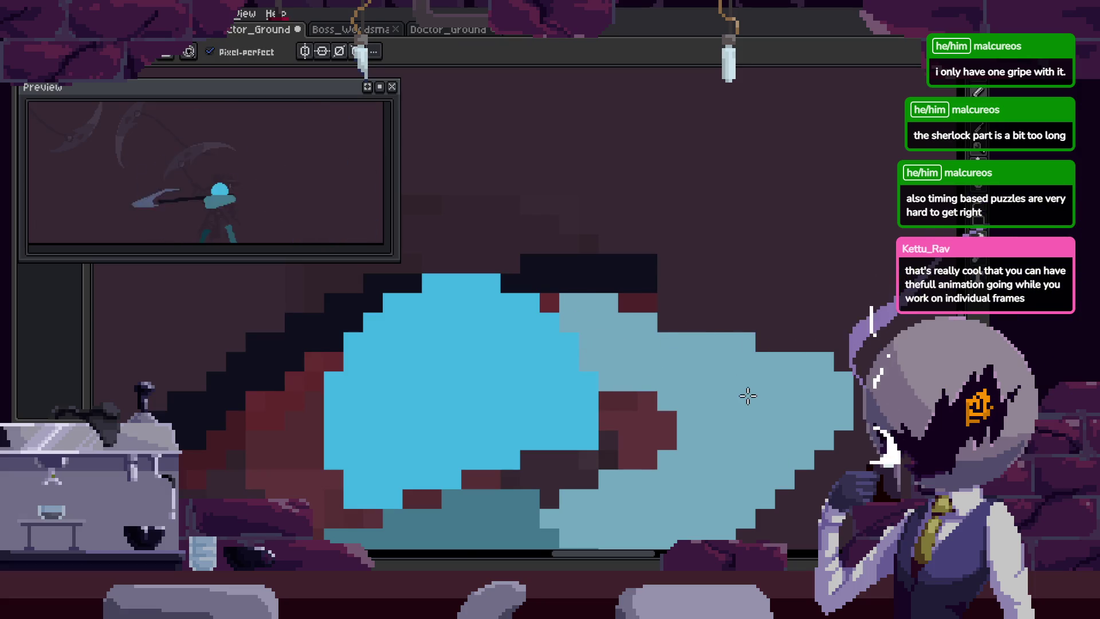
scroll(747, 395, "down", 3)
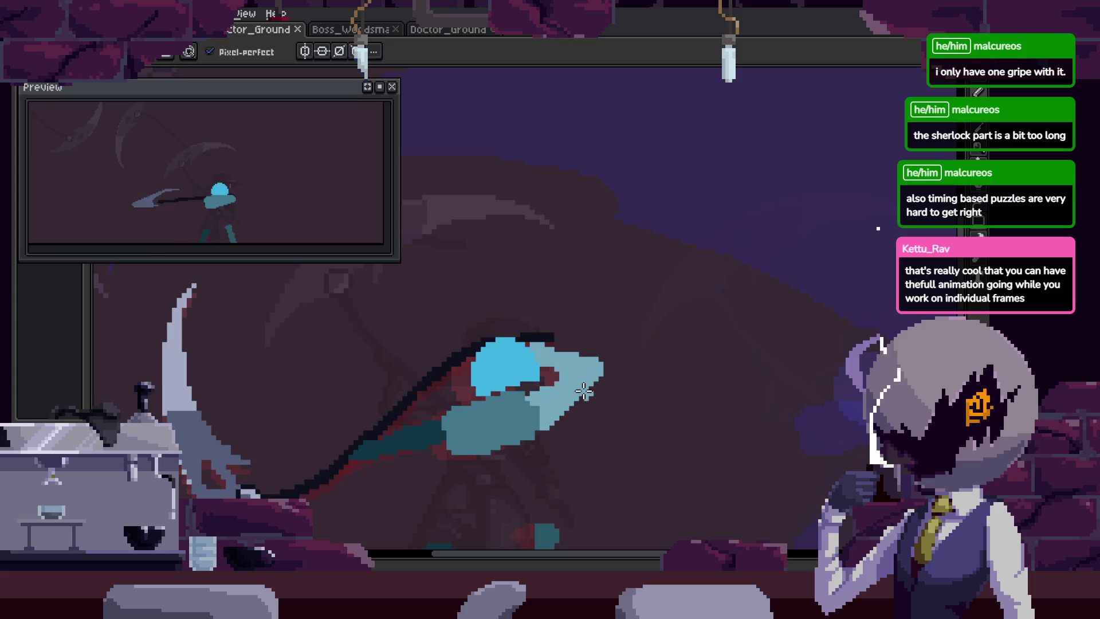
Move to the raised-scythe frame and save the animation.
key("Right")
key("Right")
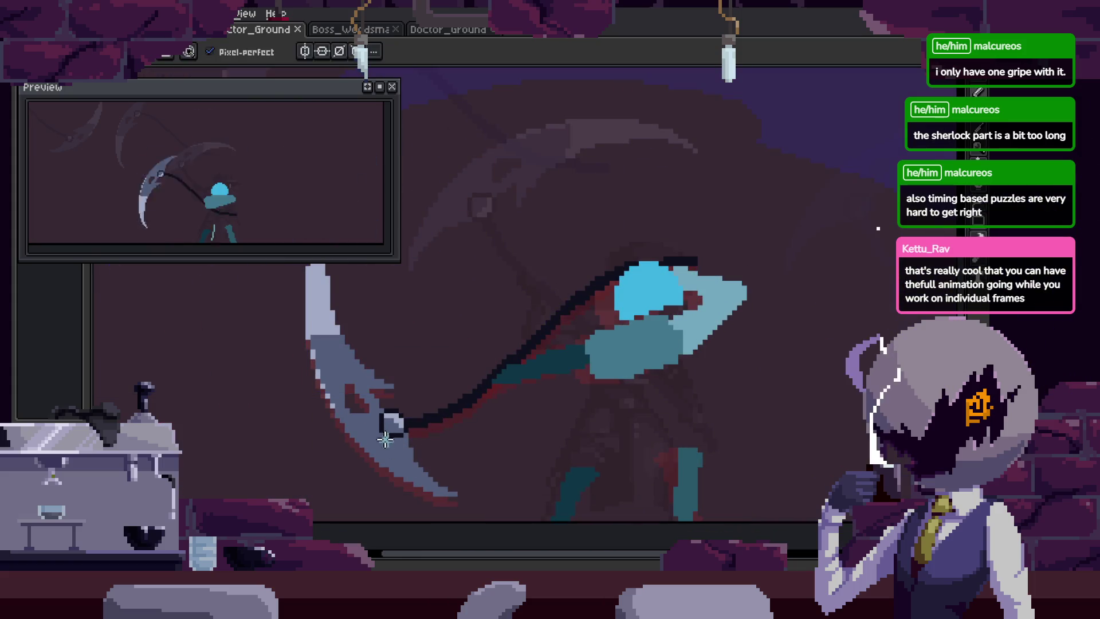
key("v")
scroll(582, 429, "down", 2)
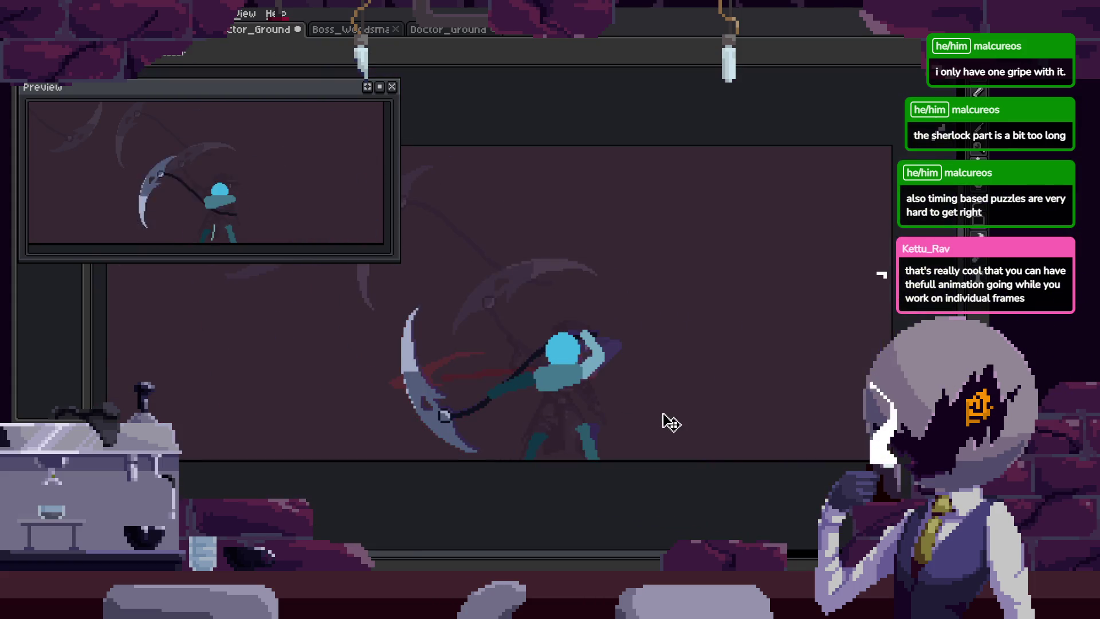
key("ctrl+s")
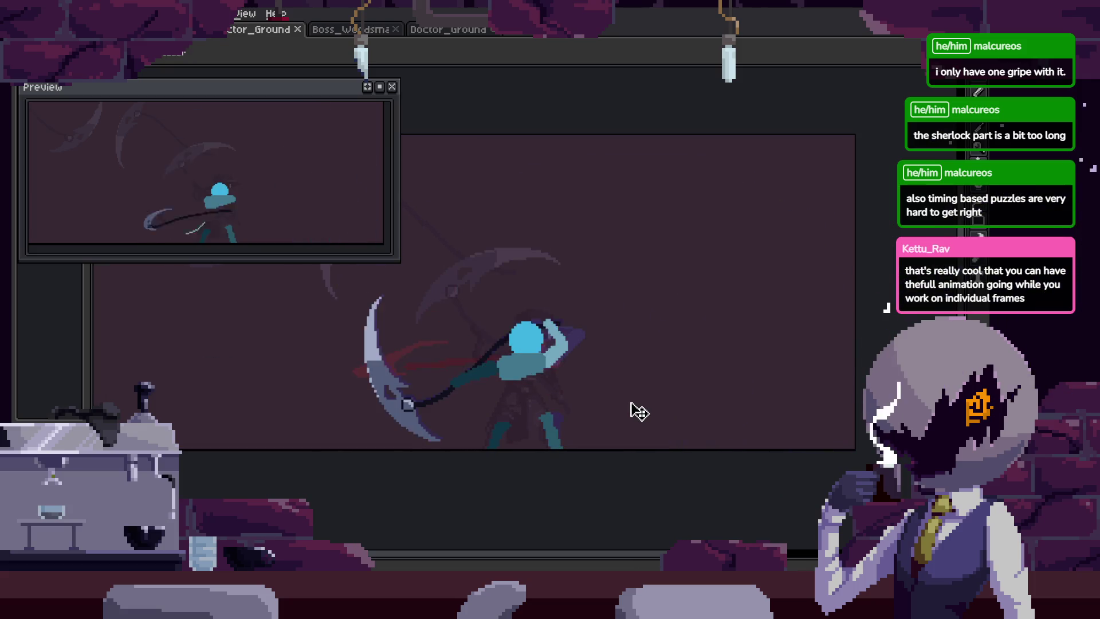
key("b")
scroll(640, 411, "up", 1)
scroll(633, 310, "up", 2)
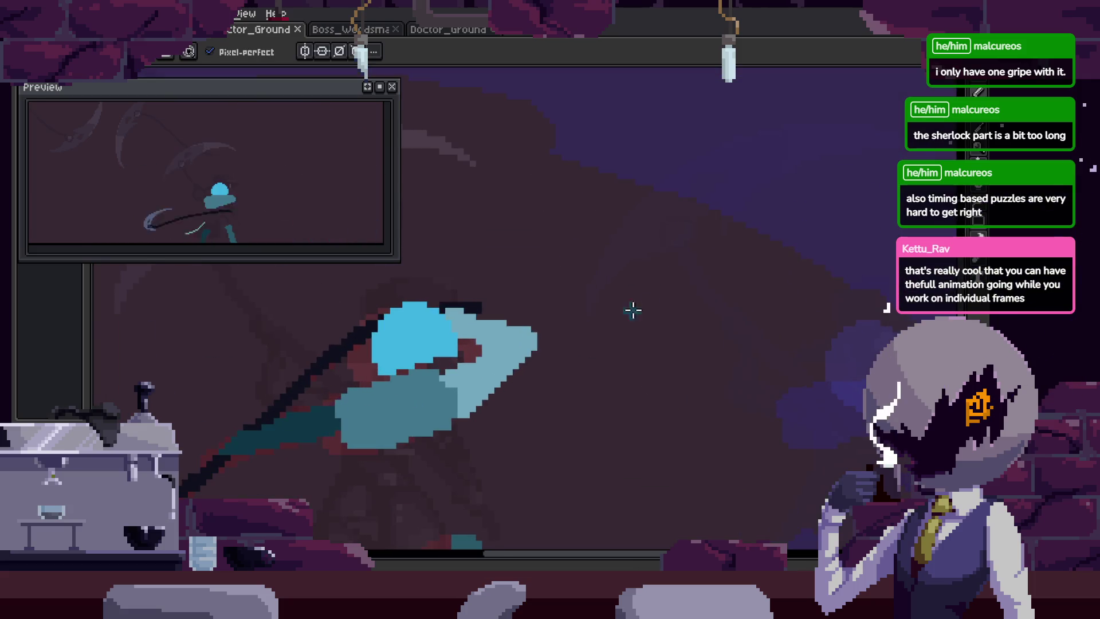
Try teal strokes and an upward blade shift, then undo them.
mouse_move(594, 266)
left_mouse_down()
mouse_move(658, 442)
mouse_move(774, 283)
left_mouse_up()
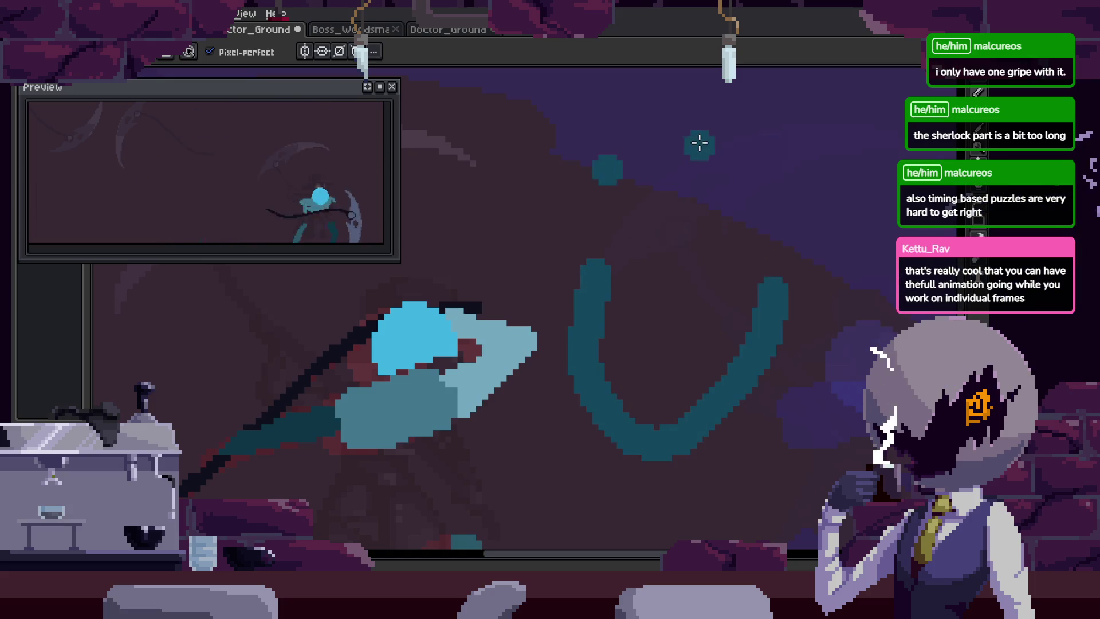
scroll(656, 370, "down", 2)
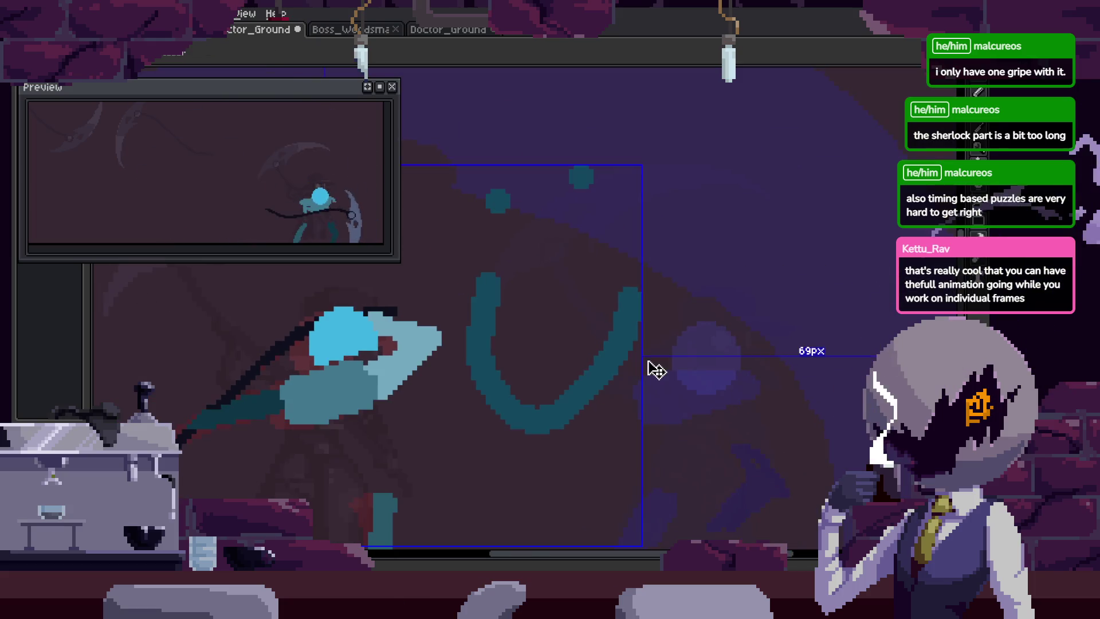
key("ctrl+z")
scroll(651, 367, "up", 3)
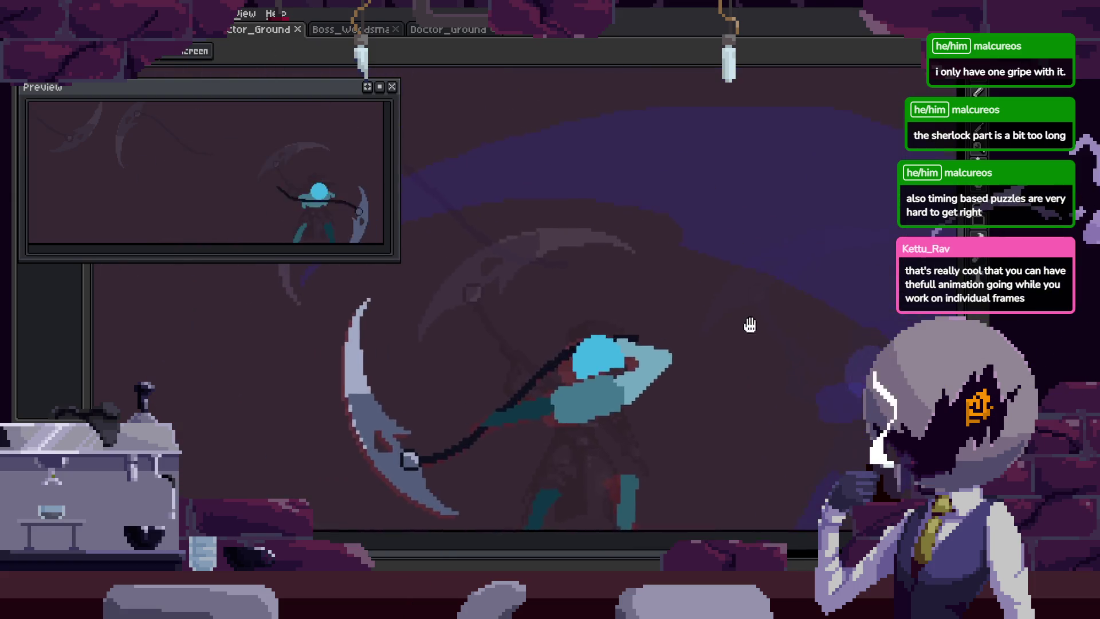
key("Return")
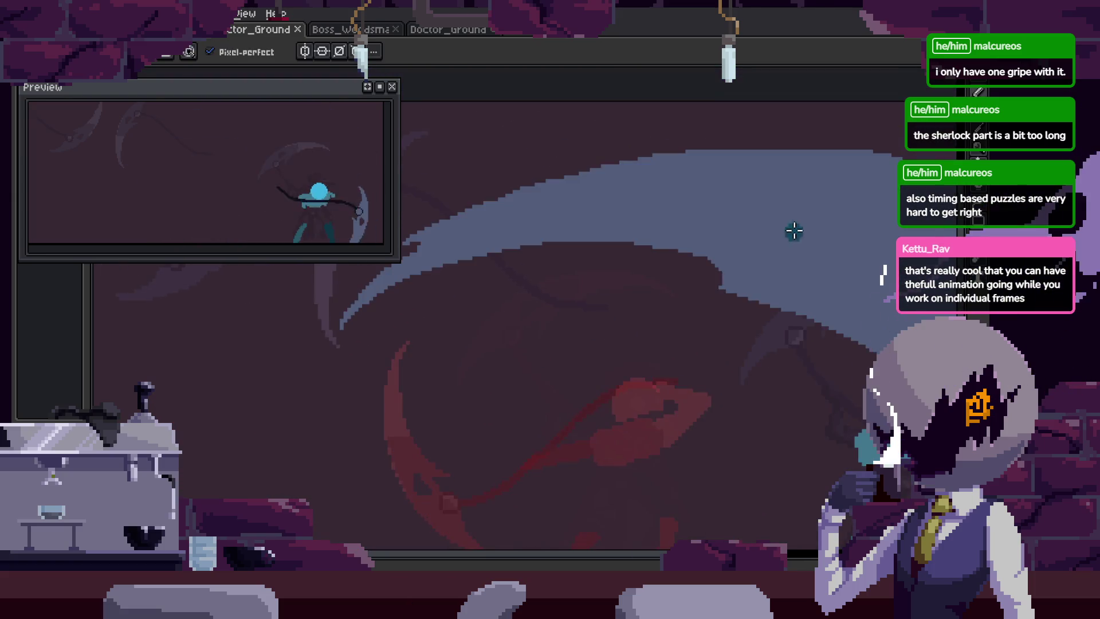
left_click_drag(360, 364, 610, 351)
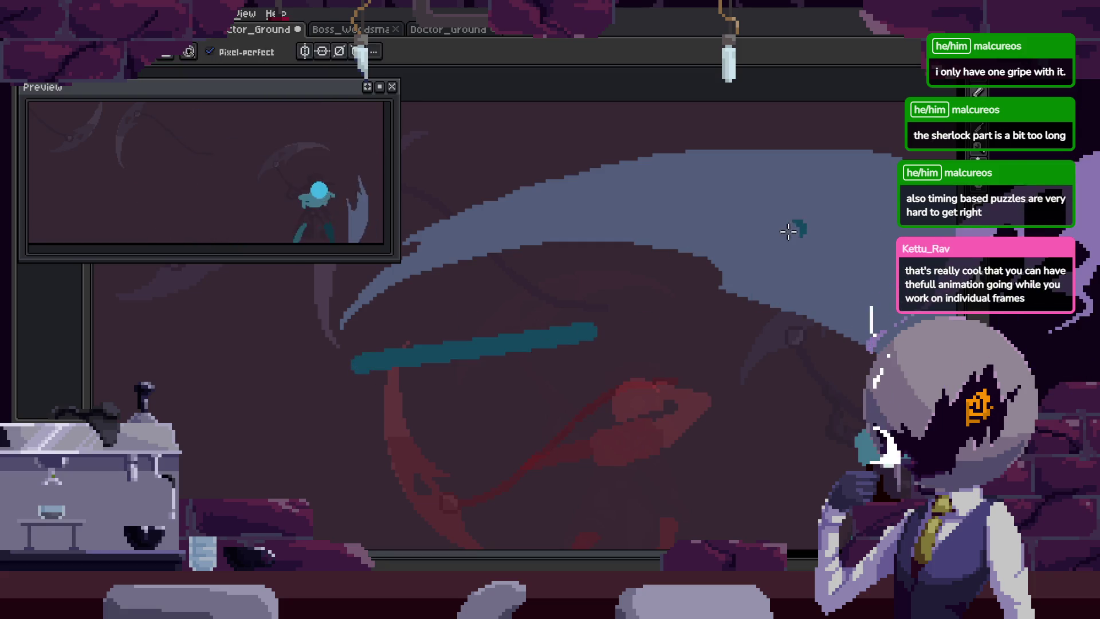
key("v")
left_click_drag(727, 304, 718, 274)
key("ctrl+z")
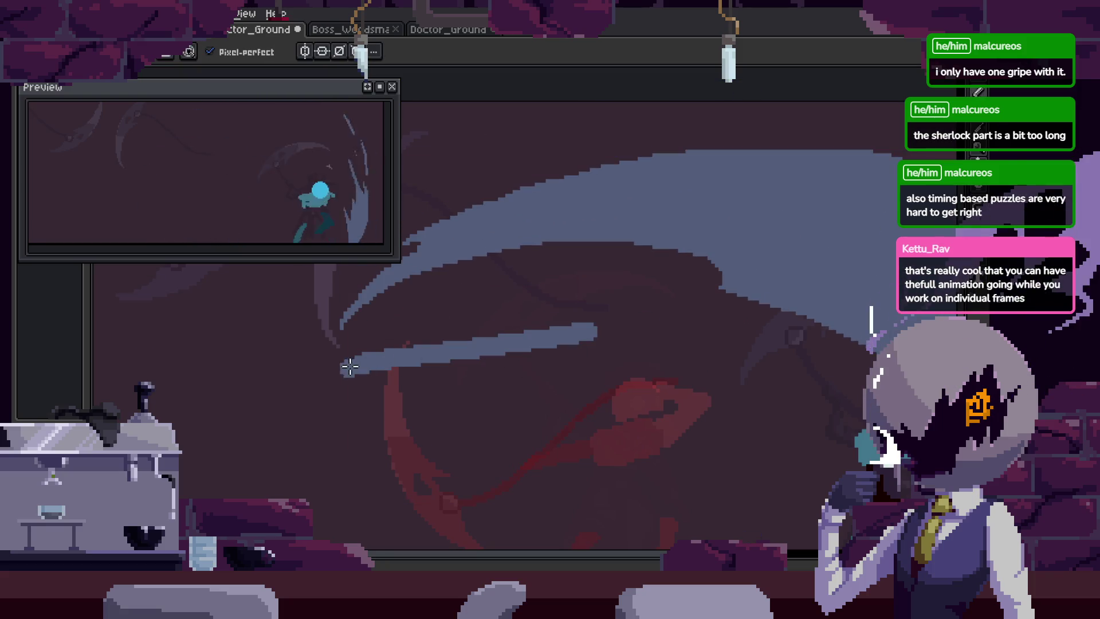
key("b")
key("v")
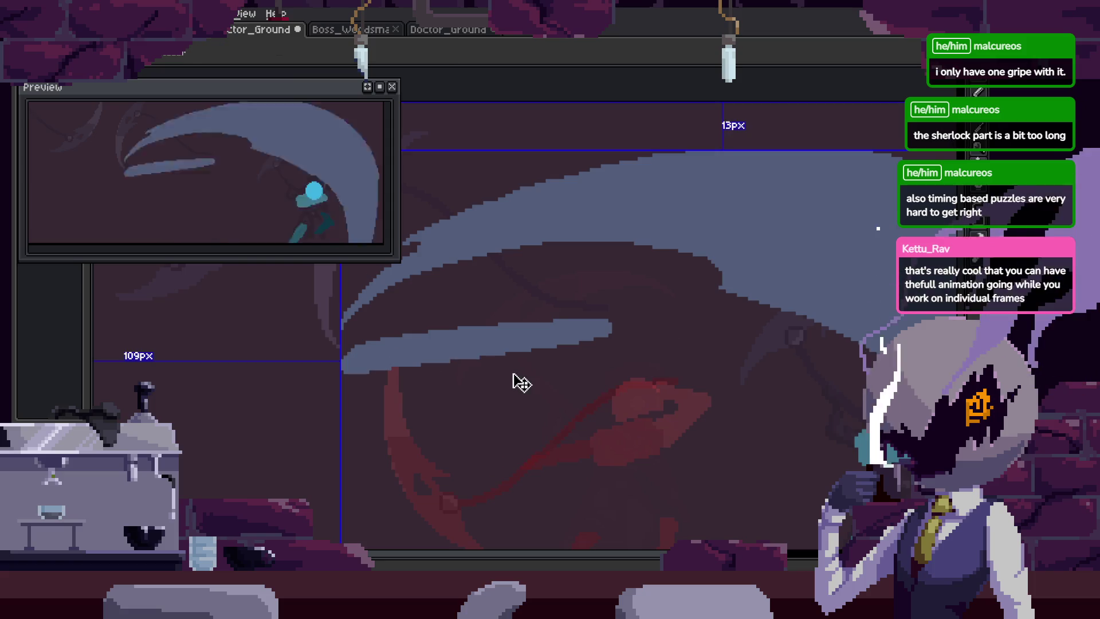
key("ctrl+y")
key("b")
key("v")
key("ctrl+z")
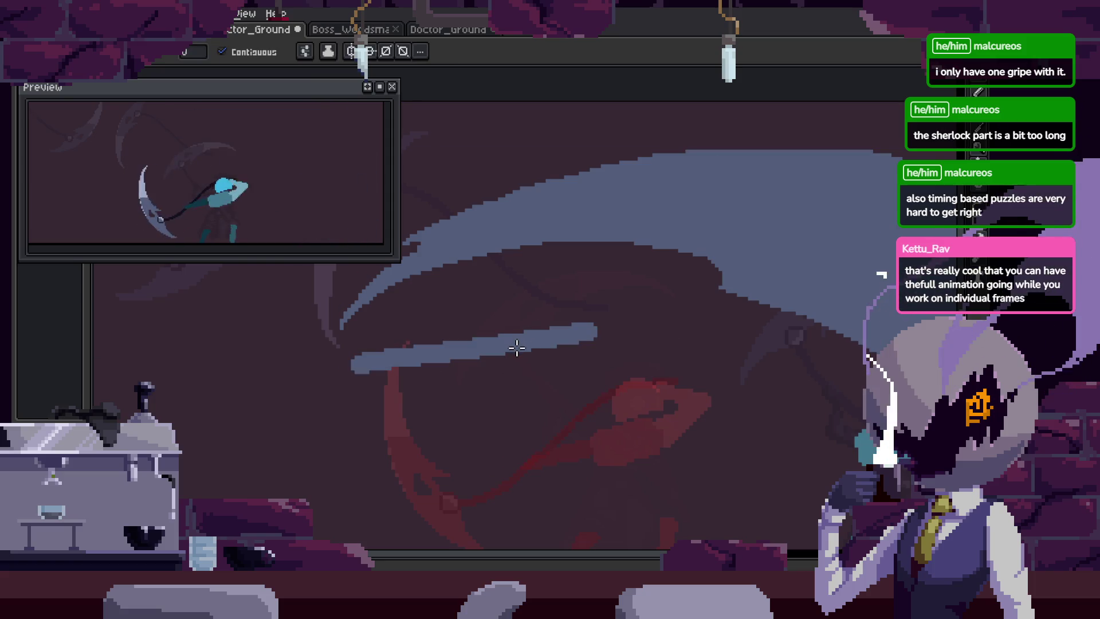
key("ctrl+y")
key("ctrl+z")
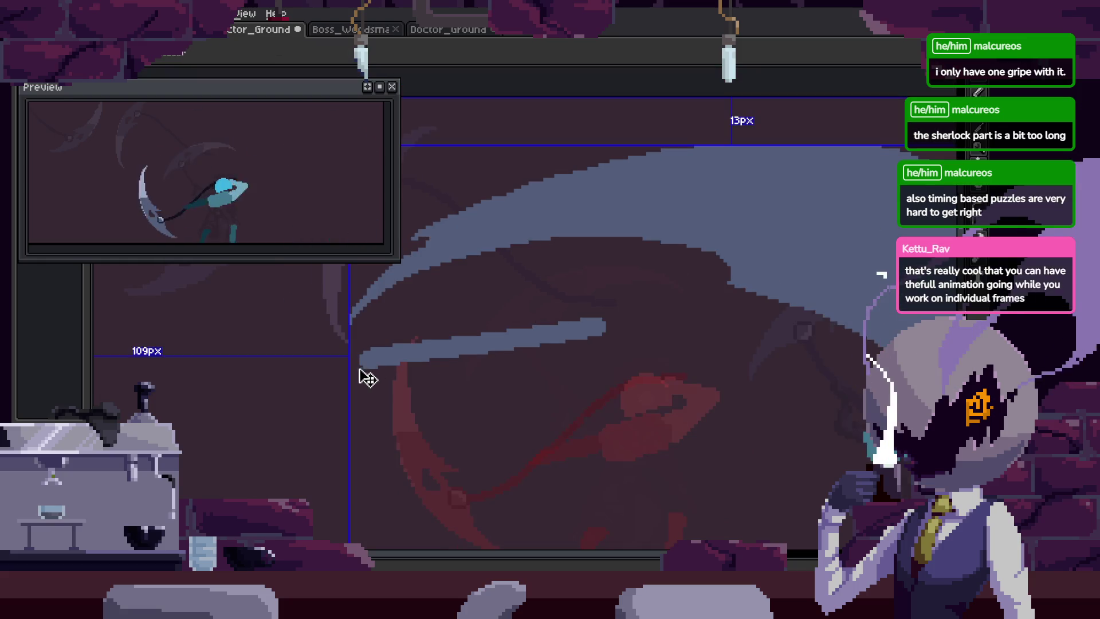
Lasso-select and delete the old looping grey swing stroke.
key("q")
mouse_move(580, 311)
left_mouse_down()
mouse_move(412, 393)
mouse_move(683, 291)
mouse_move(401, 367)
mouse_move(723, 322)
left_mouse_up()
key("Delete")
key("b")
key("Right")
key("ctrl+z")
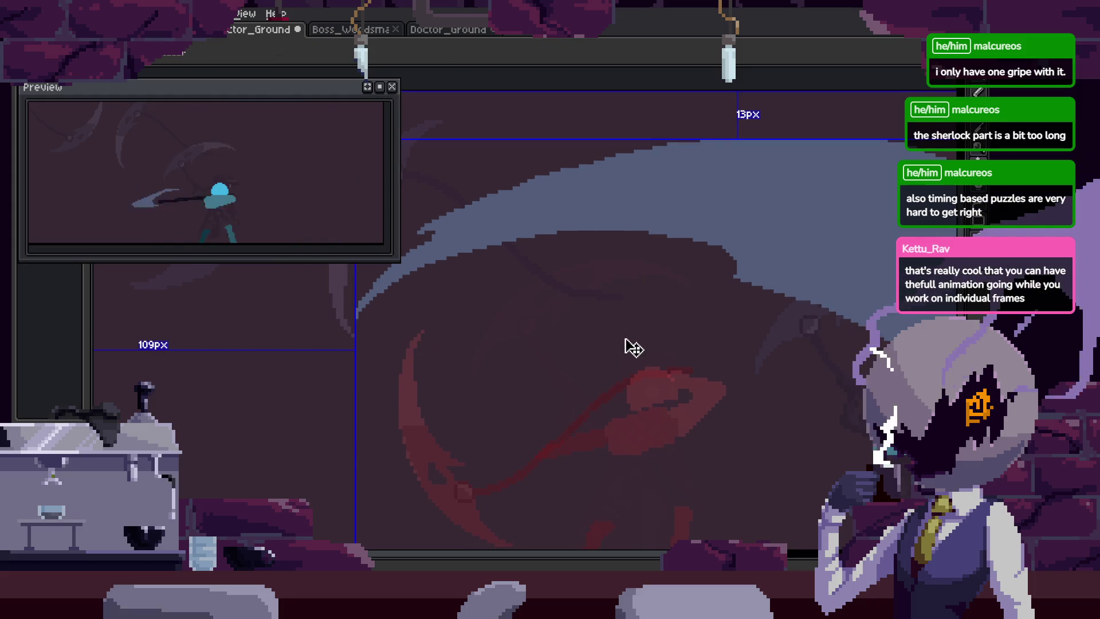
Draw two parallel curved grey swing strokes and thin the upper stroke's left end.
left_click_drag(413, 367, 636, 284)
key("ctrl+z")
left_click_drag(398, 366, 641, 291)
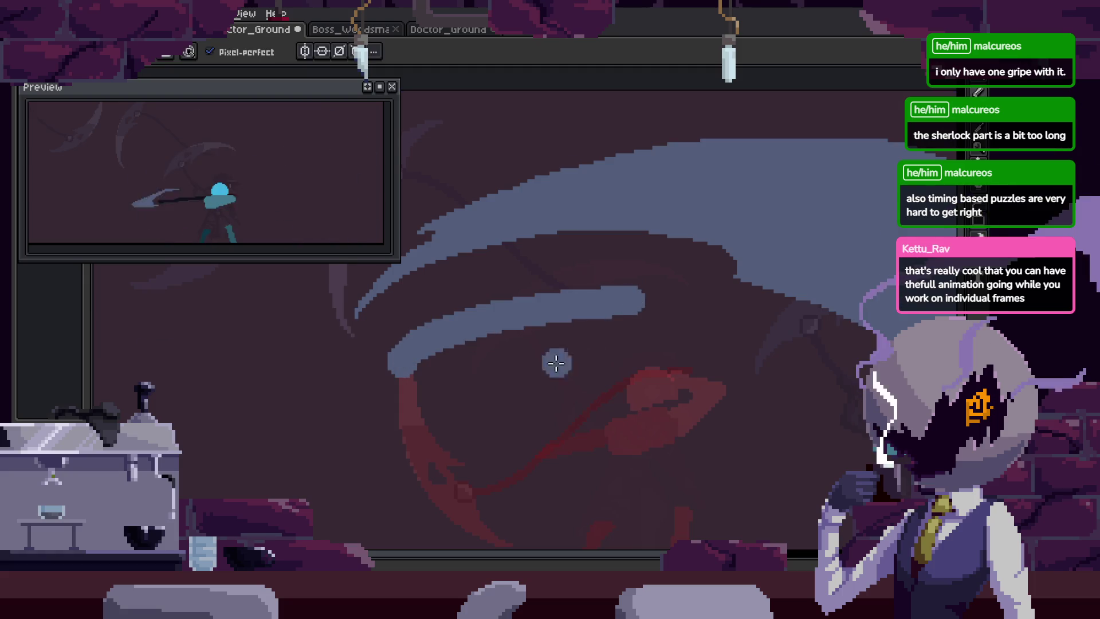
left_click_drag(486, 393, 727, 313)
key("q")
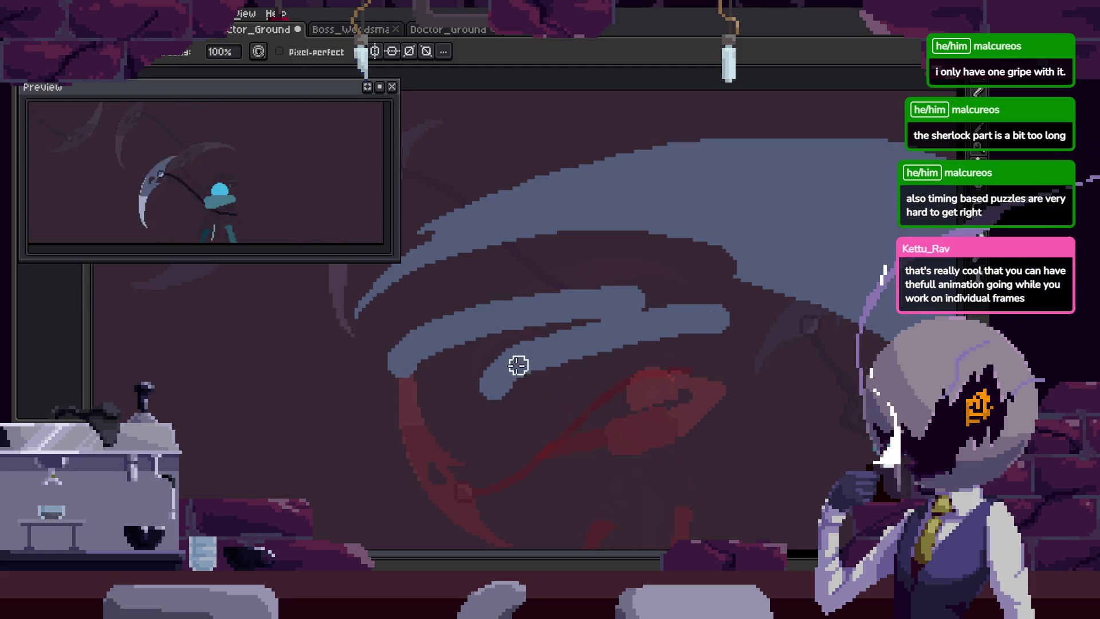
left_click_drag(390, 372, 483, 355)
Extend the lower grey stroke to the right and trim it with the Eraser.
scroll(643, 361, "down", 5)
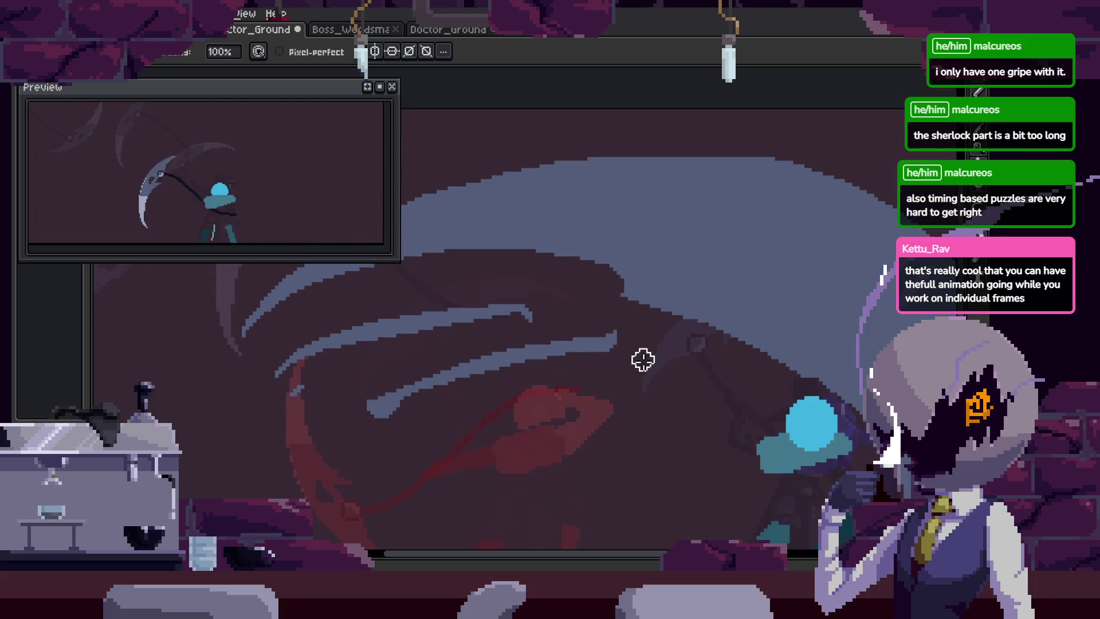
scroll(587, 400, "up", 5)
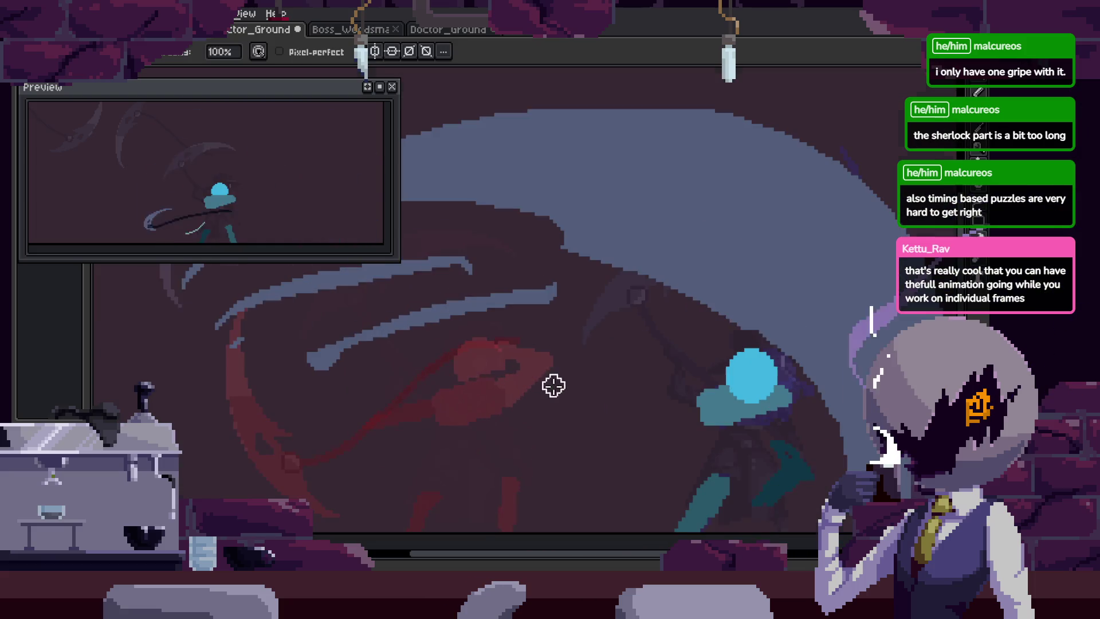
key("b")
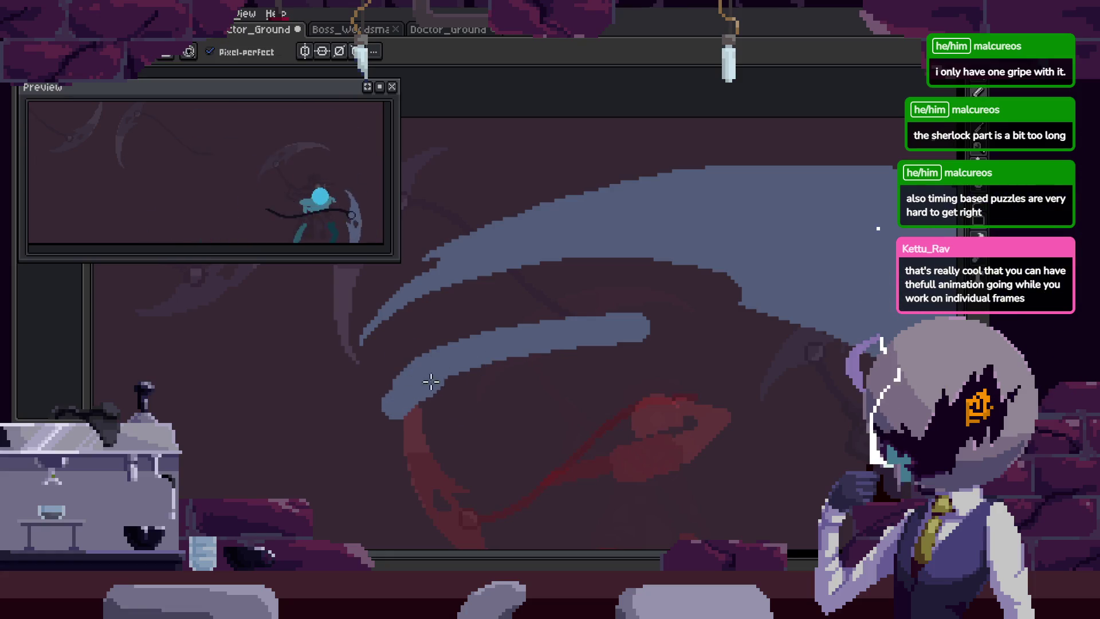
left_click_drag(431, 381, 748, 344)
key("e")
left_click_drag(442, 378, 702, 345)
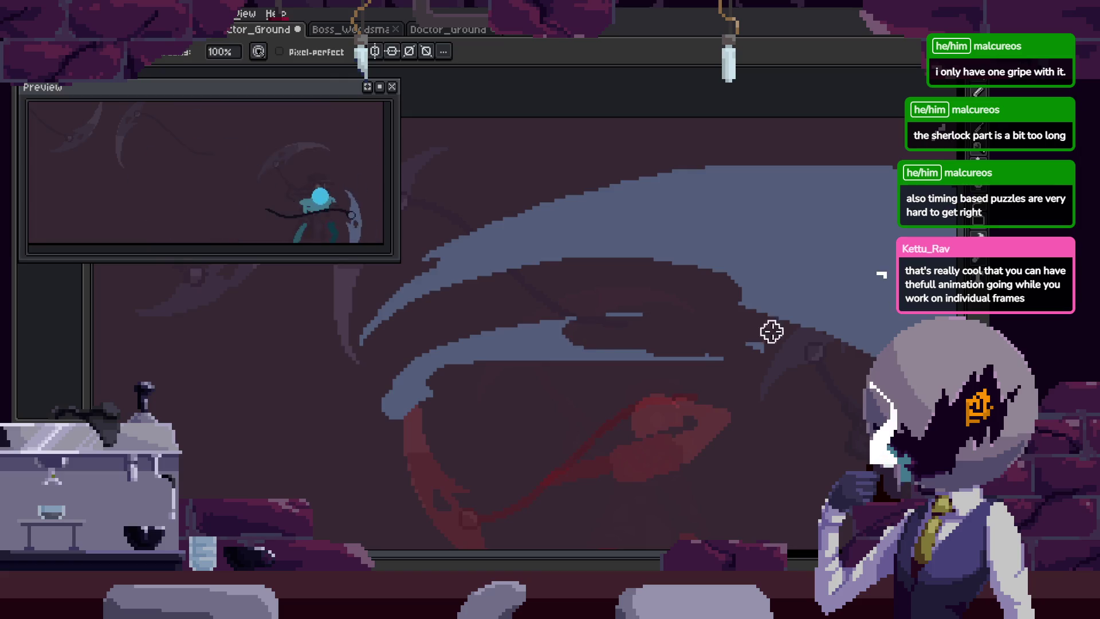
scroll(793, 361, "down", 5)
left_click_drag(737, 386, 509, 357)
scroll(509, 357, "up", 5)
Save the sprite with the redrawn swing trail.
key("m")
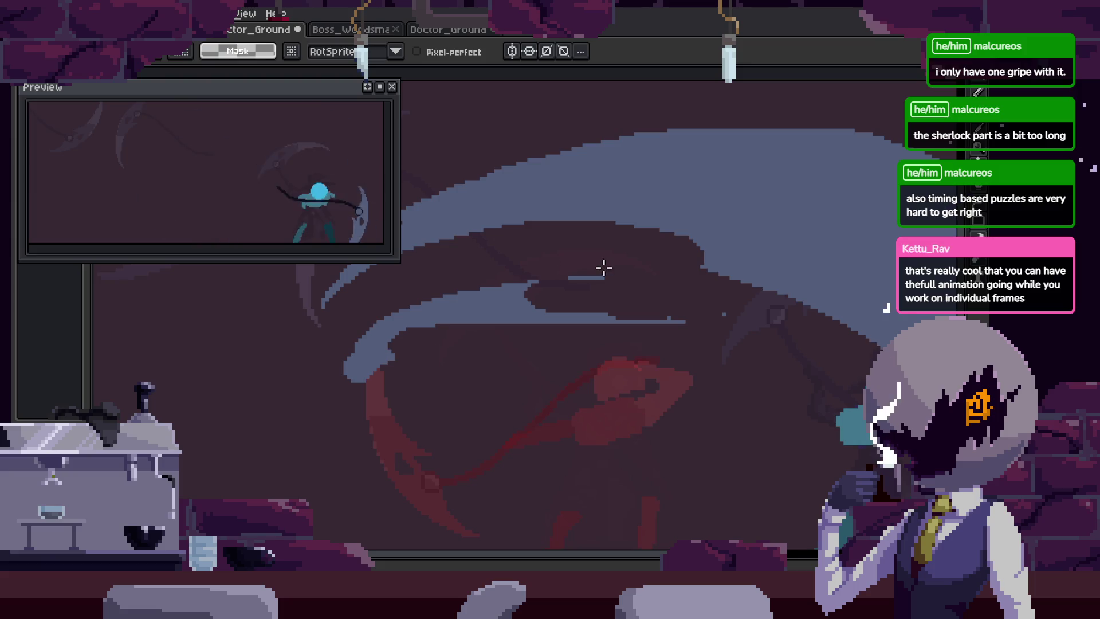
scroll(651, 313, "down", 5)
key("ctrl+s")
left_click_drag(609, 373, 582, 365)
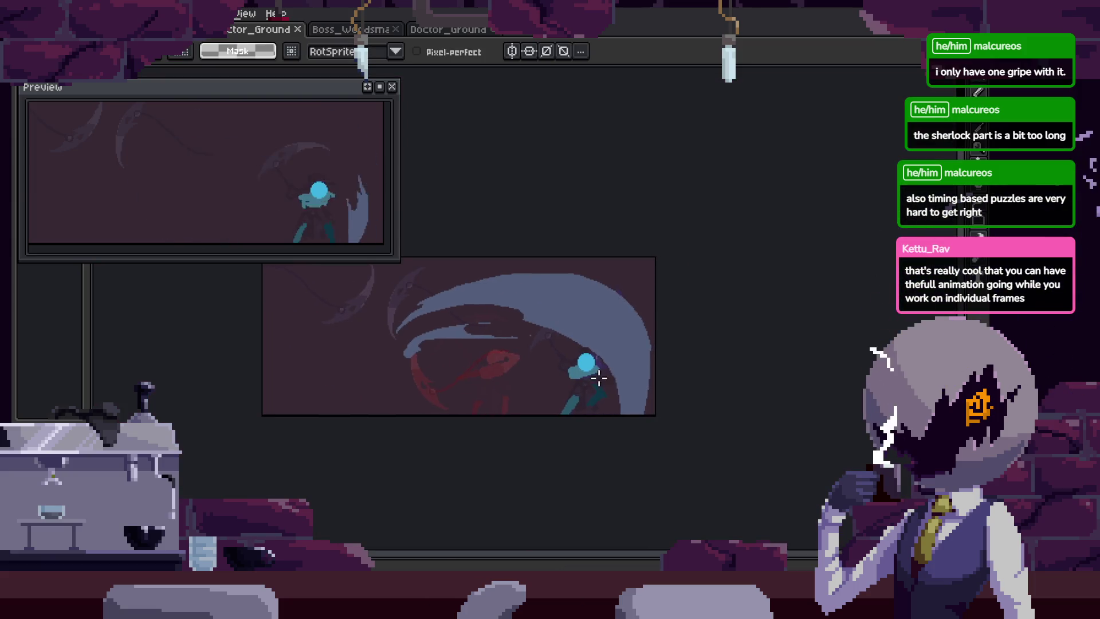
scroll(573, 369, "up", 5)
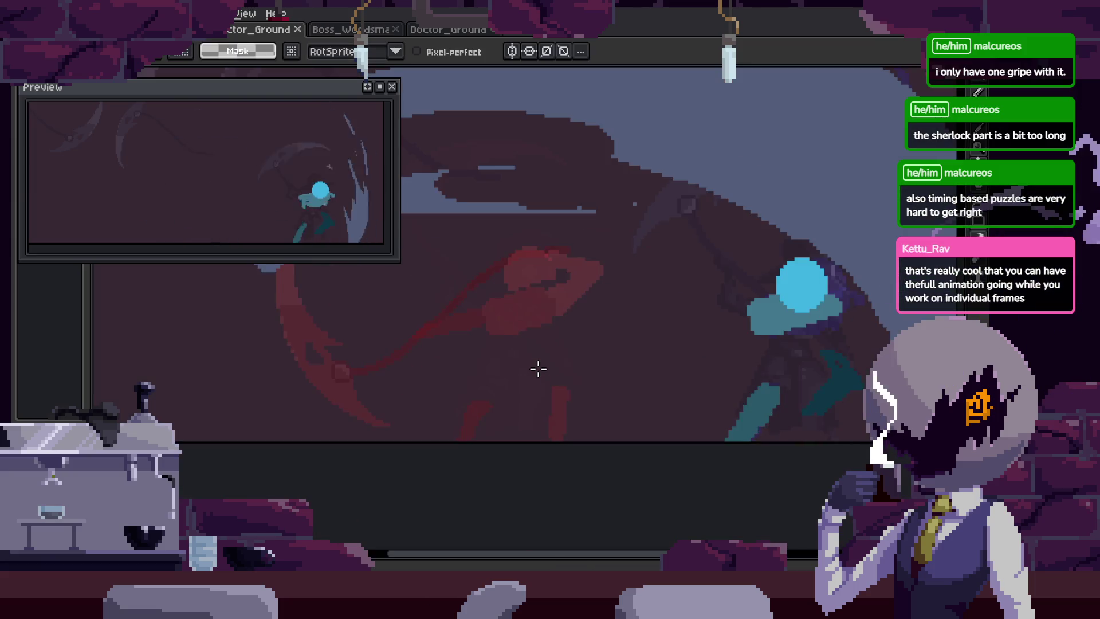
Play the attack animation to review the new swing trail.
key("Right")
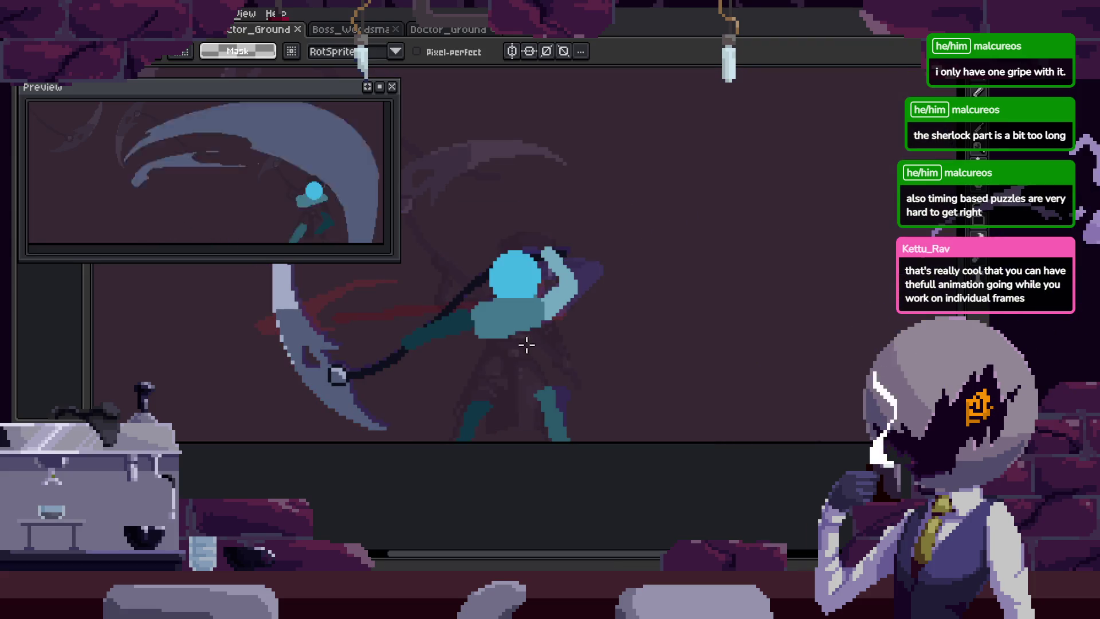
key("b")
left_click_drag(564, 334, 714, 324)
key("Tab")
key("Return")
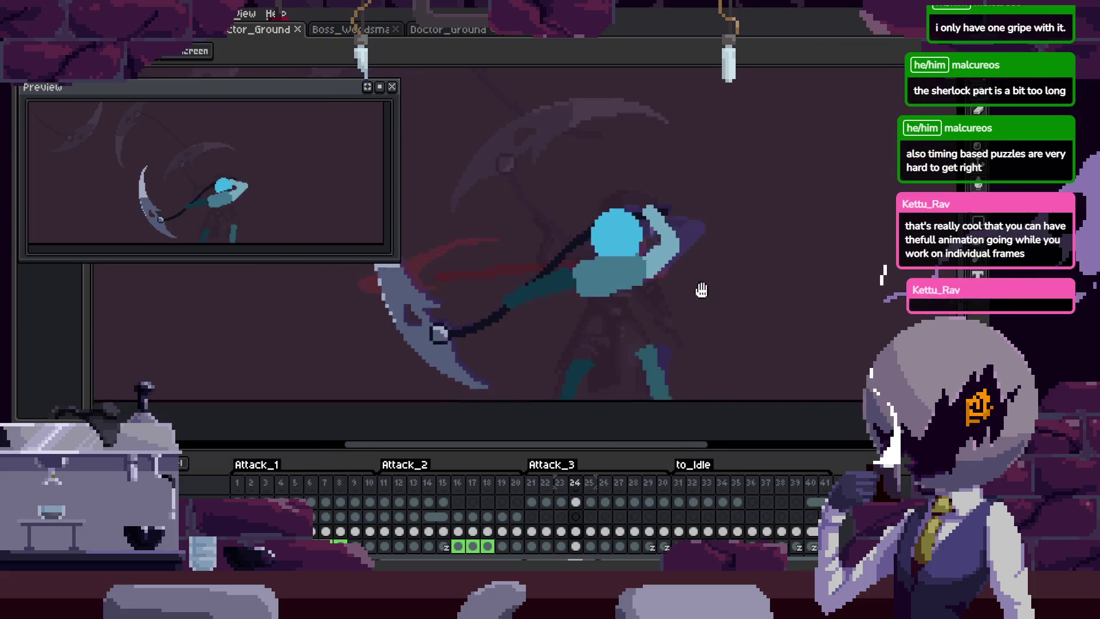
scroll(598, 318, "up", 1)
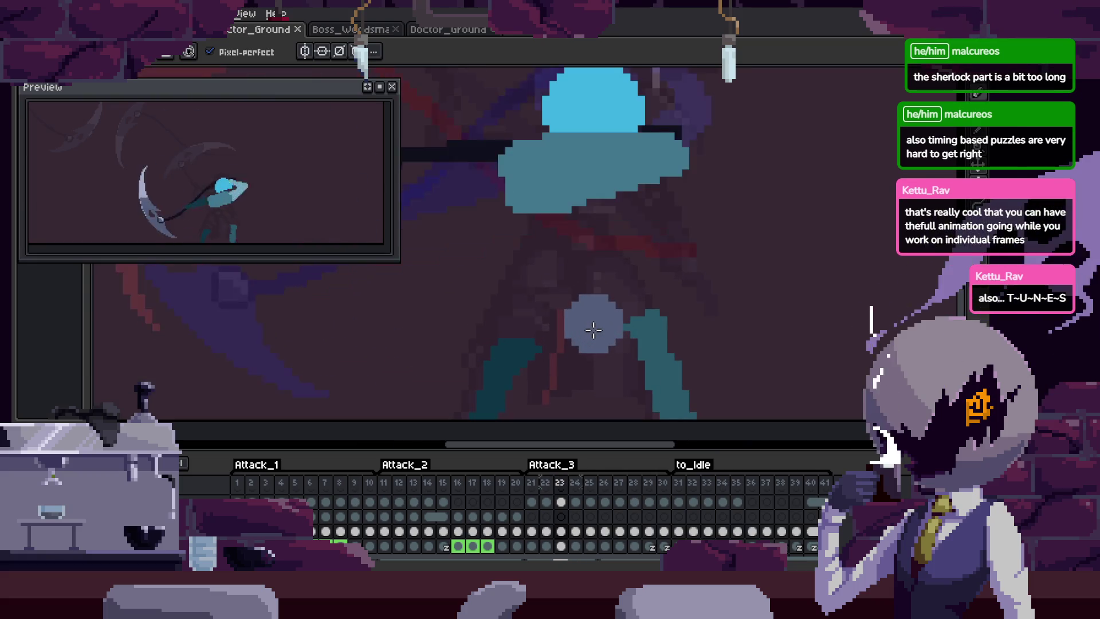
scroll(604, 256, "up", 1)
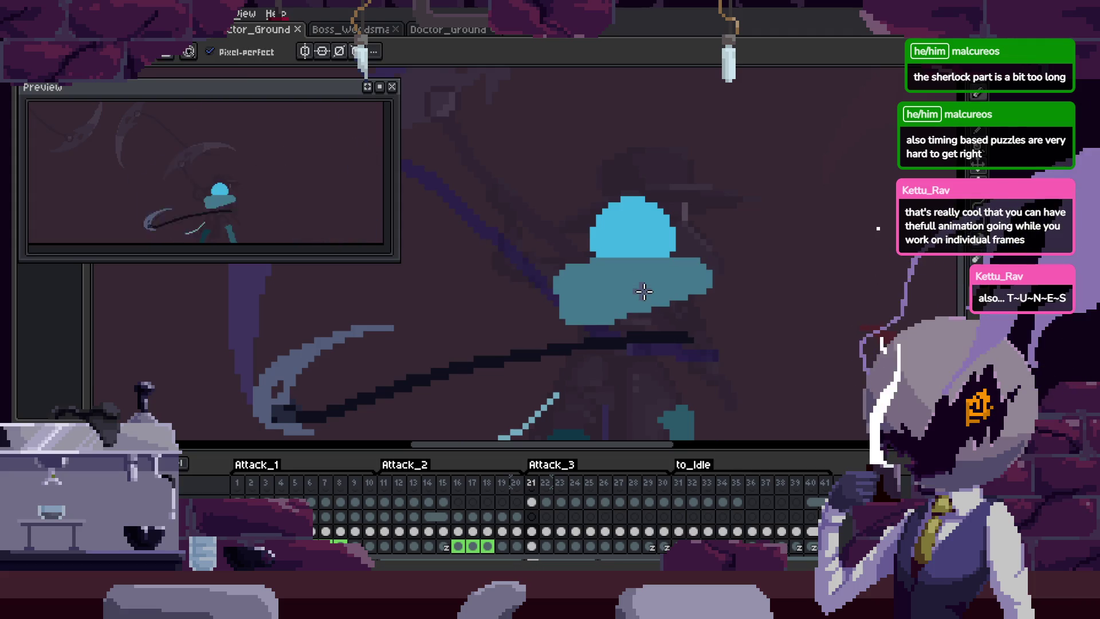
key("Tab")
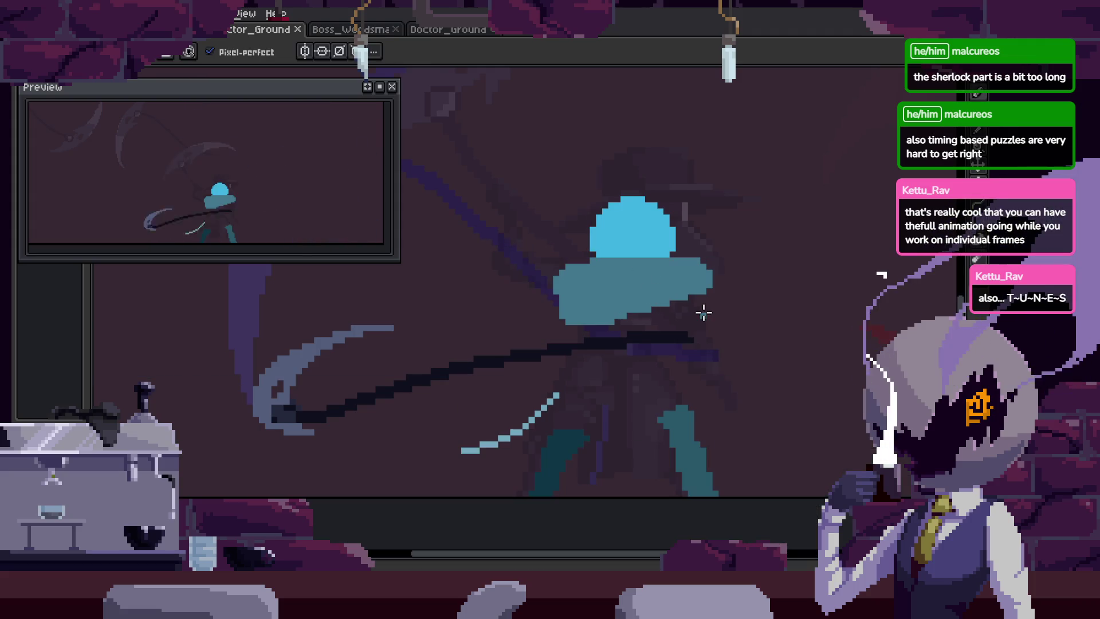
scroll(648, 307, "up", 2)
scroll(630, 310, "down", 1)
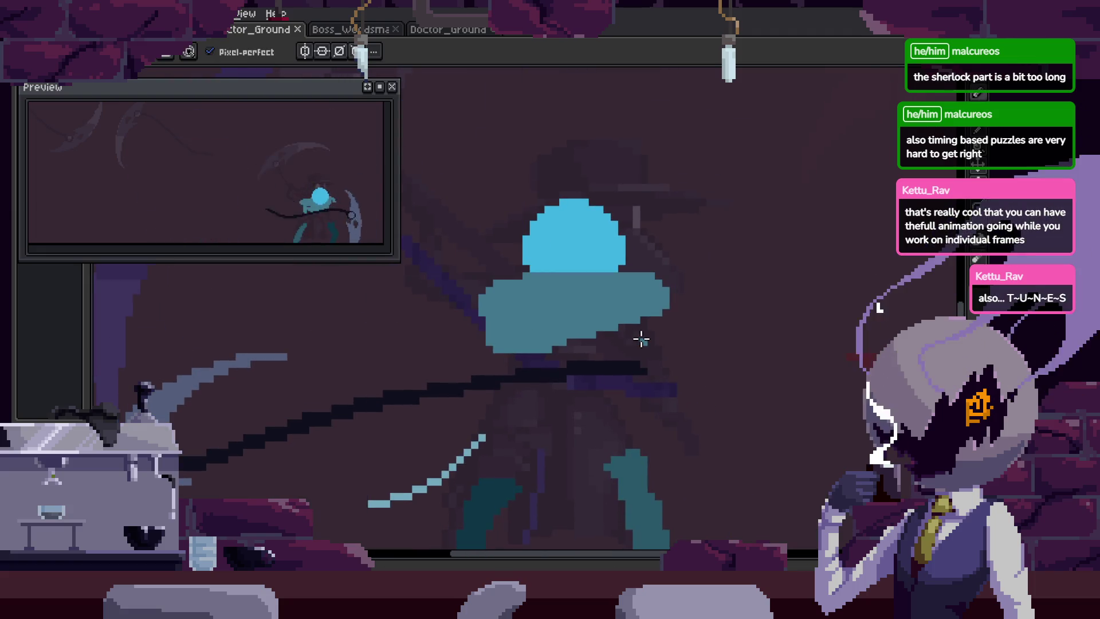
mouse_move(641, 339)
left_mouse_down()
mouse_move(683, 347)
mouse_move(659, 347)
mouse_move(707, 335)
left_mouse_up()
scroll(707, 335, "up", 1)
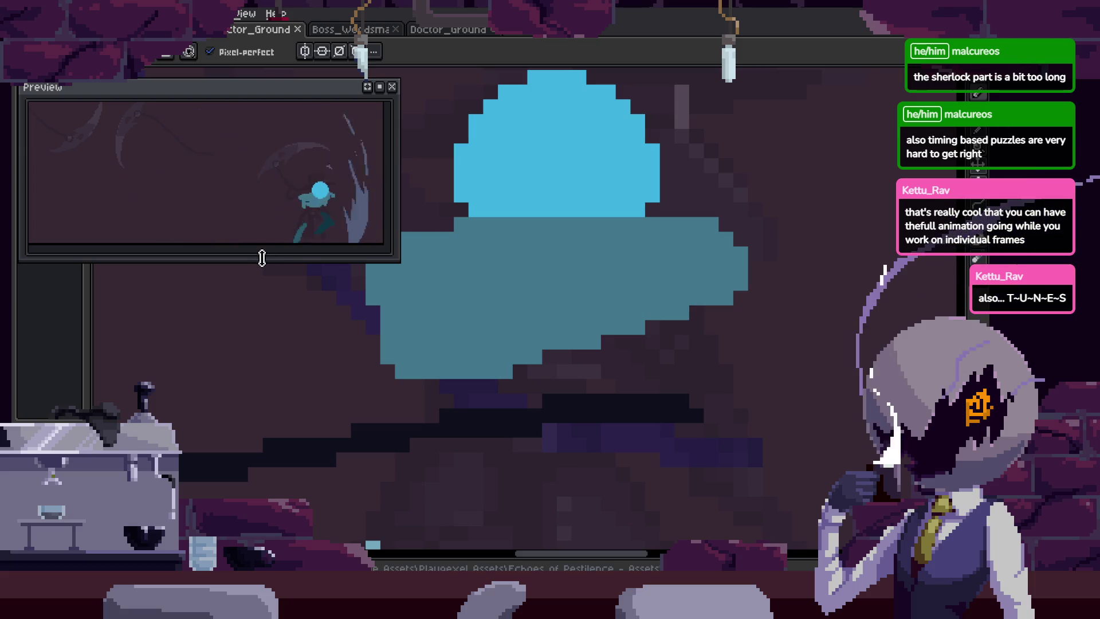
Resize the animation Preview window, making it taller, then narrower and shorter.
left_click_drag(261, 258, 262, 372)
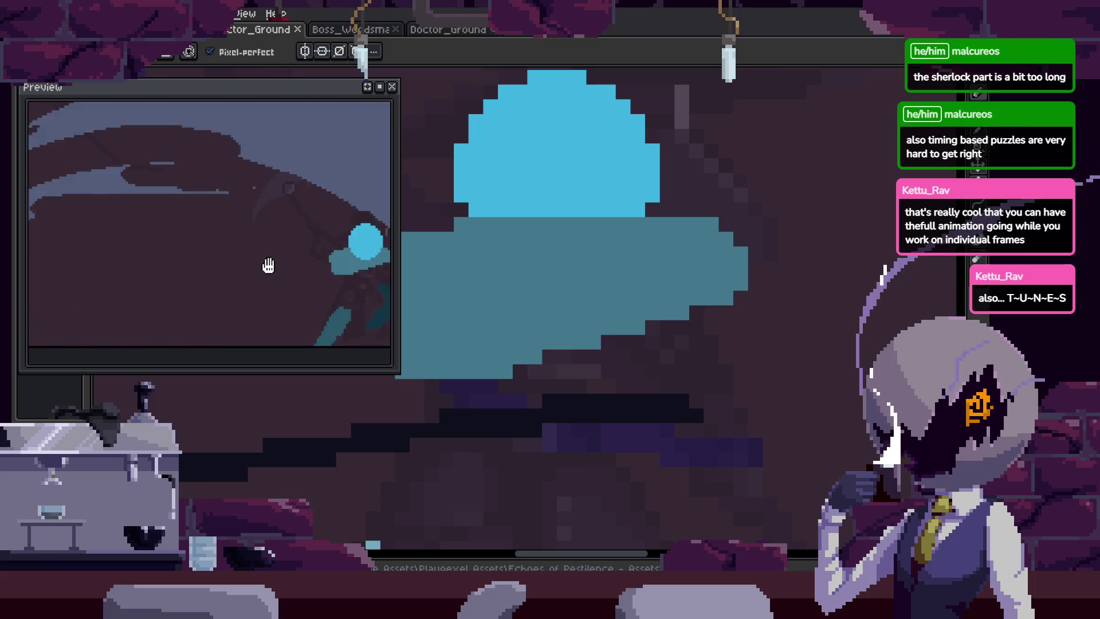
scroll(264, 268, "down", 3)
scroll(258, 270, "up", 1)
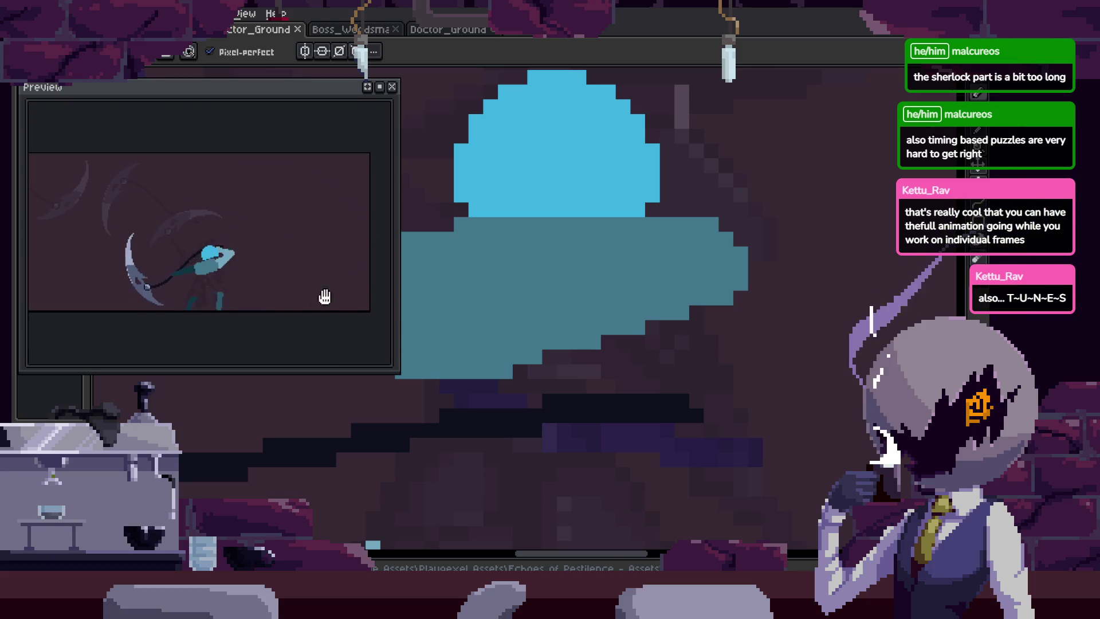
left_click_drag(399, 321, 387, 321)
left_click_drag(288, 370, 283, 332)
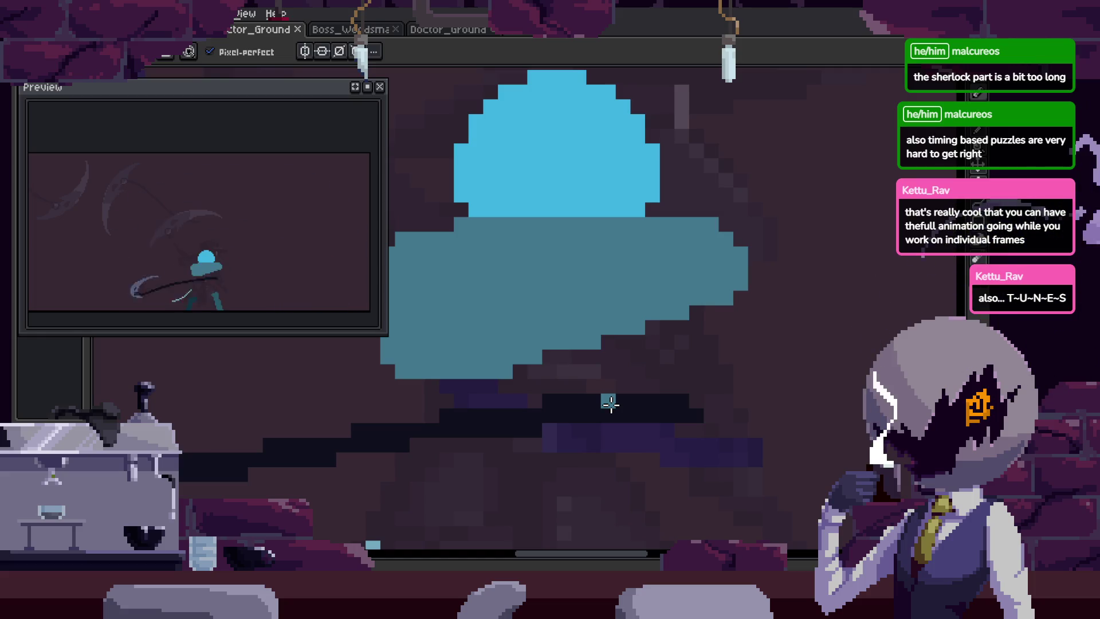
scroll(729, 328, "down", 3)
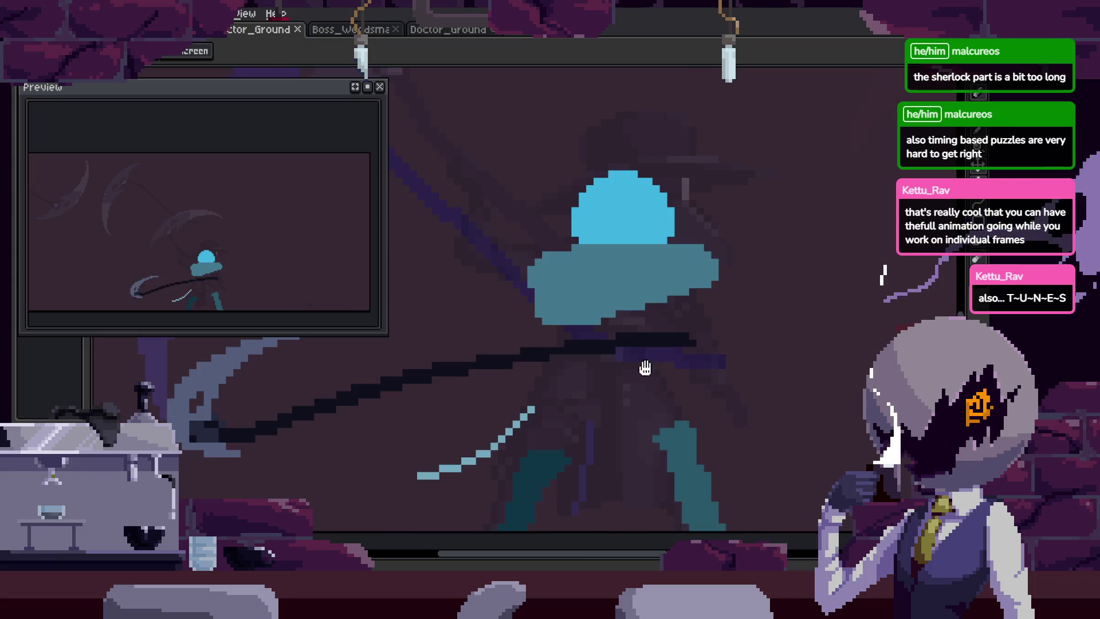
scroll(658, 395, "up", 3)
key("Right")
key("Right")
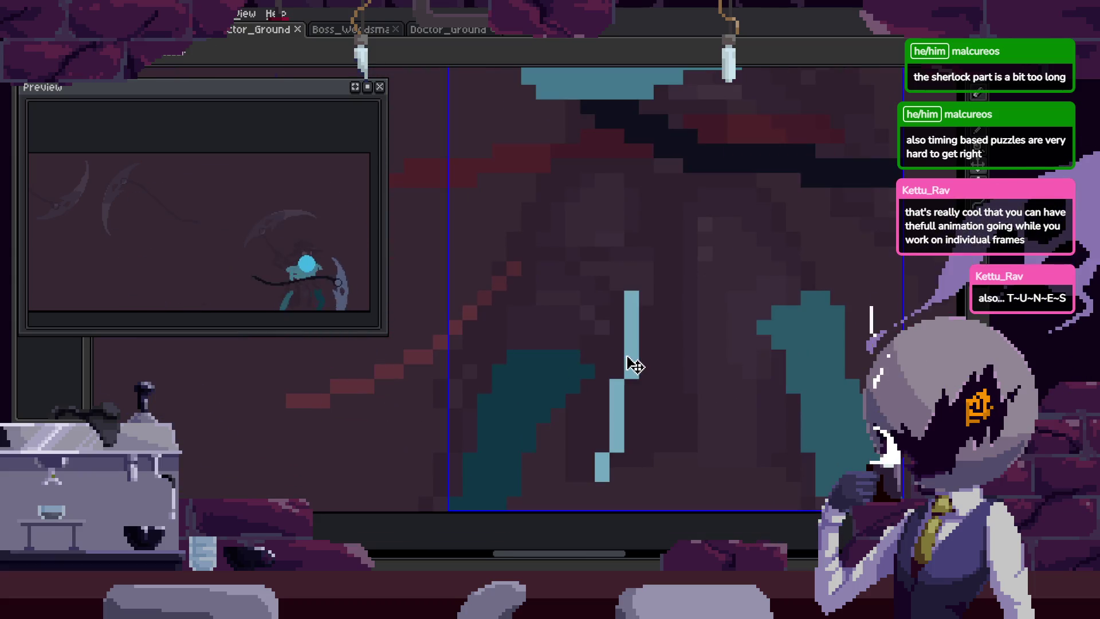
key("Tab")
key("Return")
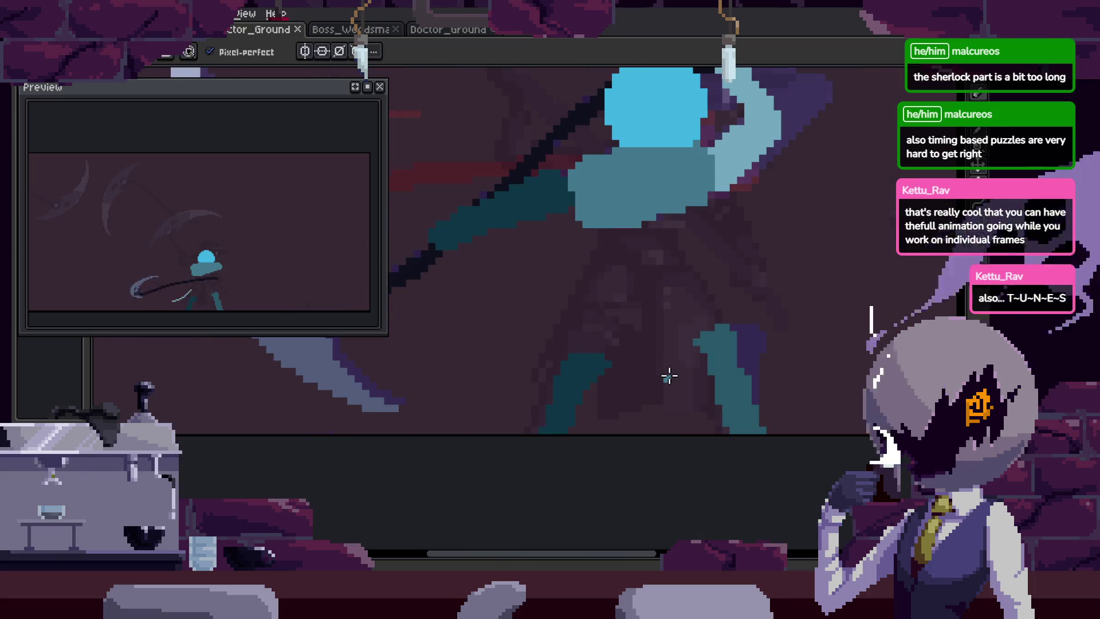
scroll(695, 272, "down", 1)
key("Right")
key("Right")
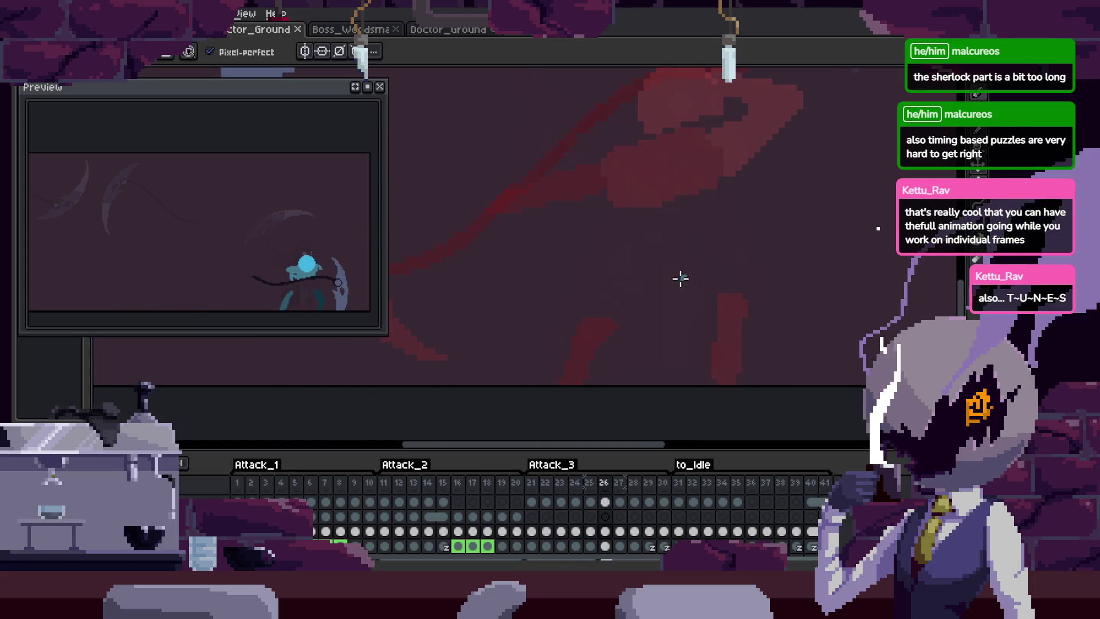
key("Left")
key("Left")
key("Left")
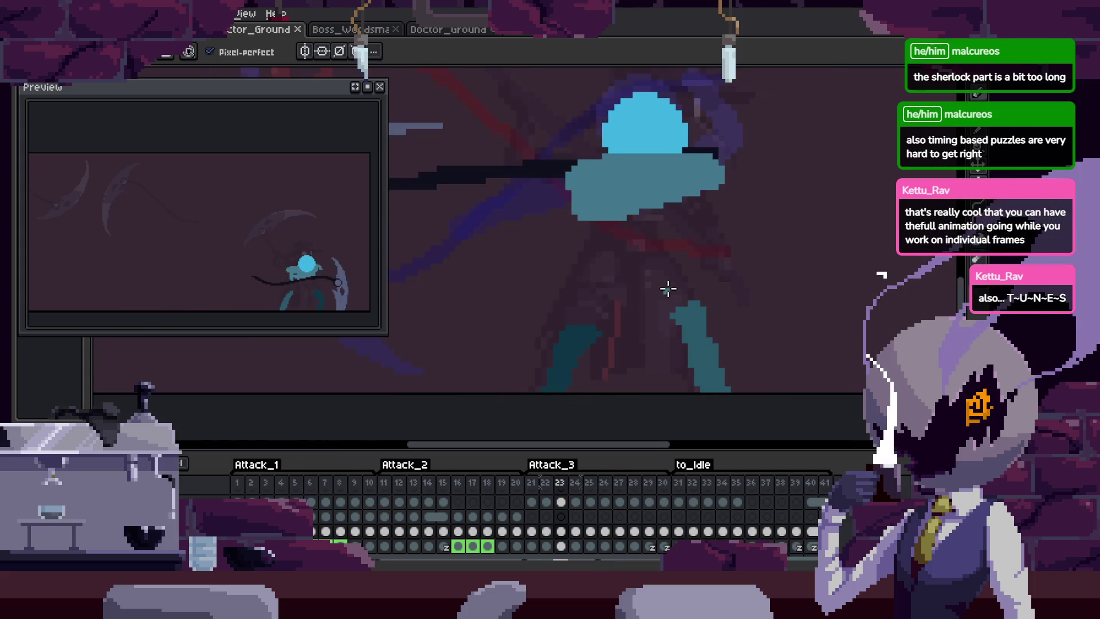
key("Right")
key("Right")
key("Right")
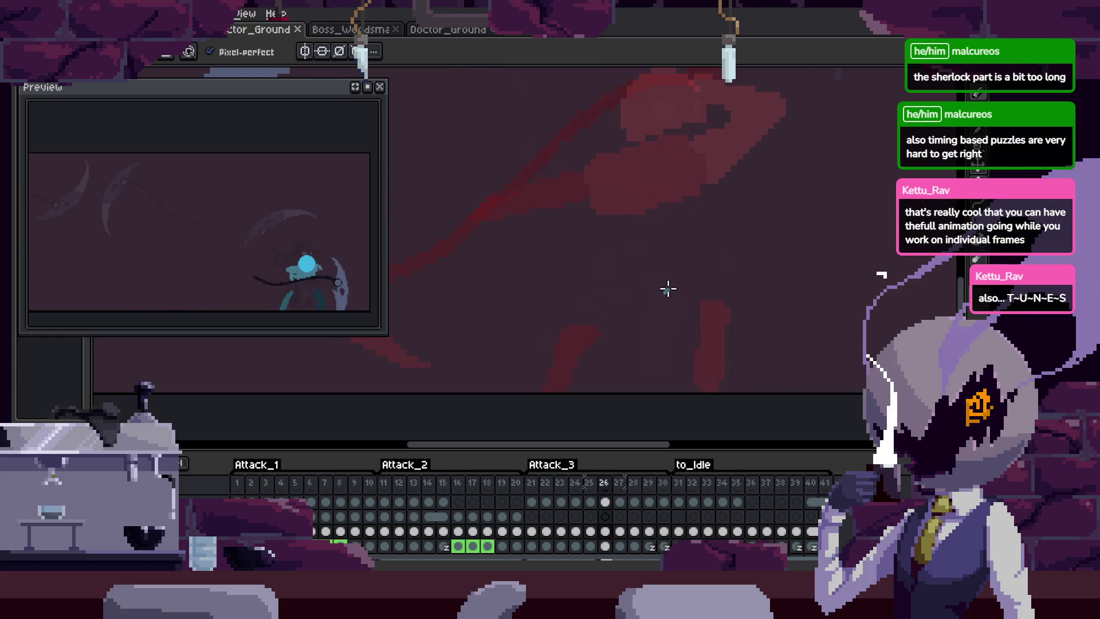
key("Left")
key("Left")
key("Left")
scroll(633, 288, "down", 1)
key("Right")
key("Right")
key("Right")
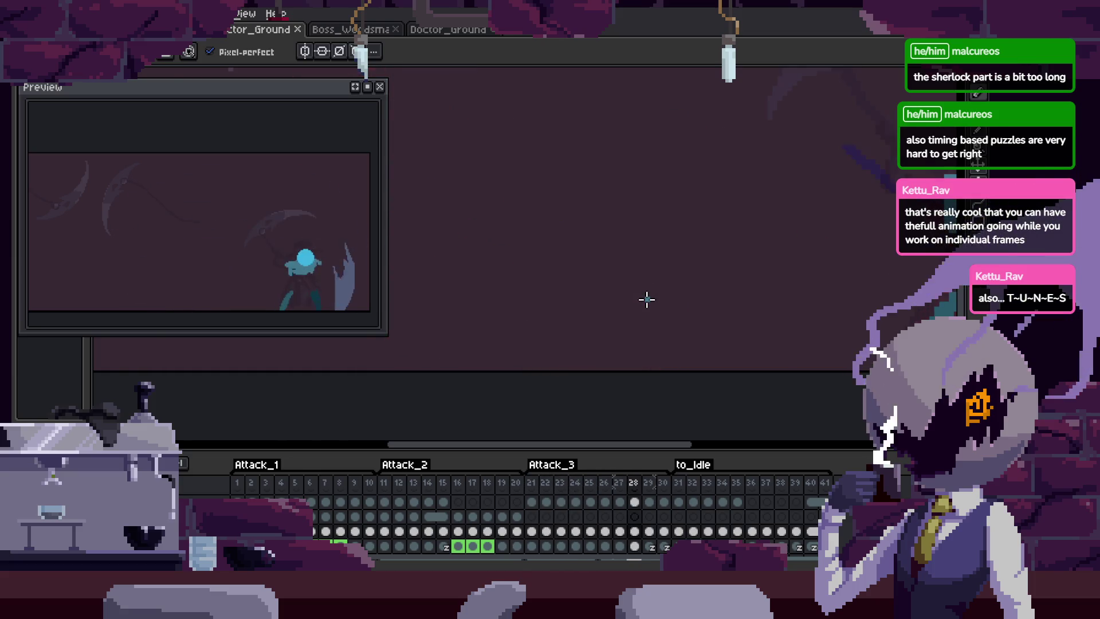
scroll(646, 299, "down", 1)
key("Left")
key("Left")
key("Left")
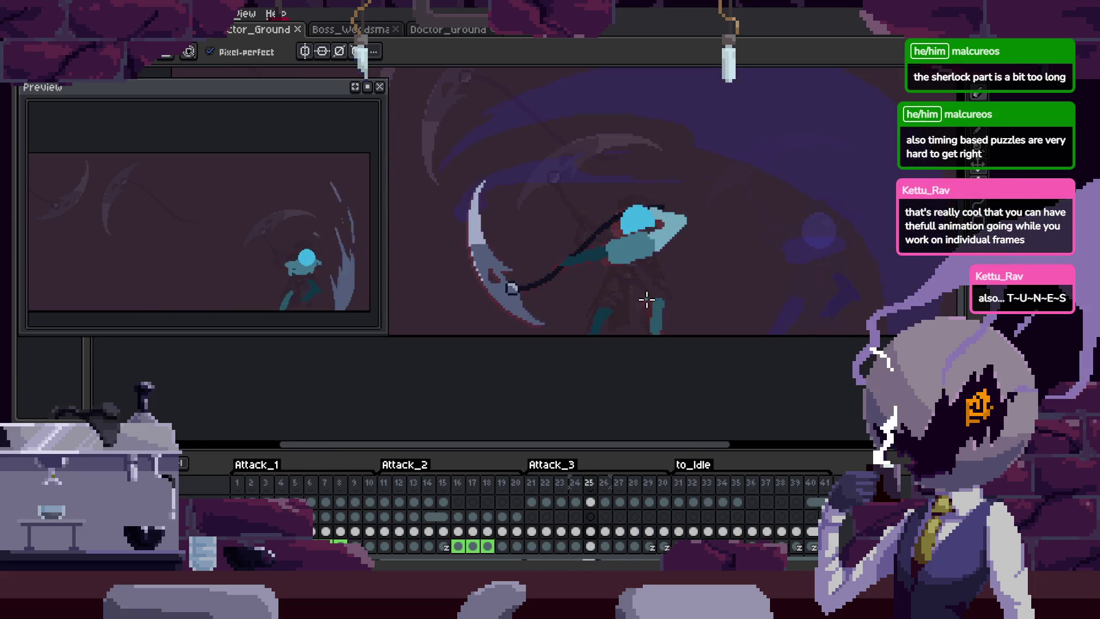
key("Right")
key("Right")
key("Right")
key("b")
key("Left")
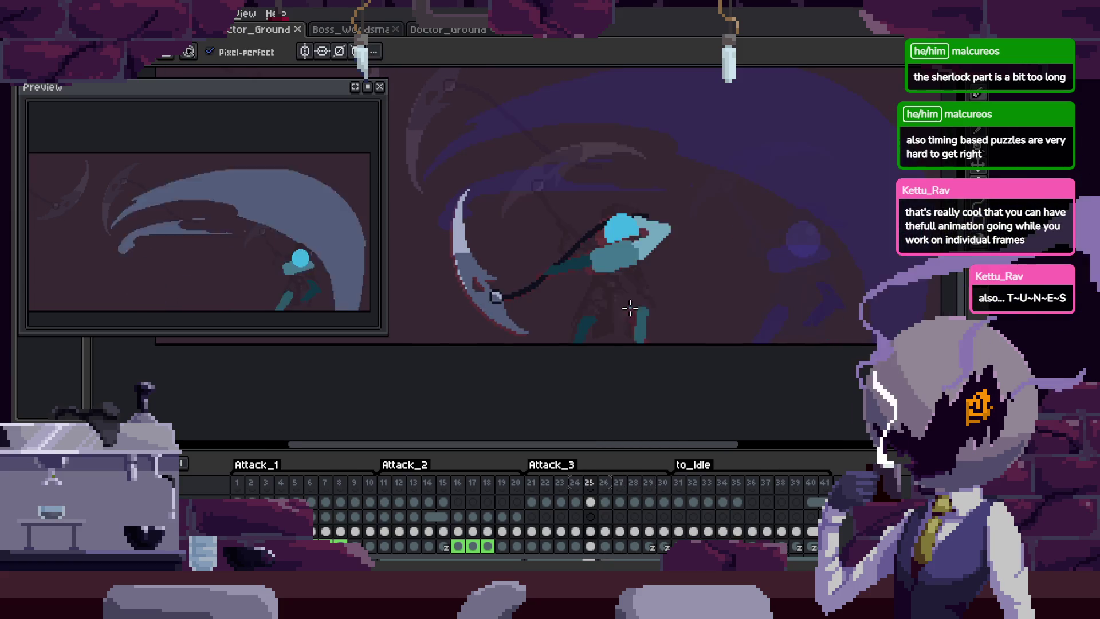
key("Right")
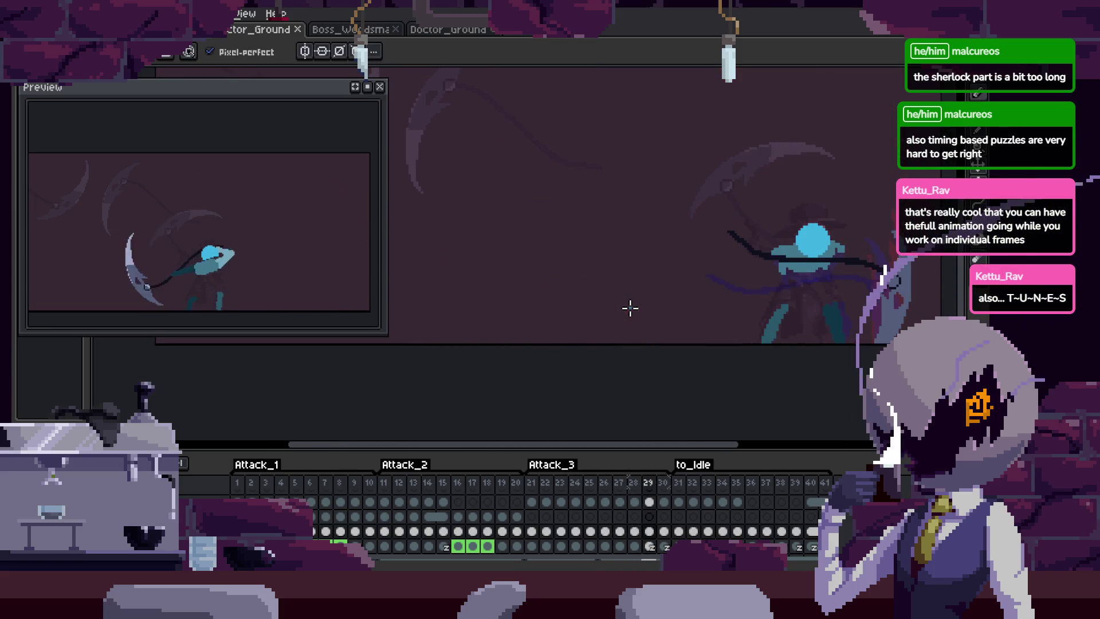
key("Left")
key("Left")
key("Left")
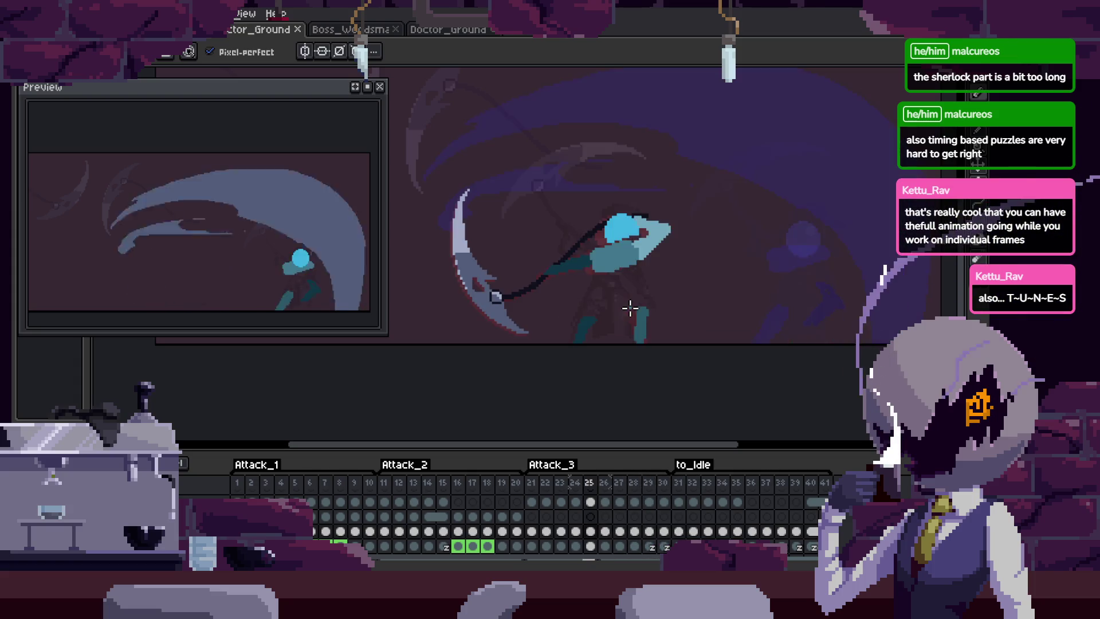
key("Return")
key("Tab")
key("h")
scroll(620, 328, "up", 1)
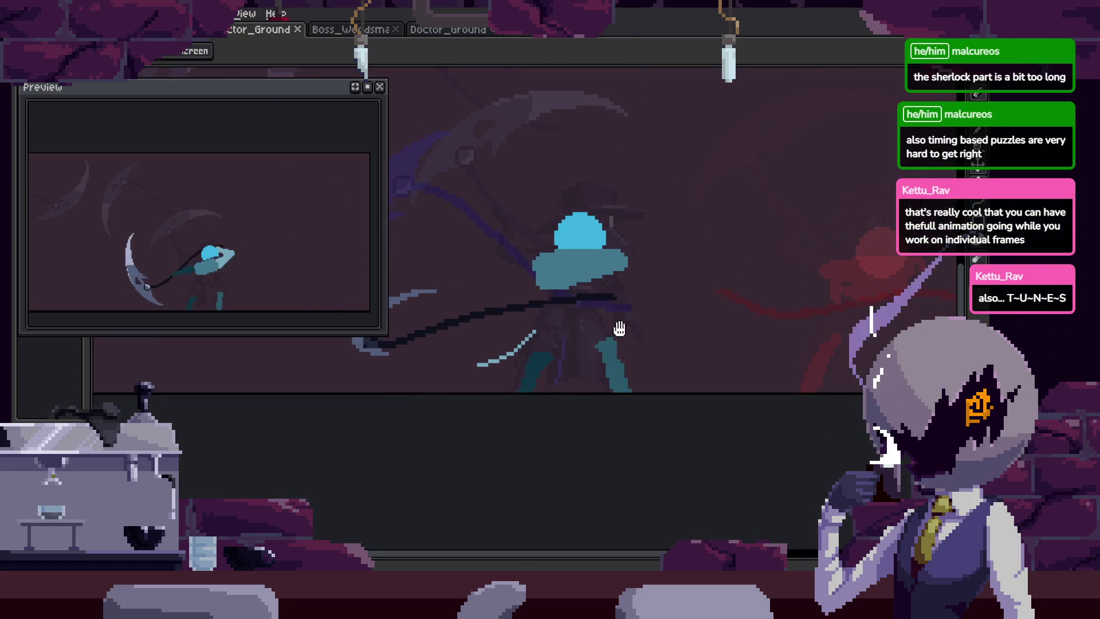
key("b")
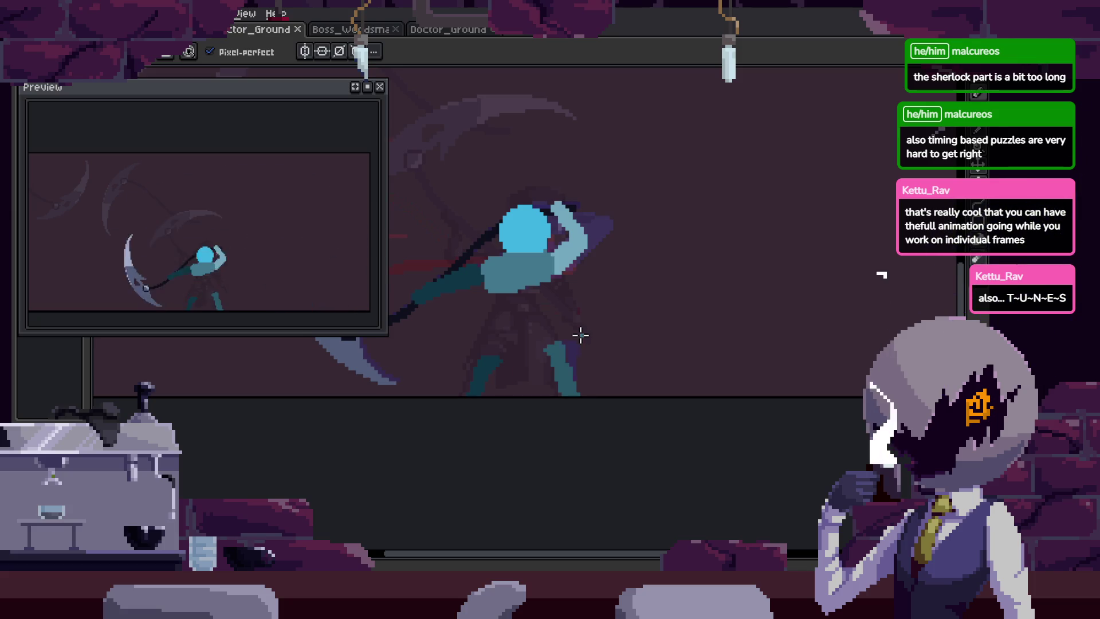
key("Tab")
key("Tab")
key("h")
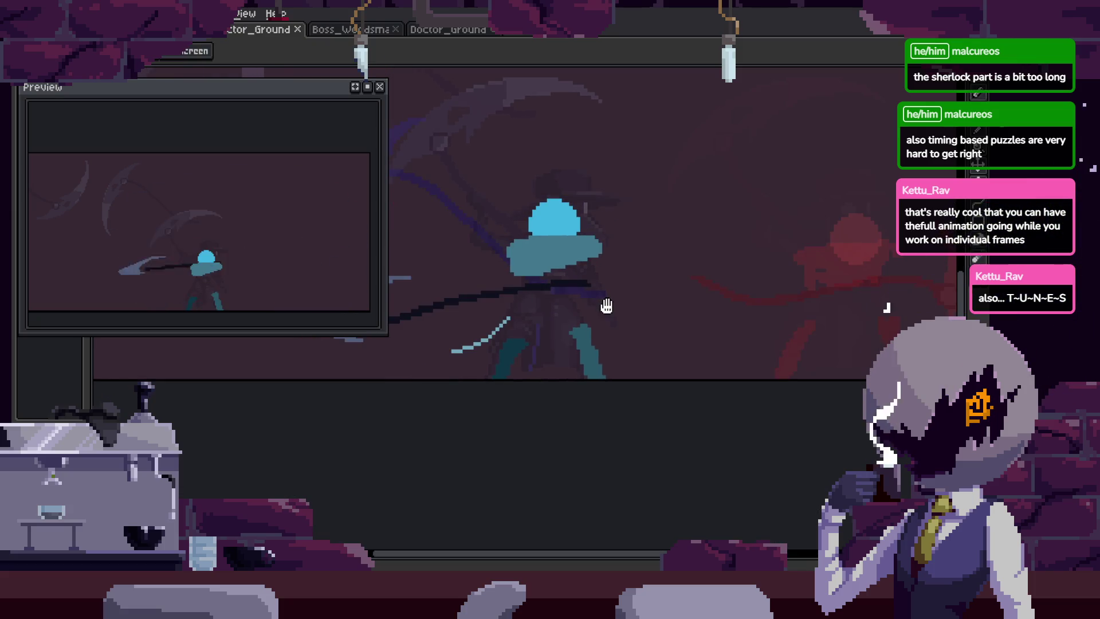
key("b")
key("Tab")
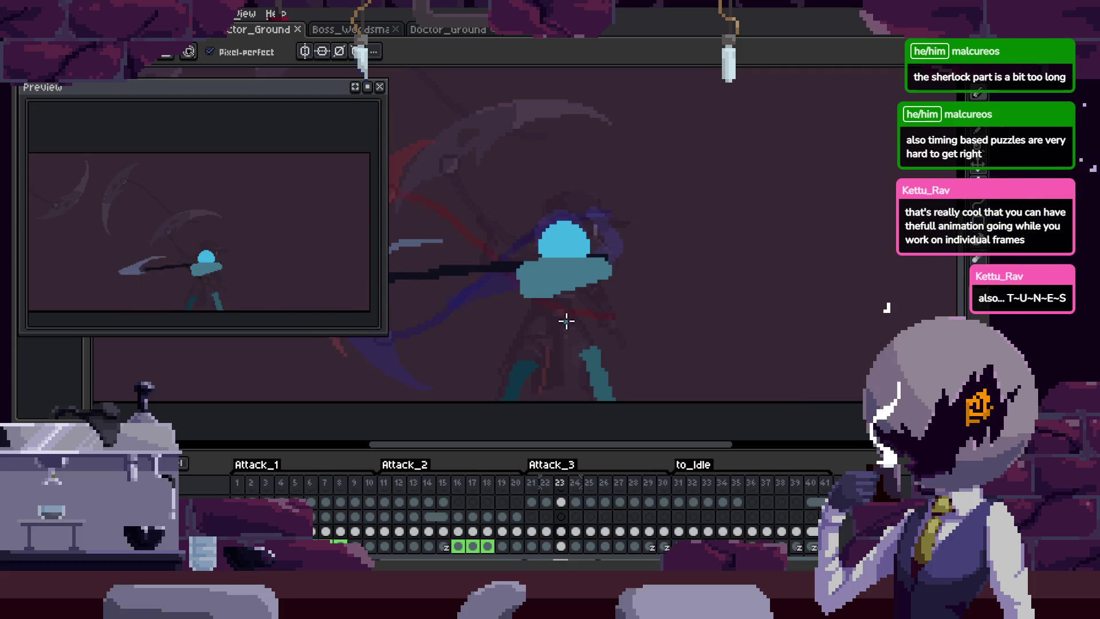
key("h")
left_click_drag(602, 320, 651, 297)
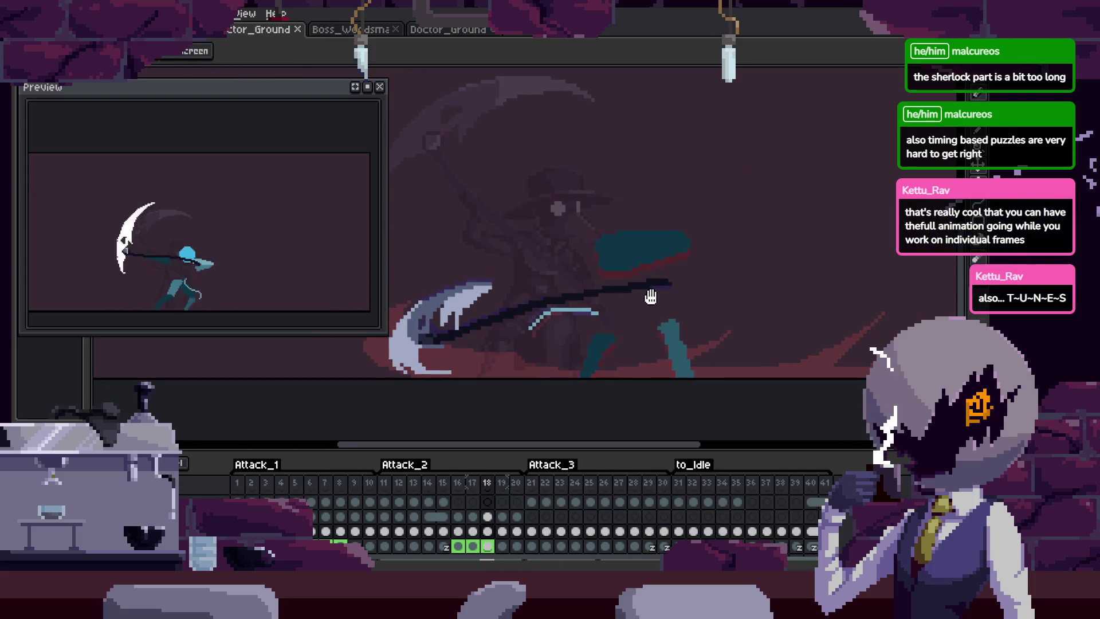
key("b")
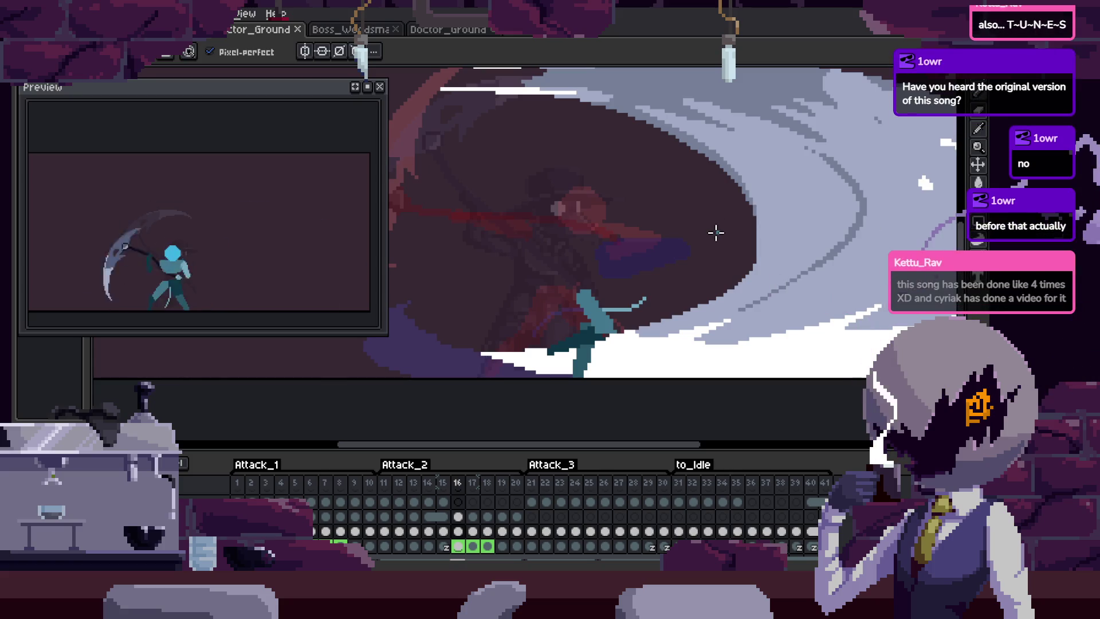
scroll(659, 265, "down", 1)
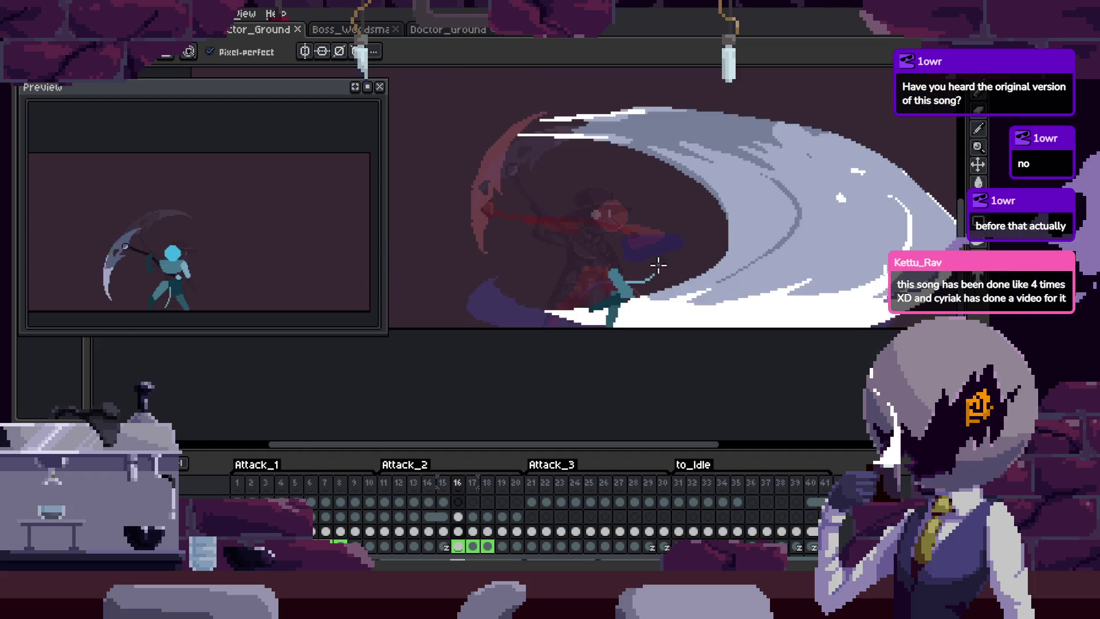
scroll(644, 271, "up", 2)
scroll(643, 272, "down", 1)
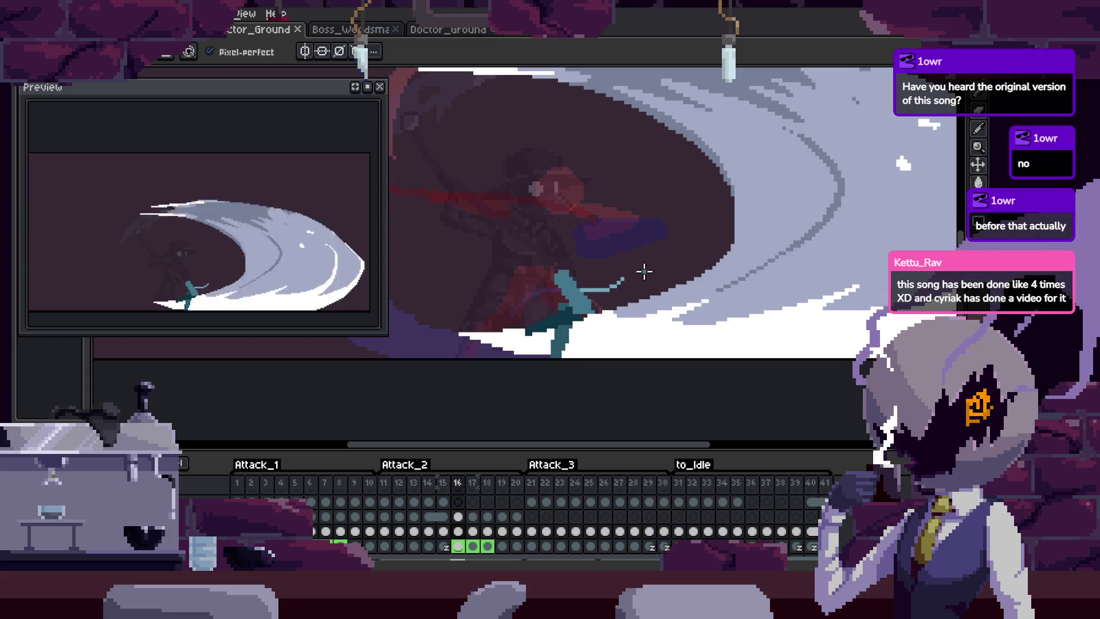
key("Tab")
key("Return")
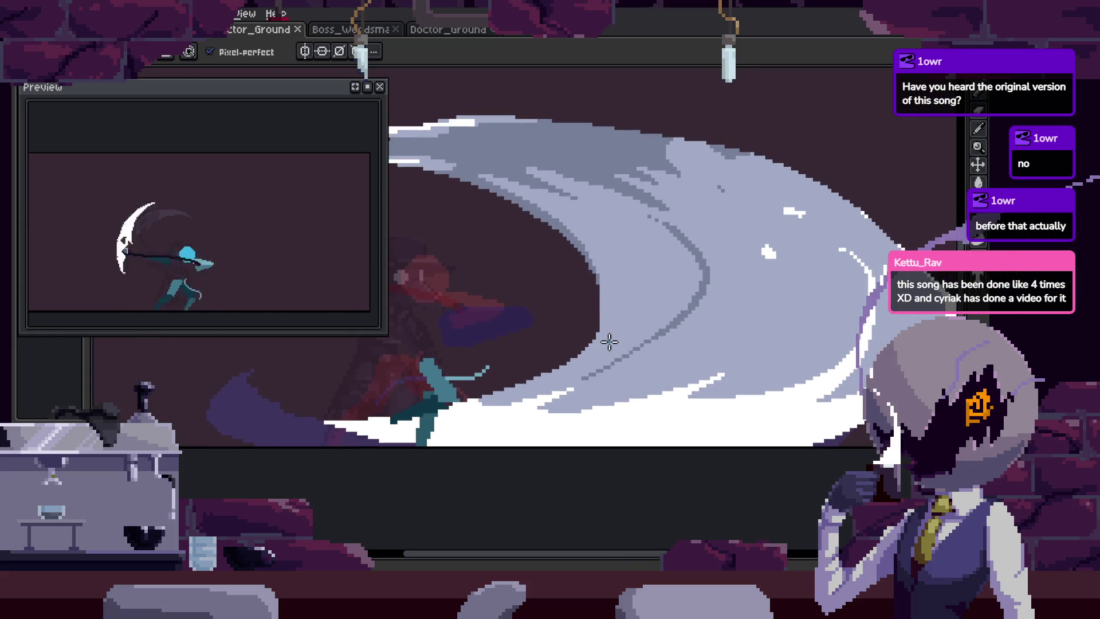
key("Return")
key("Tab")
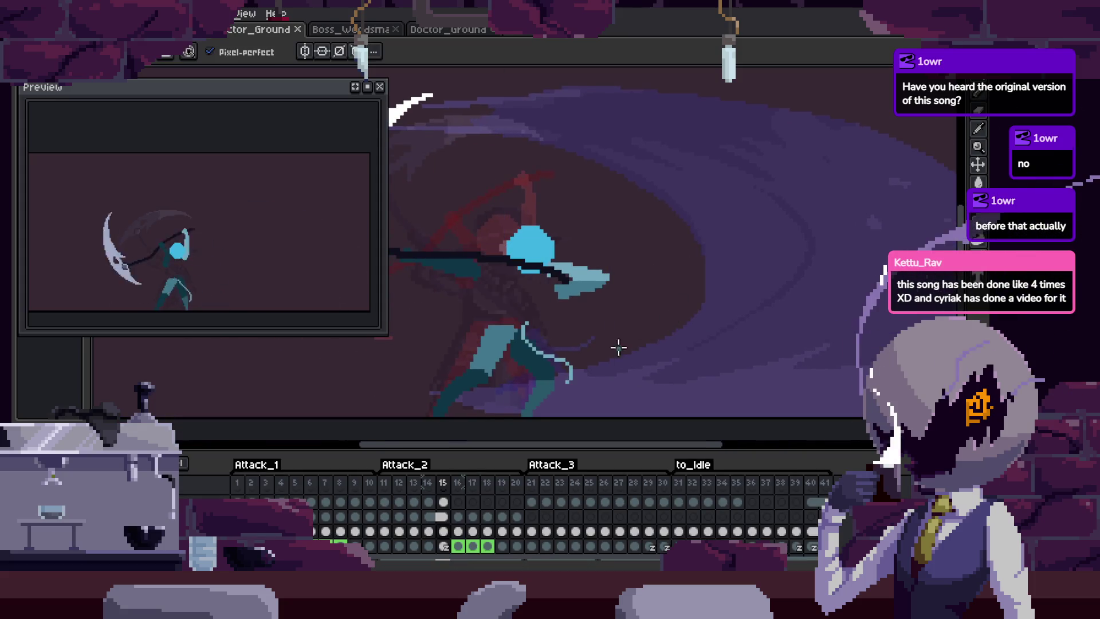
Step through frames 20 to 22 and back to frame 21.
key("Right")
key("Right")
key("Right")
key("Right")
key("Right")
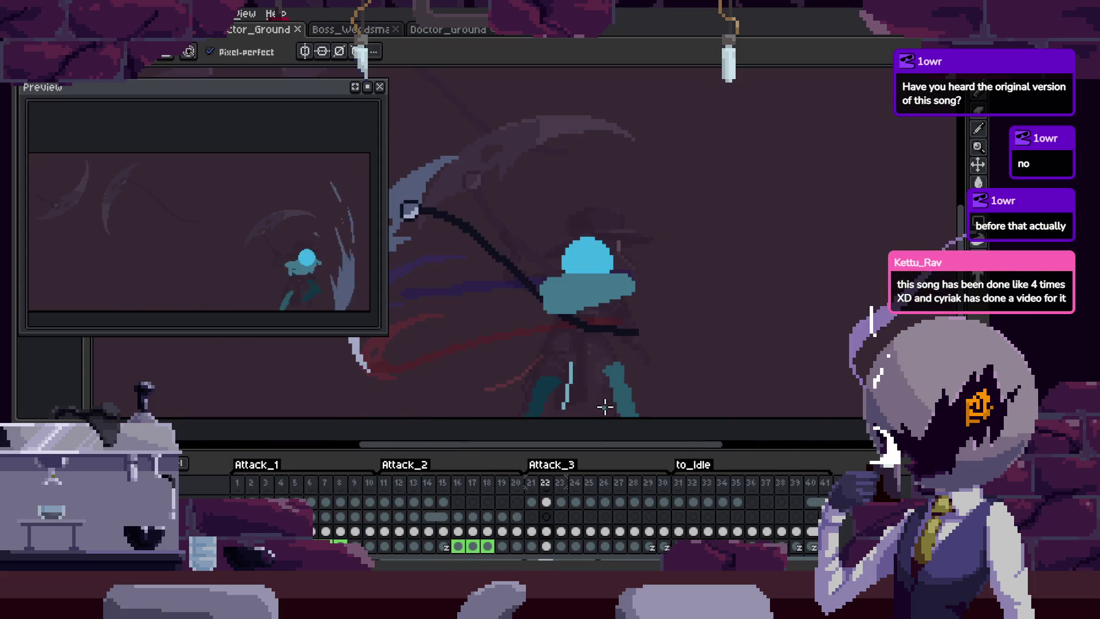
scroll(569, 393, "up", 2)
key("i")
scroll(573, 357, "down", 2)
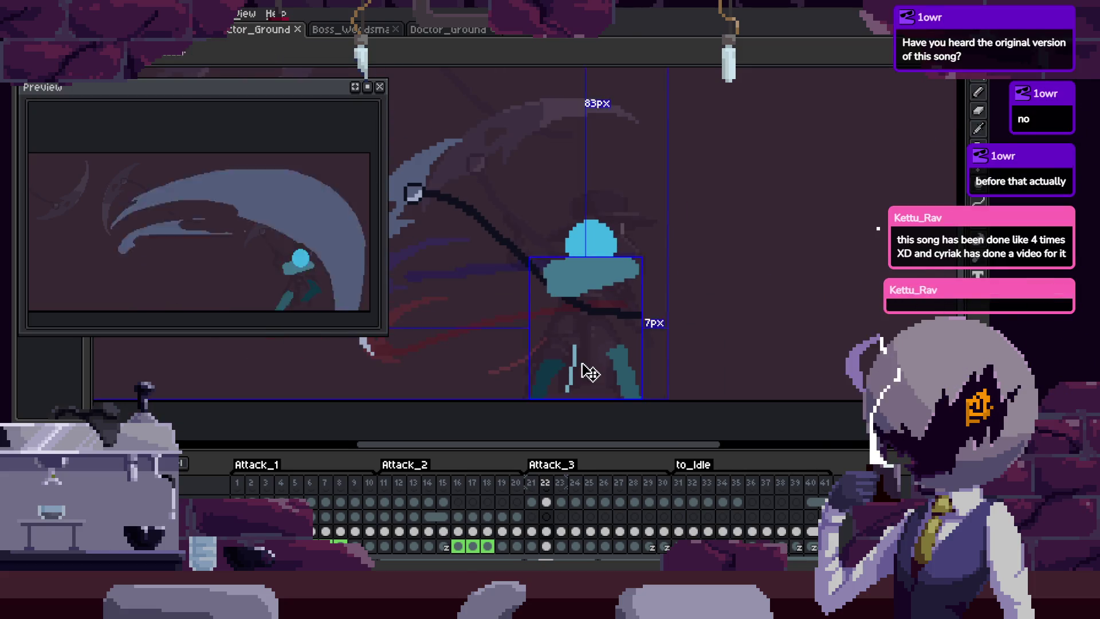
key("b")
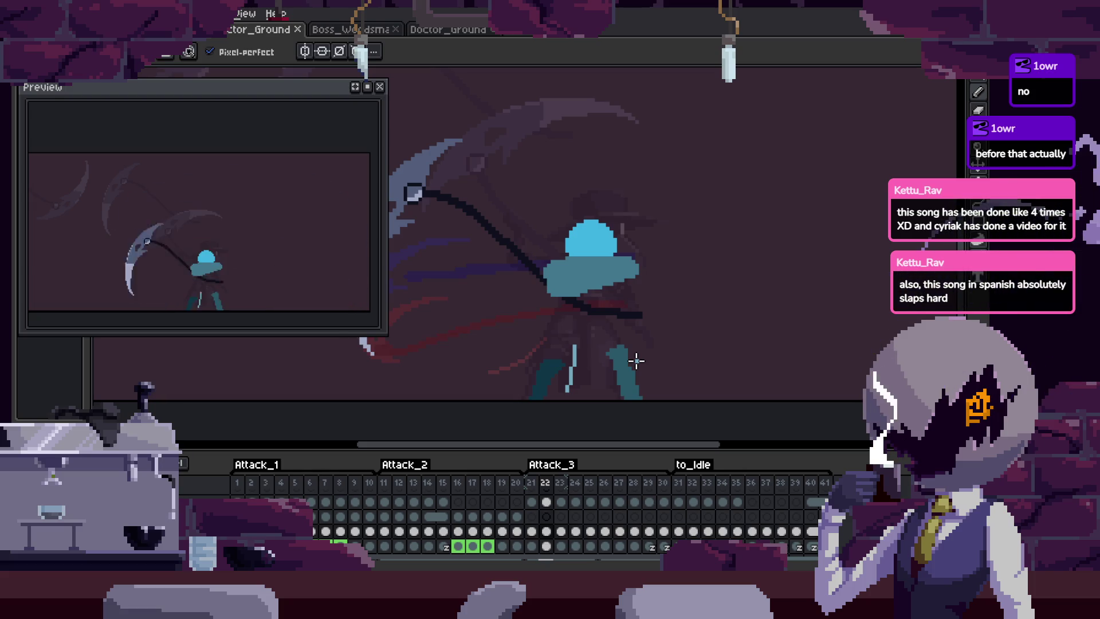
key("Left")
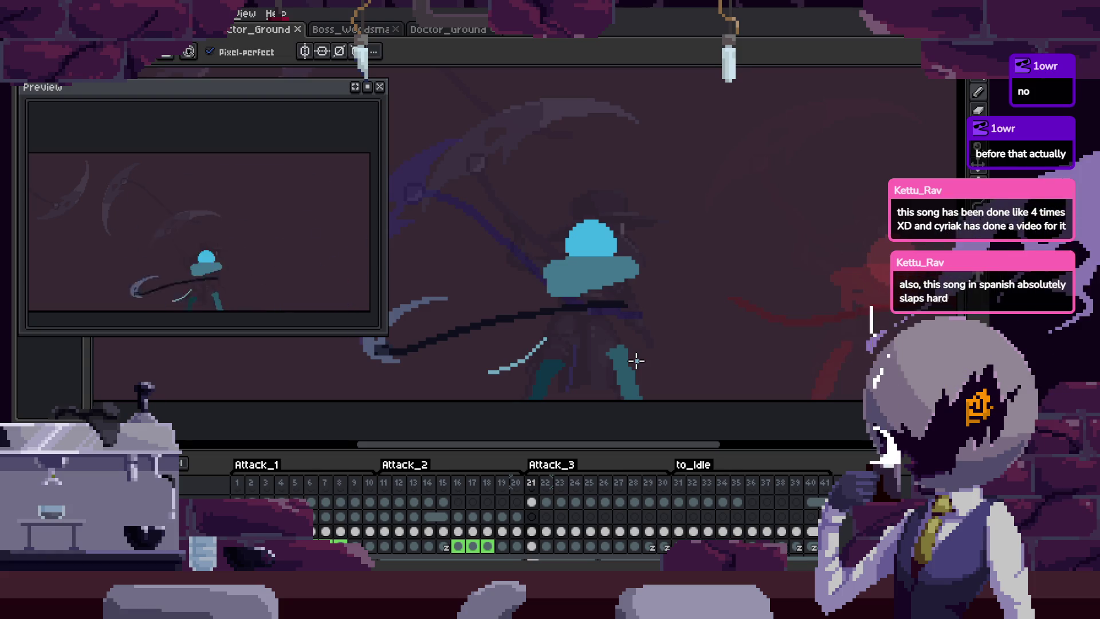
Save the sprite, play the animation, and frame the scythe shaft in view.
key("Tab")
scroll(596, 297, "up", 2)
key("ctrl+s")
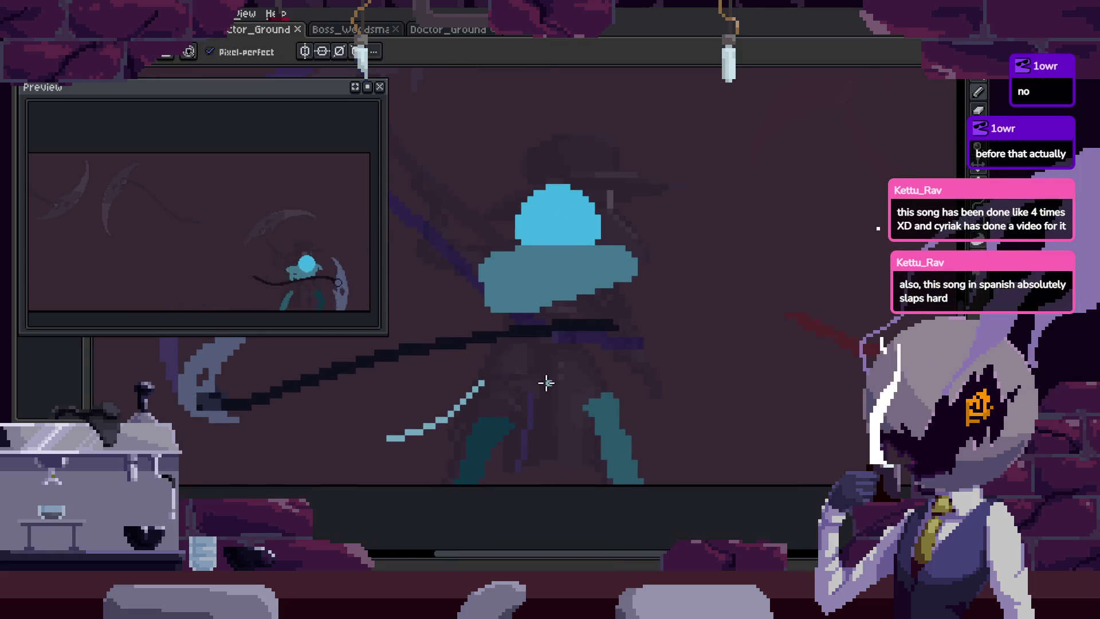
key("Return")
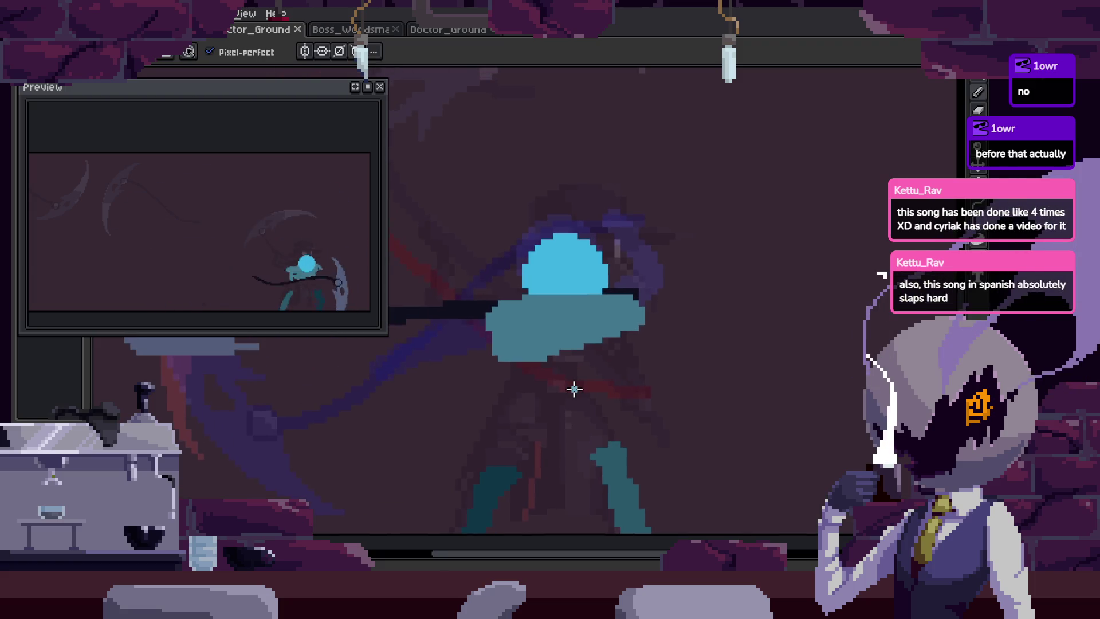
scroll(501, 474, "up", 2)
scroll(501, 474, "down", 2)
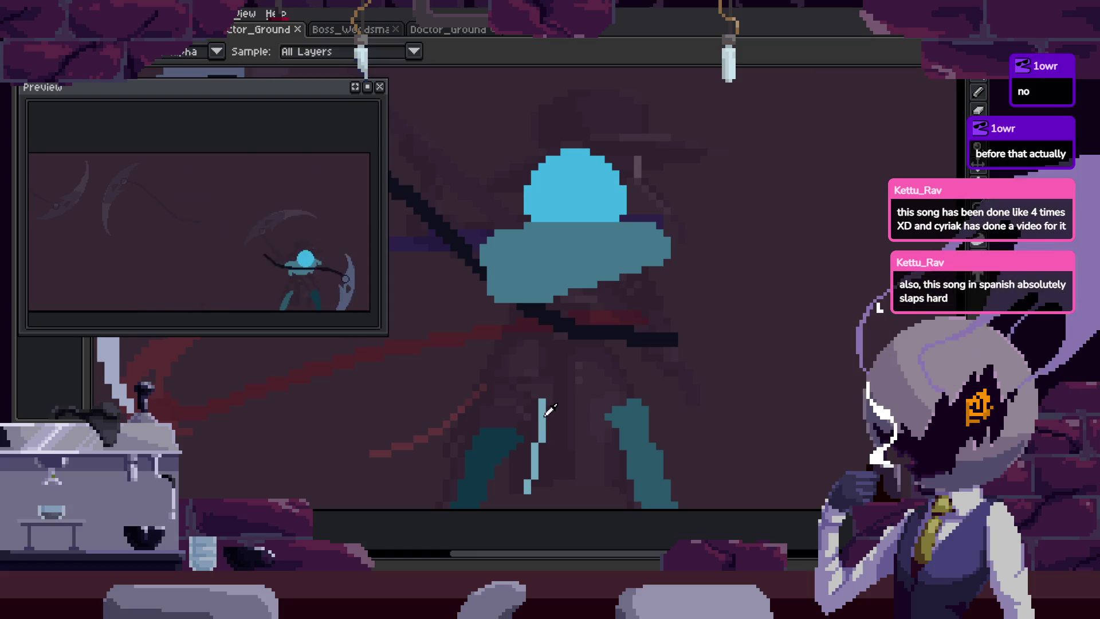
scroll(562, 392, "down", 1)
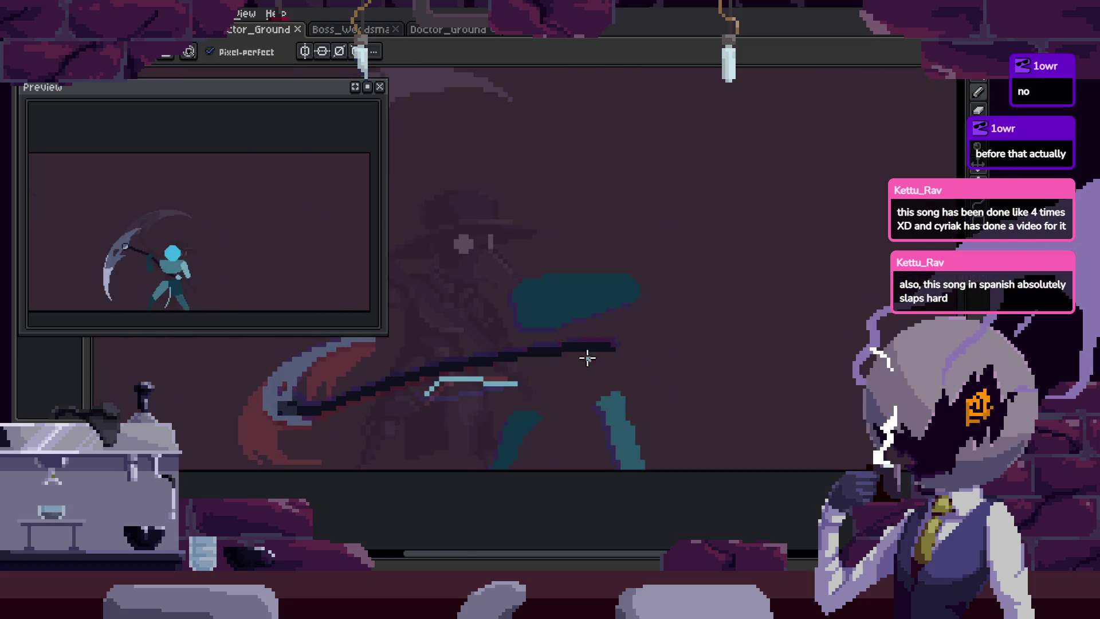
left_click_drag(587, 358, 685, 307)
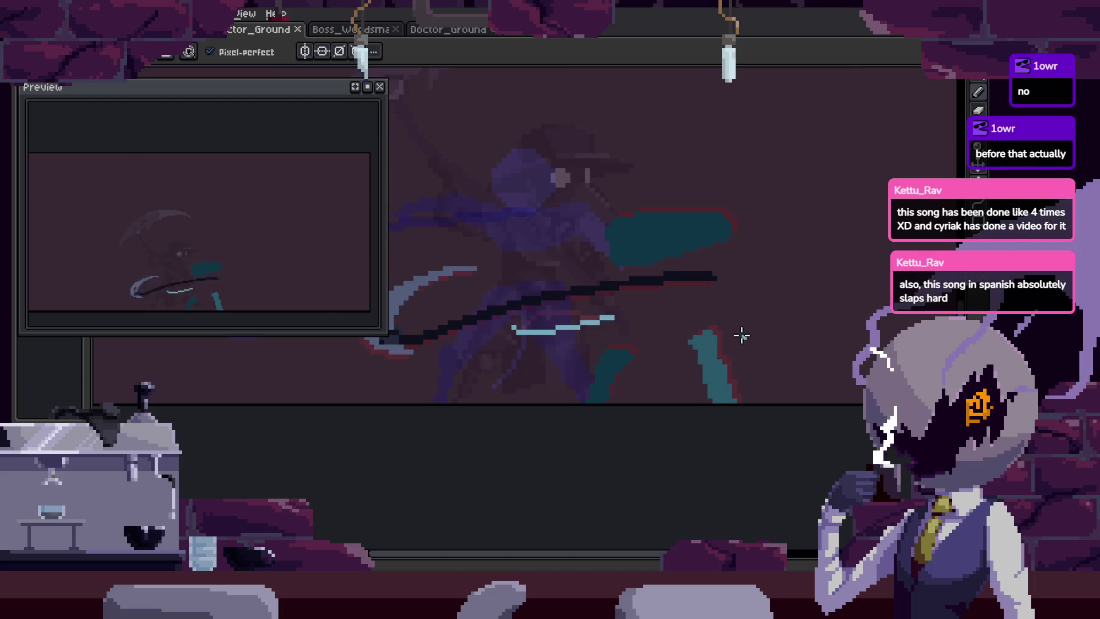
scroll(725, 349, "up", 1)
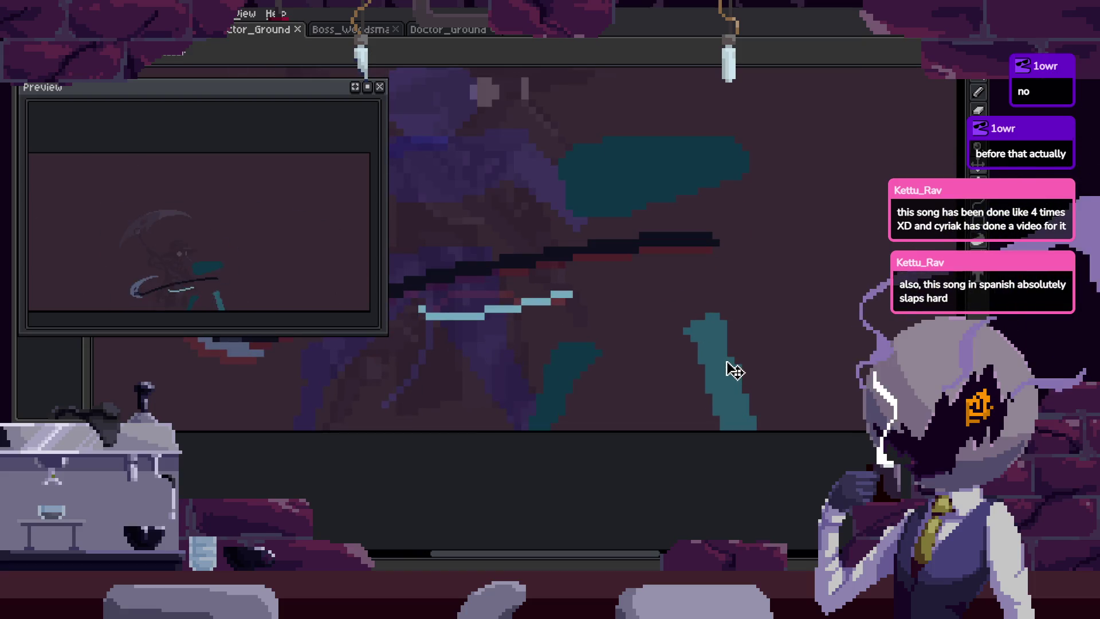
left_click_drag(731, 369, 720, 338)
Delete the white arc pixels and shift the light-blue shaft highlight one pixel down-left.
key("m")
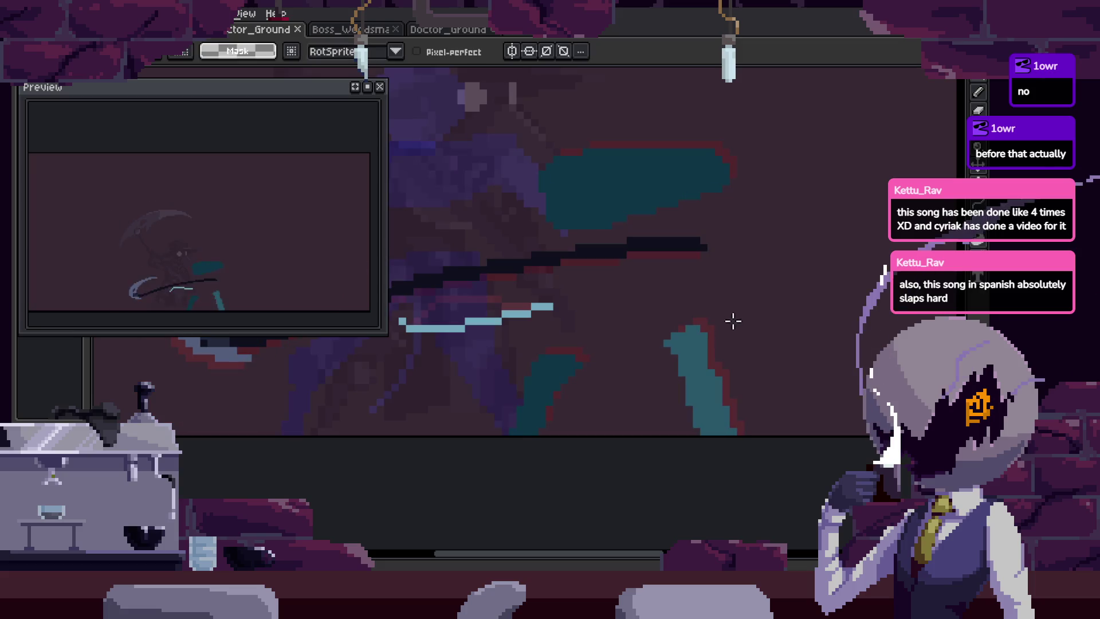
left_click_drag(465, 377, 471, 422)
key("Delete")
scroll(511, 338, "up", 2)
mouse_move(792, 265)
left_mouse_down()
mouse_move(660, 218)
mouse_move(423, 388)
mouse_move(309, 343)
left_mouse_up()
left_click_drag(766, 287, 746, 306)
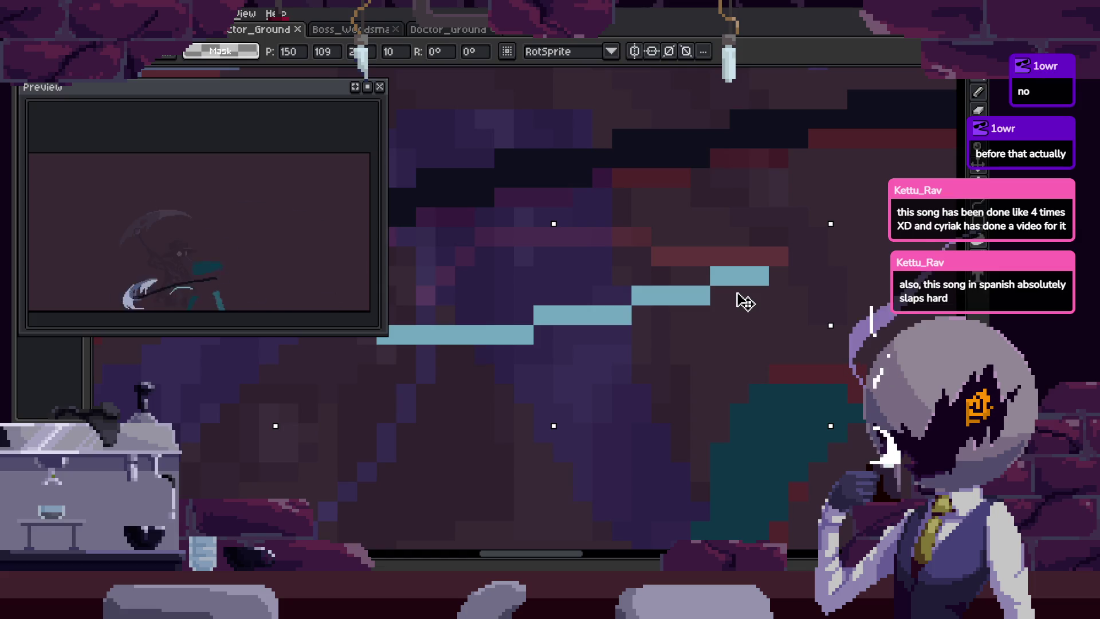
key("ctrl+d")
Play the animation to check the fix and save the sprite.
scroll(813, 383, "down", 3)
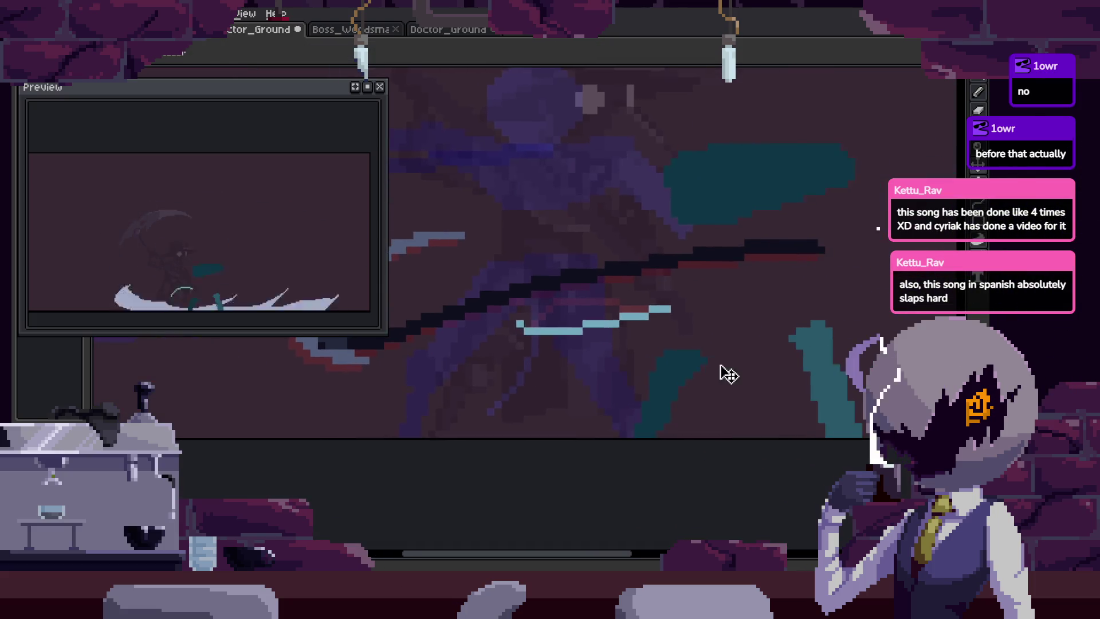
scroll(687, 380, "up", 2)
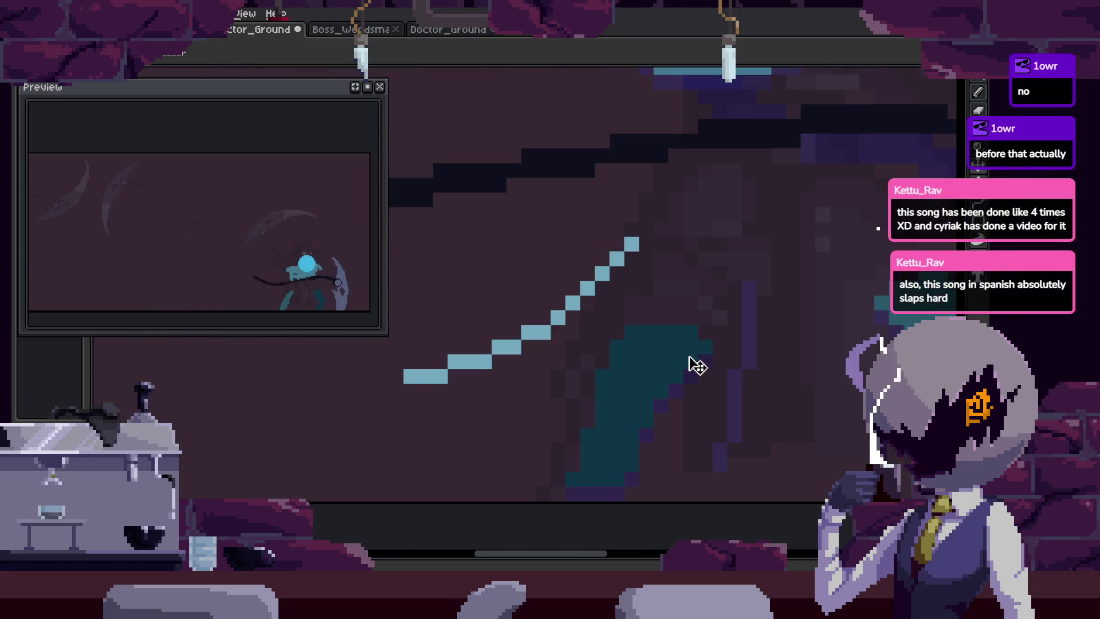
key("Return")
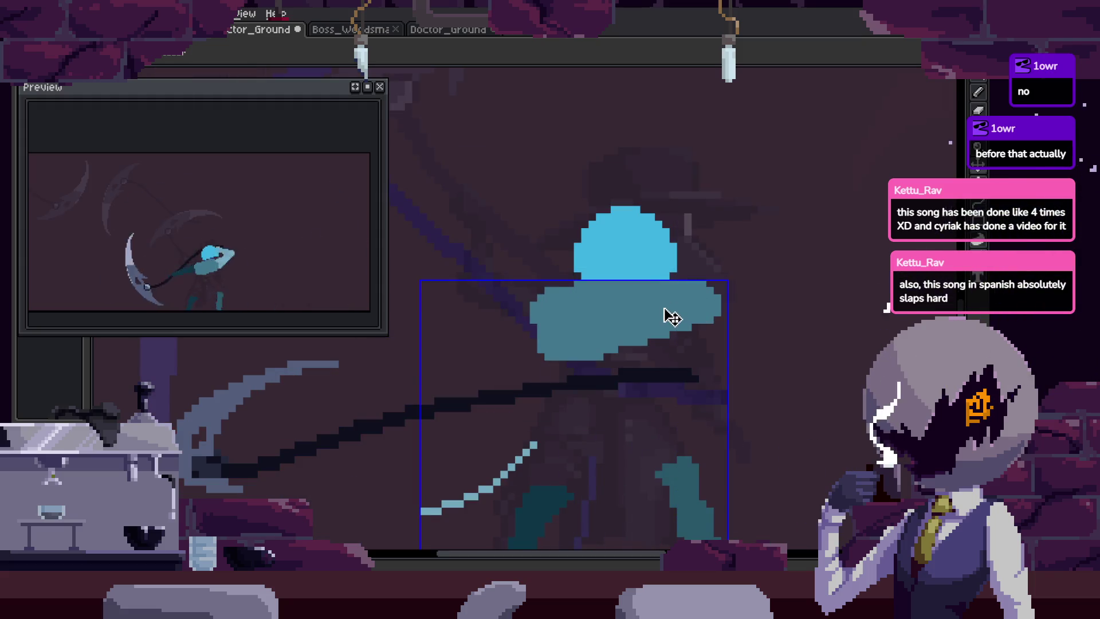
key("ctrl+s")
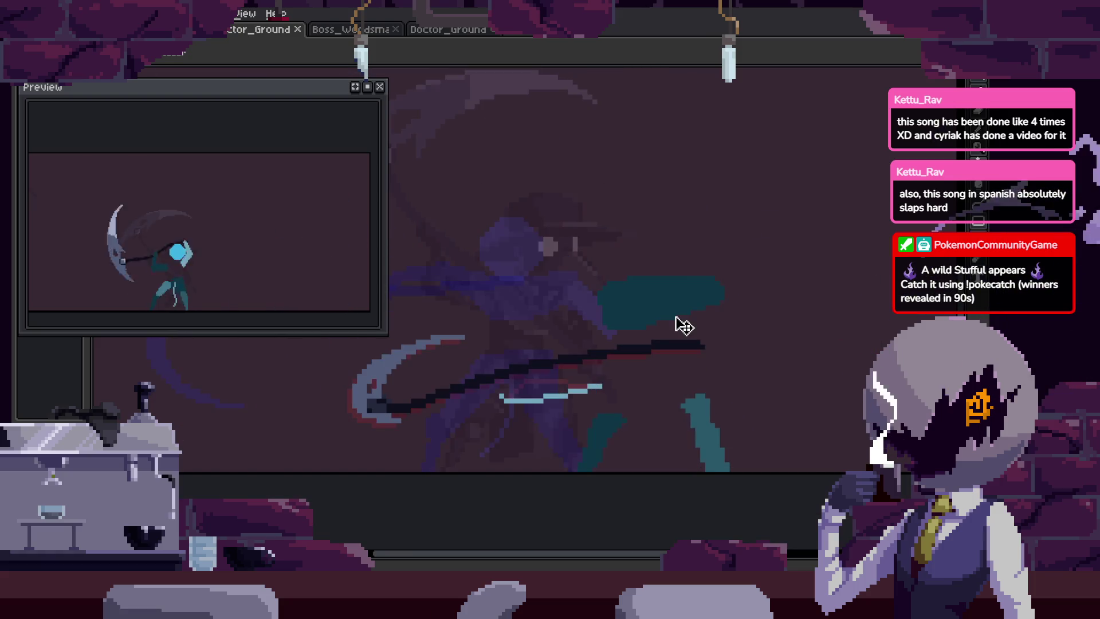
key("Tab")
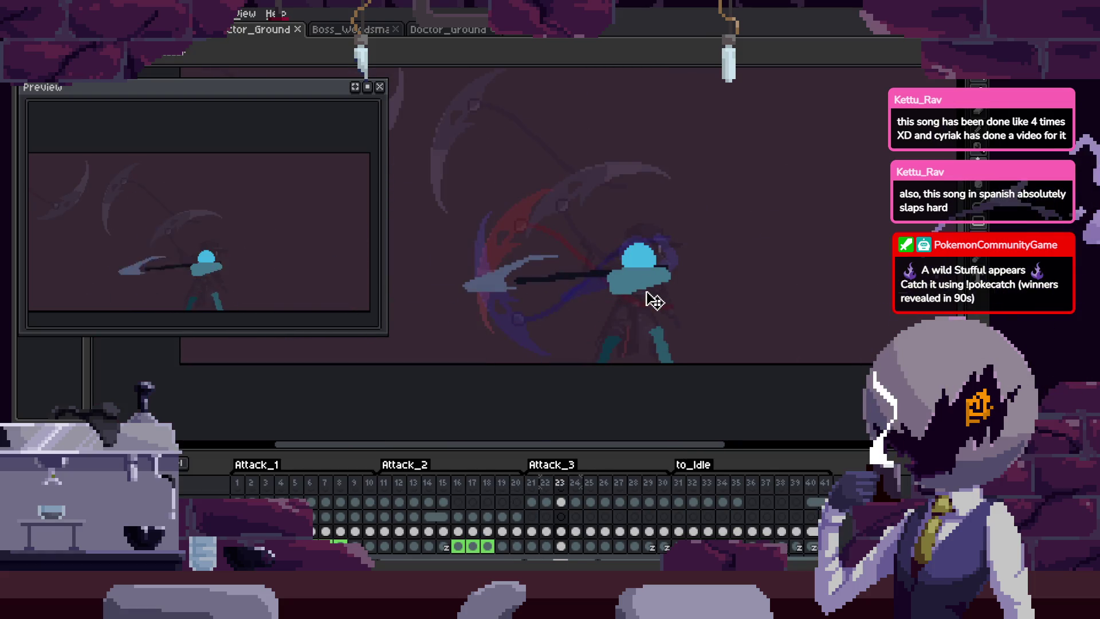
Advance to the next attack frame, recentre the character, and hide the timeline.
key("Right")
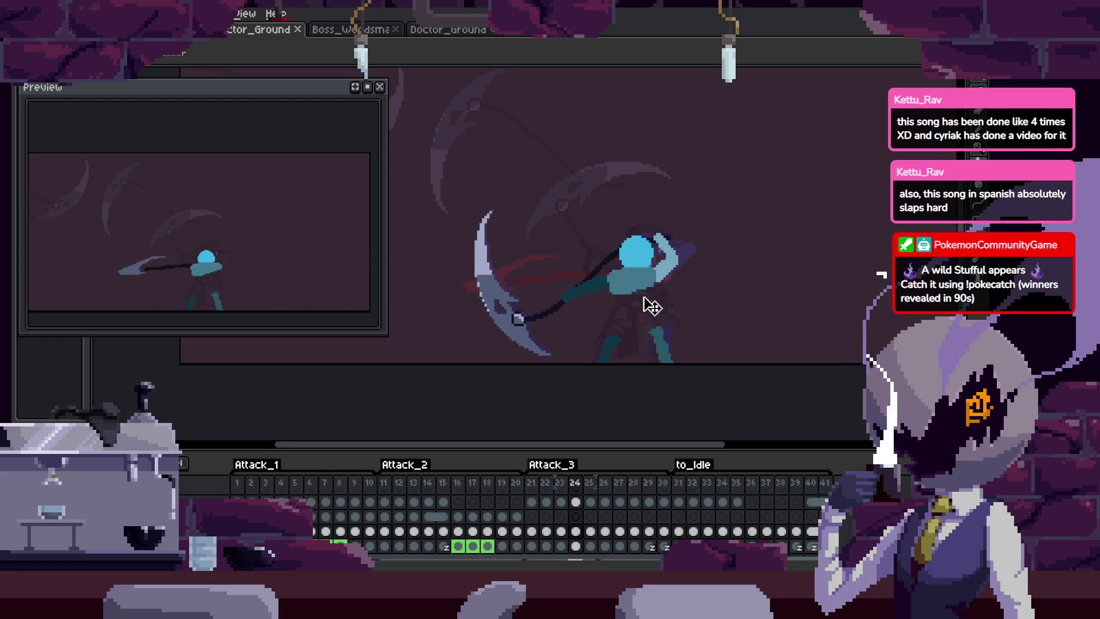
scroll(644, 270, "up", 4)
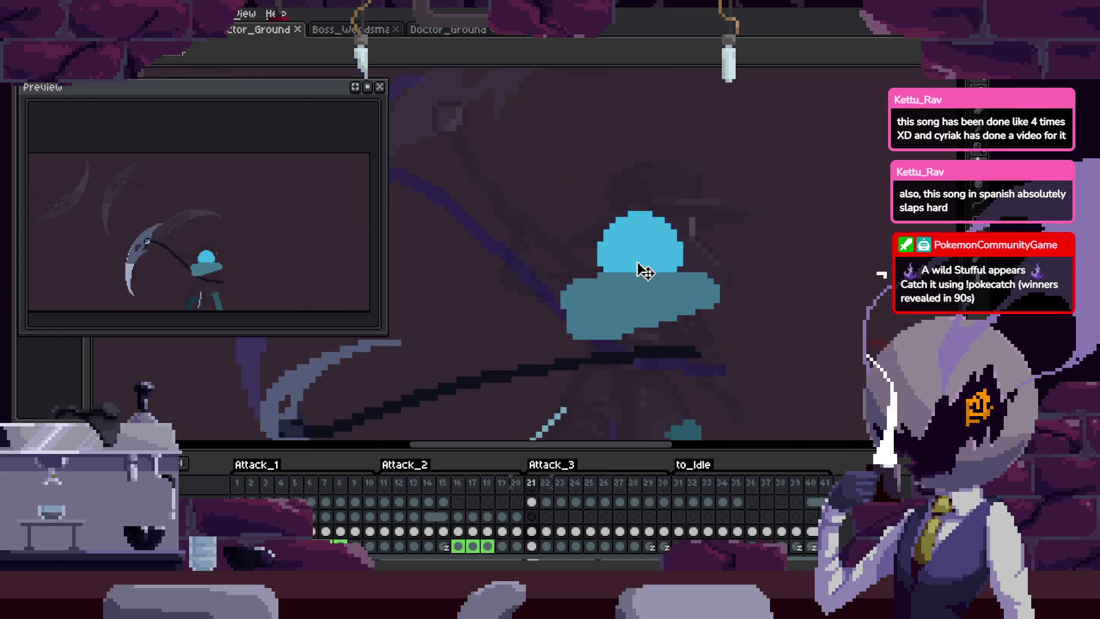
key("b")
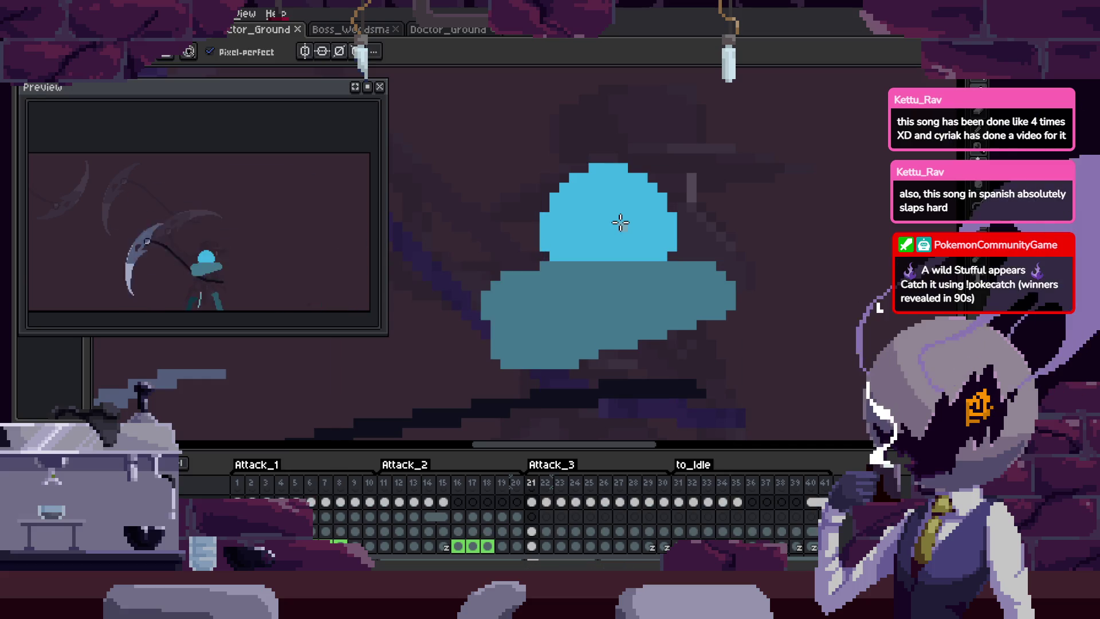
left_click_drag(657, 266, 640, 255)
scroll(645, 269, "down", 4)
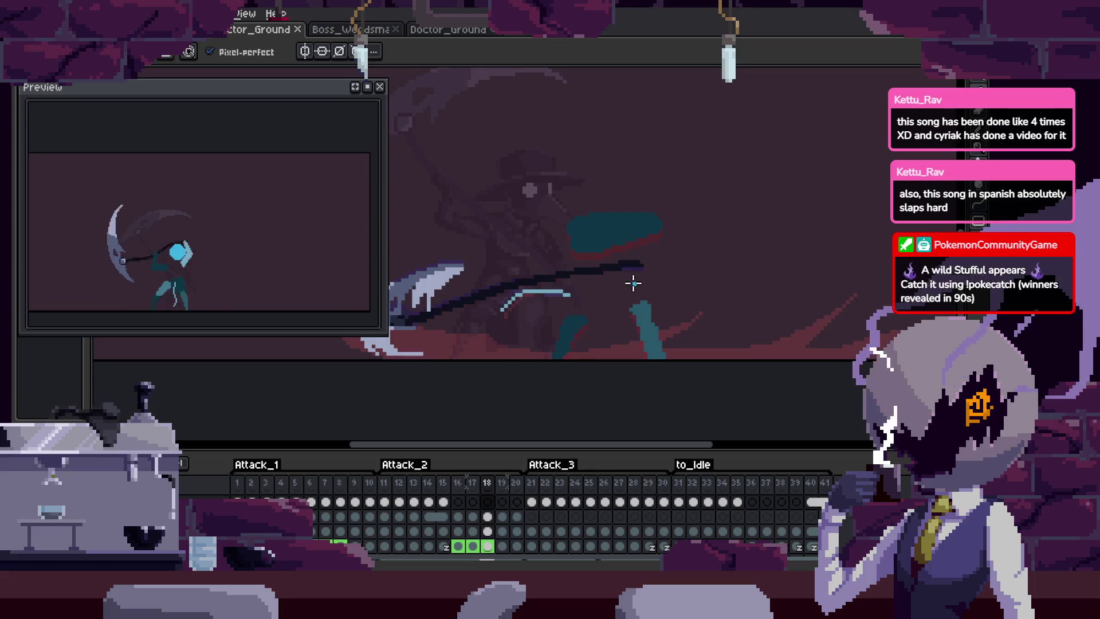
scroll(633, 283, "up", 2)
key("Tab")
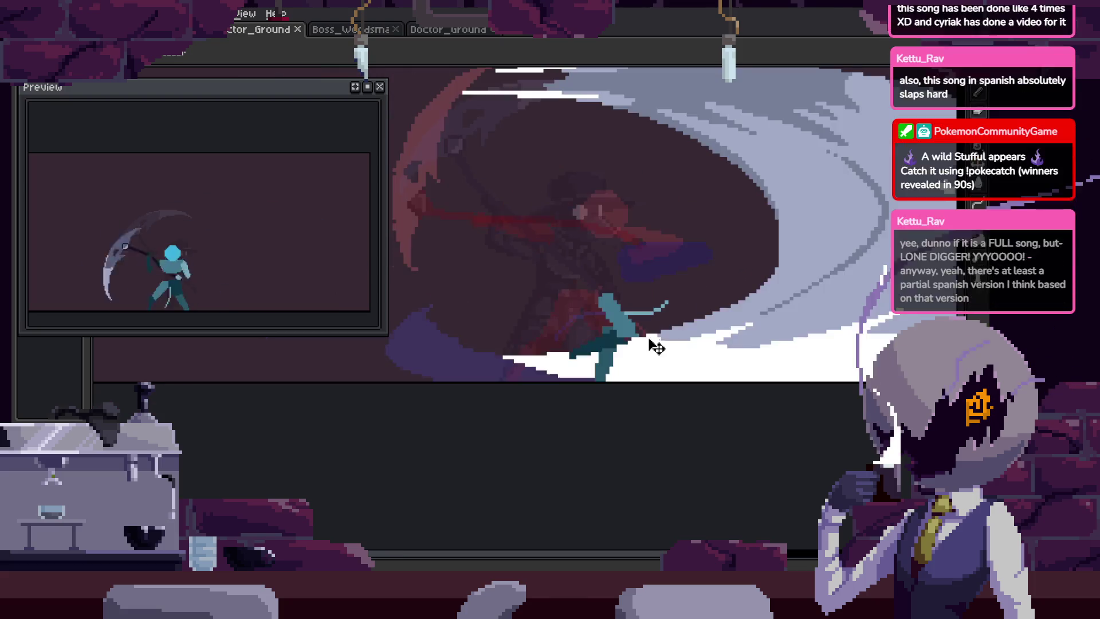
Zoom in on the teal cloak and check the hovered layer's bounds.
scroll(655, 344, "up", 1)
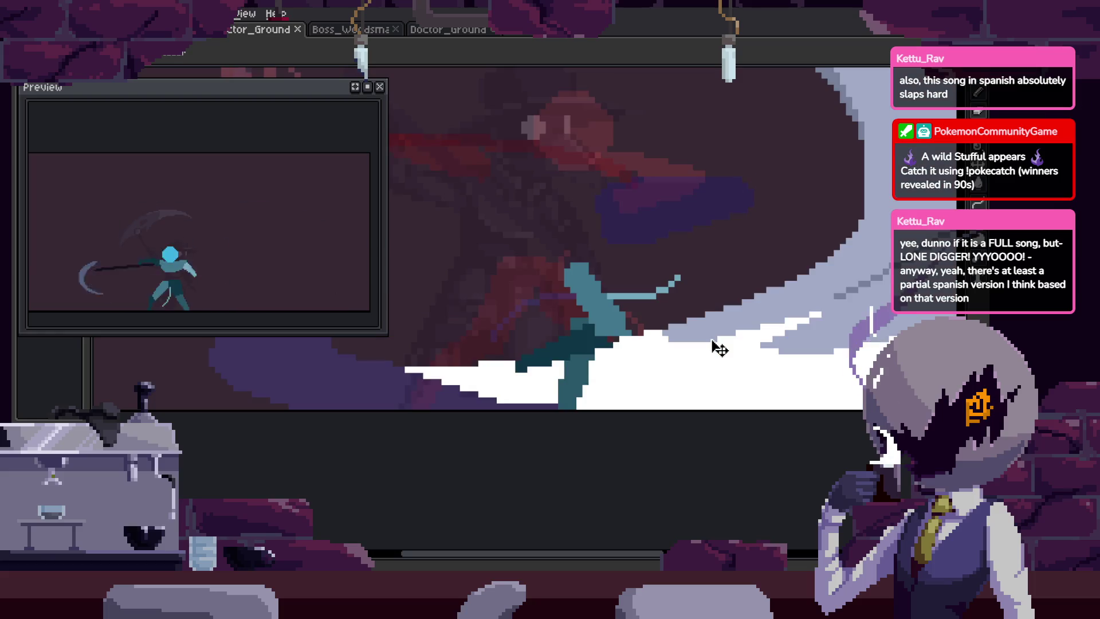
key("ctrl")
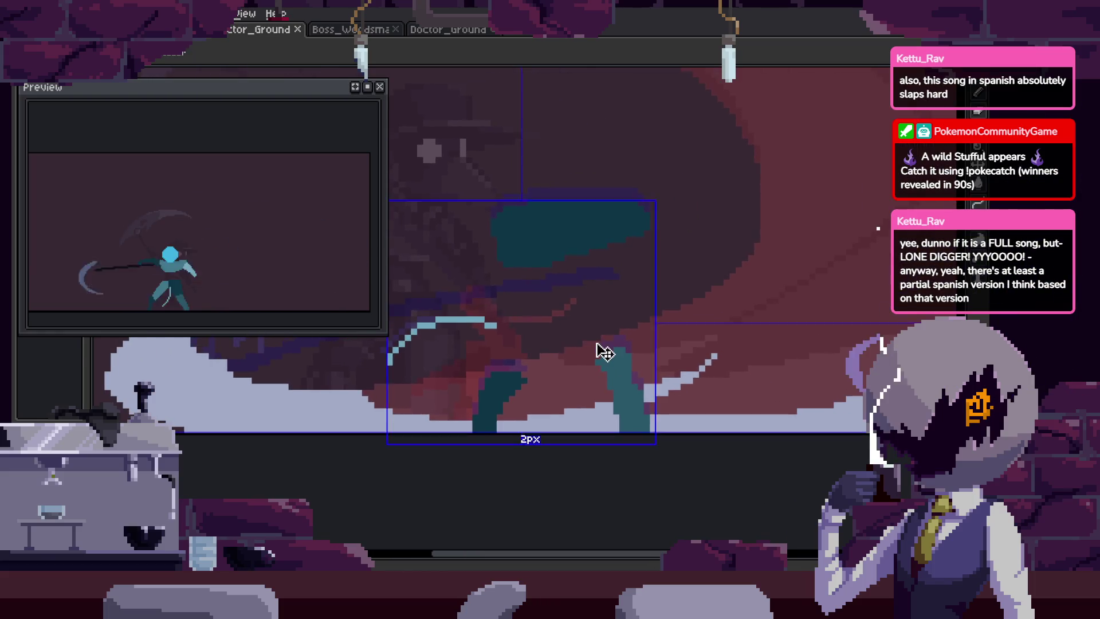
scroll(598, 350, "up", 1)
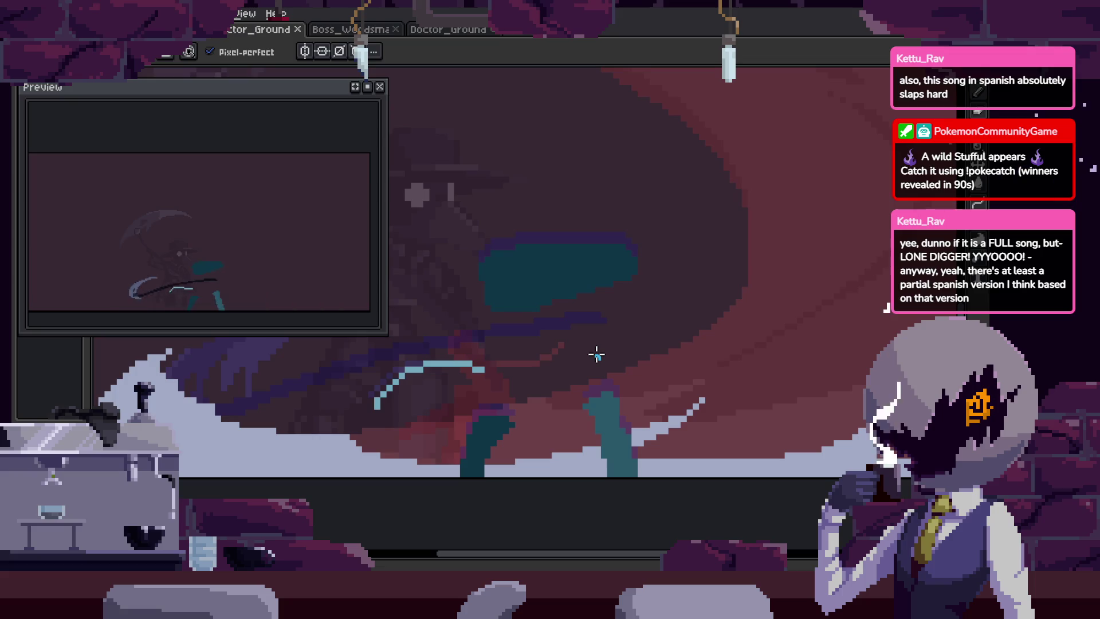
scroll(577, 308, "up", 2)
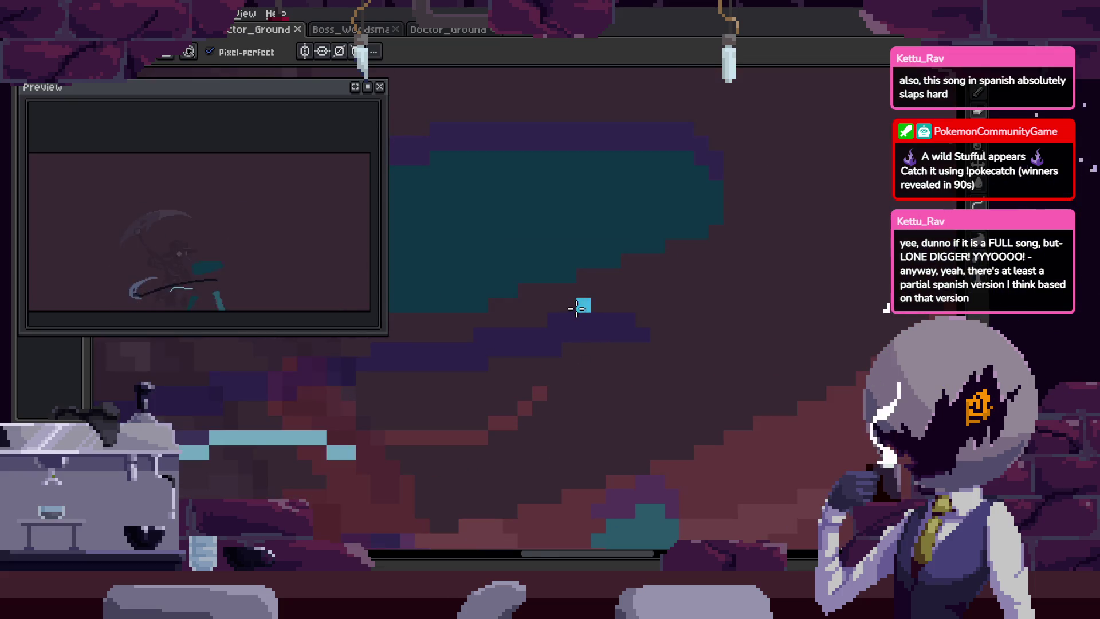
scroll(663, 307, "down", 2)
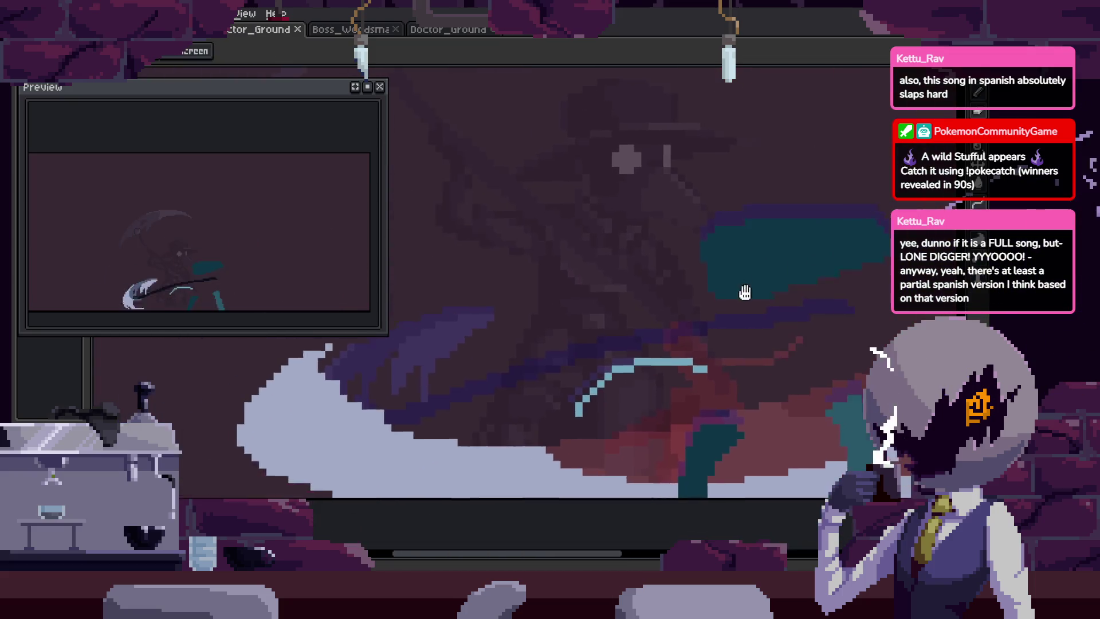
scroll(747, 290, "up", 2)
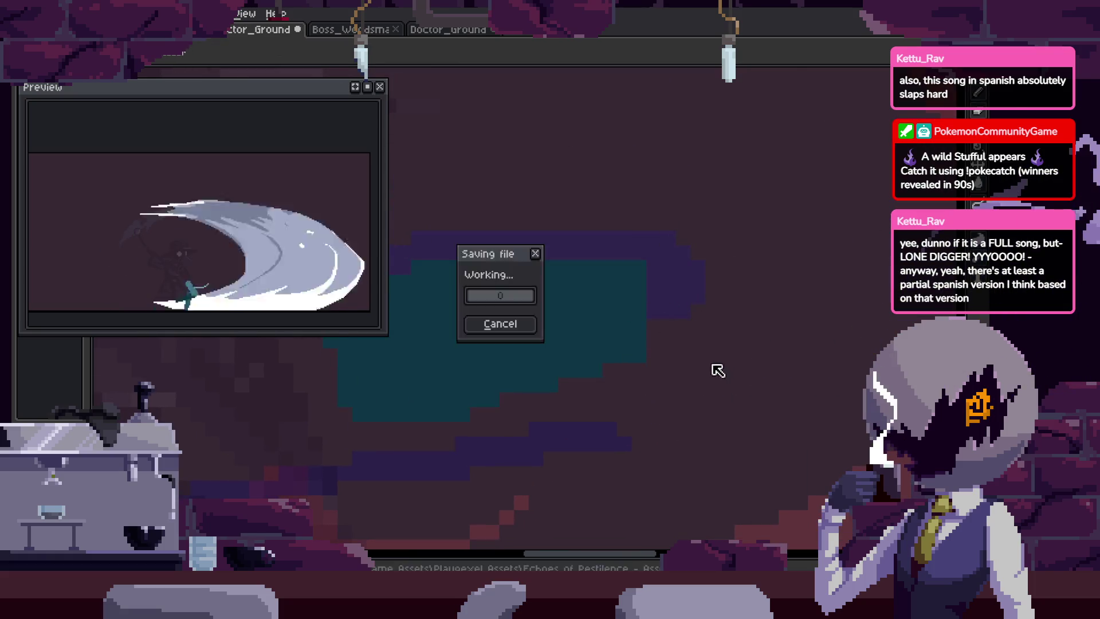
scroll(554, 398, "left", 3)
Compare the cloak with and without the recent teal edits by undoing and redoing them.
scroll(712, 422, "up", 1)
scroll(712, 422, "right", 2)
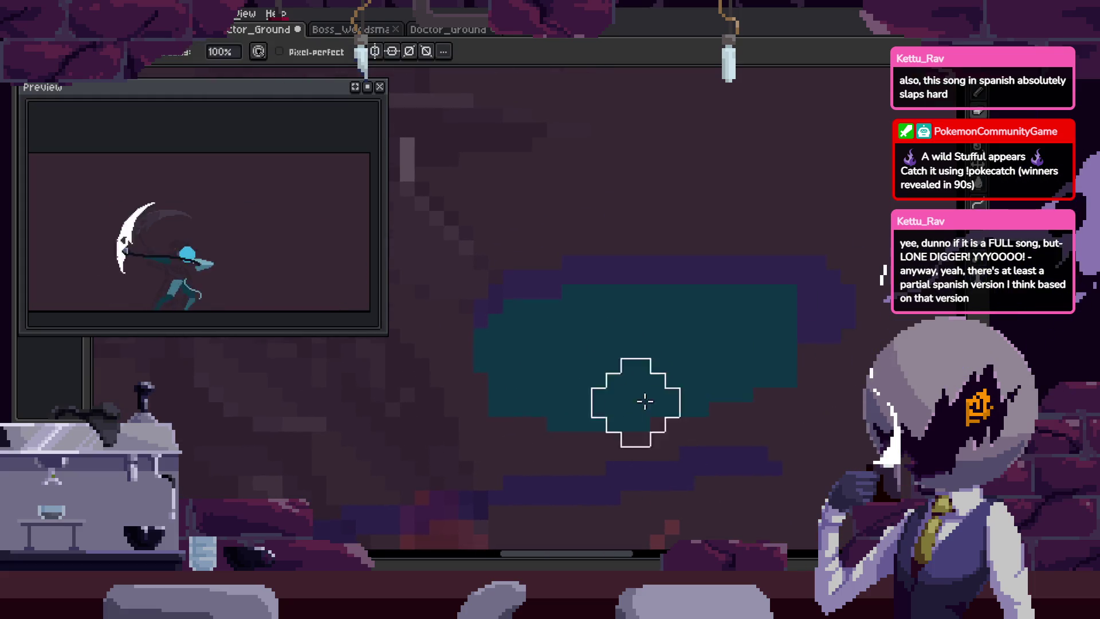
key("b")
scroll(630, 297, "right", 3)
scroll(630, 298, "up", 1)
key("e")
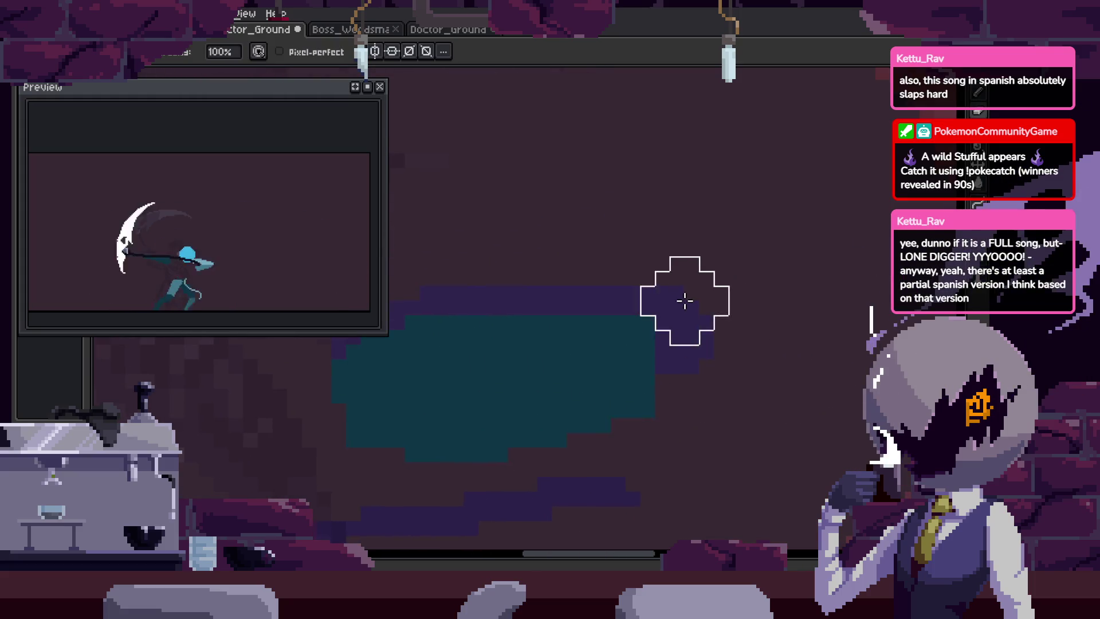
key("ctrl+z")
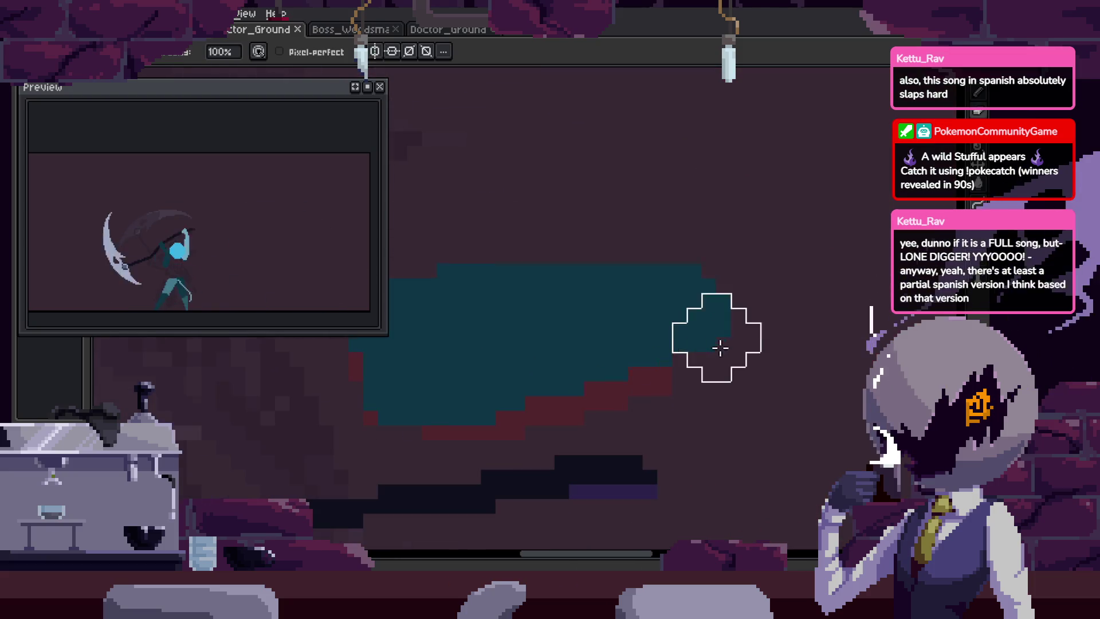
key("ctrl+z")
key("ctrl+z")
key("ctrl+z")
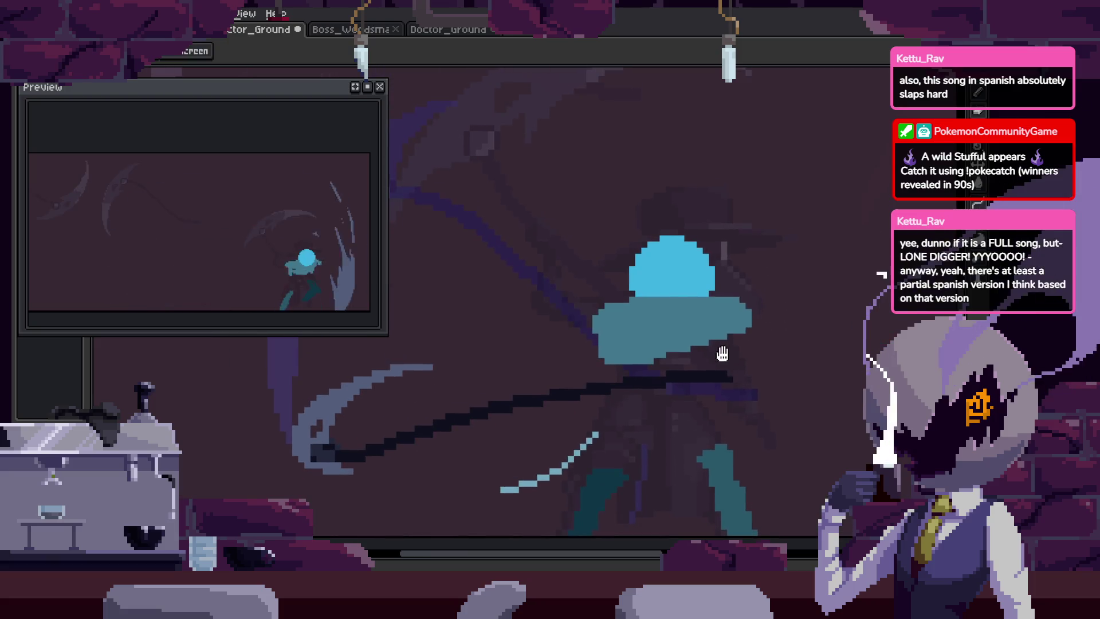
key("ctrl+y")
key("ctrl+y")
key("ctrl+y")
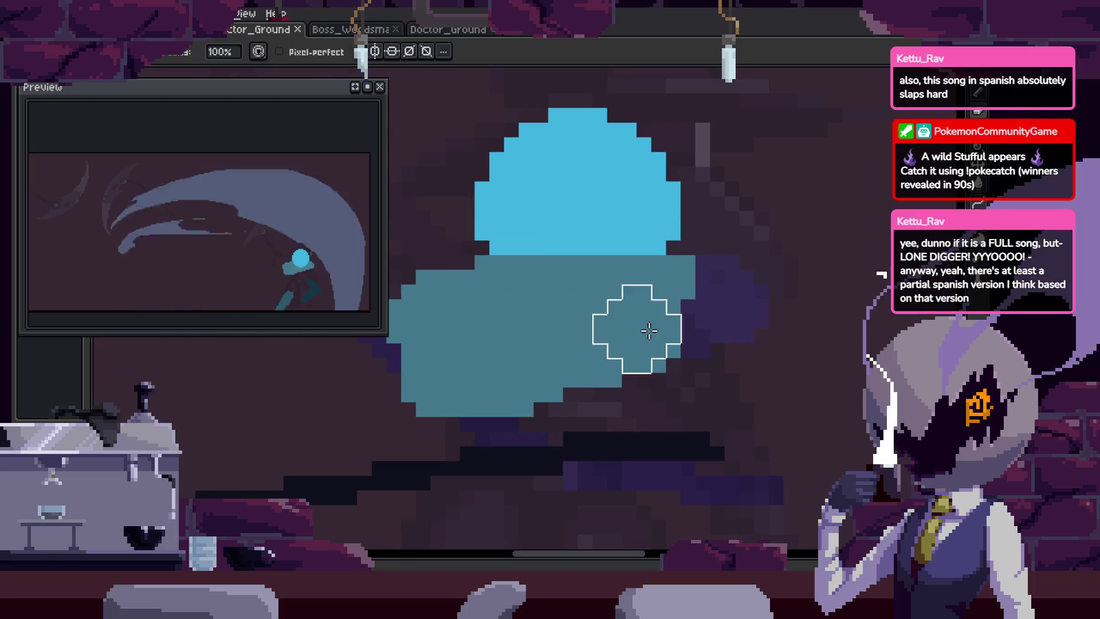
key("ctrl+z")
key("ctrl+z")
key("ctrl+z")
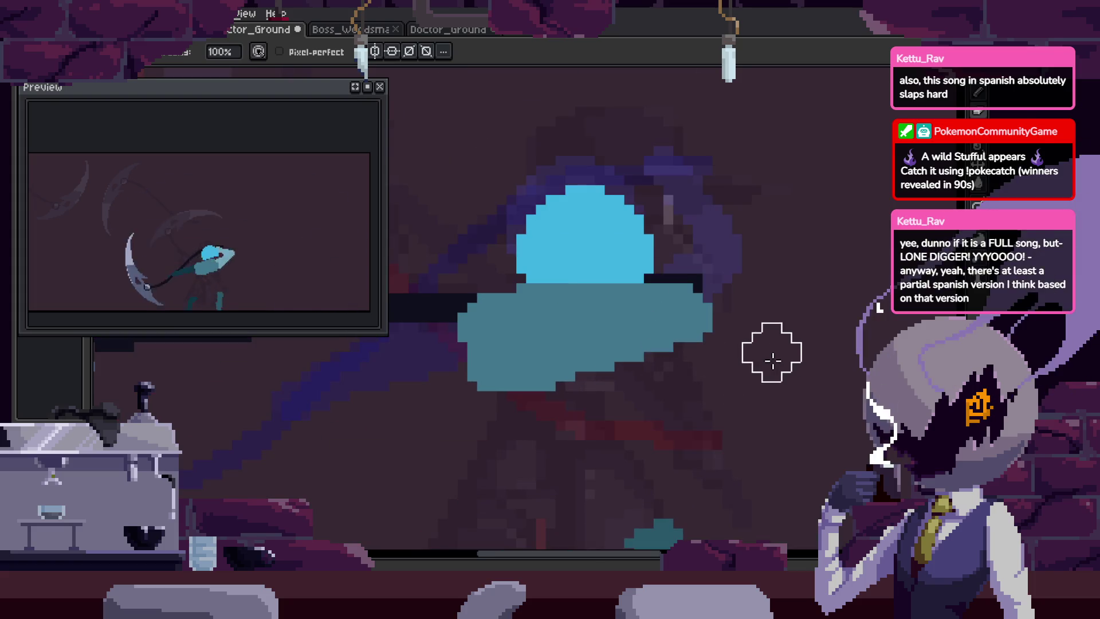
Pick the light teal from the canvas and save the sprite.
key("alt")
key("ctrl+z")
scroll(696, 319, "up", 3)
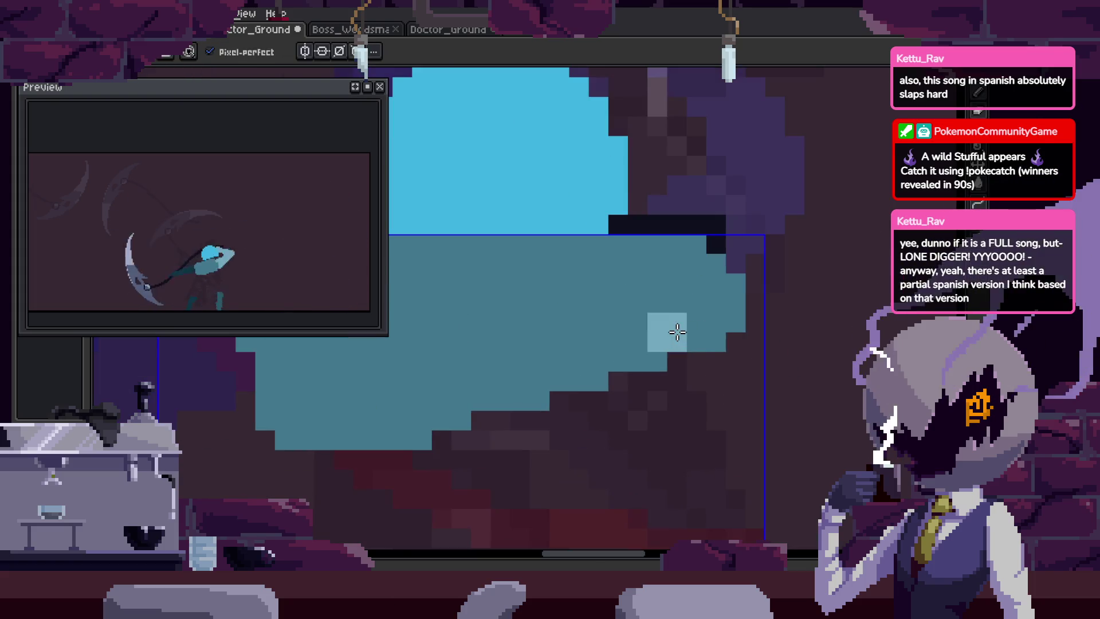
key("ctrl+z")
key("ctrl+z")
scroll(699, 338, "down", 3)
key("ctrl+s")
Add light teal pixels along the cloak's right side, then undo the last ones.
scroll(565, 361, "up", 2)
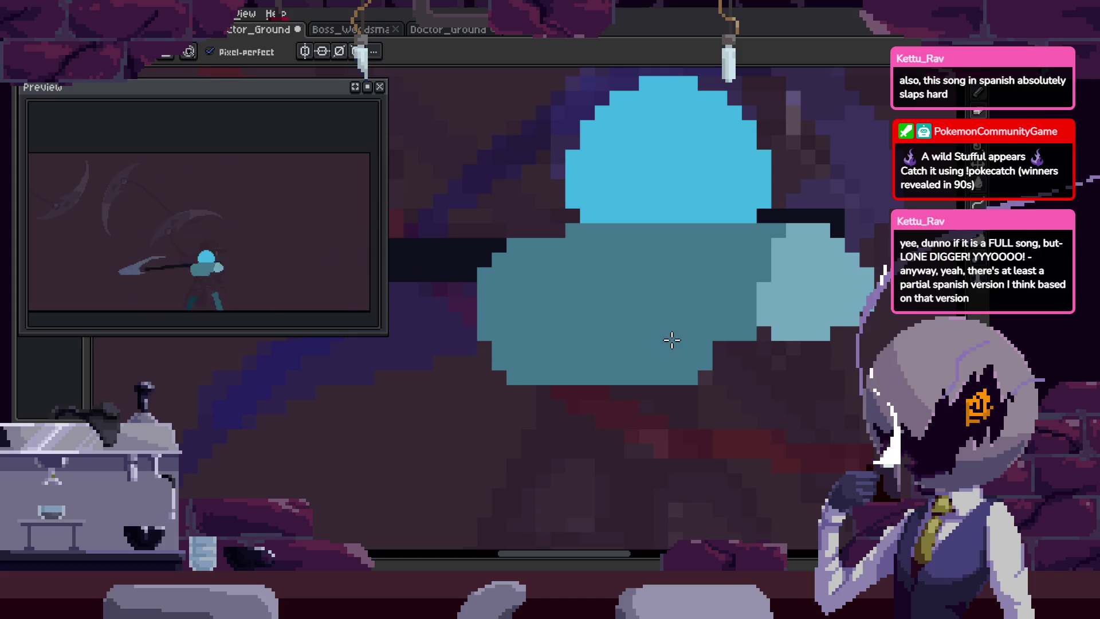
key("ctrl+z")
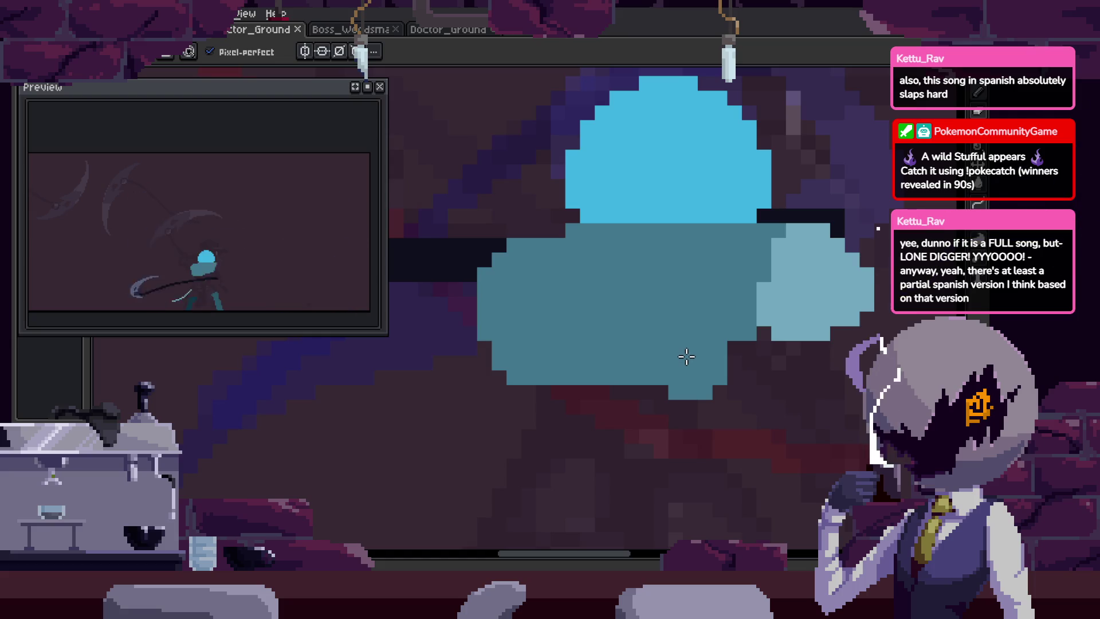
key("ctrl+z")
scroll(686, 356, "right", 2)
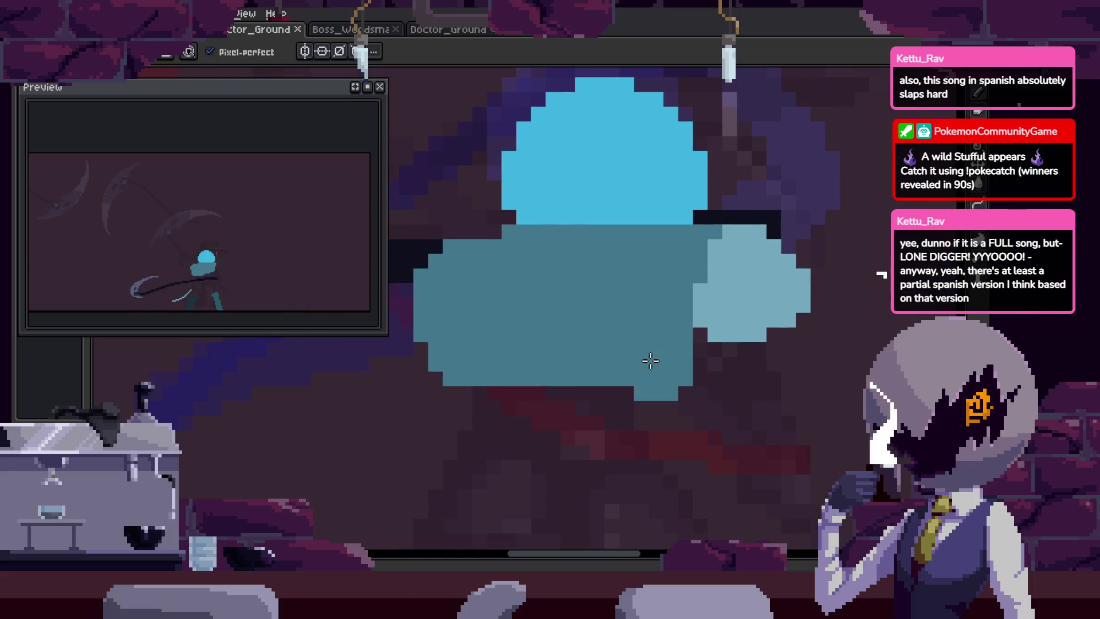
key("ctrl+z")
Save, undo a stray pixel change, and step to another attack frame.
mouse_move(717, 327)
left_mouse_down()
mouse_move(726, 358)
mouse_move(807, 358)
left_mouse_up()
key("ctrl+s")
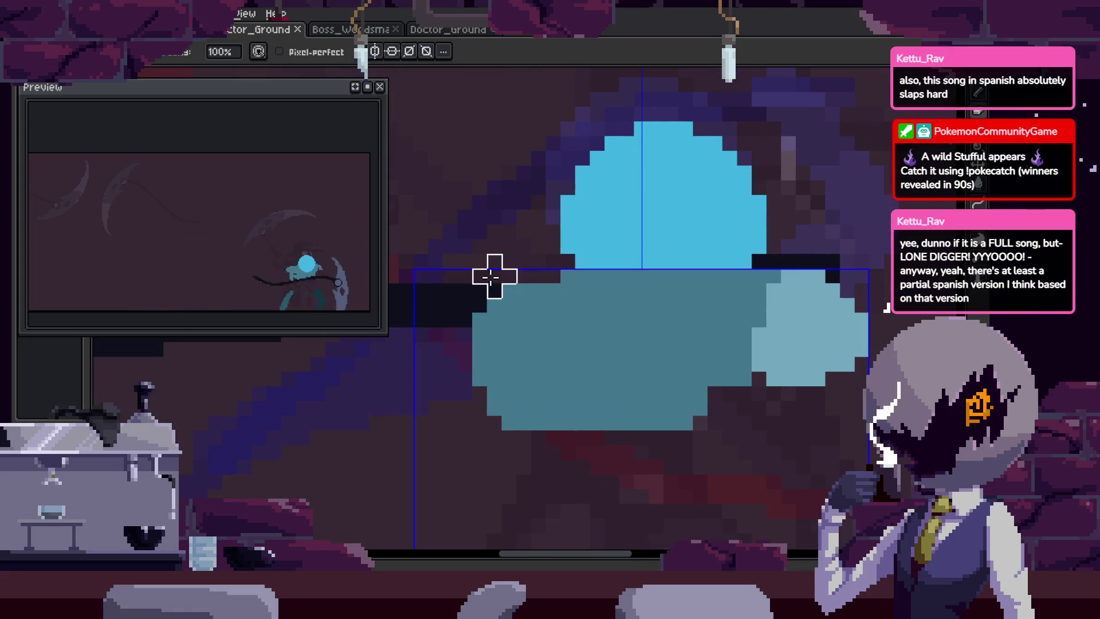
scroll(491, 277, "up", 3)
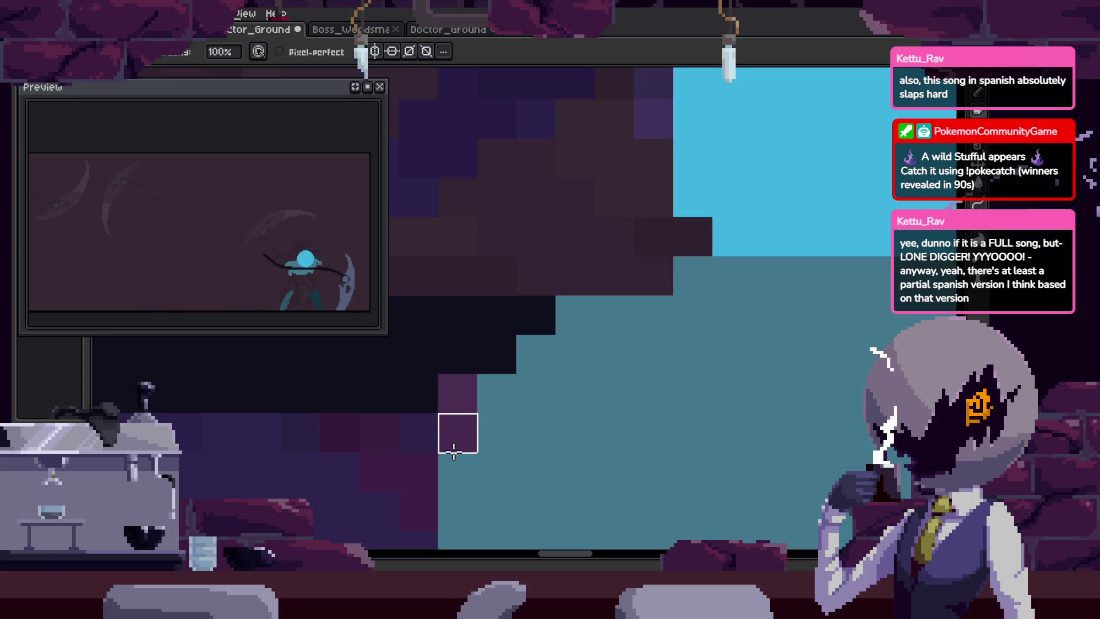
key("ctrl+z")
scroll(454, 451, "down", 5)
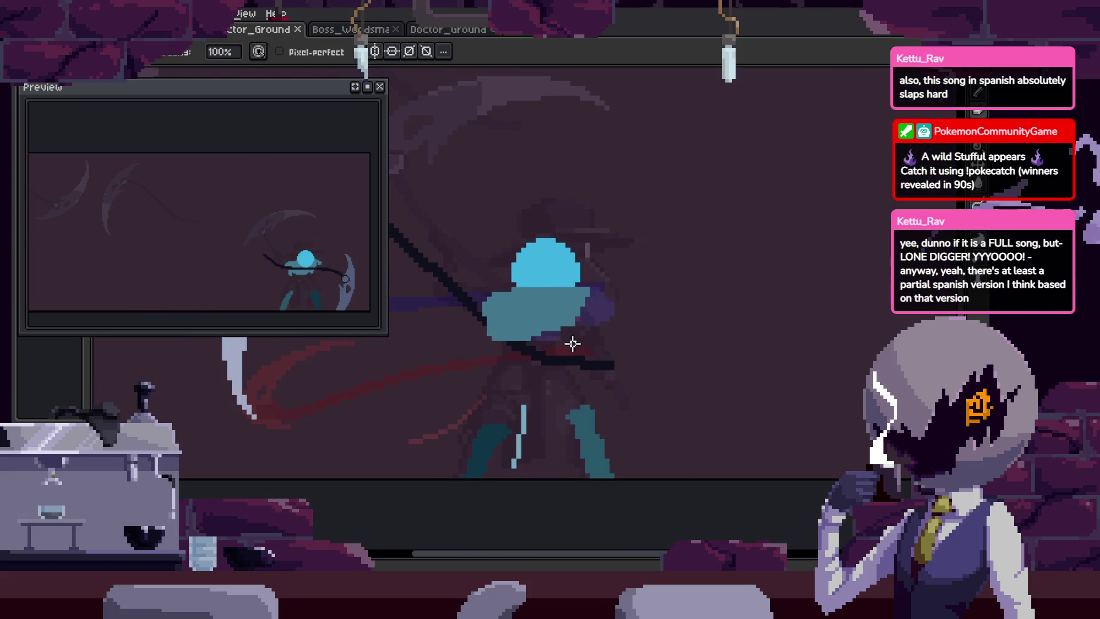
key("Right")
scroll(572, 335, "up", 4)
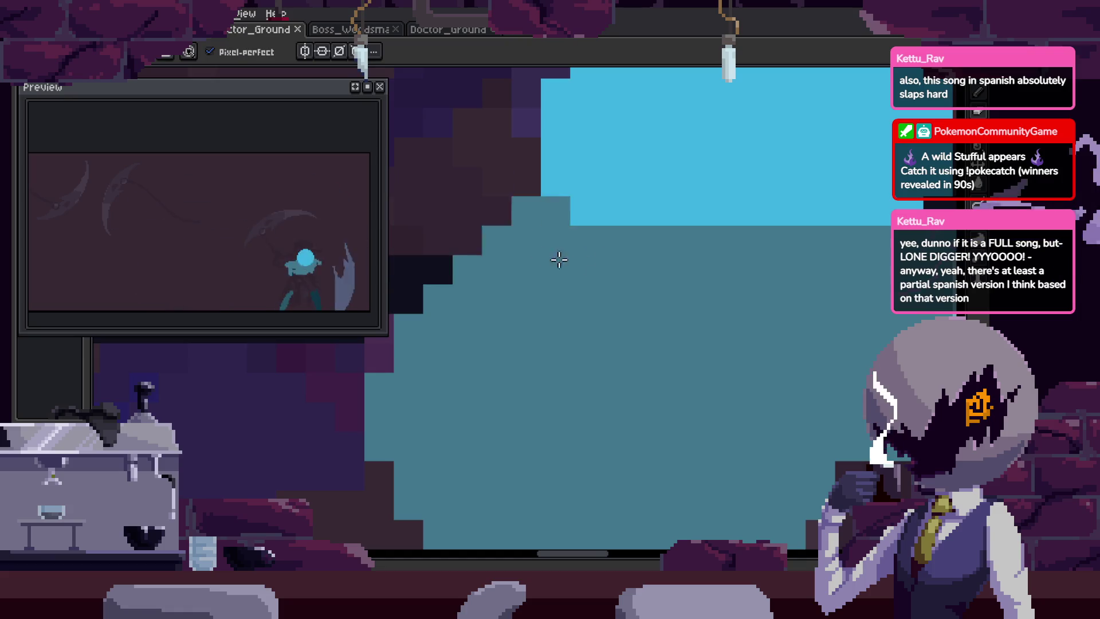
key("Right")
key("e")
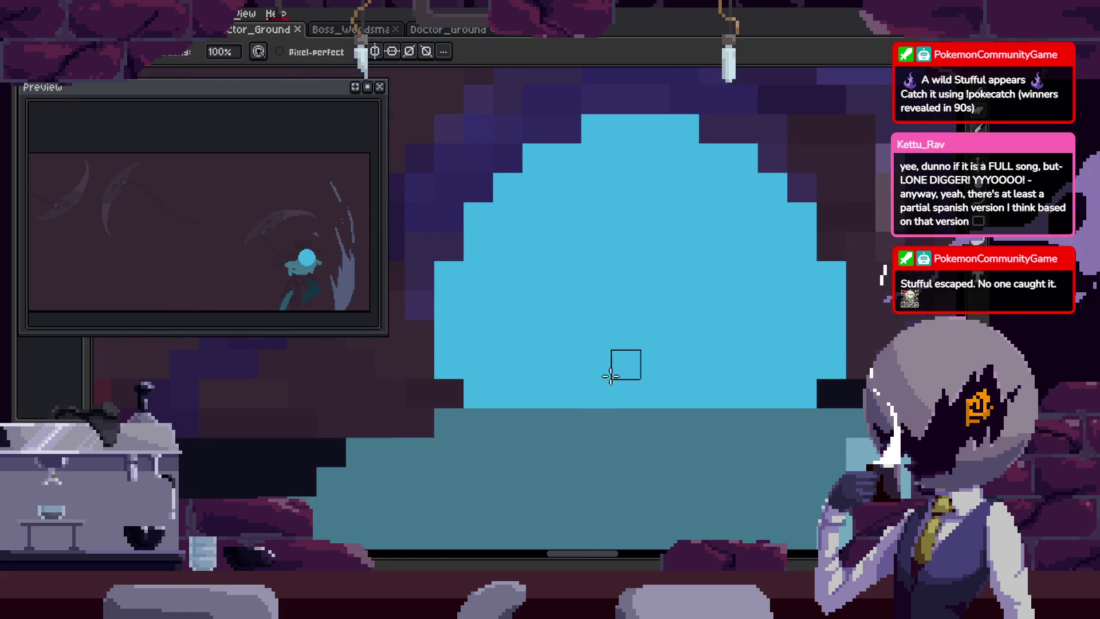
scroll(520, 399, "down", 3)
scroll(544, 335, "up", 5)
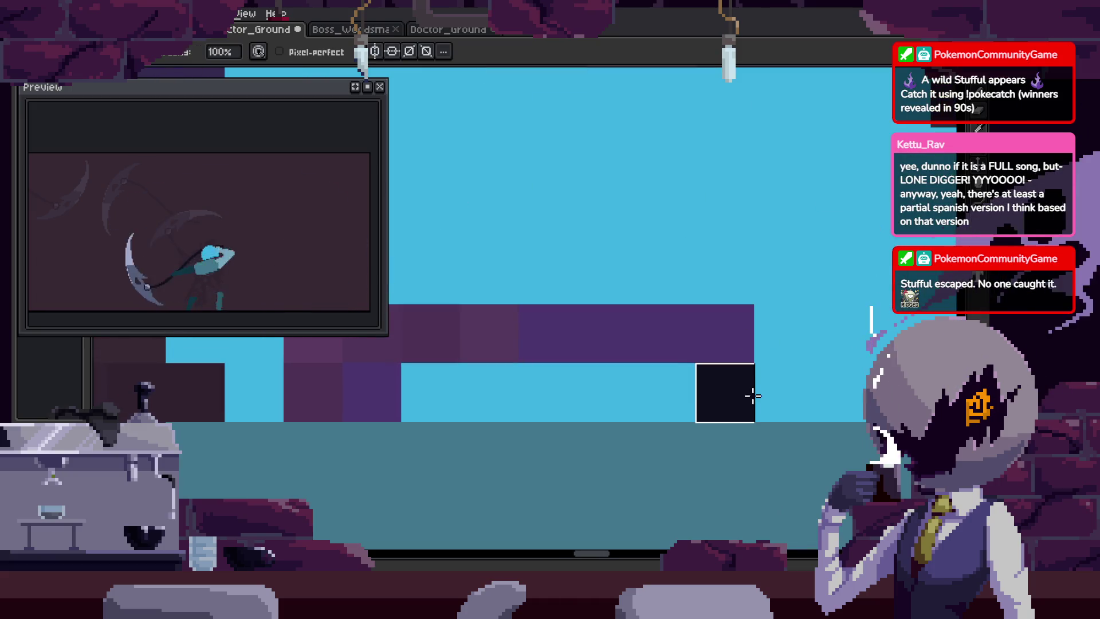
Select the matching-colour strip beneath the head, delete it, and save.
left_click_drag(749, 393, 606, 400)
key("w")
left_click(610, 404)
key("Delete")
scroll(609, 400, "down", 3)
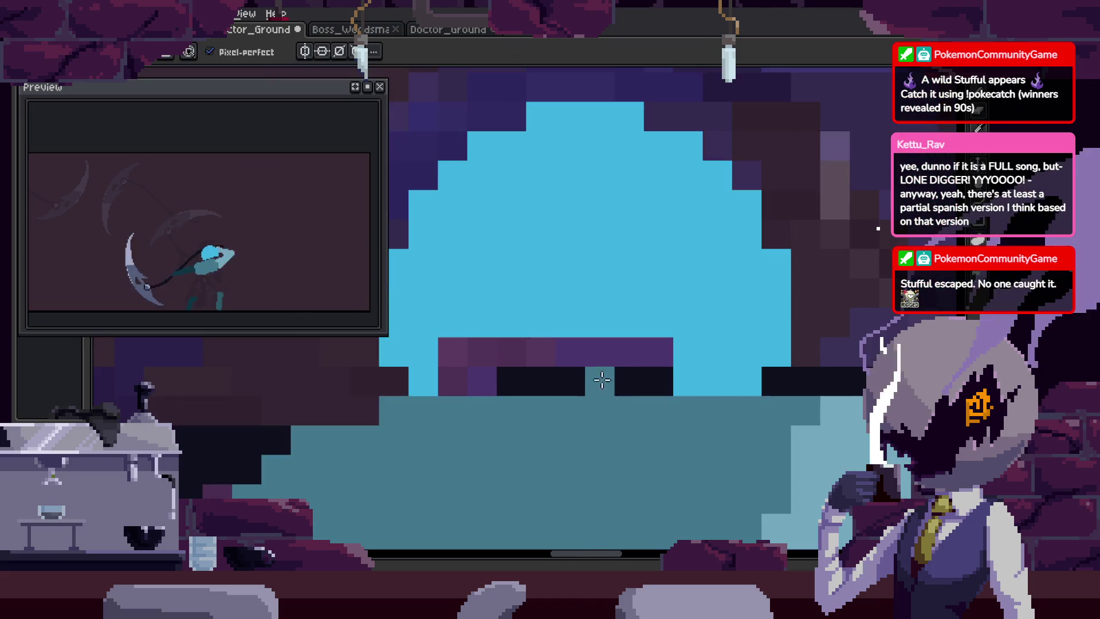
scroll(624, 445, "up", 3)
key("ctrl+s")
Paint a dark pixel on the shoulder and a dark row above it, then save.
scroll(649, 273, "down", 3)
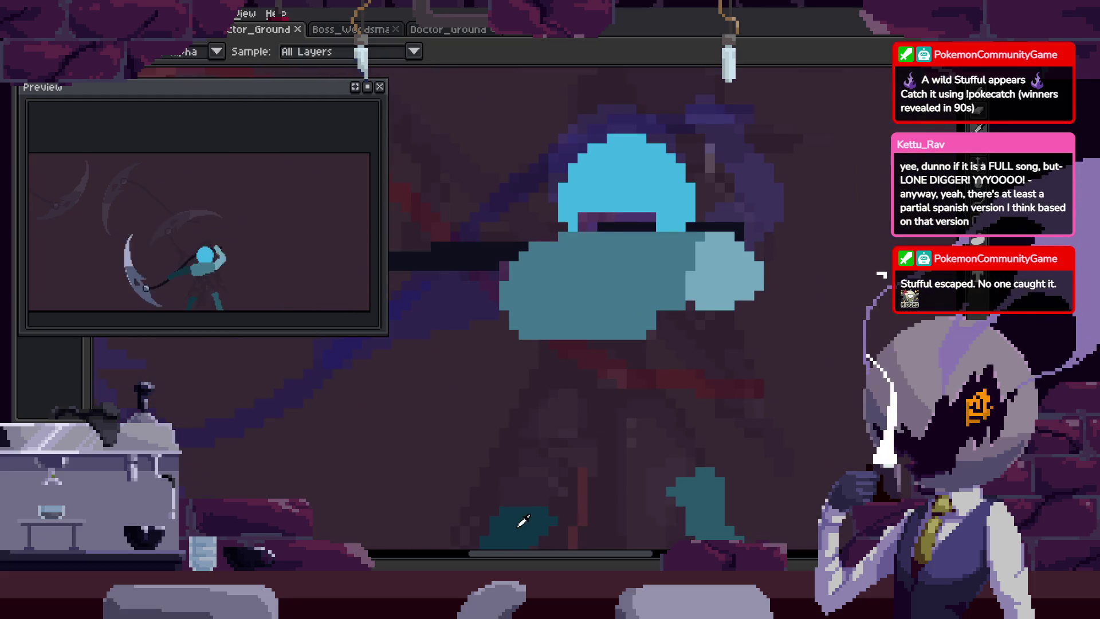
scroll(490, 269, "up", 4)
scroll(489, 269, "down", 2)
key("b")
left_click(586, 315)
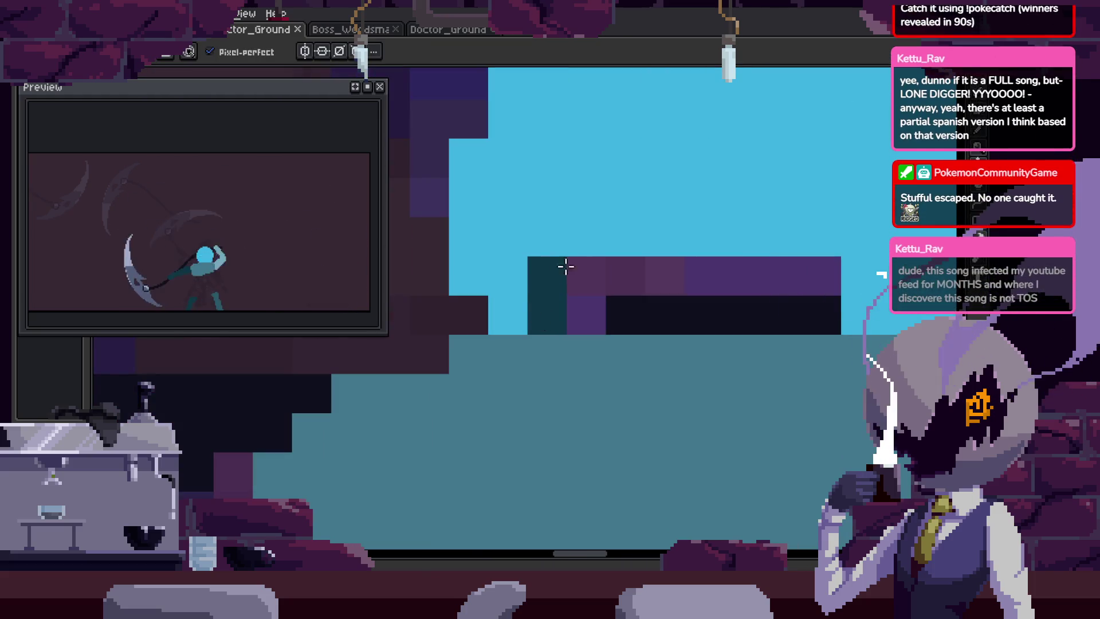
left_click_drag(565, 262, 828, 277)
key("ctrl+s")
Eyedrop the teal and recolour the lower row's dark cells teal, then save.
scroll(641, 356, "down", 2)
scroll(553, 412, "up", 2)
key("i")
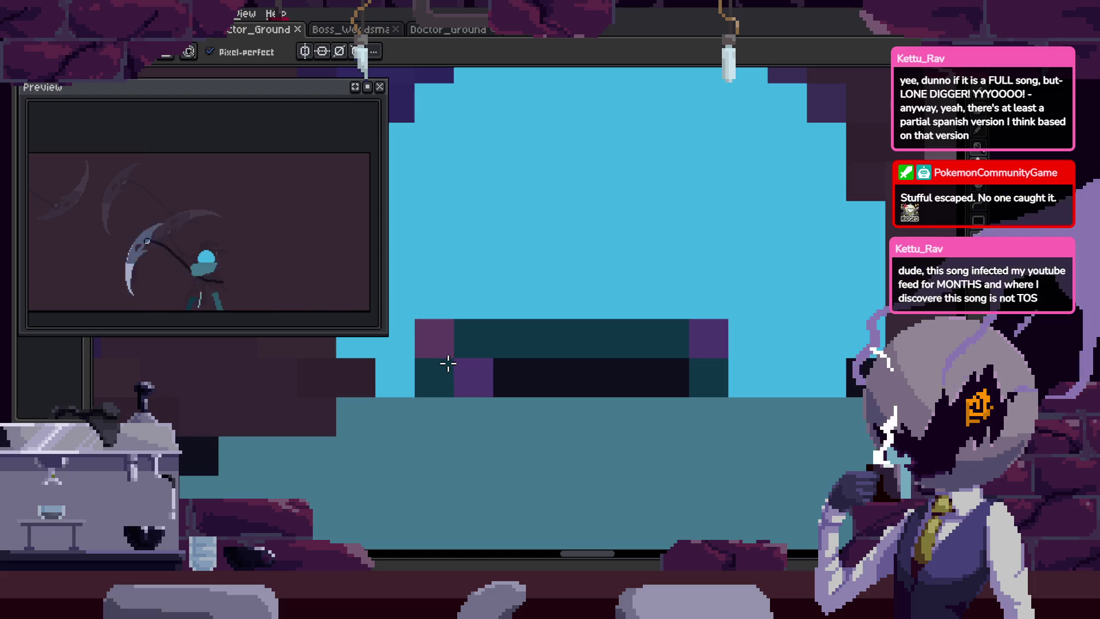
left_click_drag(435, 376, 677, 377)
scroll(640, 384, "down", 1)
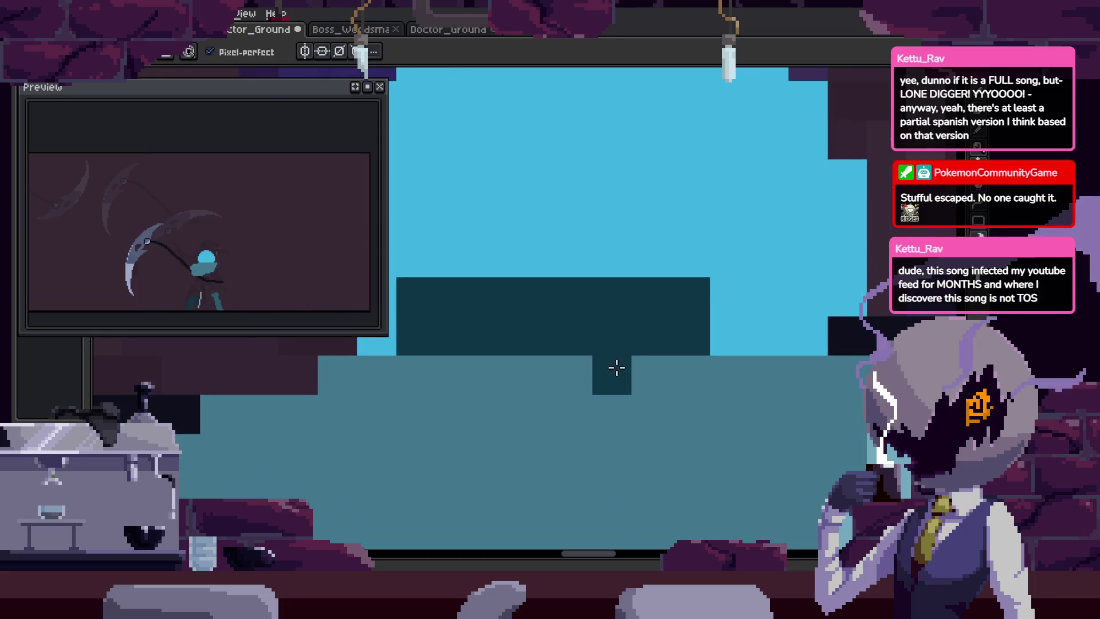
key("ctrl+s")
Repaint the dark cell beside the head light blue and save.
key("b")
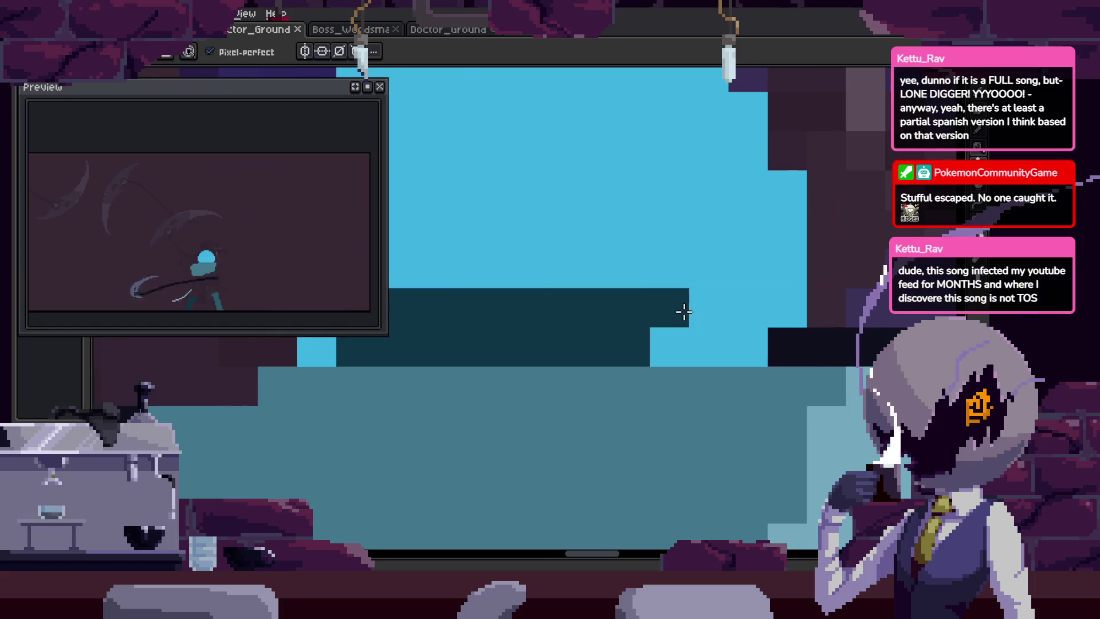
left_click(669, 347)
scroll(669, 347, "down", 3)
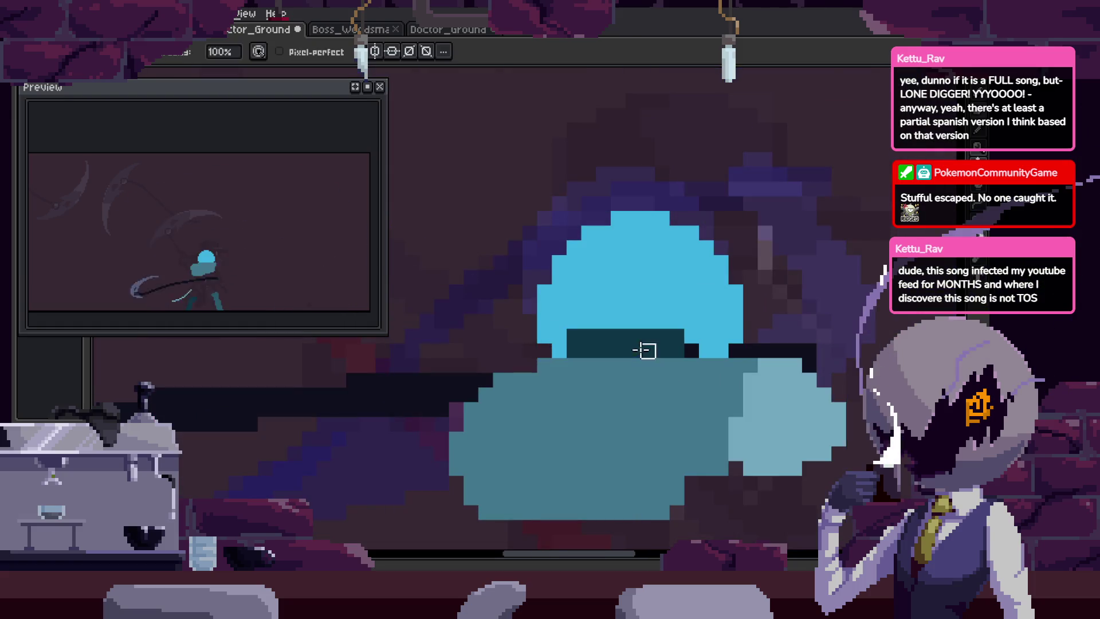
scroll(642, 351, "up", 2)
scroll(636, 351, "down", 4)
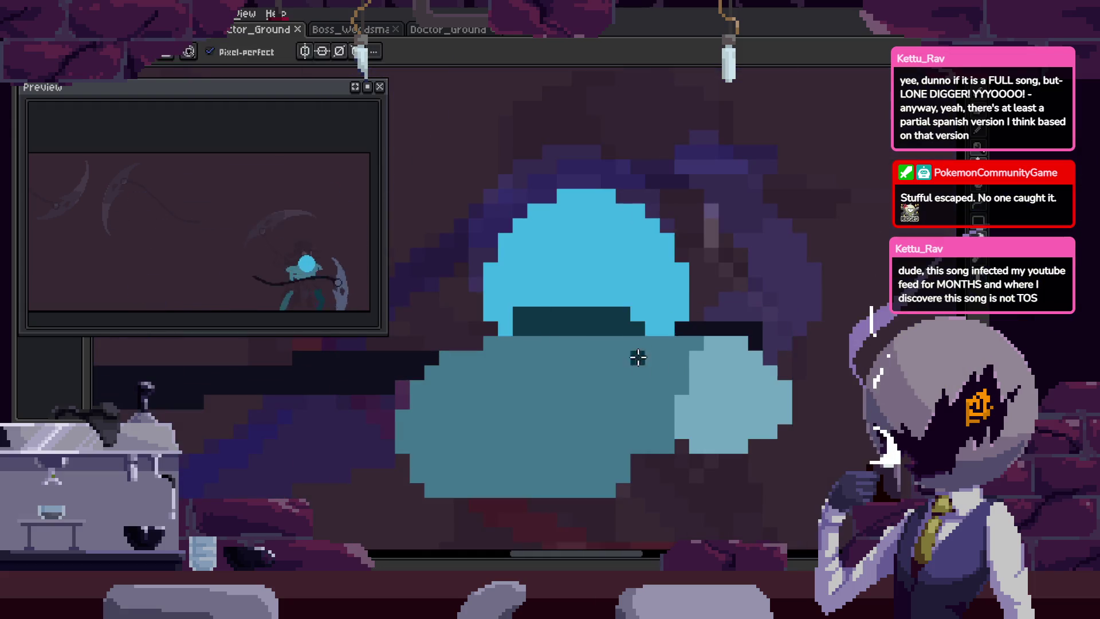
key("ctrl+s")
scroll(615, 358, "up", 3)
scroll(569, 346, "down", 1)
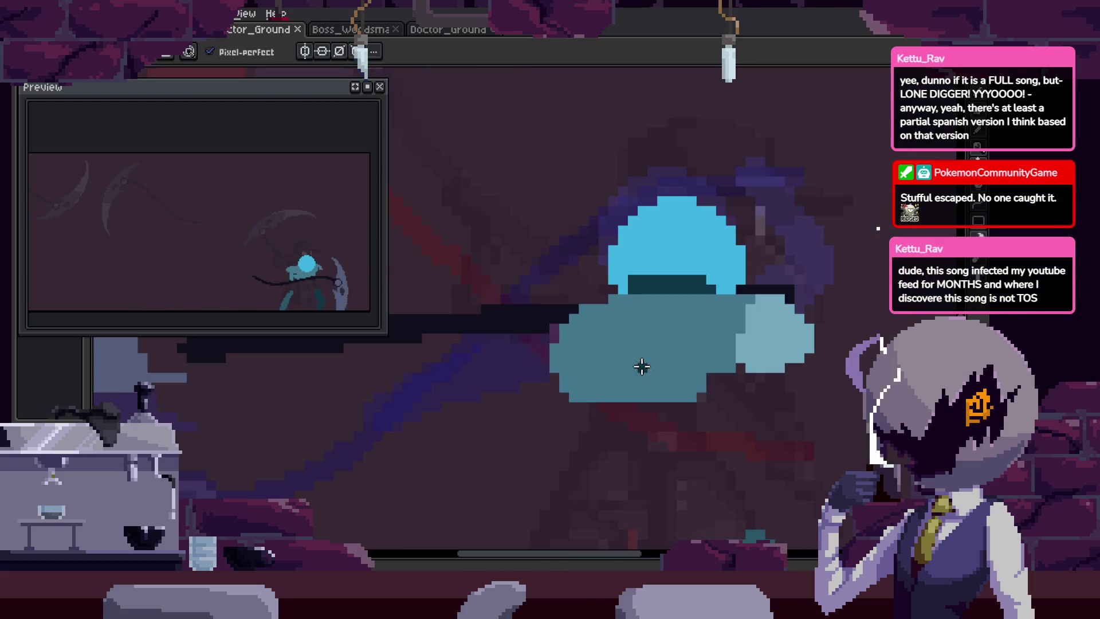
scroll(641, 366, "up", 2)
Pan the view down to the lower head, switching between eraser and pencil.
left_click_drag(751, 353, 610, 359)
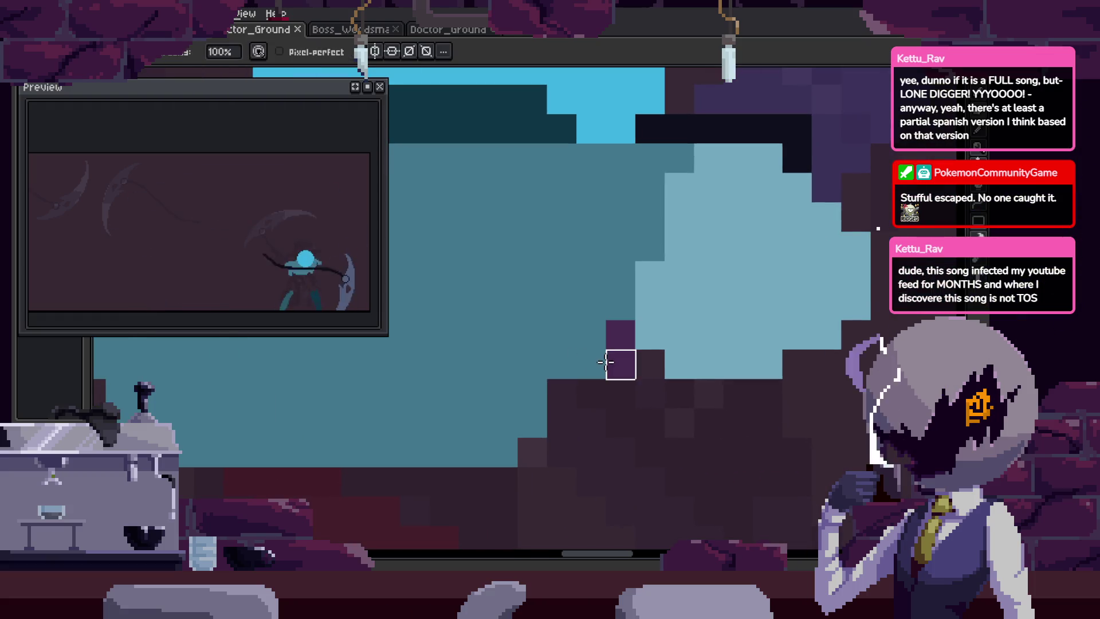
scroll(609, 344, "left", 2)
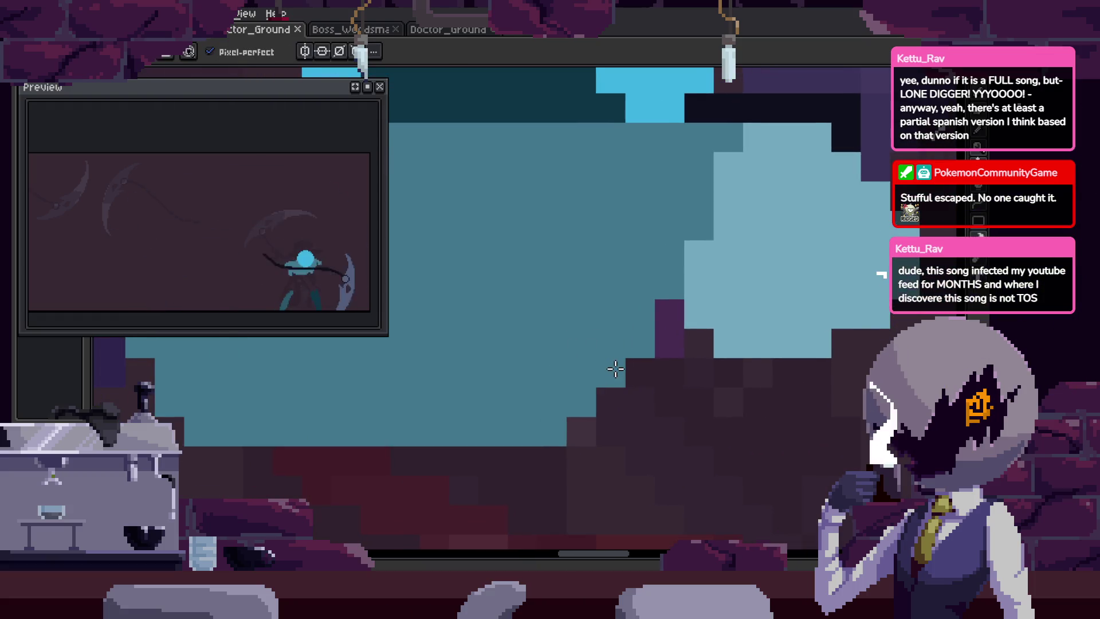
scroll(616, 368, "down", 2)
scroll(560, 491, "up", 2)
key("e")
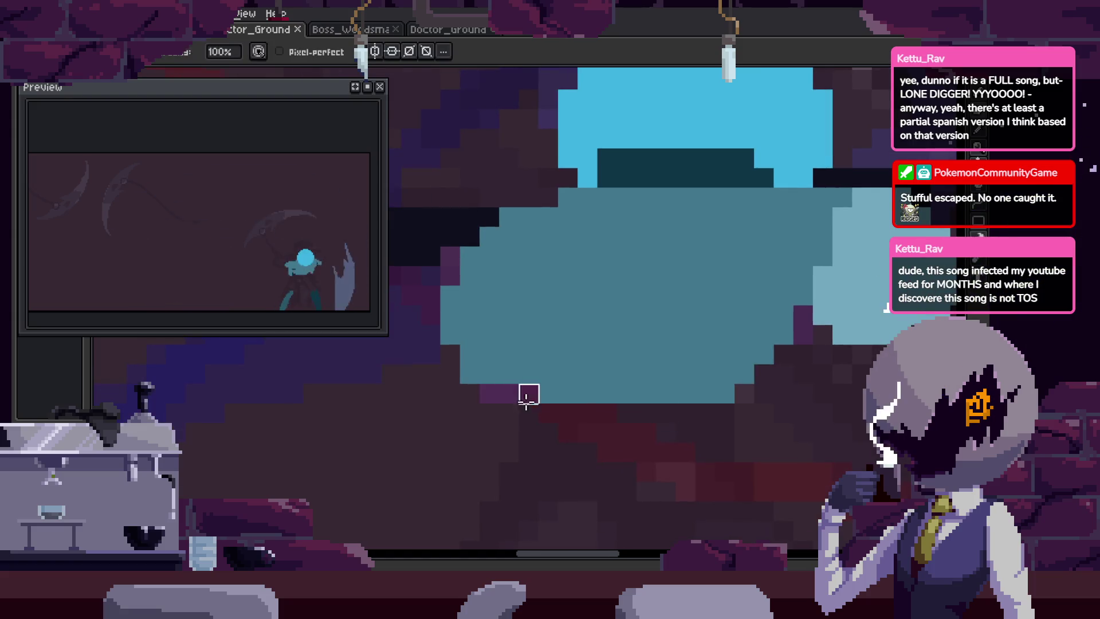
left_click_drag(763, 393, 680, 437)
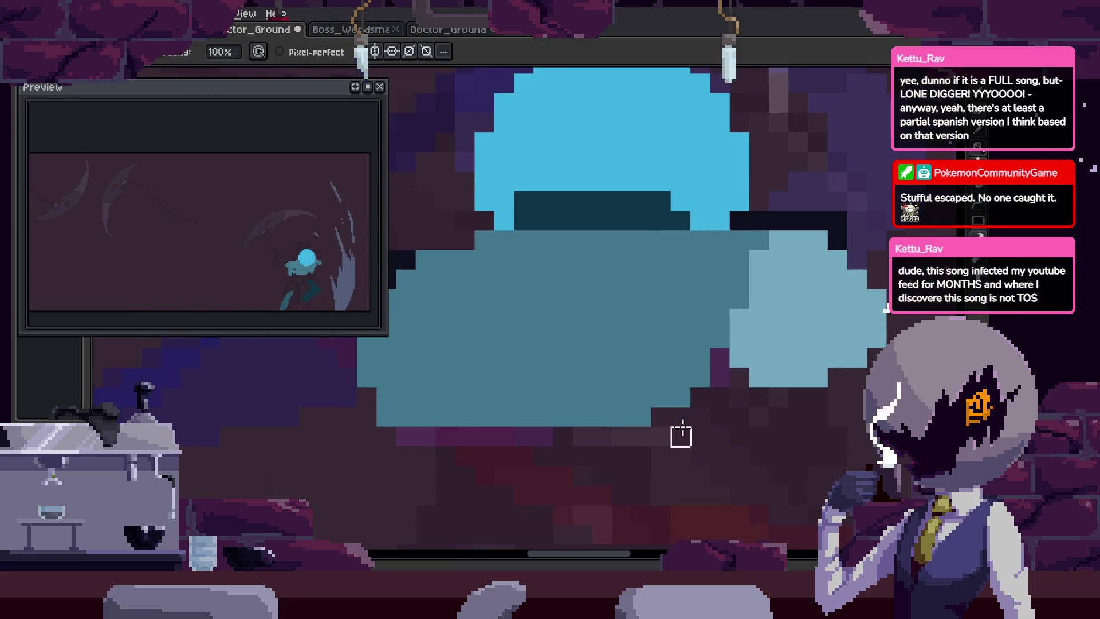
scroll(681, 436, "left", 5)
key("b")
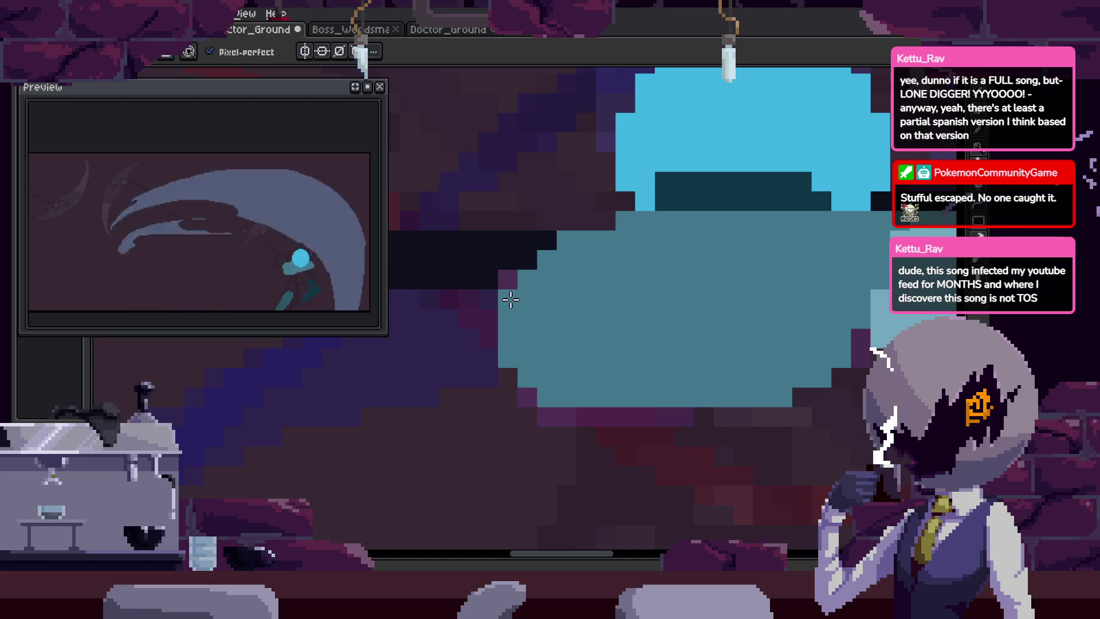
scroll(529, 390, "down", 3)
scroll(644, 360, "up", 2)
left_click_drag(482, 366, 672, 362)
Touch up a pixel by the head outline, saving before and after.
scroll(659, 367, "down", 1)
key("ctrl+s")
scroll(645, 384, "down", 1)
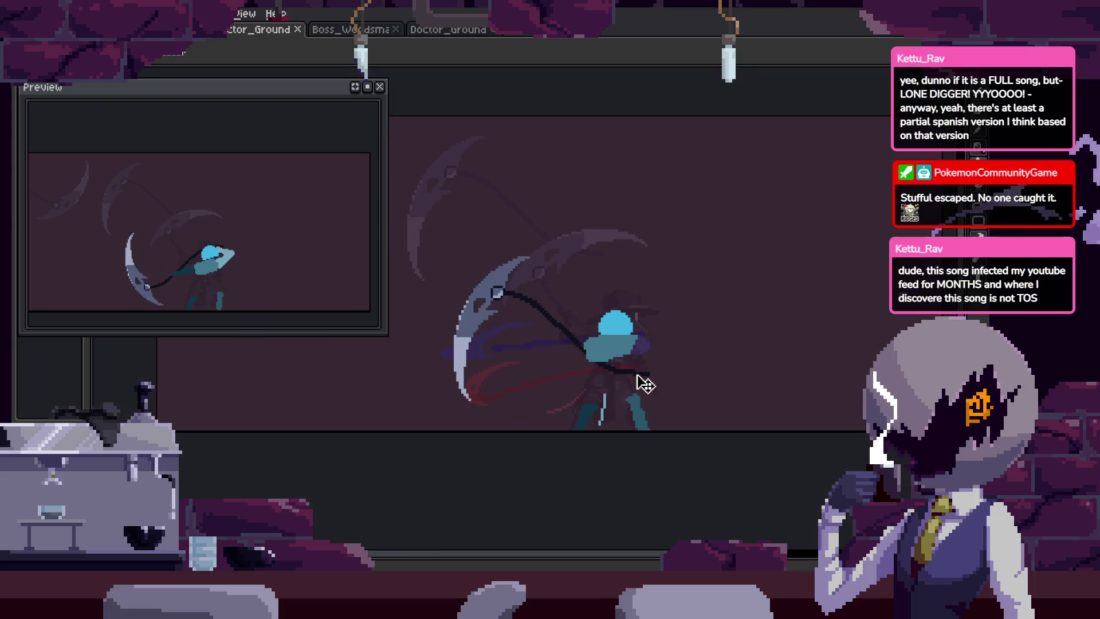
scroll(624, 403, "up", 5)
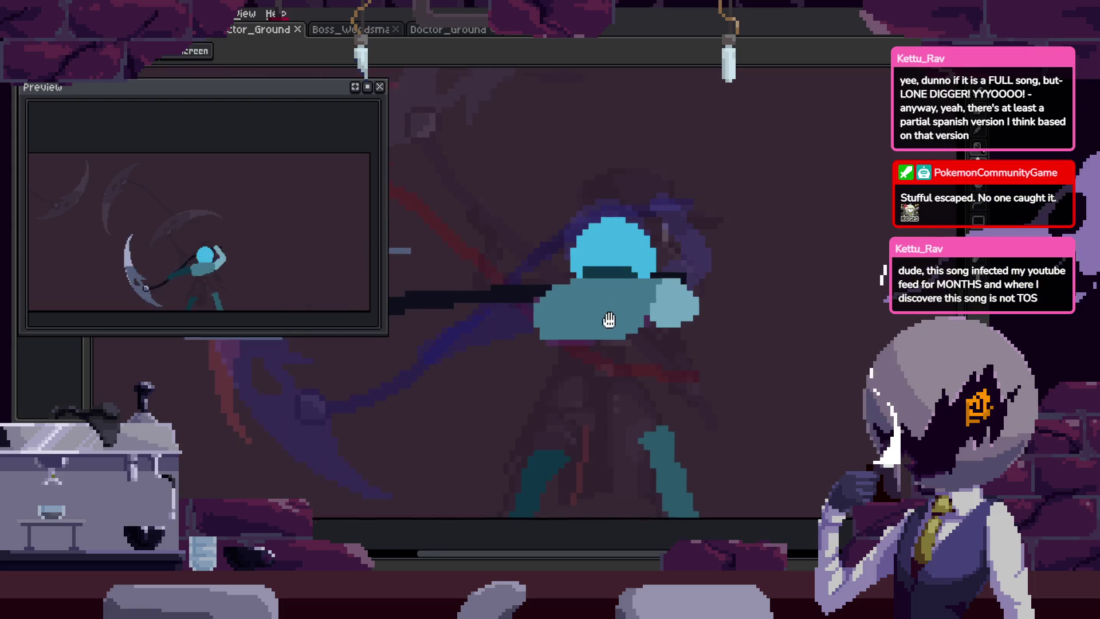
key("ctrl+s")
scroll(638, 295, "up", 2)
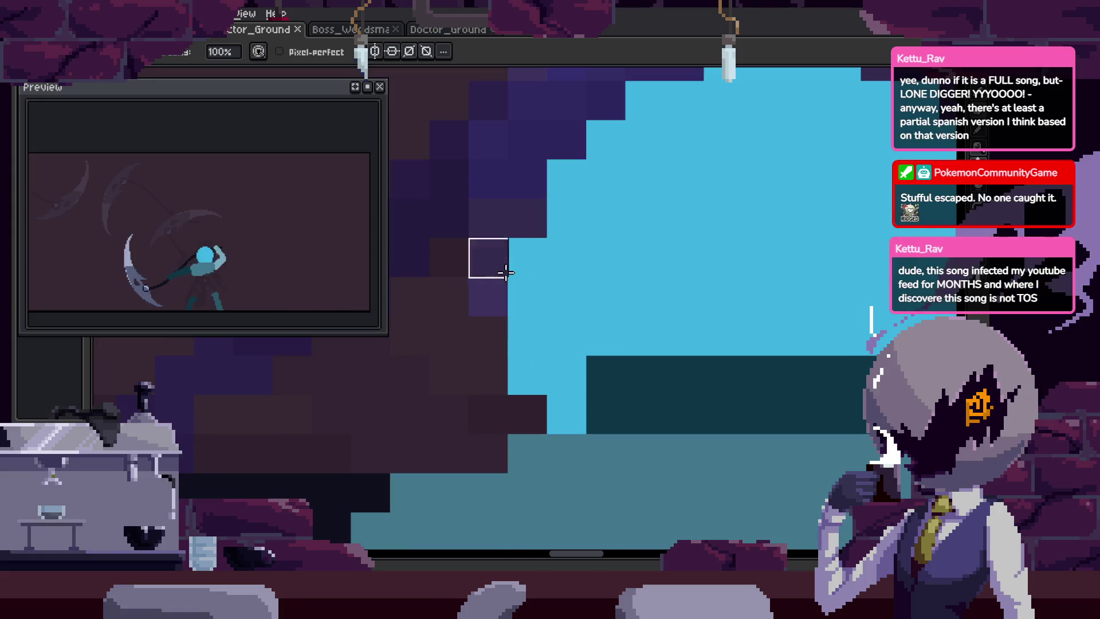
left_click(520, 368)
scroll(643, 325, "down", 1)
scroll(643, 326, "up", 2)
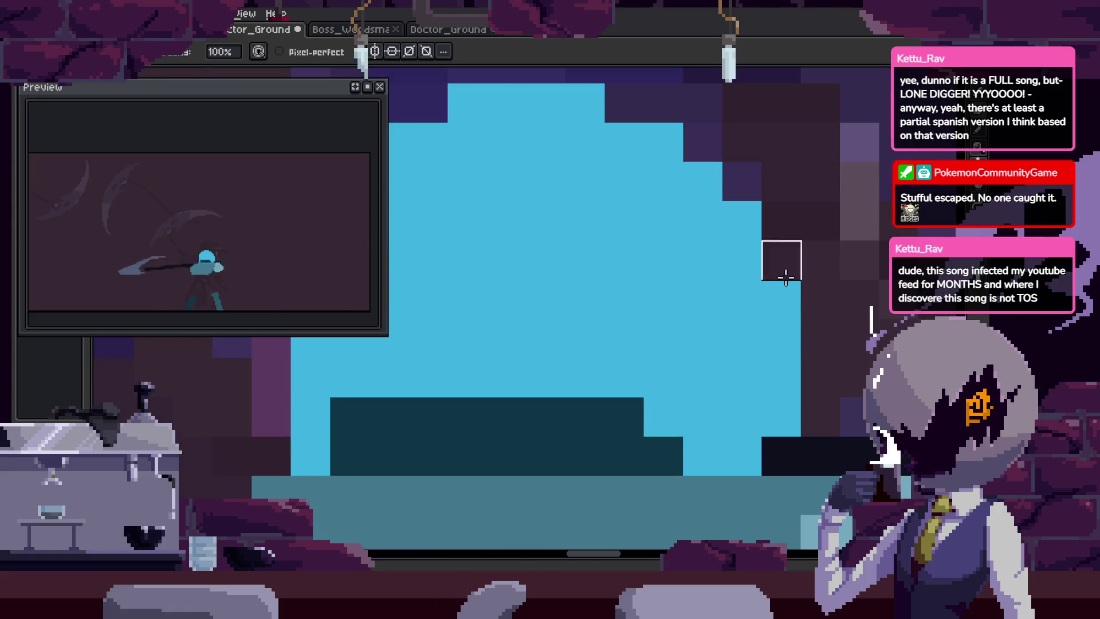
scroll(739, 361, "down", 1)
scroll(742, 358, "down", 1)
key("ctrl+s")
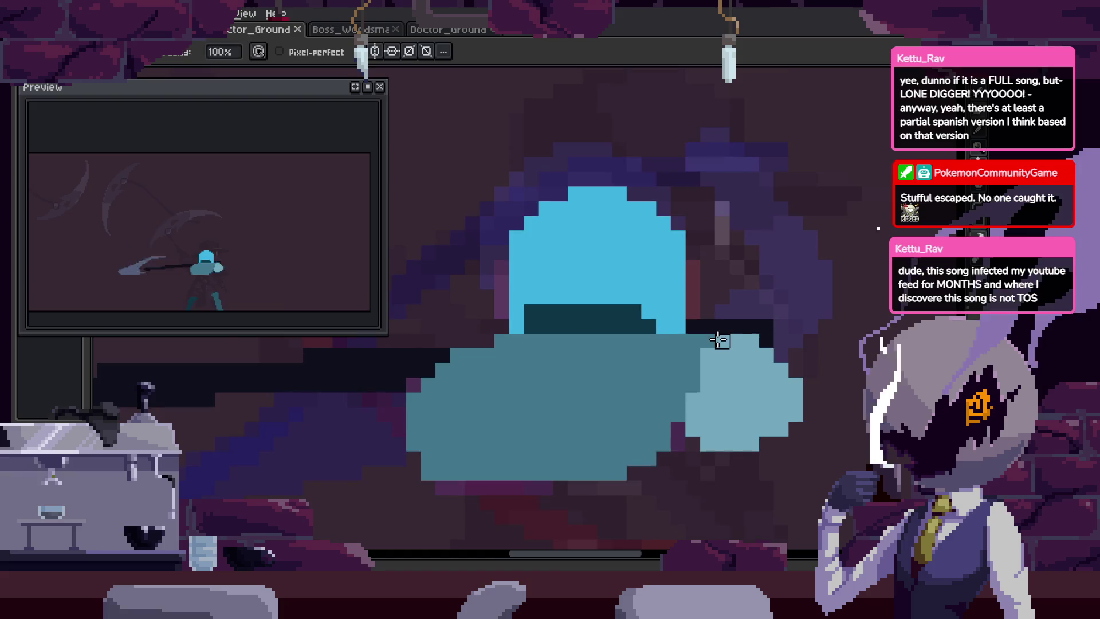
Repaint a short run of pixels along the head outline.
scroll(718, 340, "down", 2)
scroll(719, 339, "up", 5)
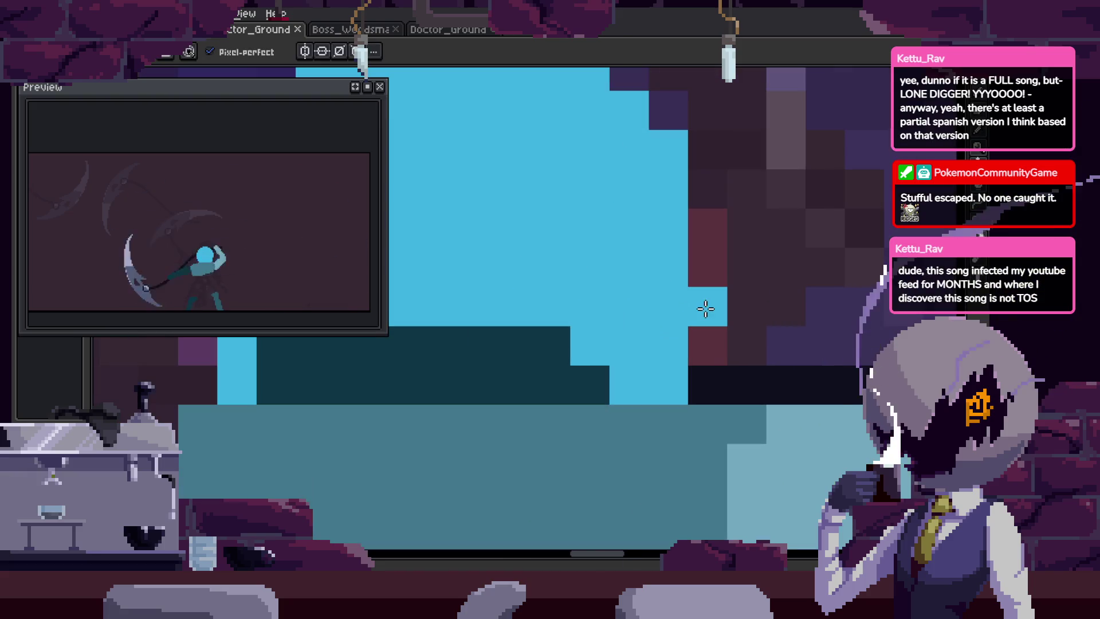
mouse_move(705, 309)
left_mouse_down()
mouse_move(785, 367)
mouse_move(741, 385)
mouse_move(707, 344)
left_mouse_up()
scroll(742, 371, "down", 2)
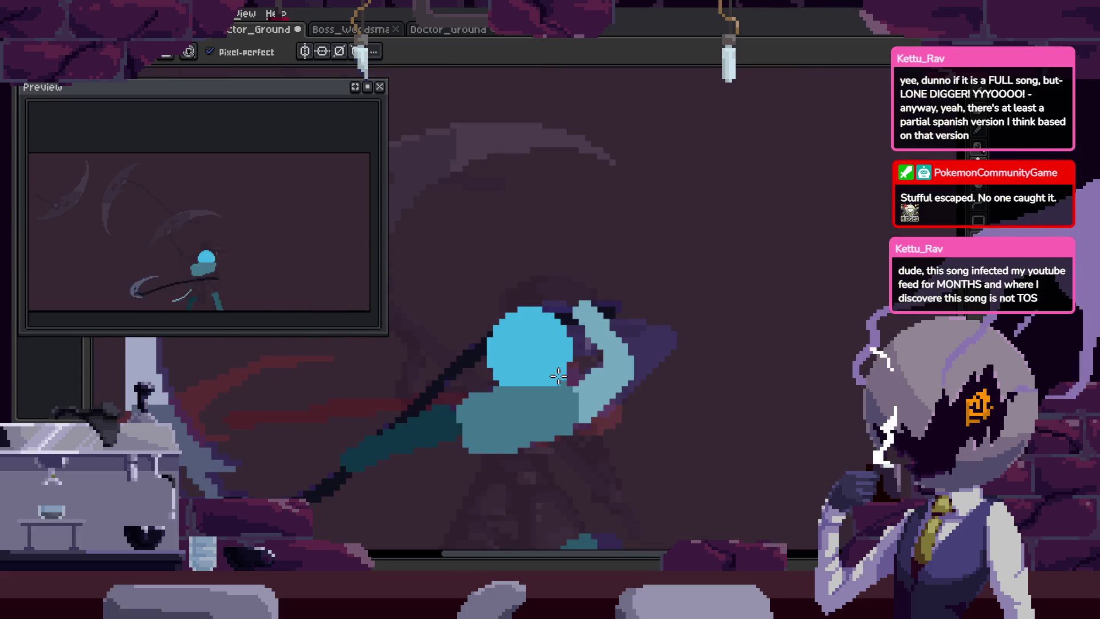
Save Doctor_Ground, then move around the head while switching between eraser and pencil.
key("ctrl+s")
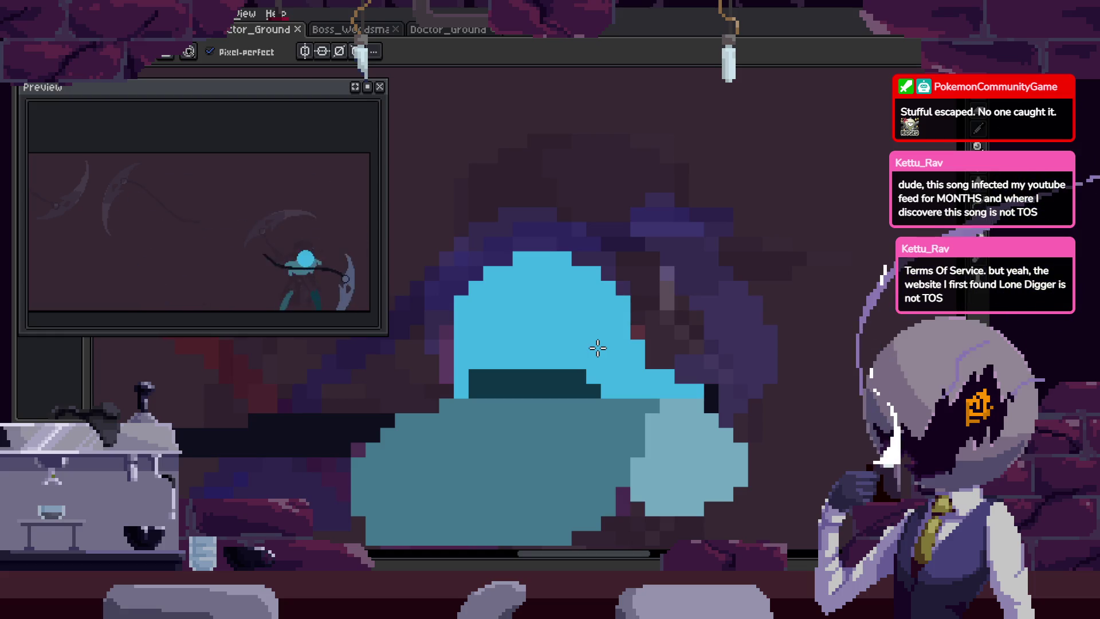
scroll(548, 341, "up", 1)
scroll(618, 321, "up", 1)
key("b")
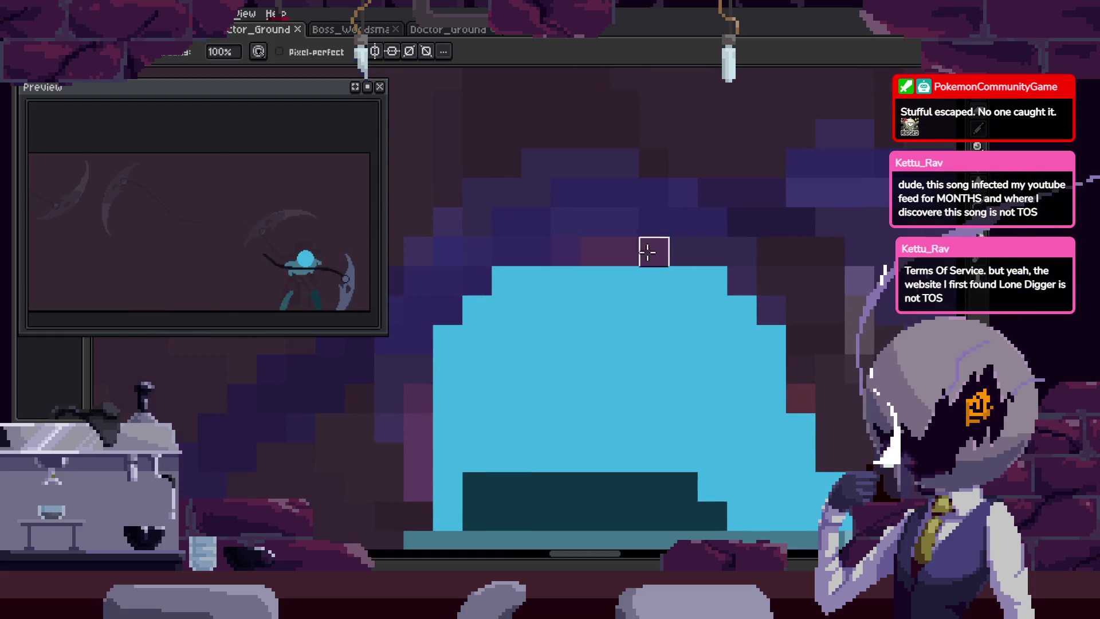
key("e")
scroll(653, 275, "down", 3)
scroll(653, 275, "right", 3)
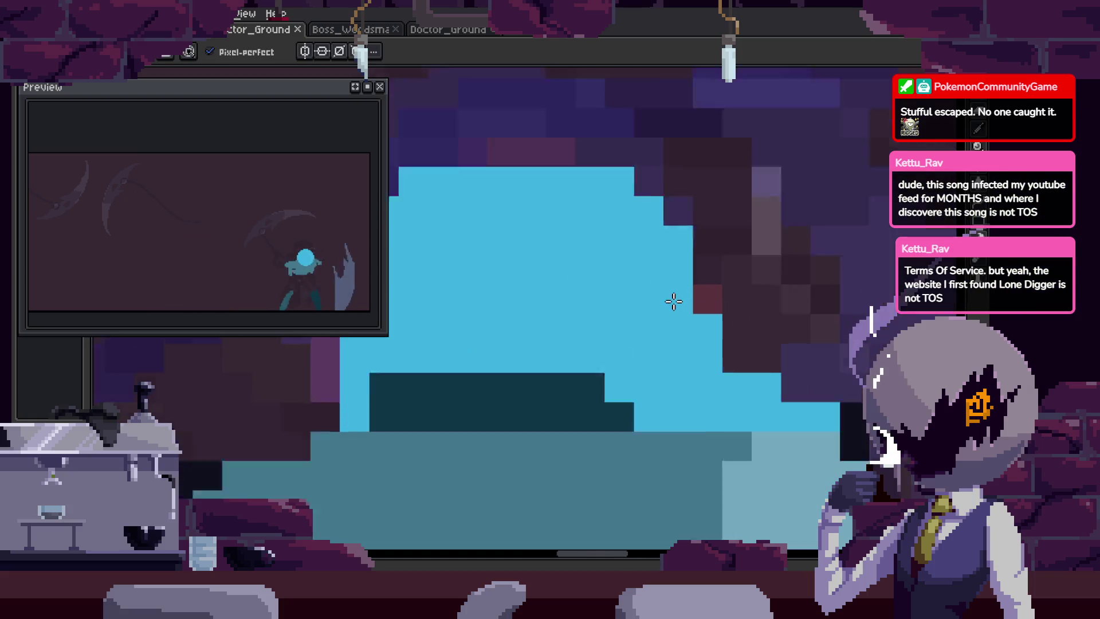
scroll(674, 302, "up", 1)
scroll(688, 269, "down", 1)
scroll(670, 239, "up", 1)
key("b")
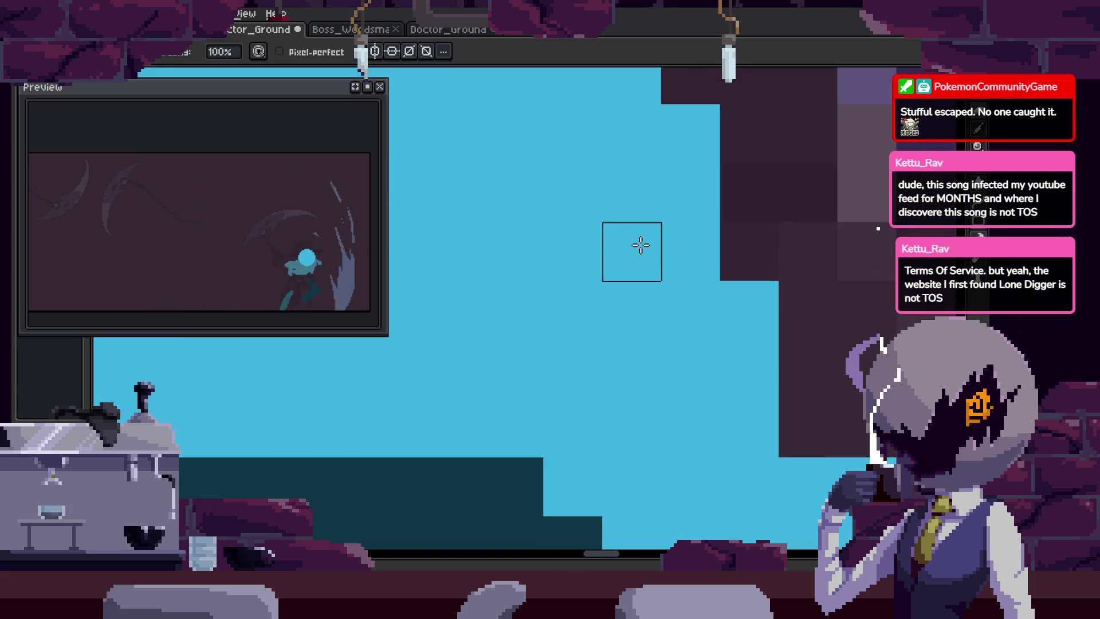
scroll(710, 287, "down", 2)
Paste the copied block of blue pixels onto the head and save.
key("ctrl+v")
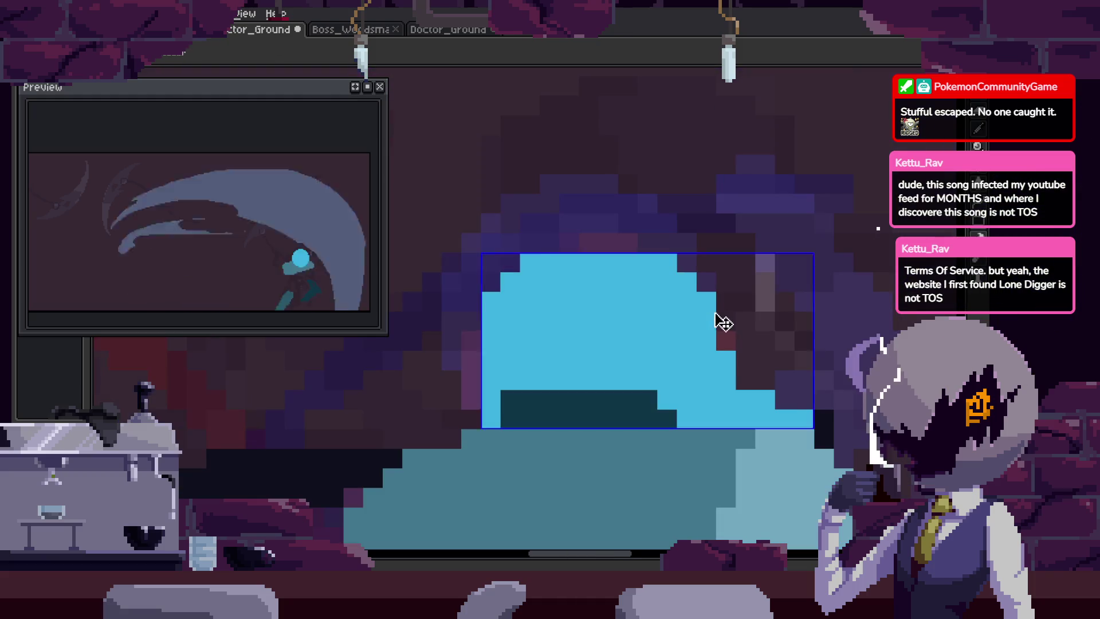
key("Return")
scroll(658, 233, "up", 2)
key("e")
scroll(687, 189, "right", 1)
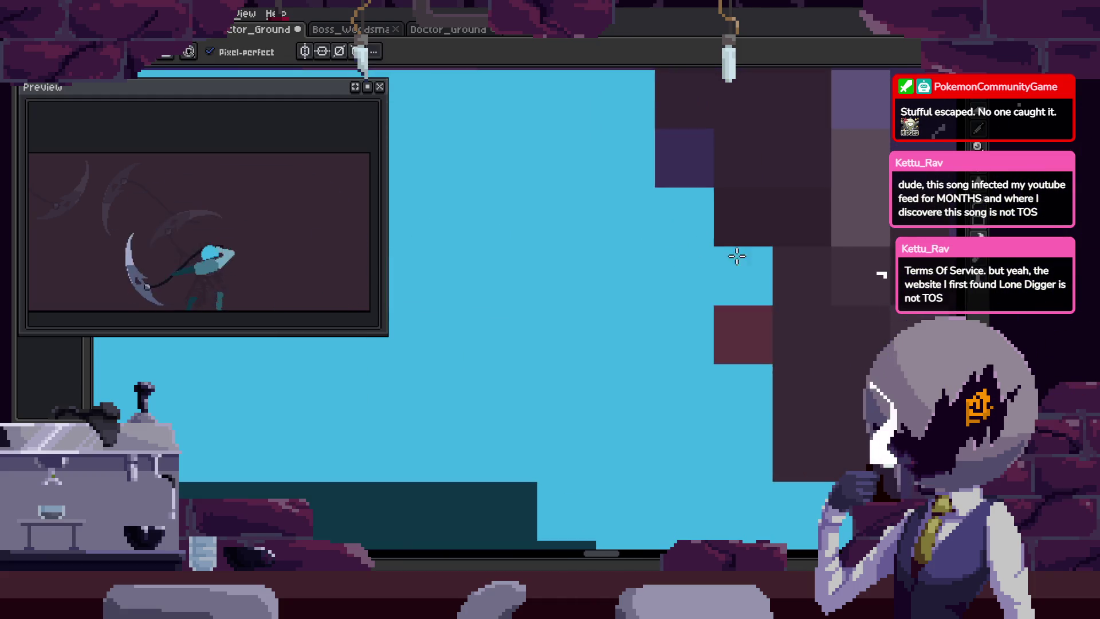
scroll(737, 256, "down", 2)
key("ctrl+s")
key("b")
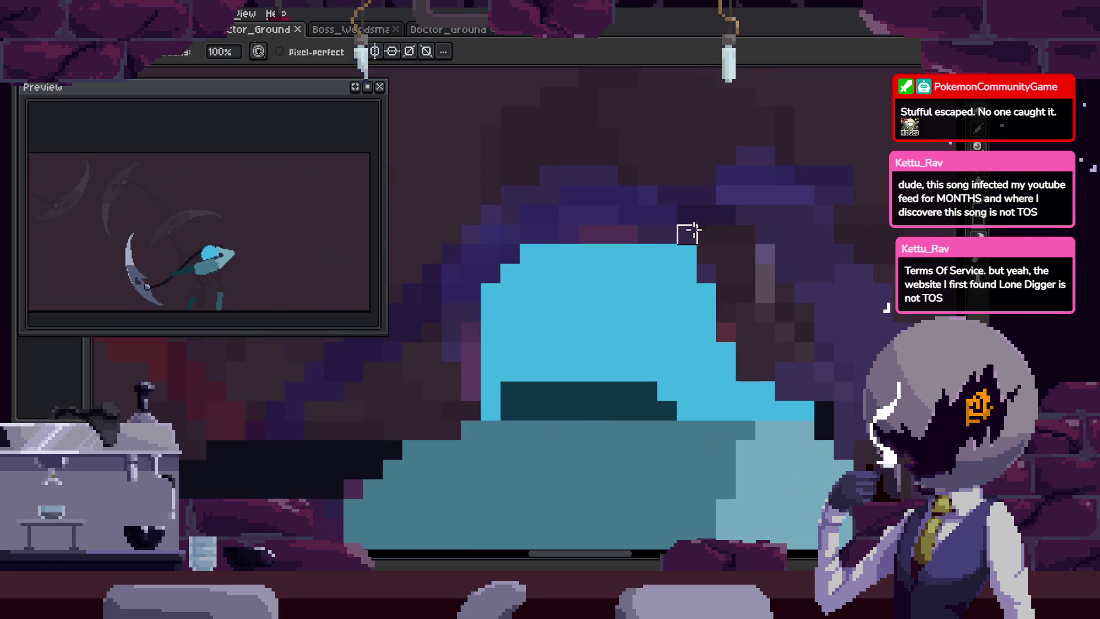
key("ctrl+s")
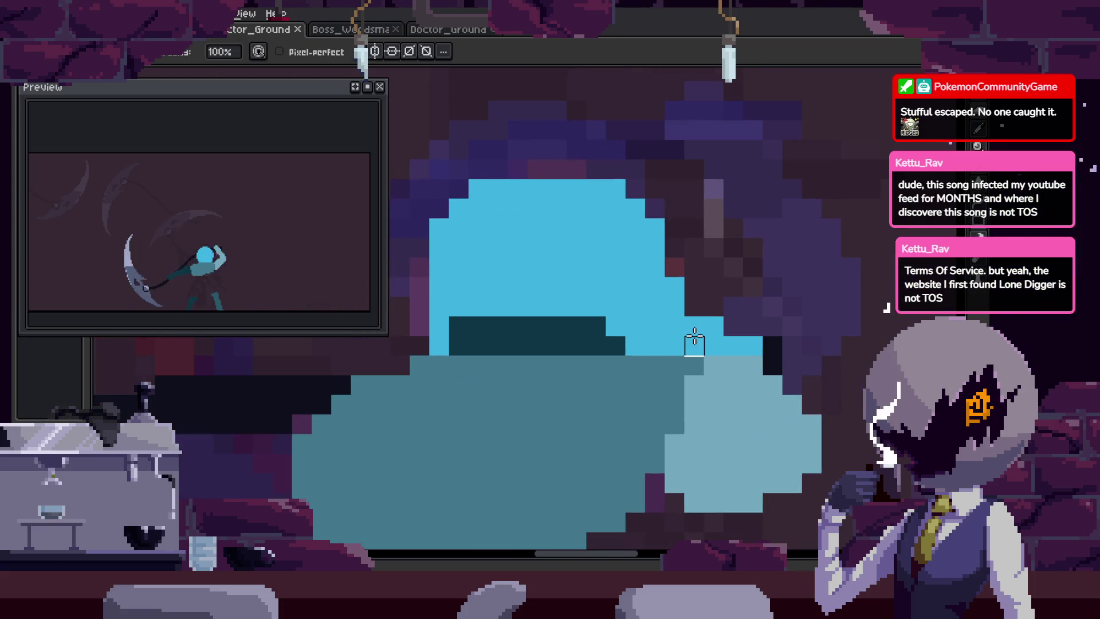
Make another pixel edit on the head and save the animation file again.
scroll(694, 336, "down", 2)
scroll(694, 336, "up", 3)
left_click(668, 314)
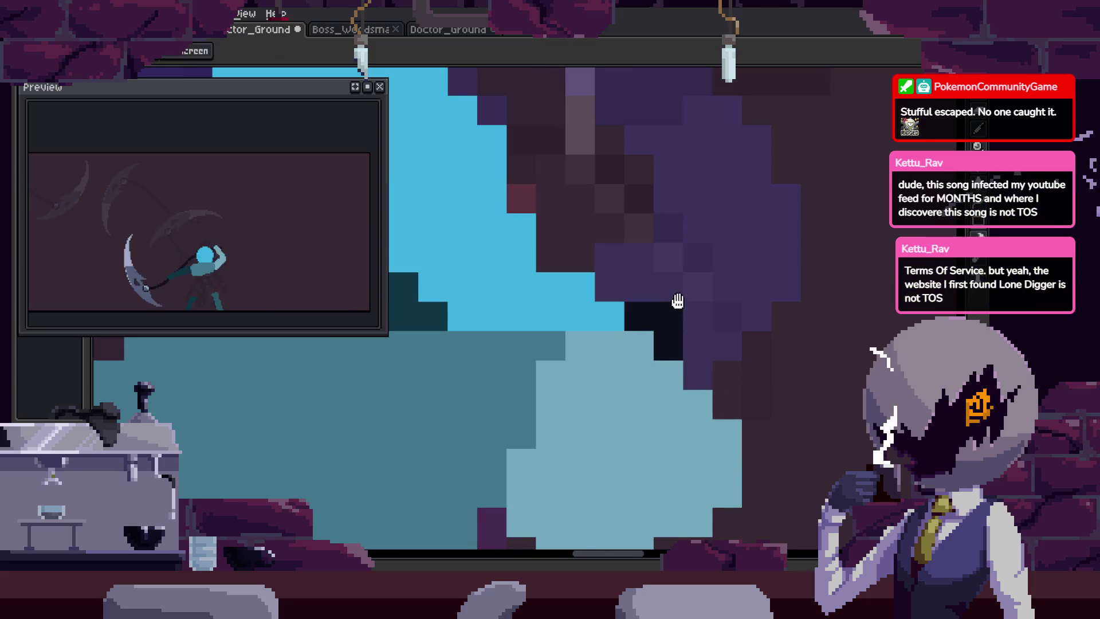
left_click_drag(678, 299, 757, 349)
key("ctrl+s")
scroll(709, 334, "down", 2)
scroll(627, 271, "up", 2)
scroll(619, 286, "down", 1)
scroll(607, 285, "up", 1)
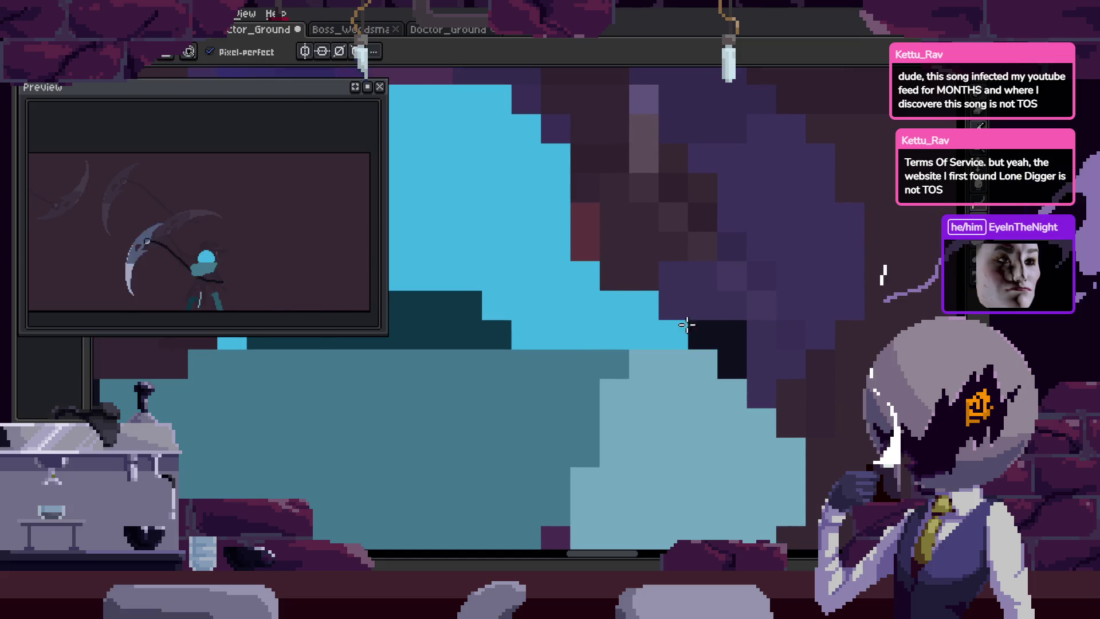
key("ctrl+s")
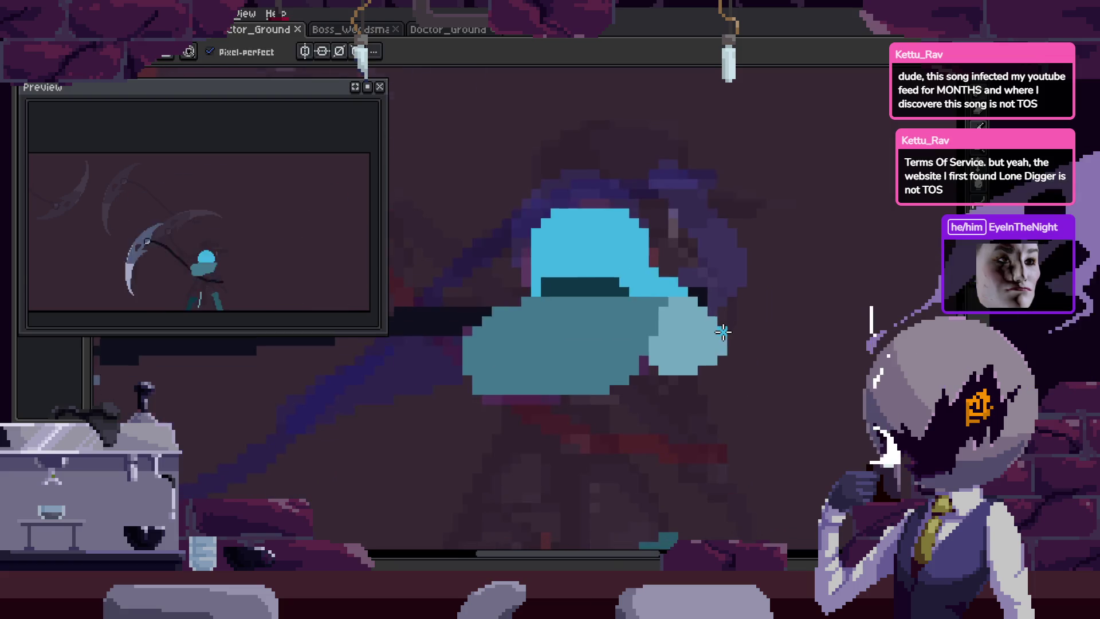
scroll(710, 333, "down", 2)
scroll(694, 304, "up", 2)
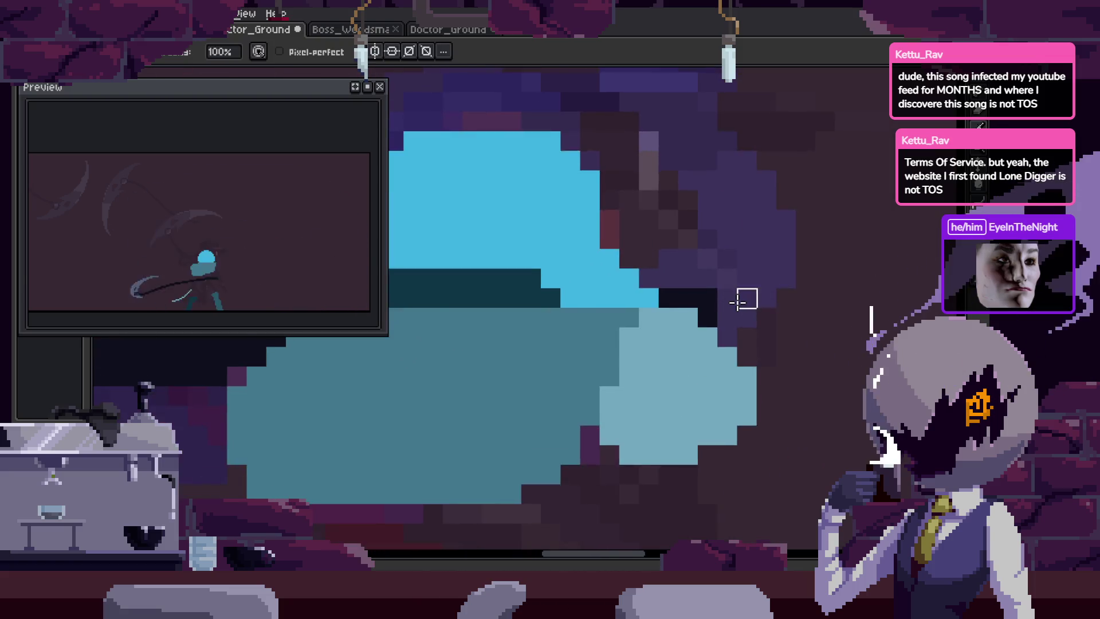
scroll(745, 304, "down", 4)
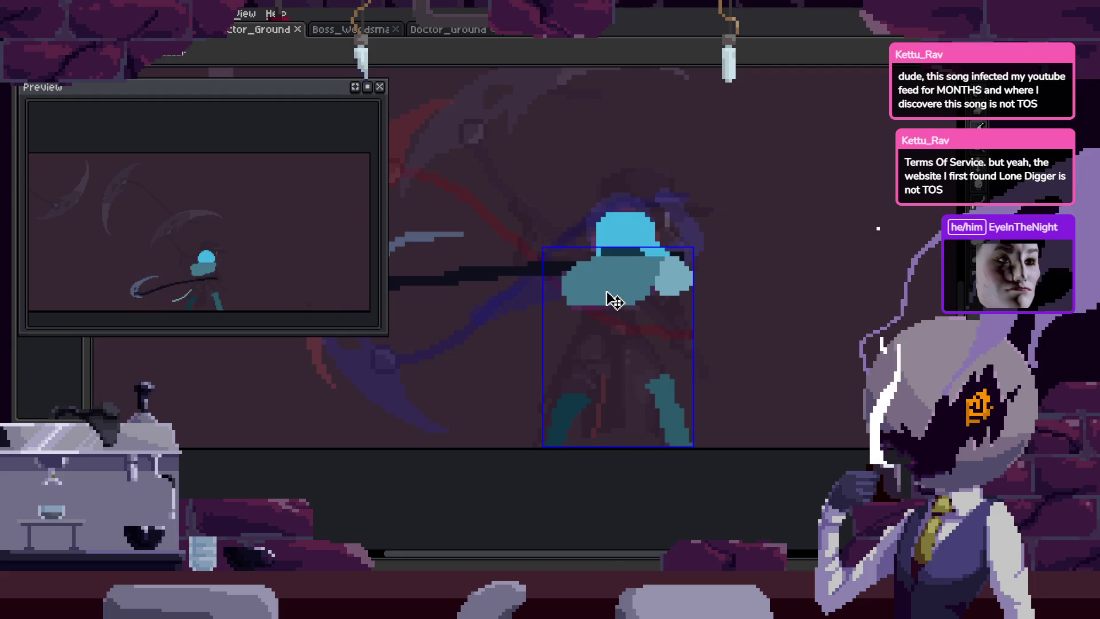
Pick the dark teal from the sprite and fill the gap between the teal posts.
scroll(613, 299, "up", 2)
scroll(708, 417, "down", 1)
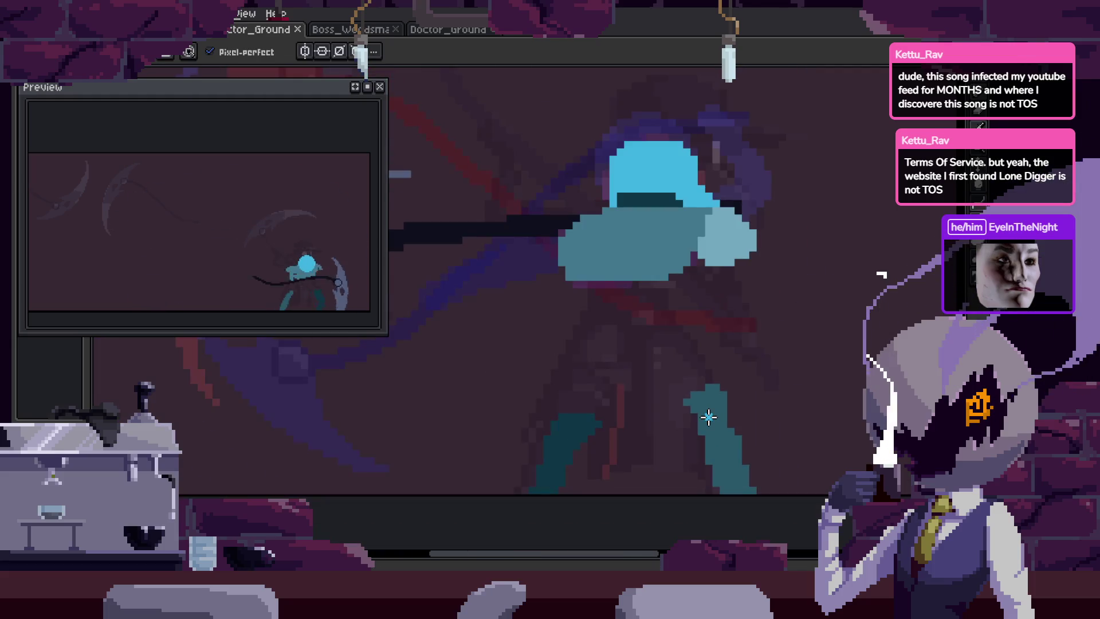
key("i")
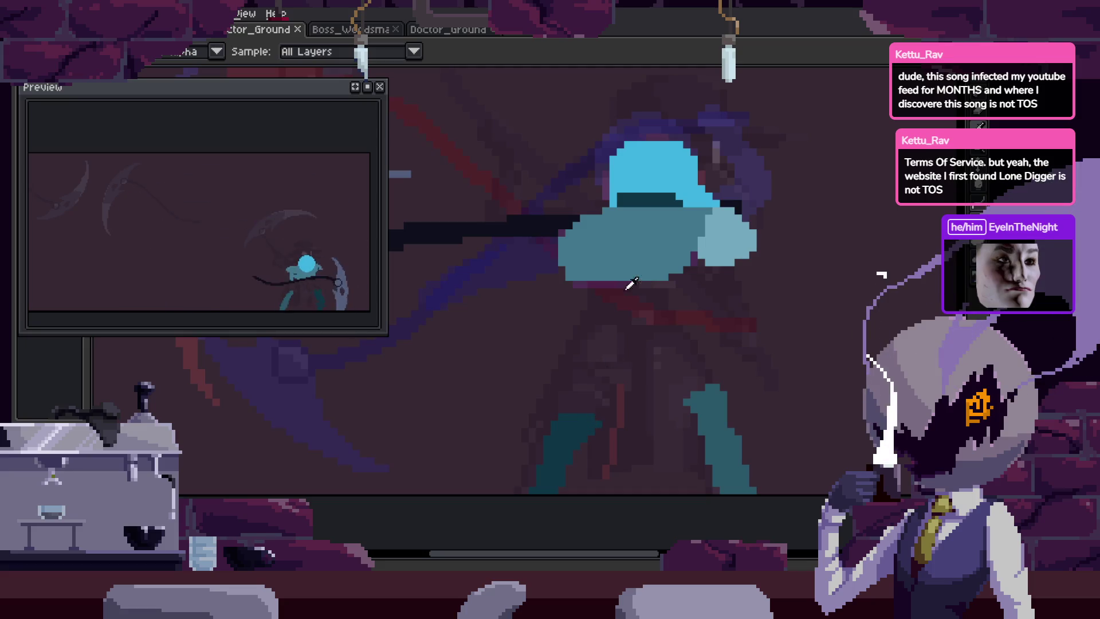
left_click(652, 191)
scroll(582, 306, "up", 2)
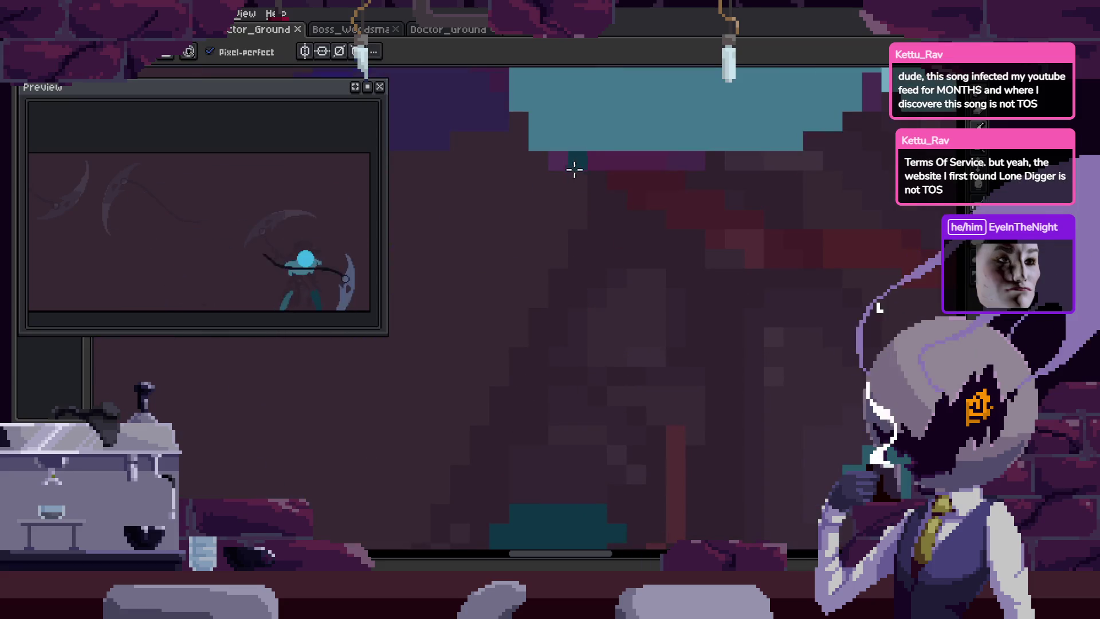
key("v")
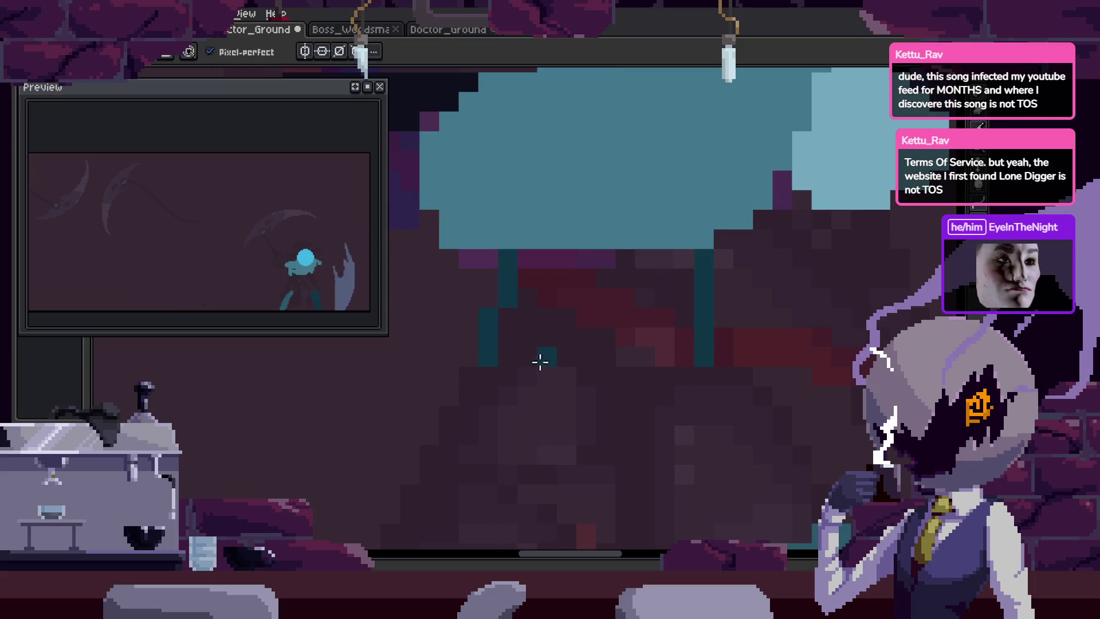
key("g")
left_click(678, 363)
key("h")
left_click_drag(736, 415, 731, 393)
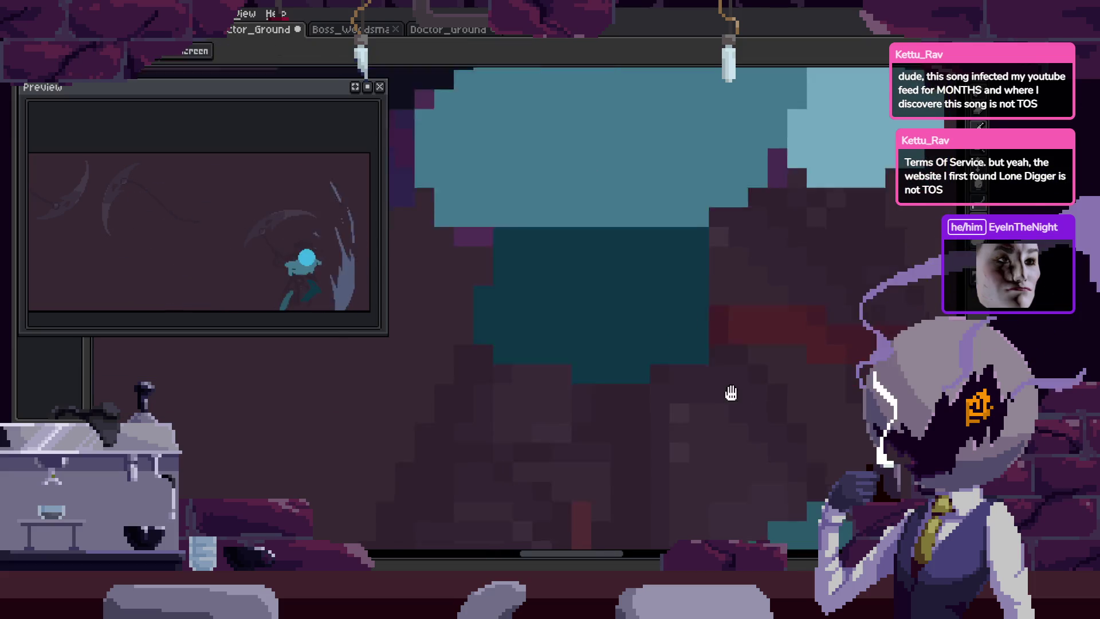
key("b")
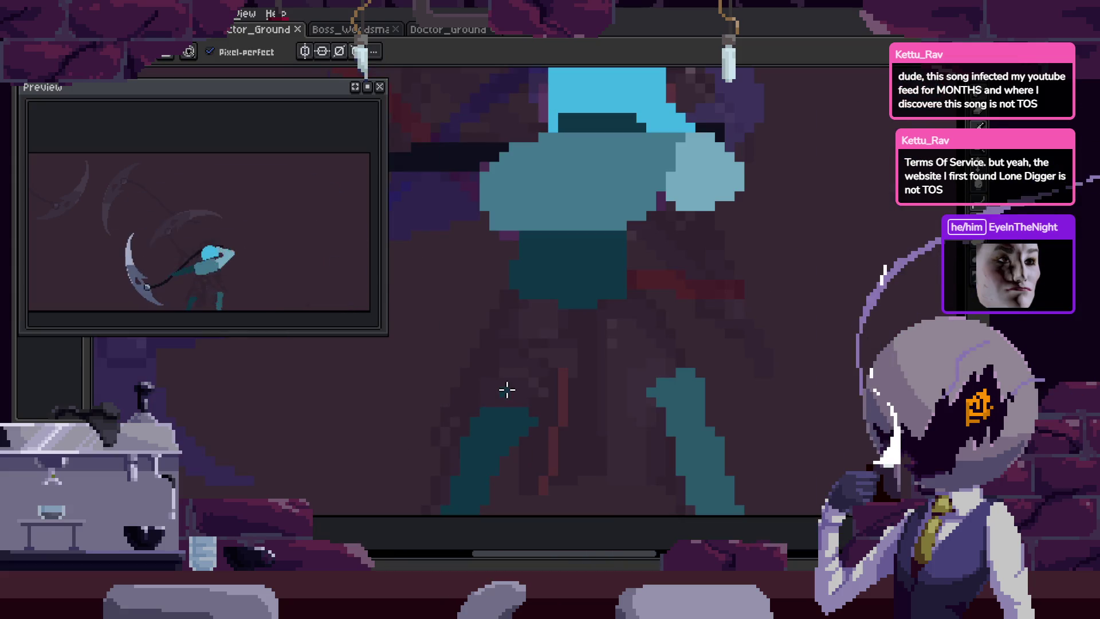
Paint a teal column up from the lower teal shape and fill its dark hole.
scroll(546, 384, "up", 1)
scroll(704, 344, "down", 2)
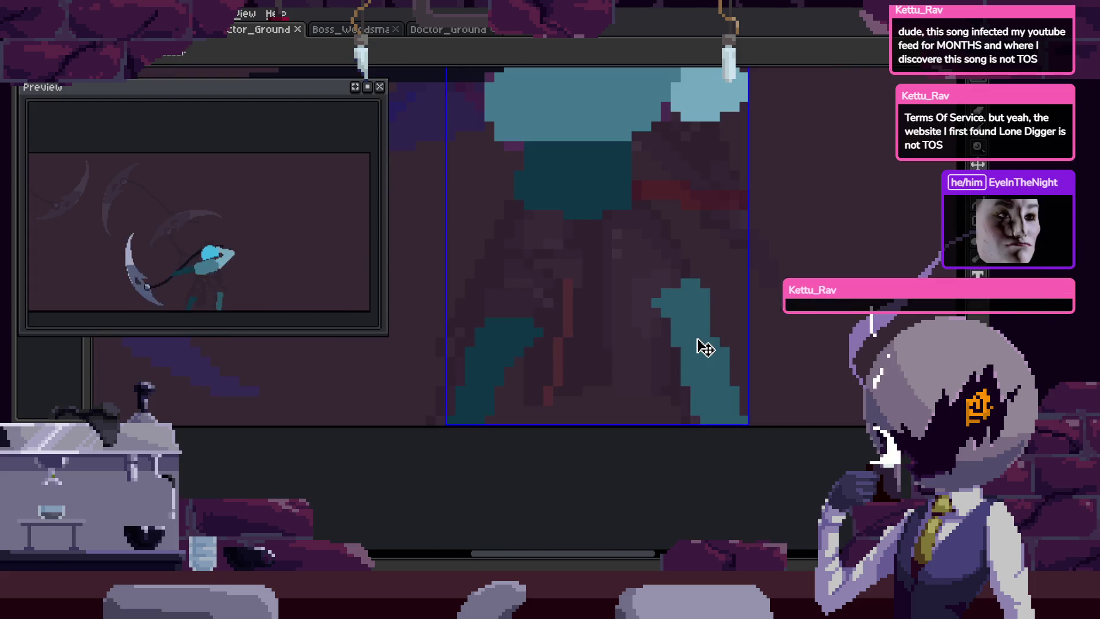
scroll(491, 354, "up", 2)
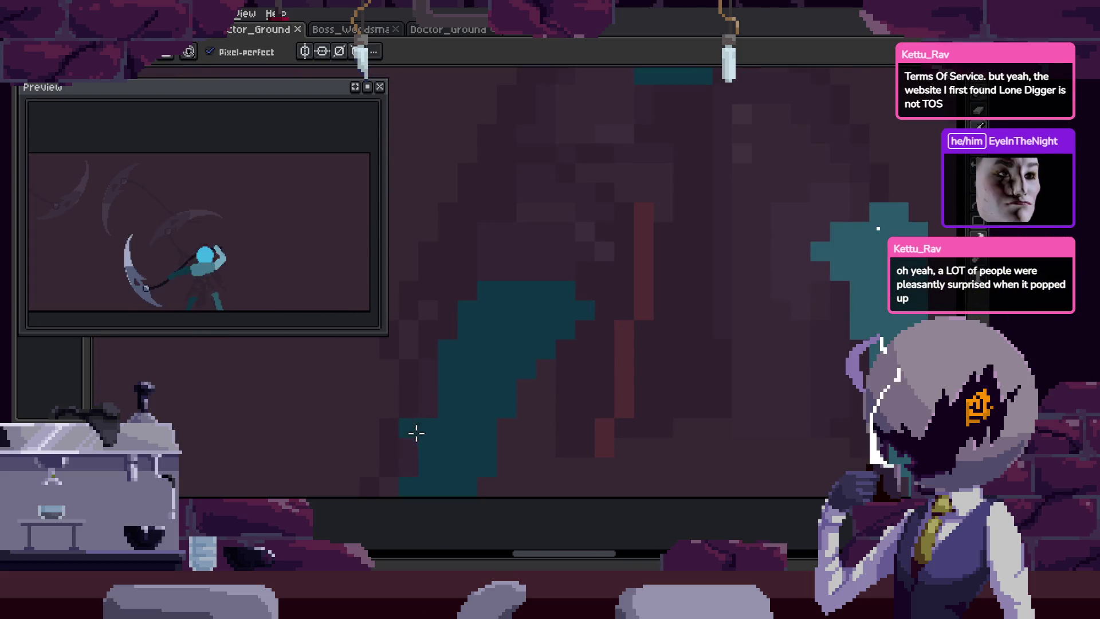
mouse_move(422, 435)
left_mouse_down()
mouse_move(454, 215)
mouse_move(563, 232)
left_mouse_up()
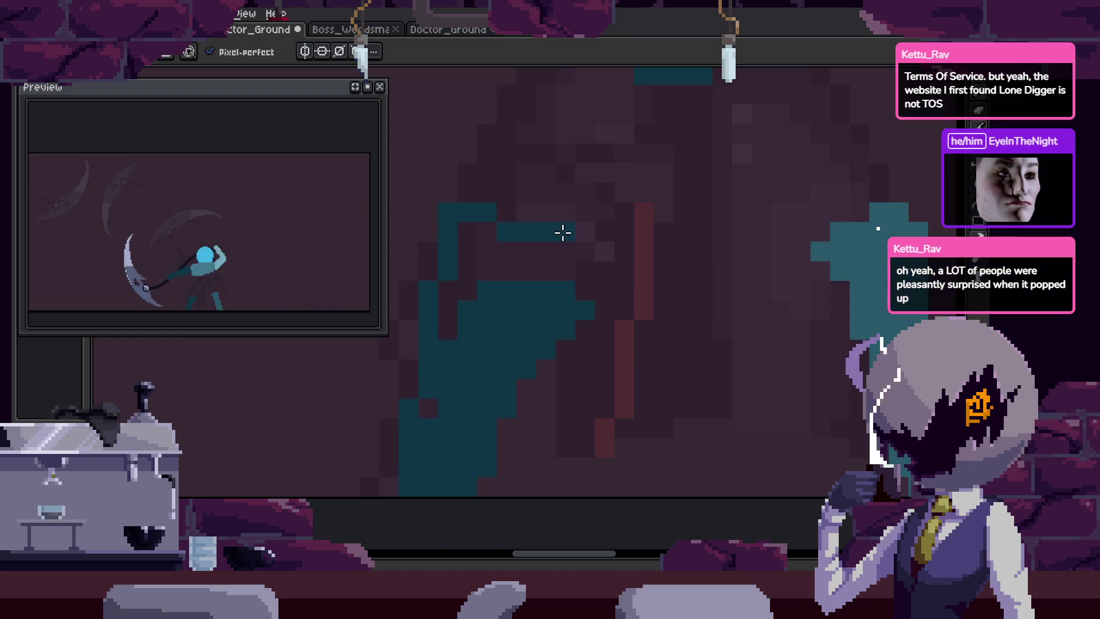
key("g")
left_click(483, 267)
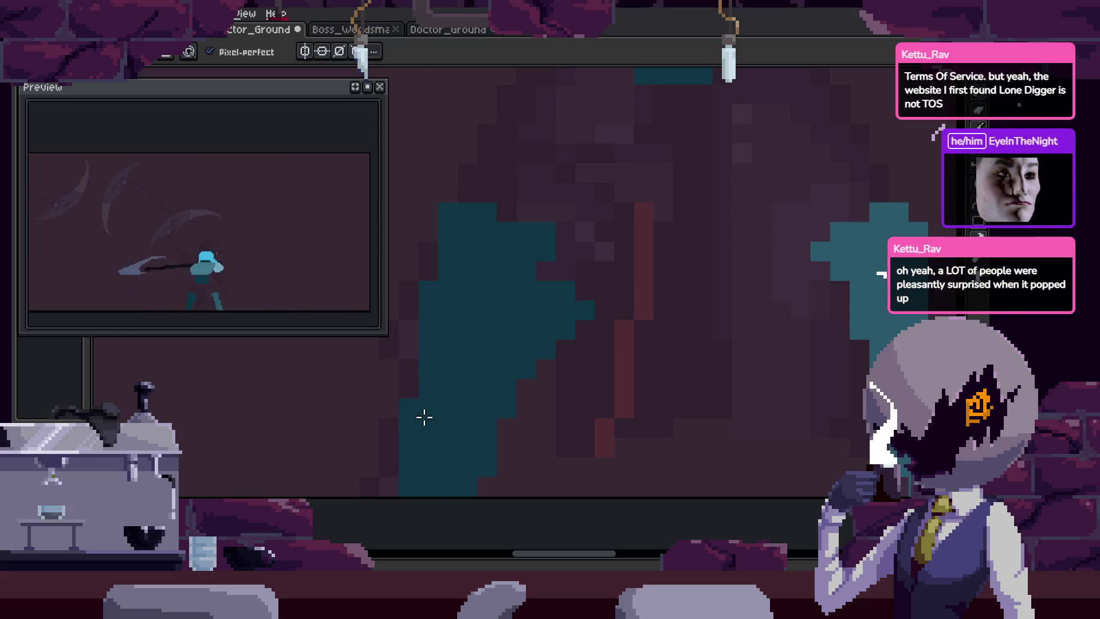
Draw a teal diagonal on the leg and thicken it into a broad band.
key("e")
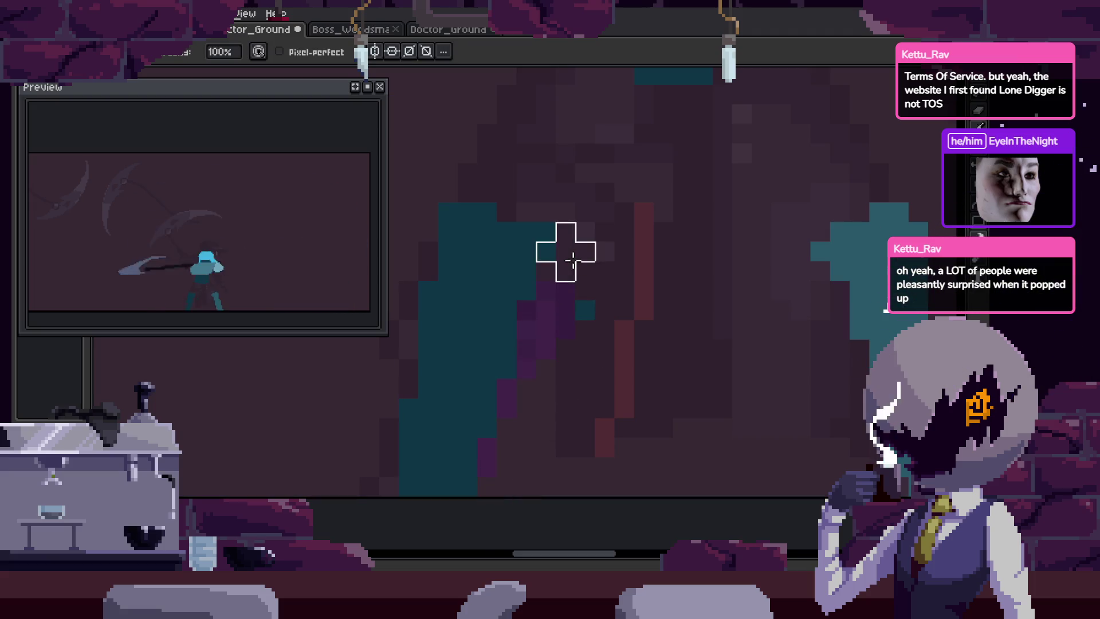
scroll(604, 309, "down", 3)
left_click_drag(650, 332, 599, 354)
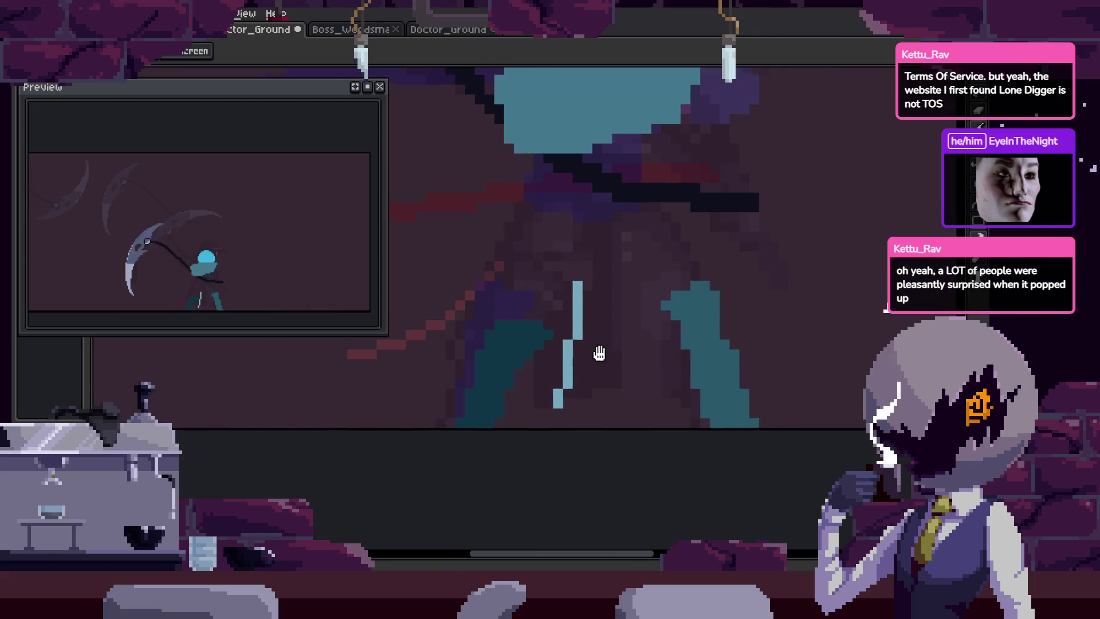
scroll(599, 353, "down", 2)
scroll(560, 364, "up", 2)
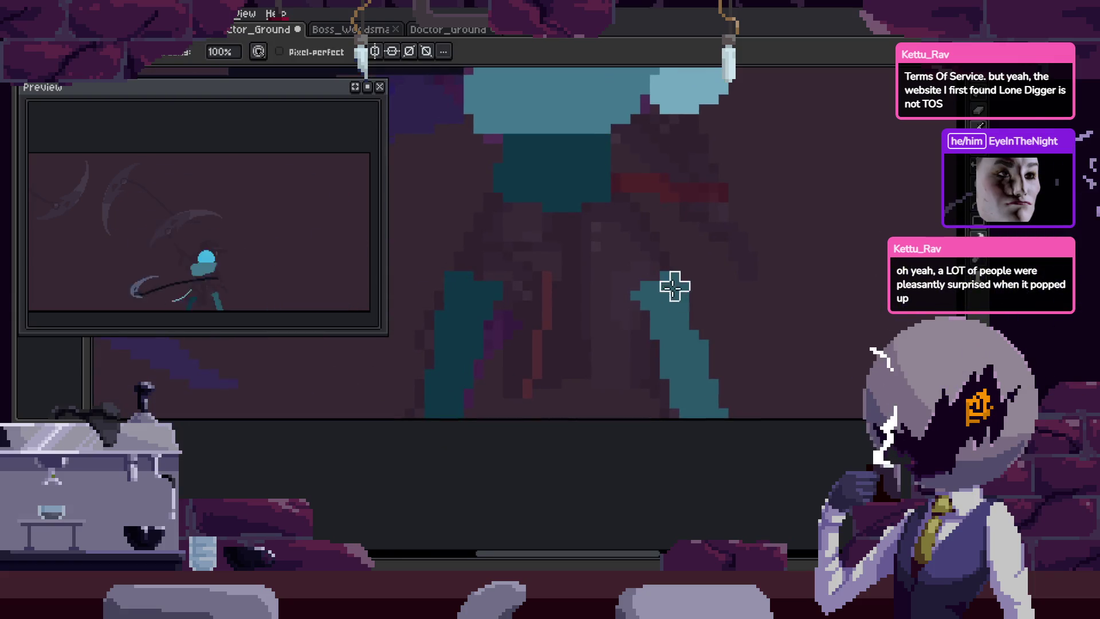
scroll(695, 314, "down", 1)
scroll(676, 143, "up", 3)
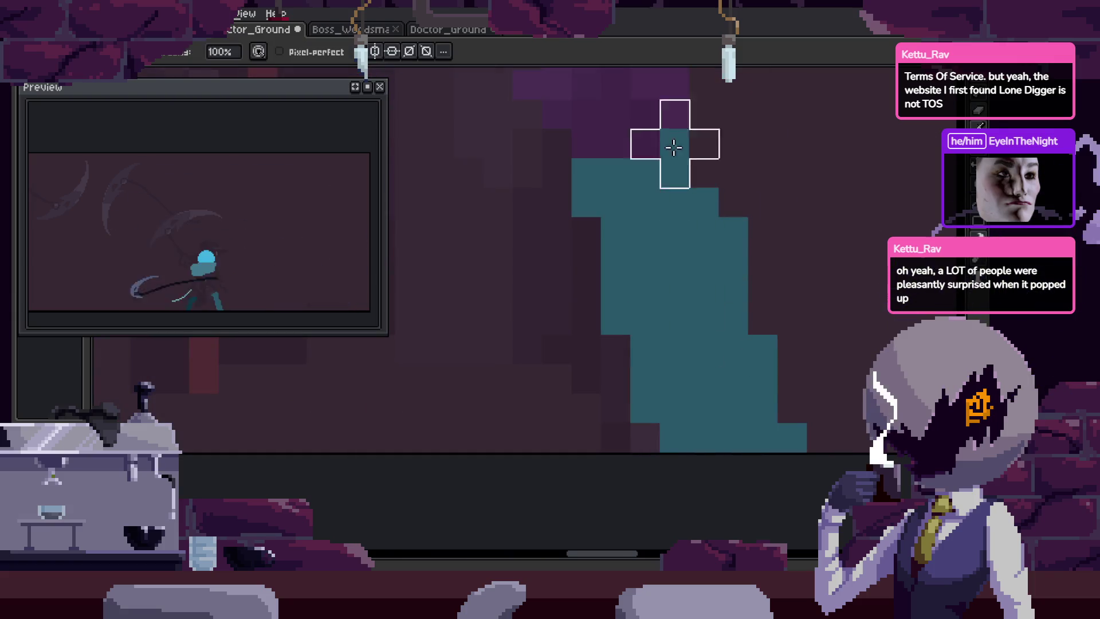
key("b")
scroll(696, 288, "down", 2)
scroll(687, 424, "up", 2)
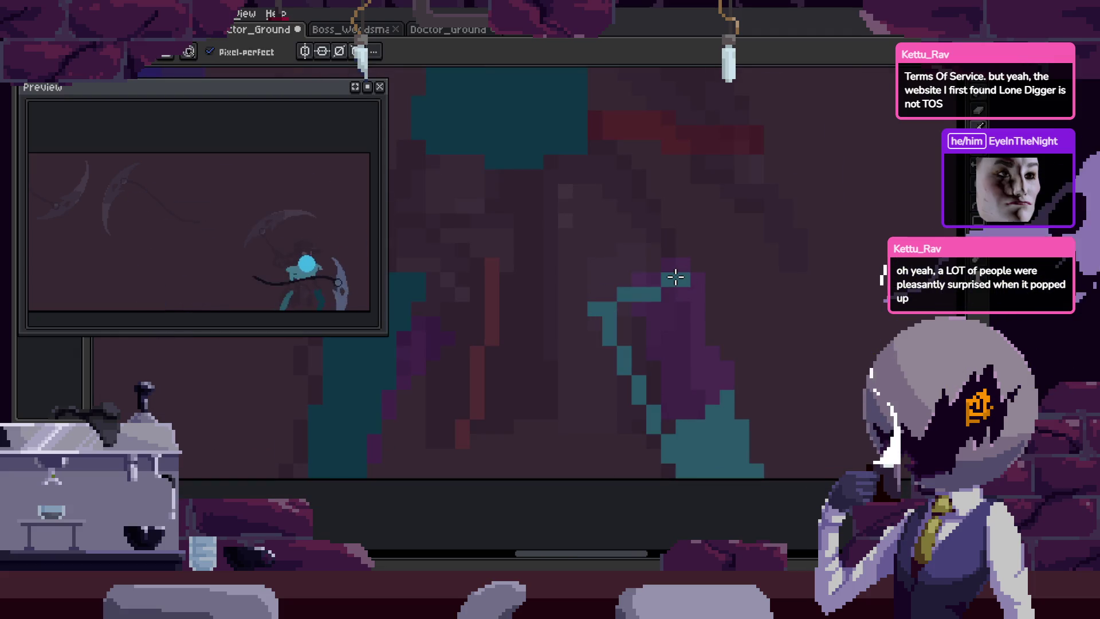
scroll(663, 270, "down", 1)
scroll(662, 270, "up", 1)
mouse_move(662, 269)
left_mouse_down()
mouse_move(634, 282)
mouse_move(695, 265)
mouse_move(724, 418)
mouse_move(694, 361)
left_mouse_up()
key("e")
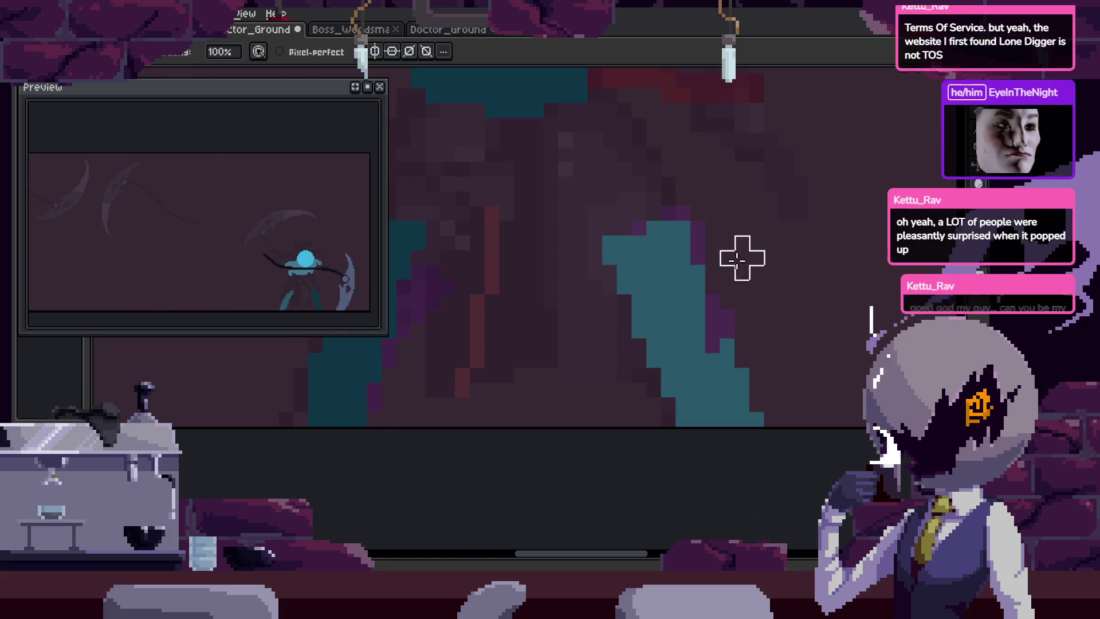
Undo the teal outline stroke higher up and fill the outlined torso area with teal instead.
key("h")
left_click_drag(650, 220, 700, 374)
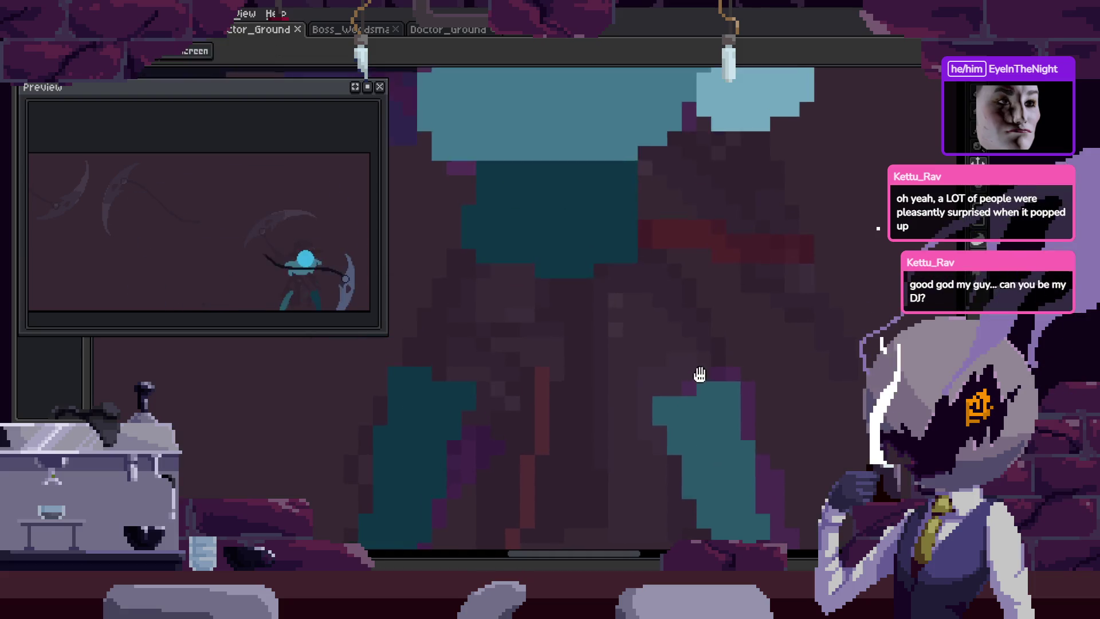
key("b")
scroll(692, 358, "down", 2)
scroll(589, 386, "up", 2)
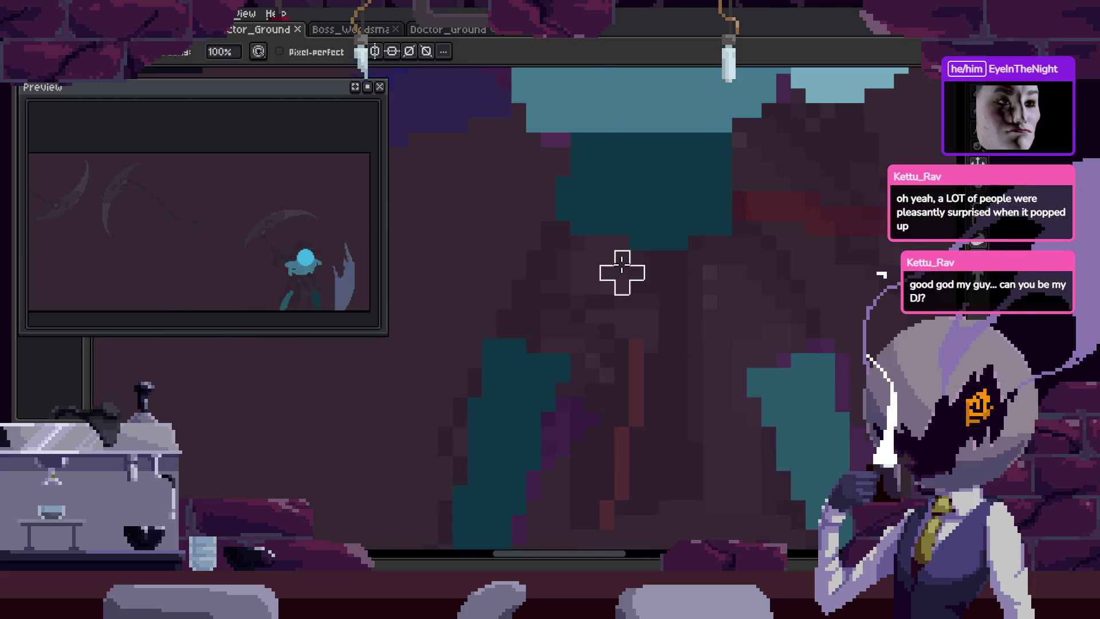
scroll(623, 272, "down", 2)
scroll(739, 367, "up", 2)
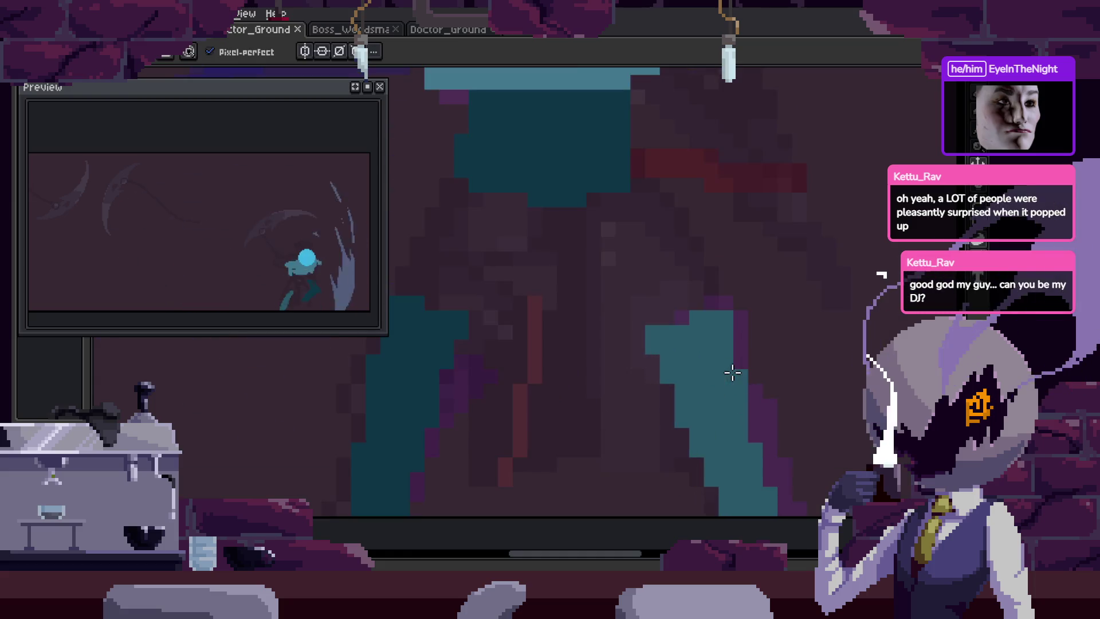
scroll(699, 304, "down", 2)
scroll(514, 248, "up", 3)
scroll(563, 256, "down", 2)
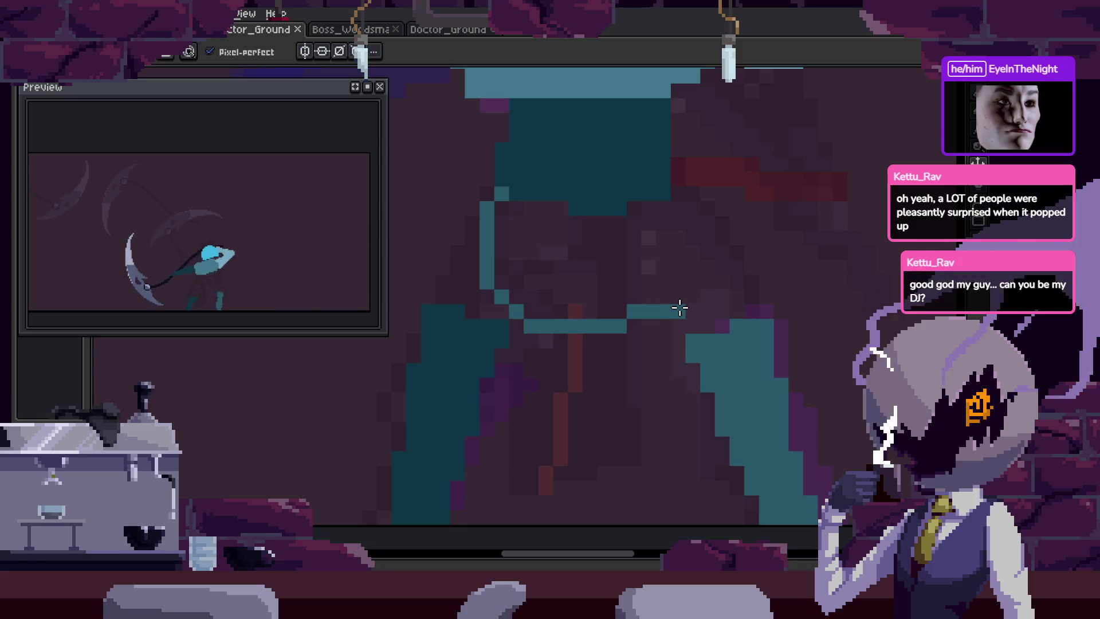
key("ctrl+z")
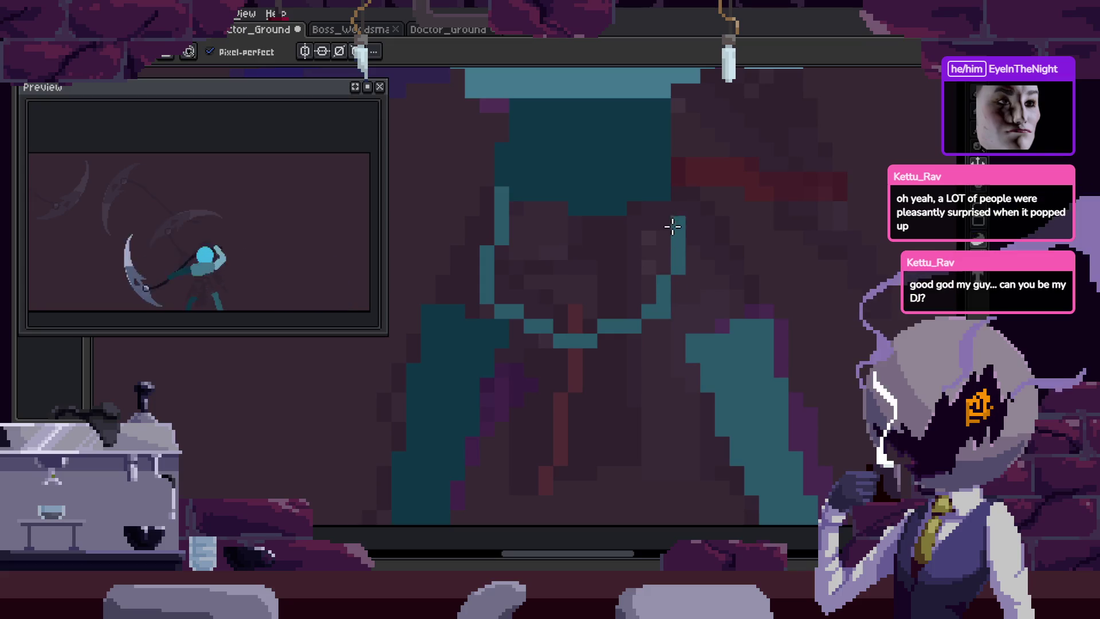
key("g")
left_click(655, 263)
Add a single dark-teal pixel to the figure.
scroll(687, 344, "up", 2)
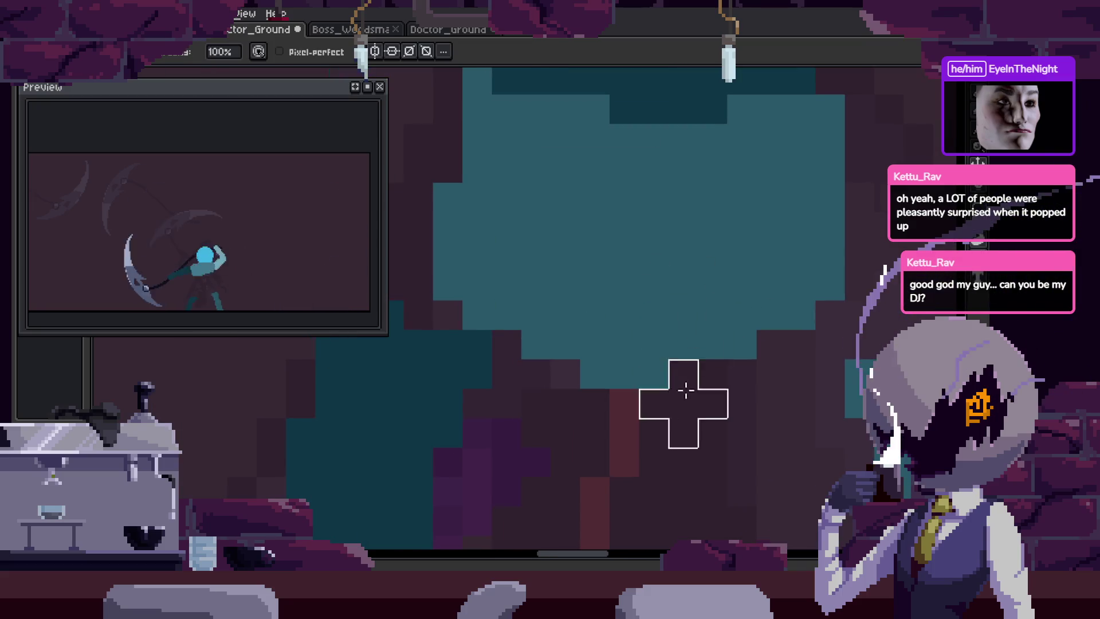
scroll(555, 389, "left", 4)
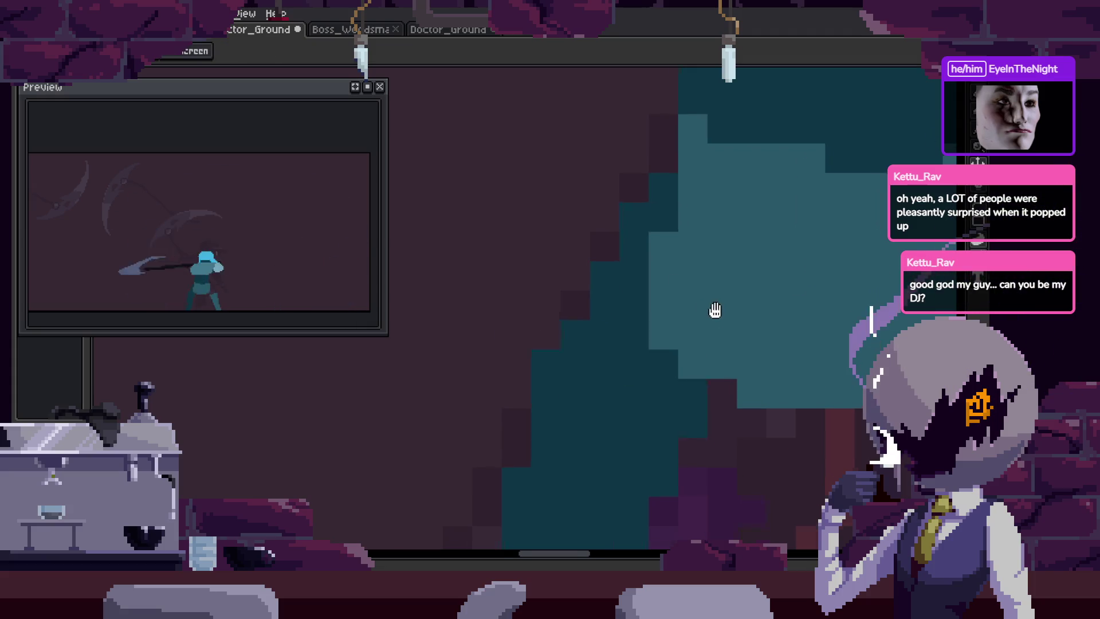
scroll(636, 378, "right", 1)
scroll(635, 378, "down", 1)
scroll(635, 378, "down", 1)
scroll(690, 376, "up", 1)
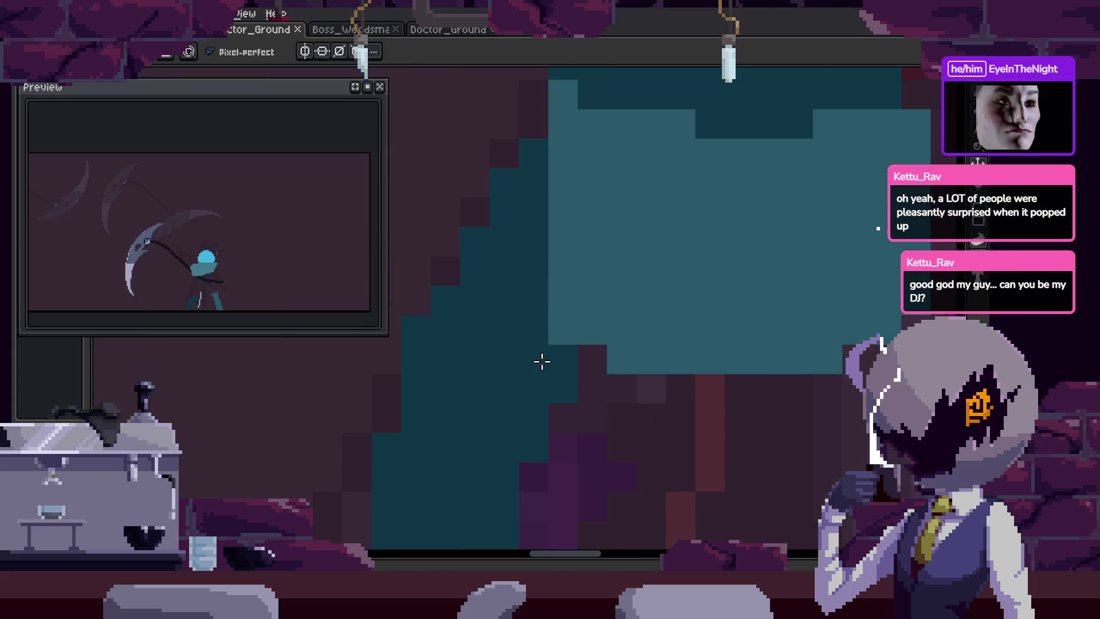
left_click(620, 274)
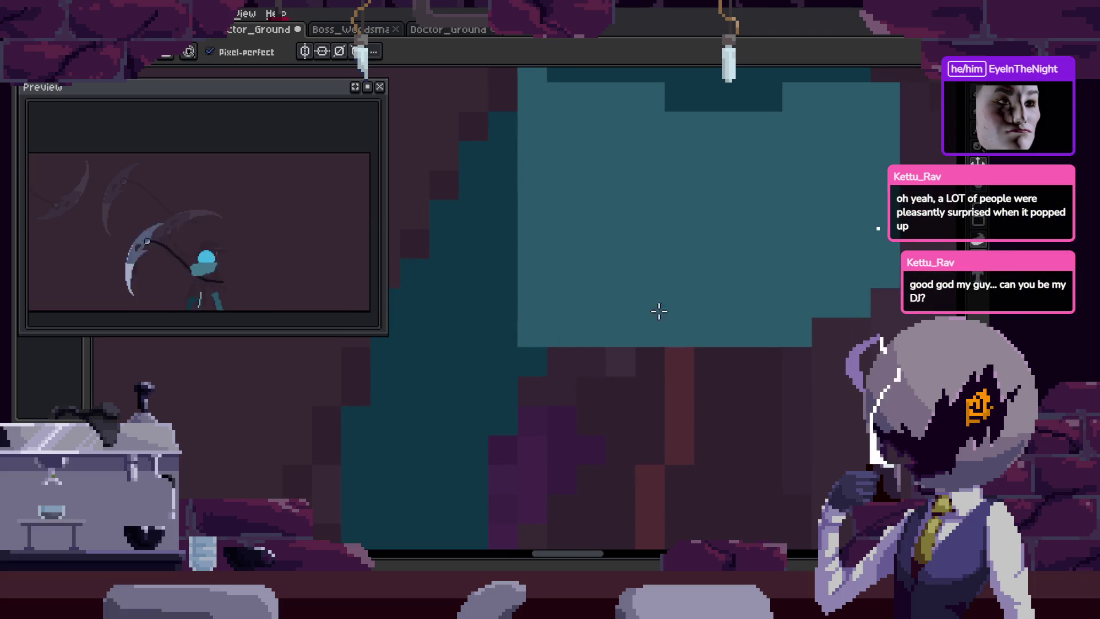
Save the sprite and show the animation timeline below the zoomed-out figure.
key("ctrl+s")
scroll(640, 343, "down", 2)
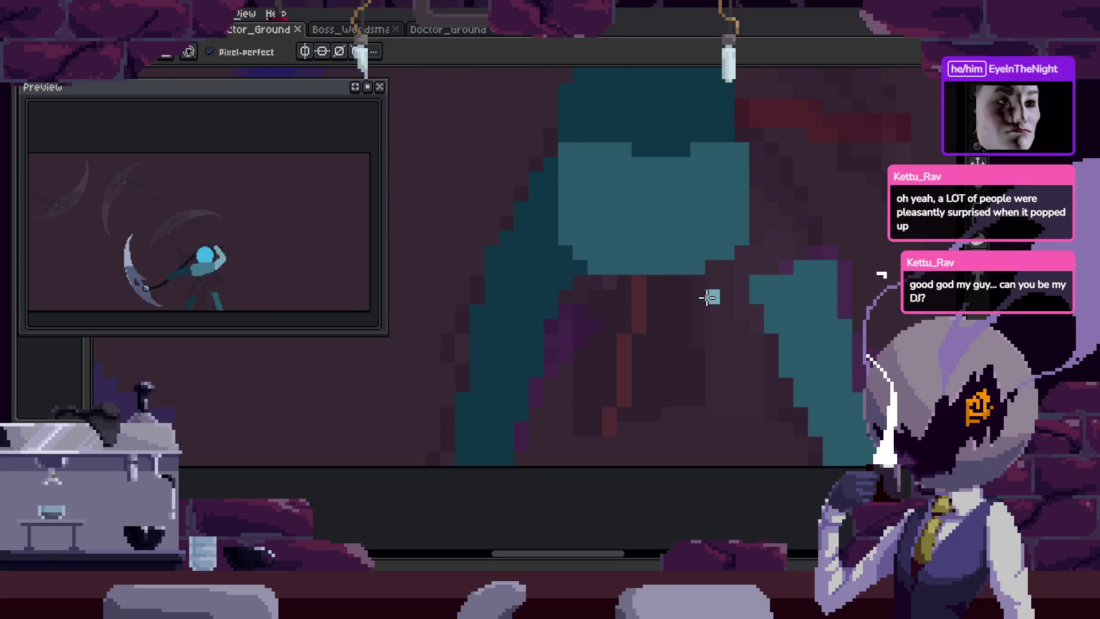
scroll(708, 296, "down", 3)
key("Tab")
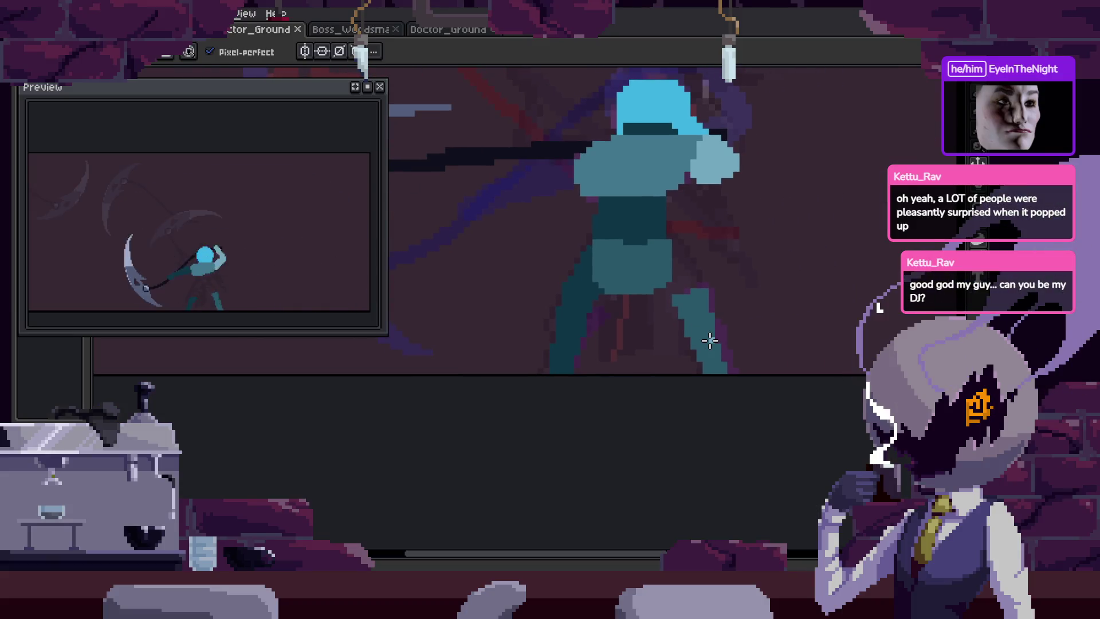
Play the scythe attack animation, then try a lasso around the central blue character and drop it.
key("Return")
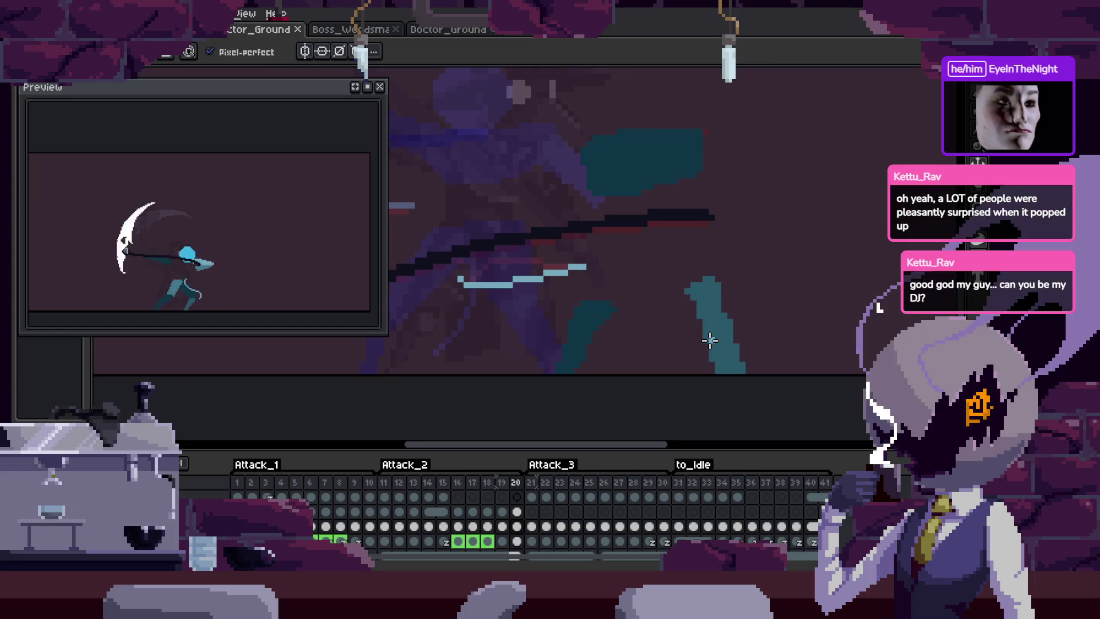
scroll(551, 506, "down", 1)
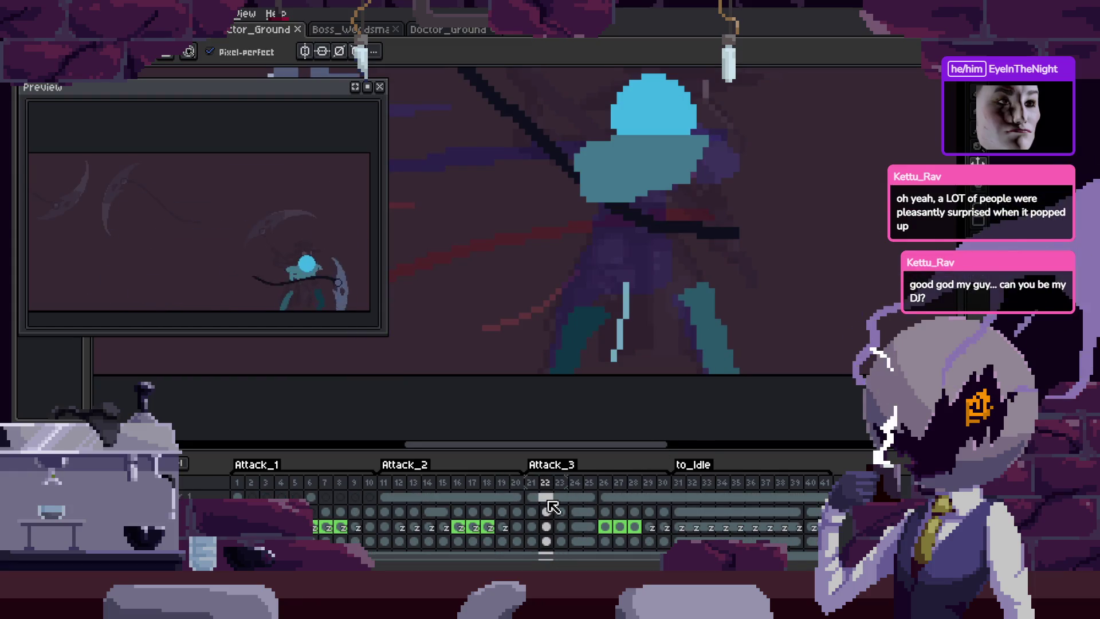
key("Tab")
key("m")
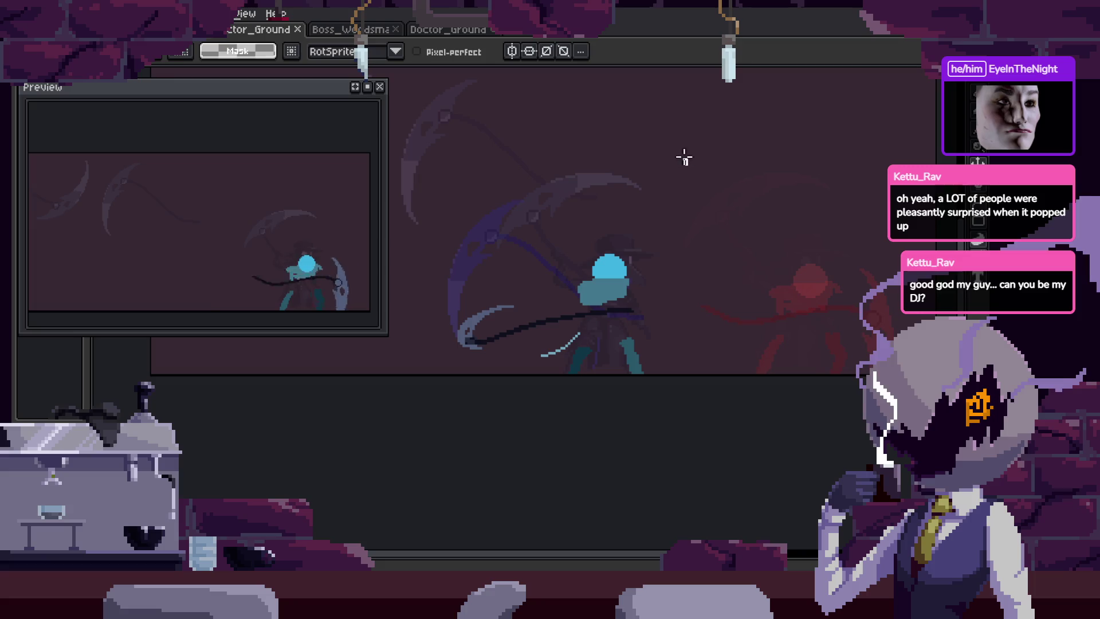
mouse_move(725, 198)
left_mouse_down()
mouse_move(515, 143)
mouse_move(731, 205)
left_mouse_up()
key("ctrl+d")
key("Tab")
key("b")
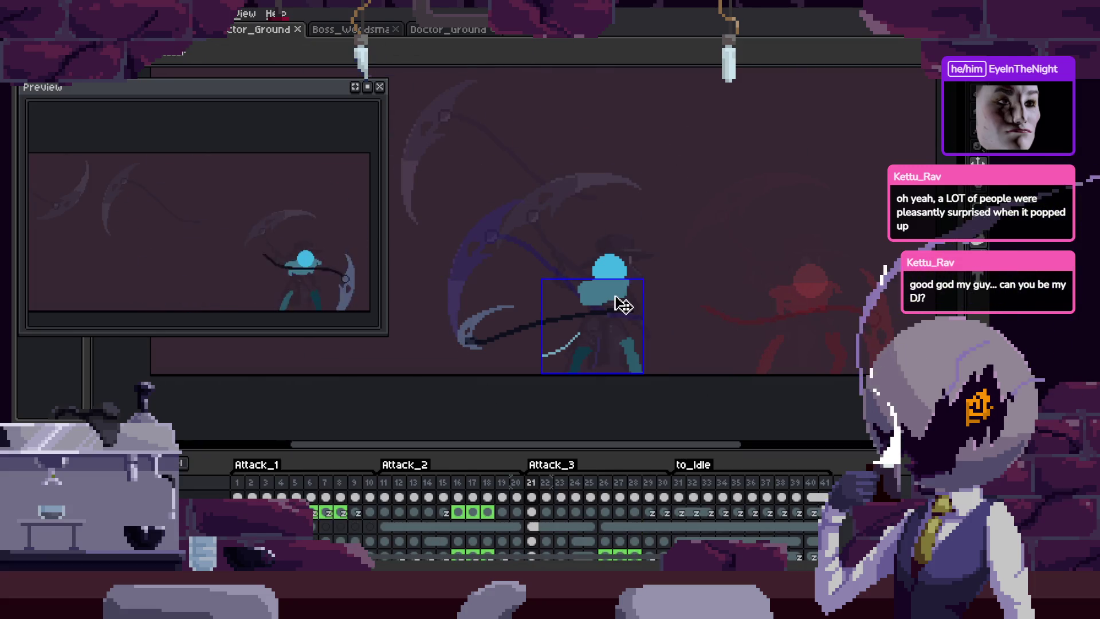
Go to the frame with the plague doctor's scythe-raised pose.
scroll(689, 287, "up", 1)
key("Tab")
key("ctrl+z")
key("m")
scroll(695, 294, "down", 2)
scroll(620, 363, "up", 3)
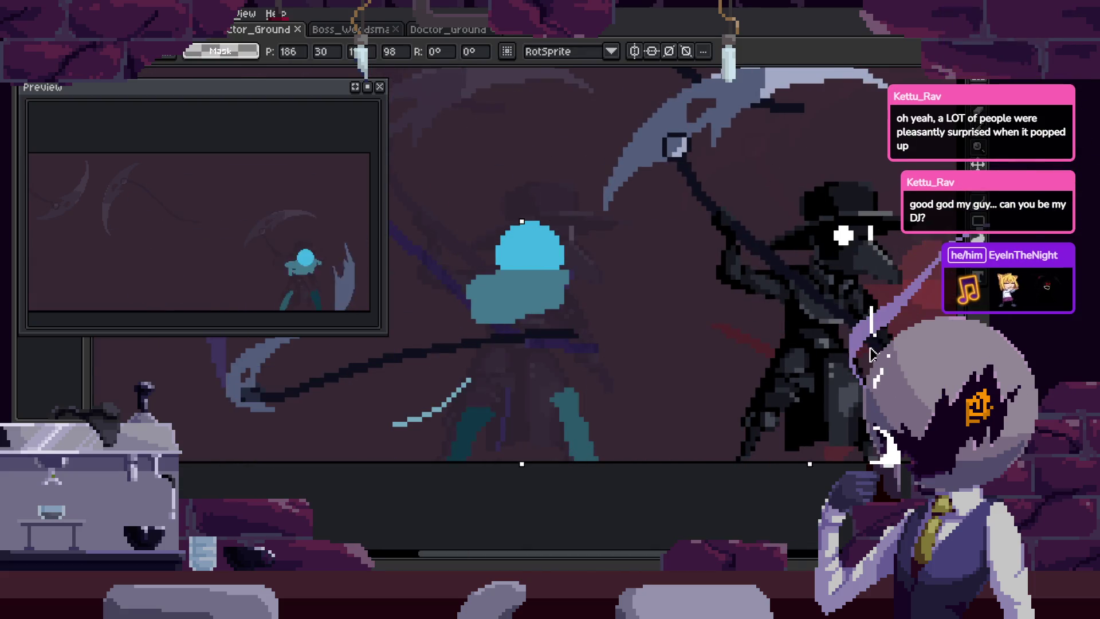
key("ctrl+z")
key("ctrl+z")
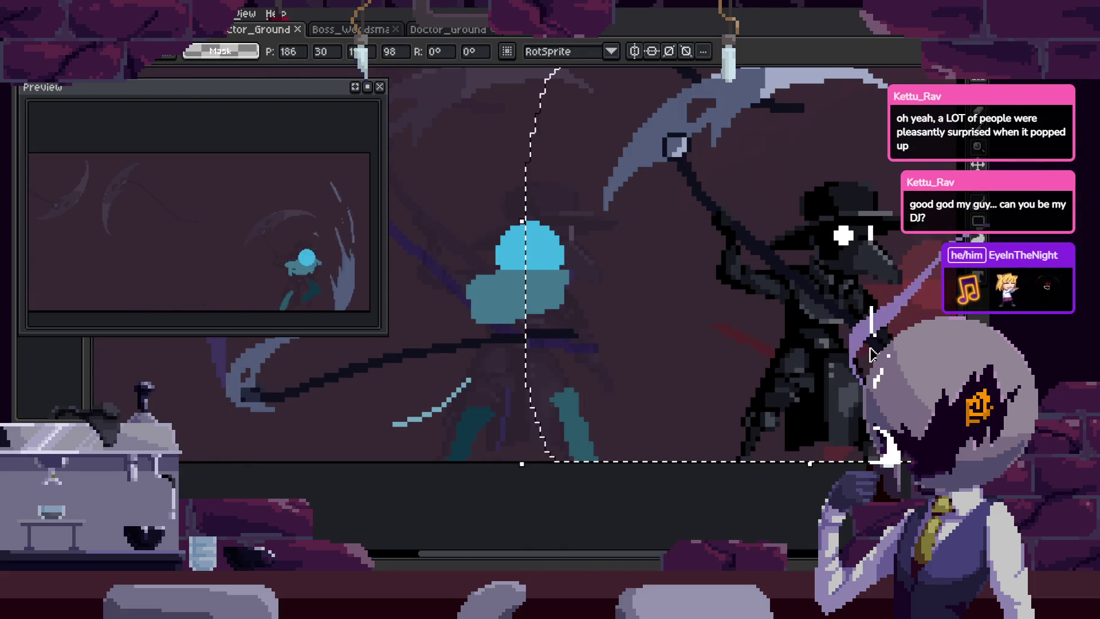
Place the plague doctor to the right of the scythe character, checking it with undo and redo.
key("ctrl+z")
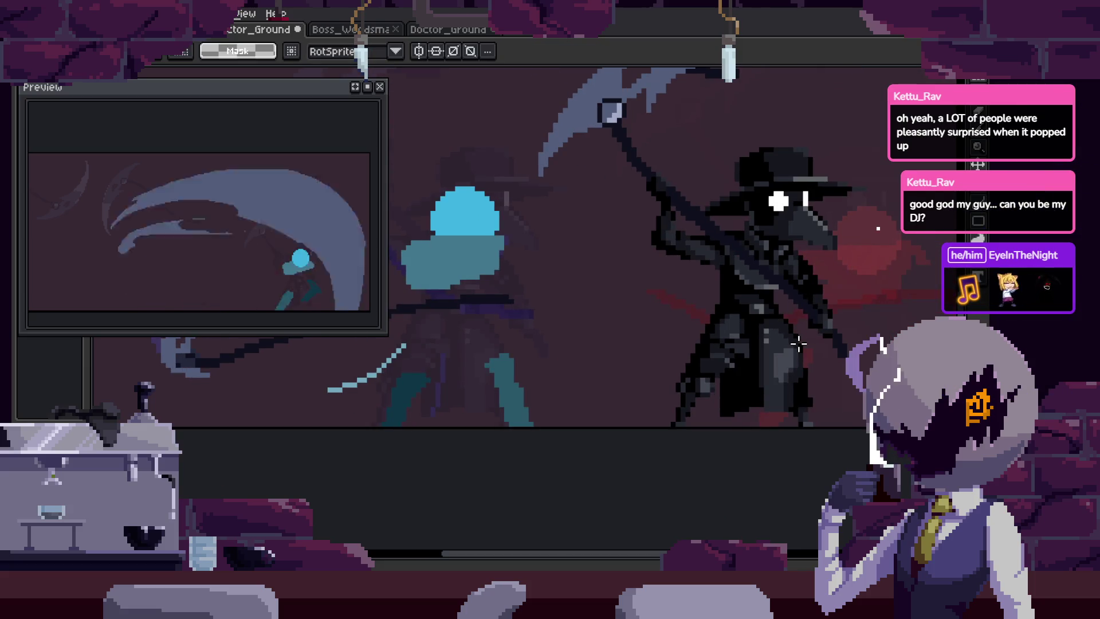
key("ctrl+z")
key("ctrl+z")
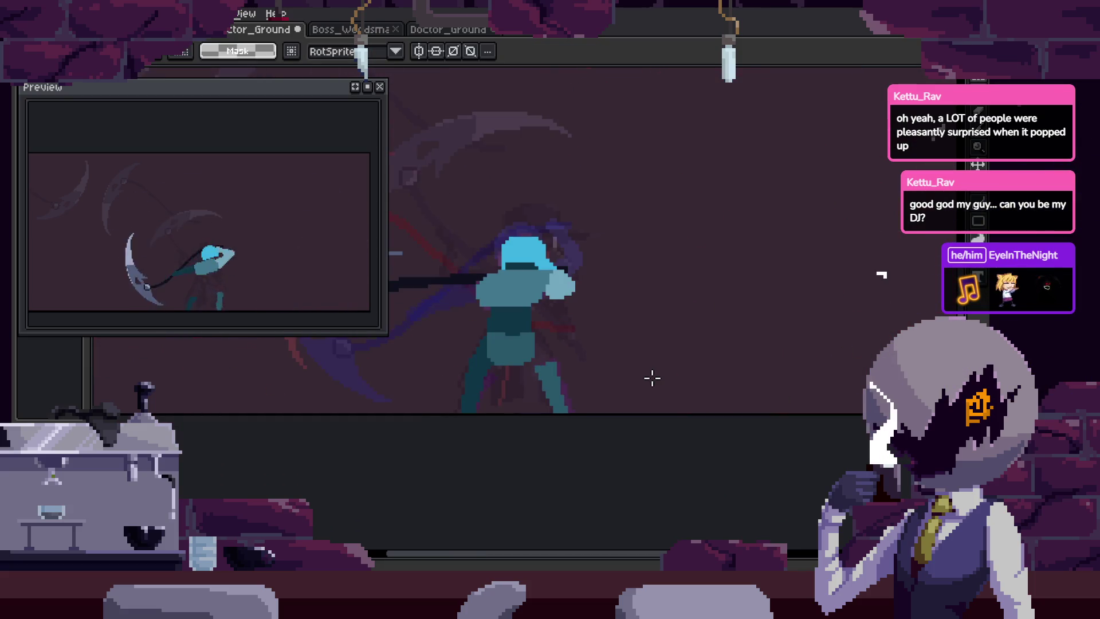
key("ctrl+z")
key("ctrl+z")
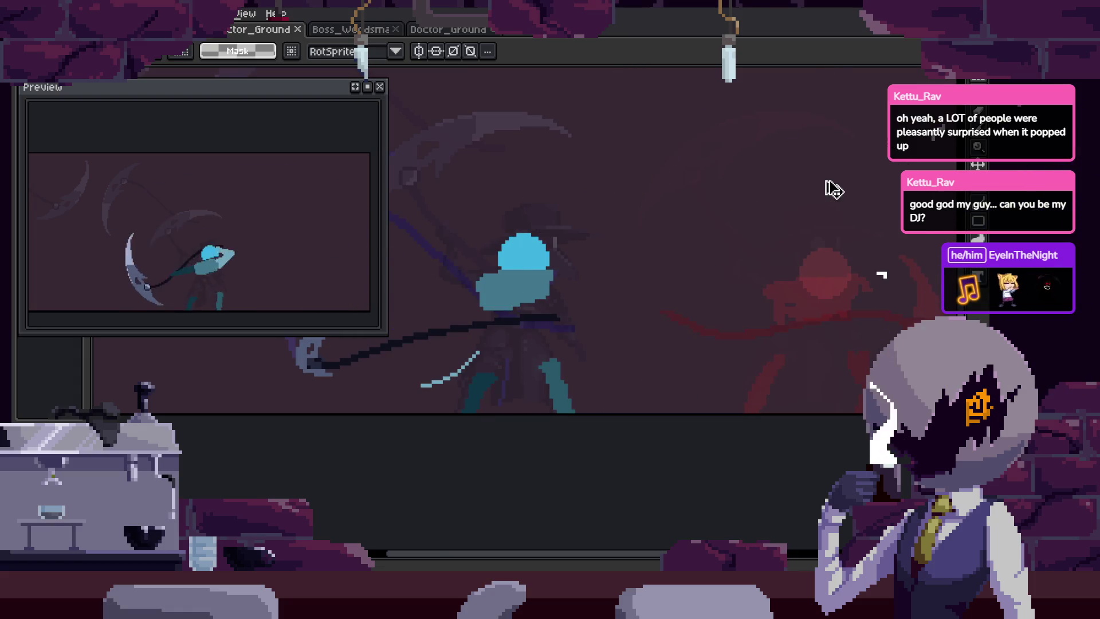
key("ctrl+z")
key("ctrl+y")
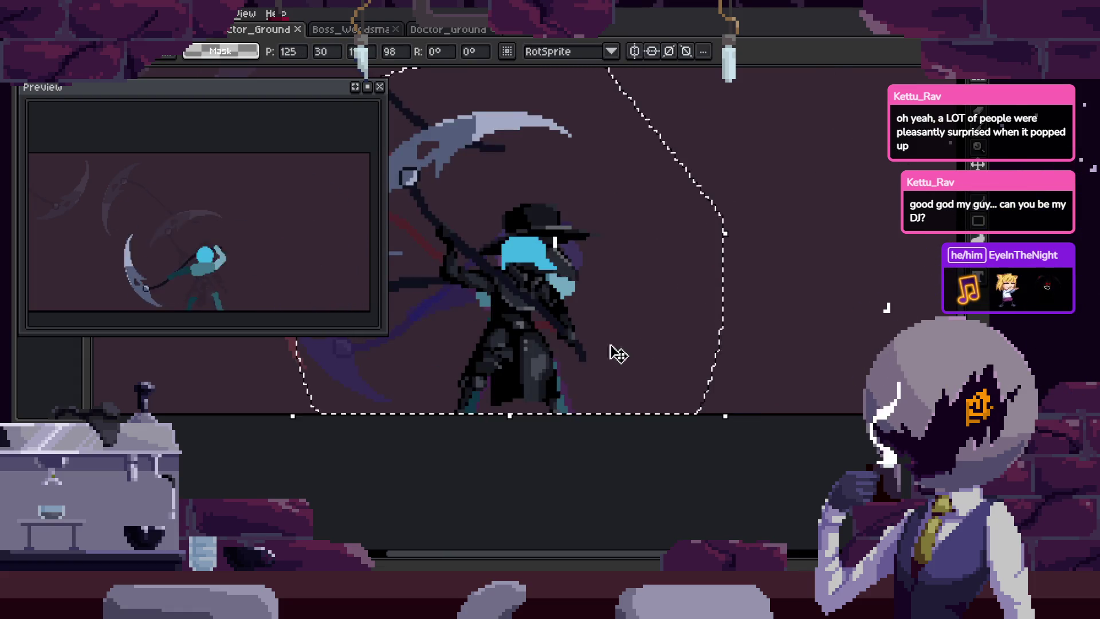
key("ctrl+y")
key("b")
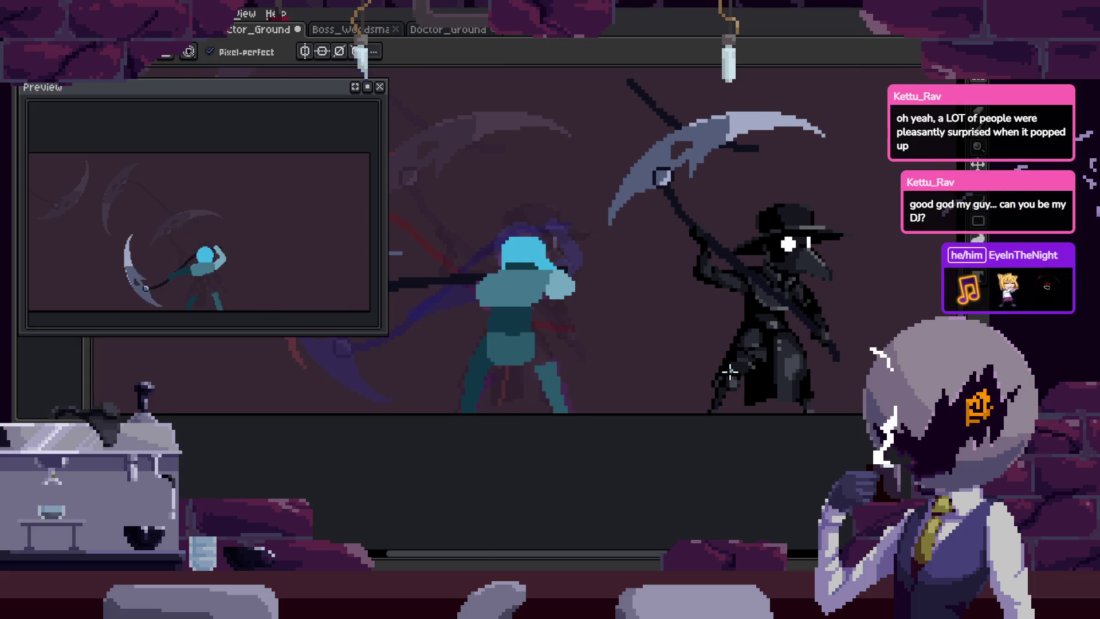
scroll(621, 381, "up", 2)
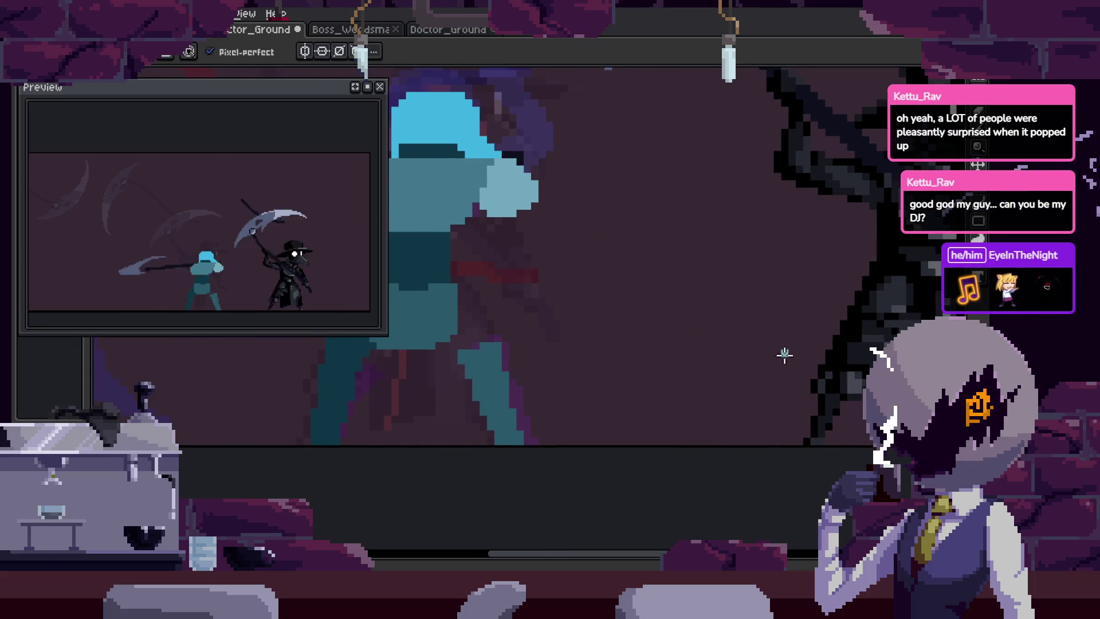
Undo the black pencil stroke on the scythe character's frame and pan across the sprite.
scroll(582, 274, "up", 2)
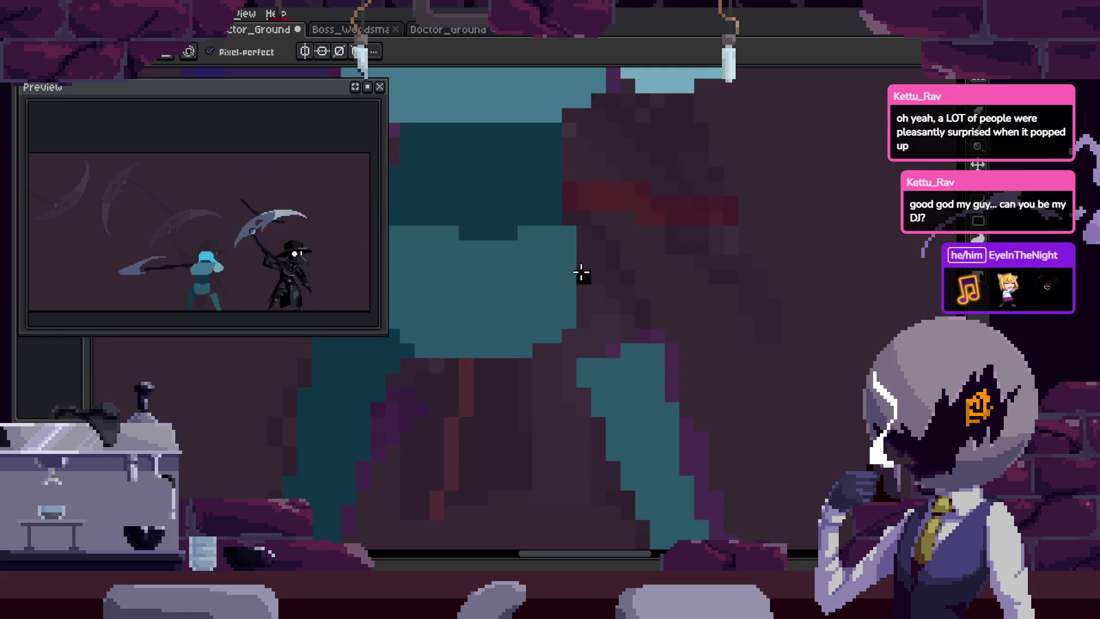
key("ctrl+z")
key("v")
scroll(533, 326, "down", 2)
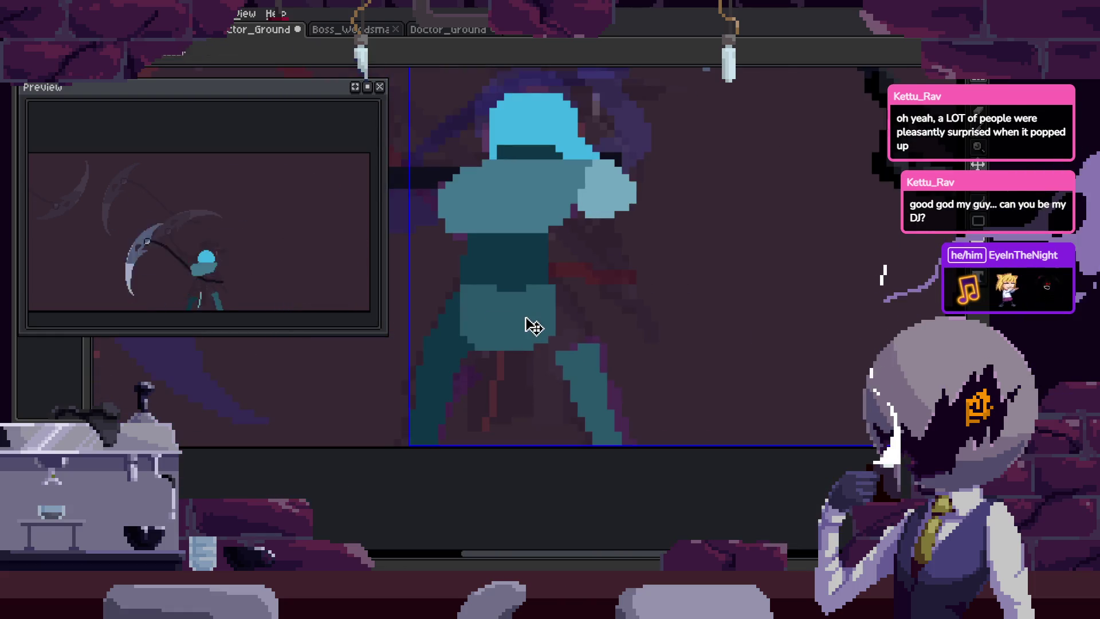
key("i")
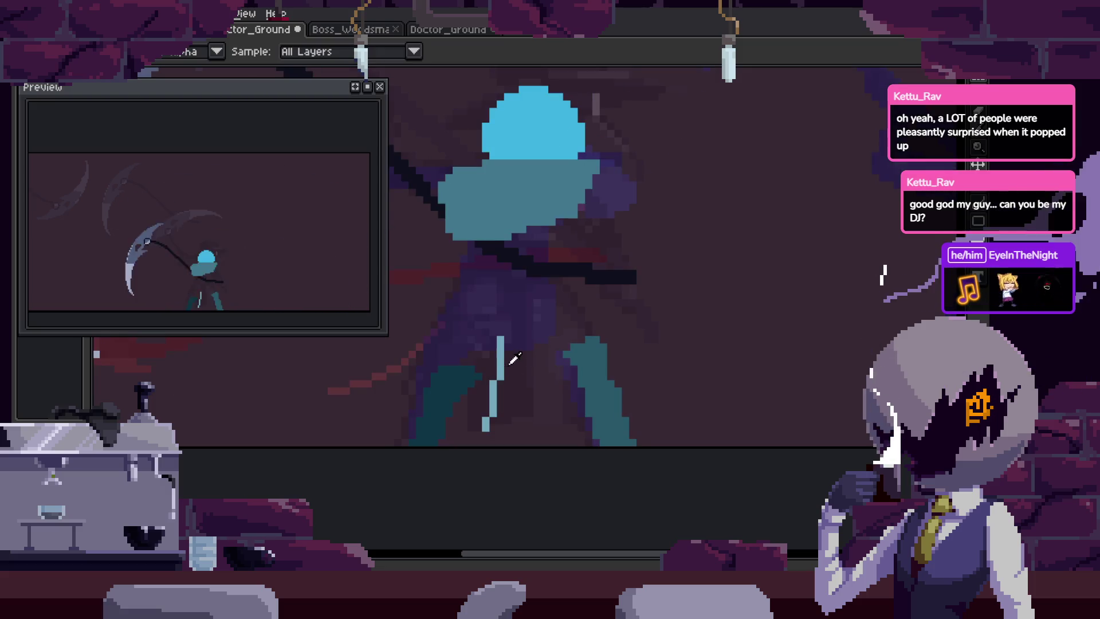
scroll(517, 355, "up", 1)
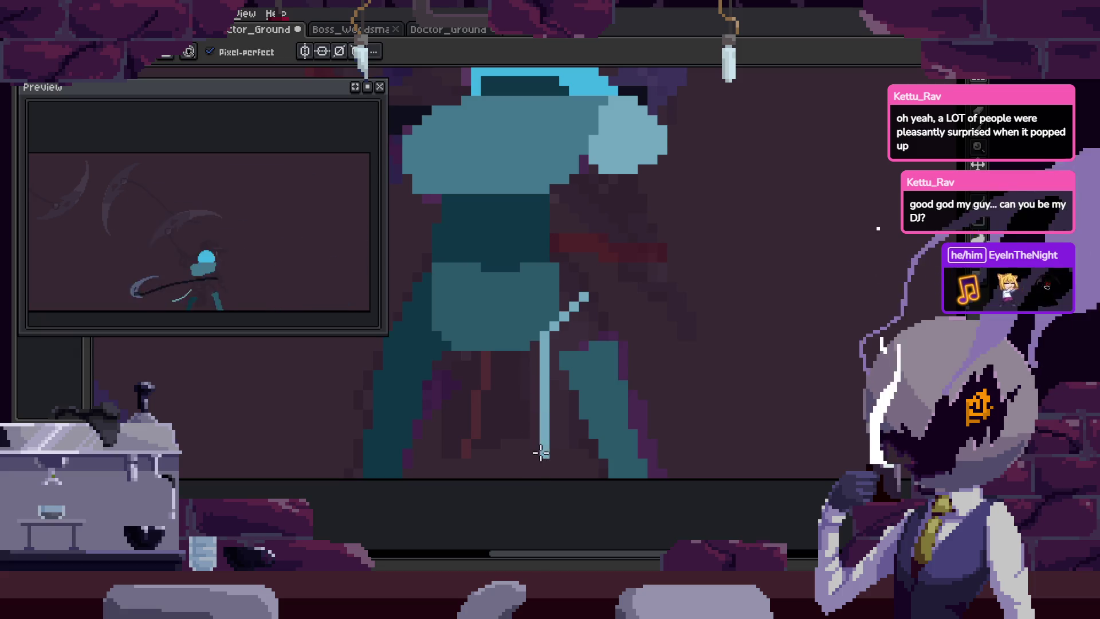
mouse_move(810, 429)
left_mouse_down()
mouse_move(570, 398)
mouse_move(551, 351)
left_mouse_up()
scroll(589, 403, "up", 2)
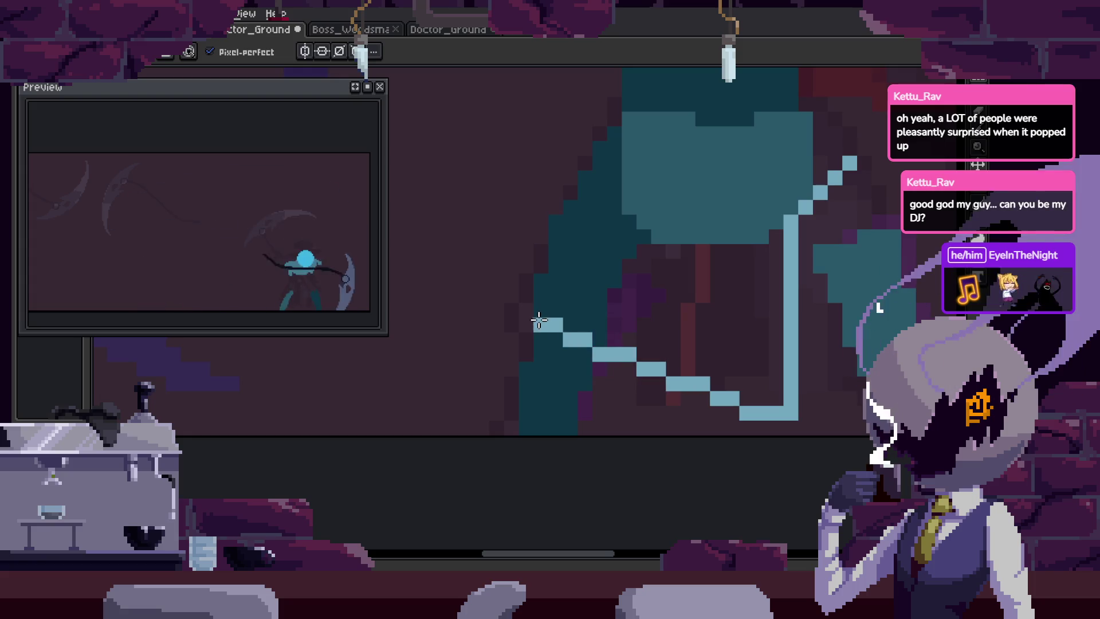
Pick dark teal from the sprite and paint a diagonal dark-teal stroke into the teal area.
scroll(638, 182, "up", 2)
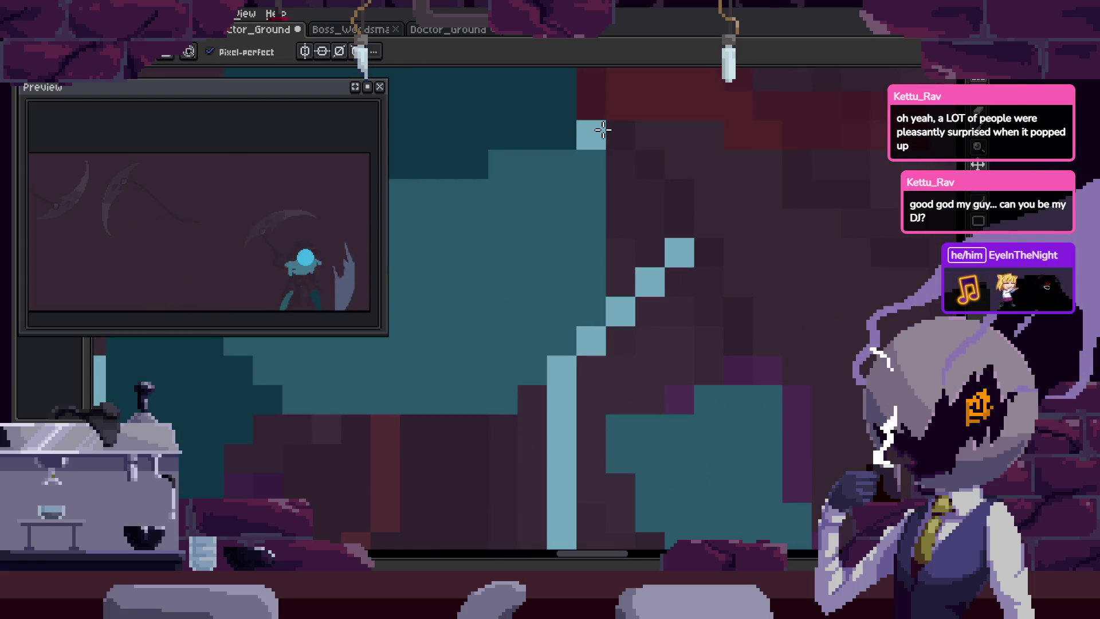
scroll(678, 239, "down", 2)
left_click(699, 350, "alt")
scroll(688, 261, "up", 3)
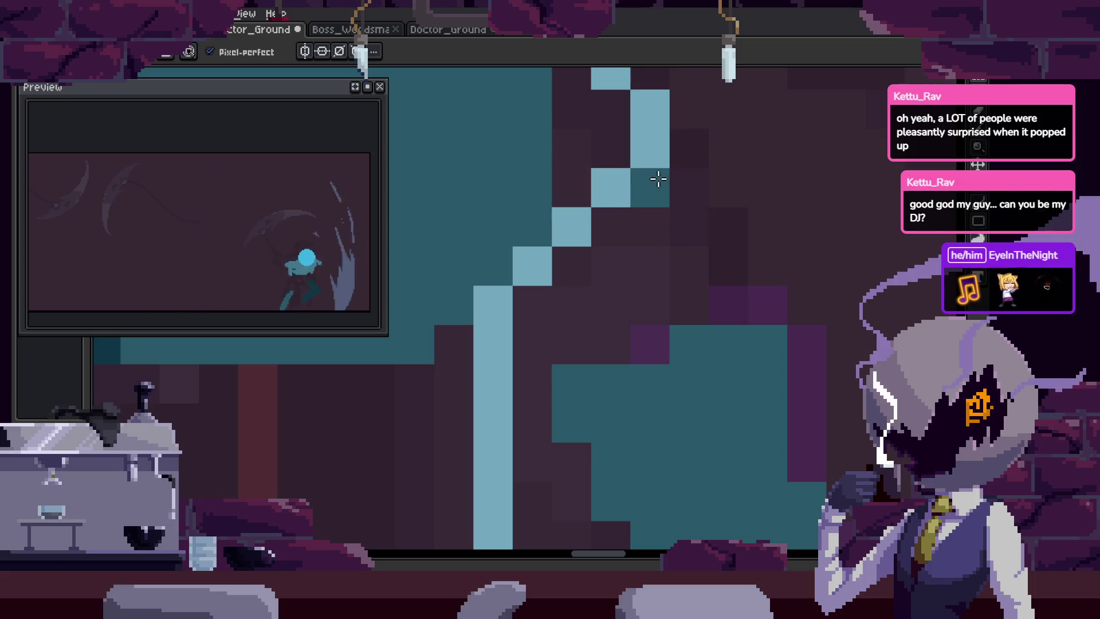
left_click_drag(658, 179, 777, 335)
scroll(718, 229, "down", 2)
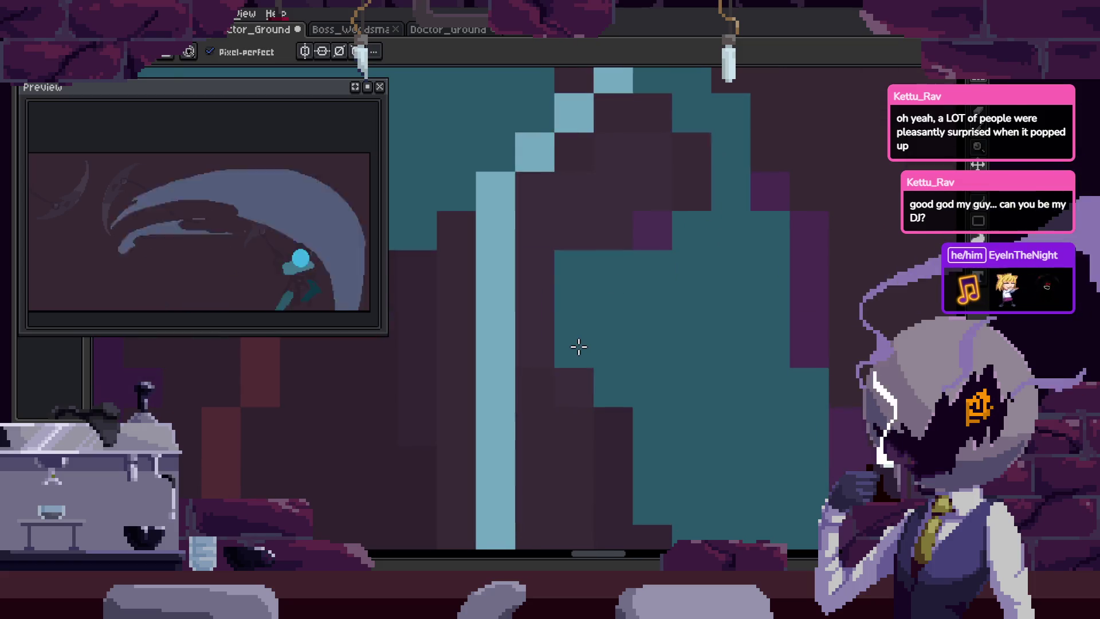
scroll(577, 344, "up", 1)
Fill the dark gap in the figure with dark teal.
key("space")
scroll(577, 161, "down", 1)
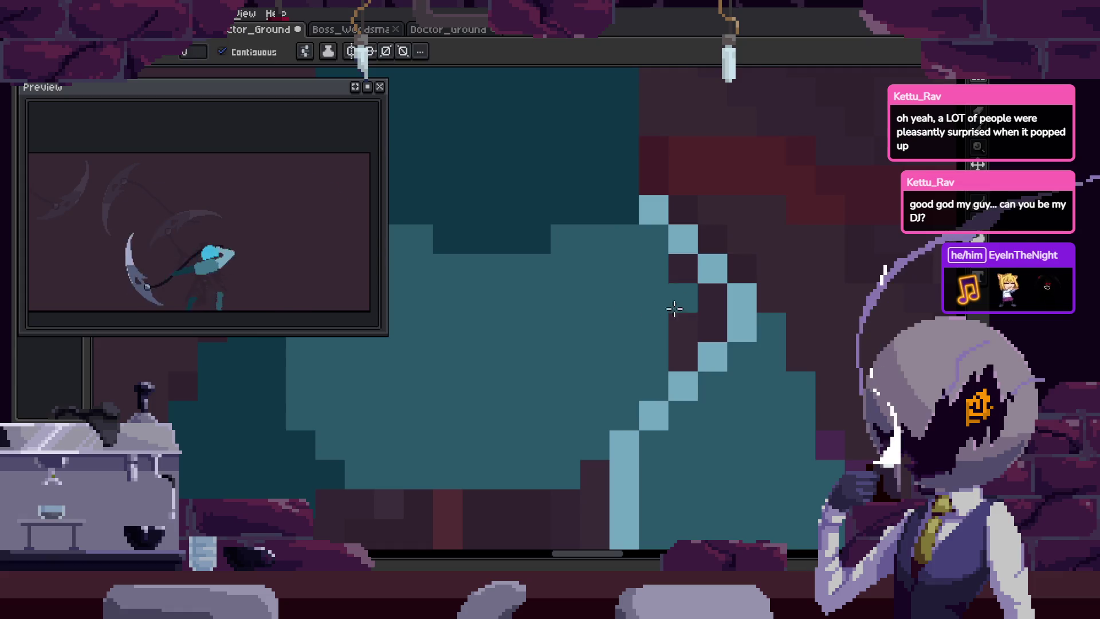
scroll(675, 312, "up", 1)
scroll(658, 294, "down", 2)
scroll(634, 266, "up", 2)
left_click(643, 382)
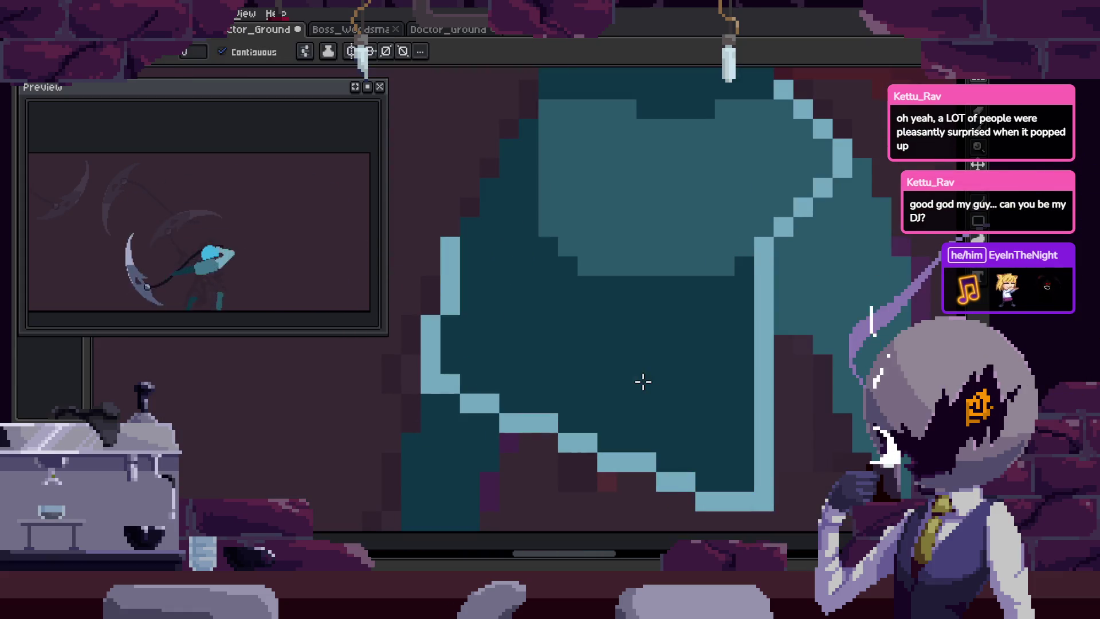
key("b")
scroll(668, 299, "down", 1)
scroll(720, 312, "up", 1)
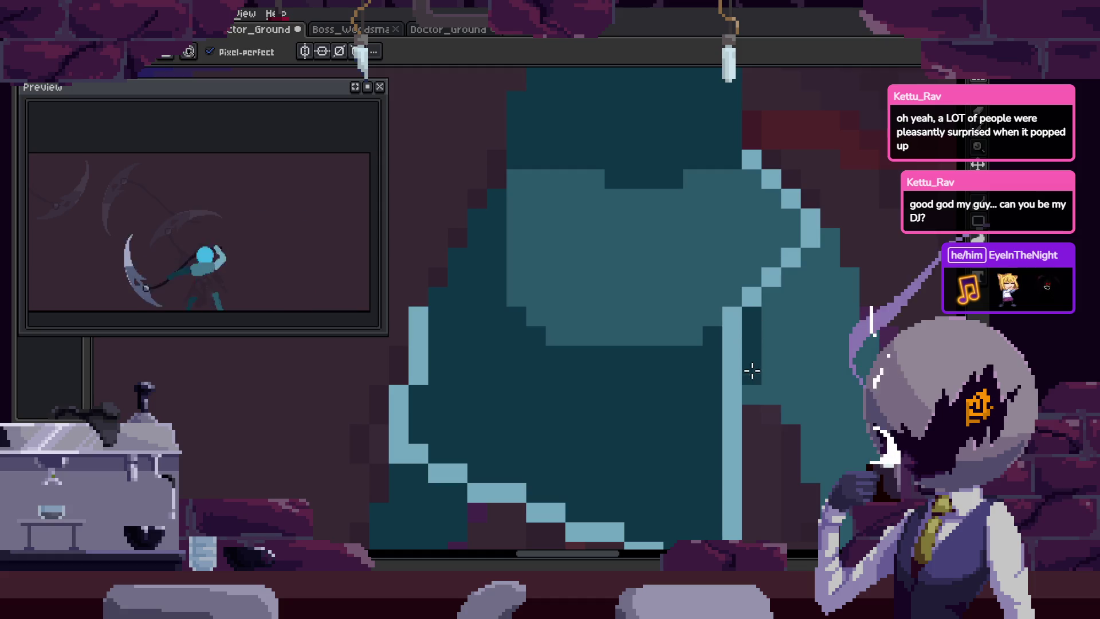
scroll(758, 349, "down", 1)
scroll(634, 373, "up", 1)
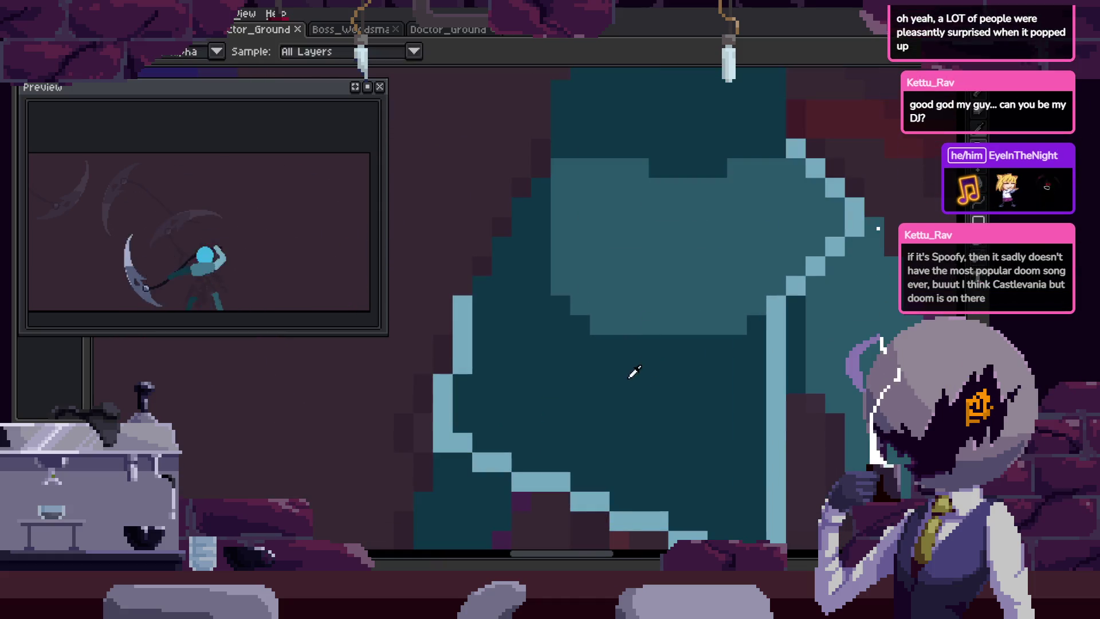
Save, then paint dark teal over the light-teal outline pixels and shade the shape's edge.
key("ctrl+s")
left_click_drag(566, 173, 581, 314)
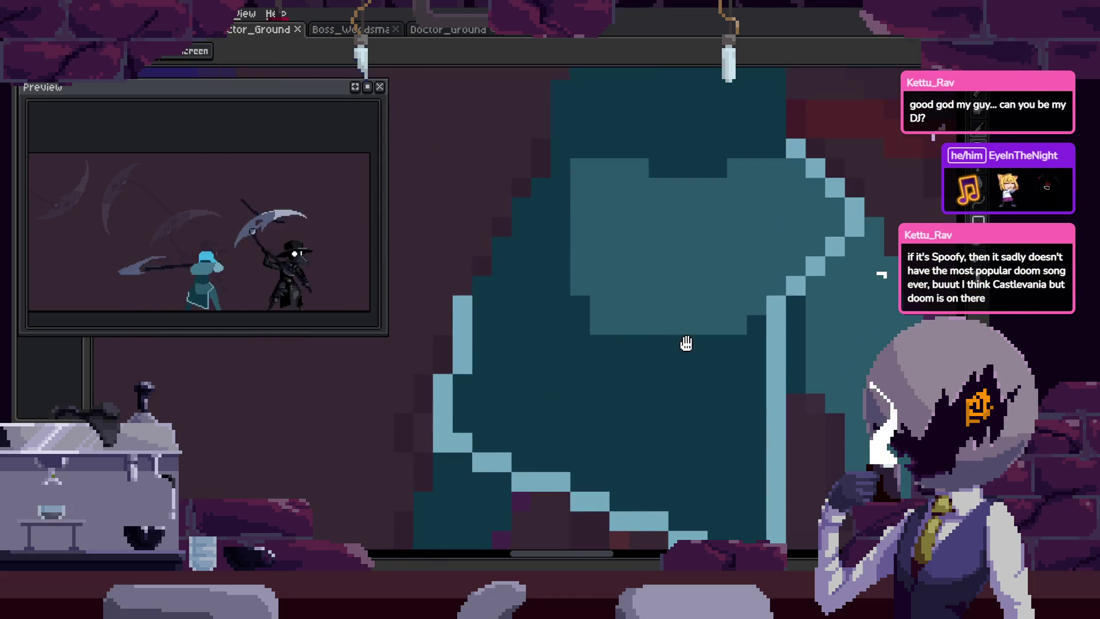
left_click_drag(686, 342, 606, 368)
left_click(606, 367)
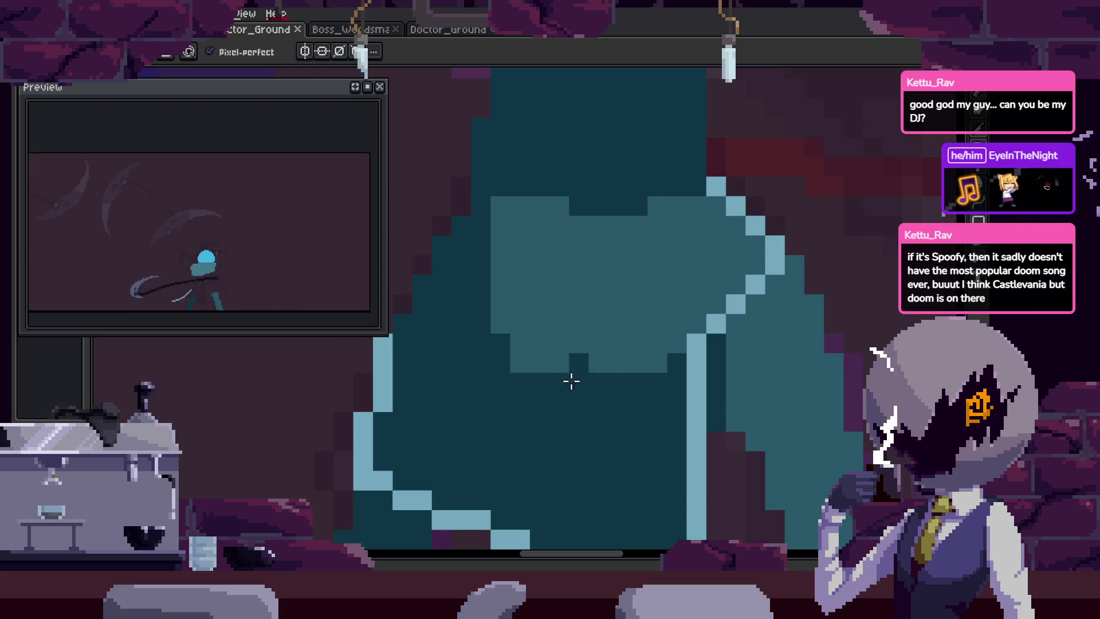
key("e")
scroll(624, 399, "up", 1)
key("b")
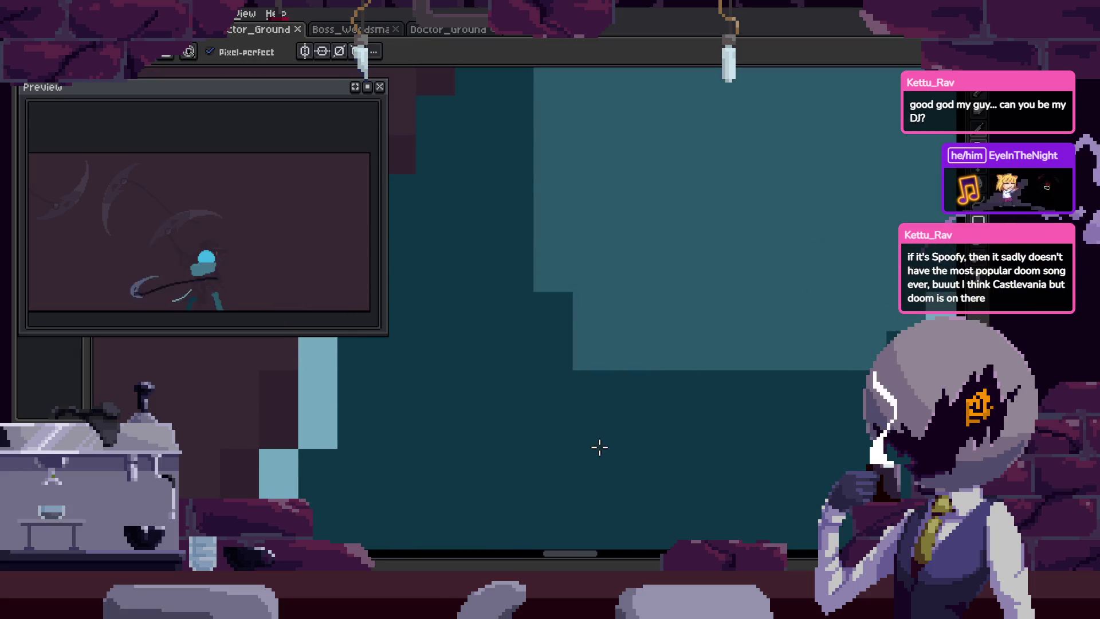
left_click_drag(553, 232, 592, 338)
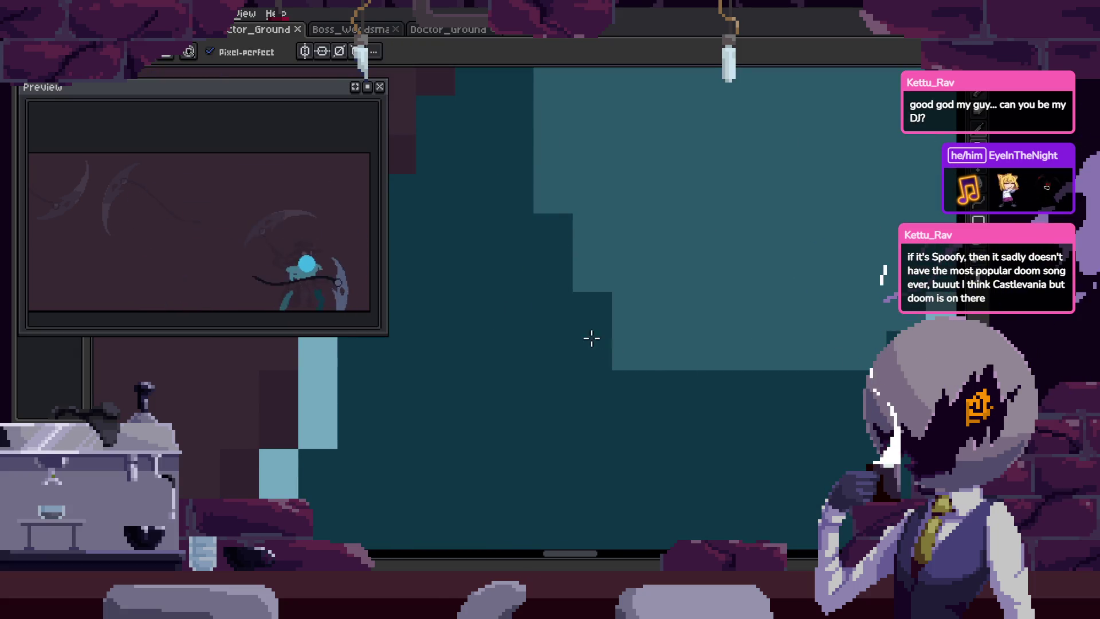
Shade the lower edges with dark-teal strokes across the next three frames and save the sprite.
key("Right")
key("Right")
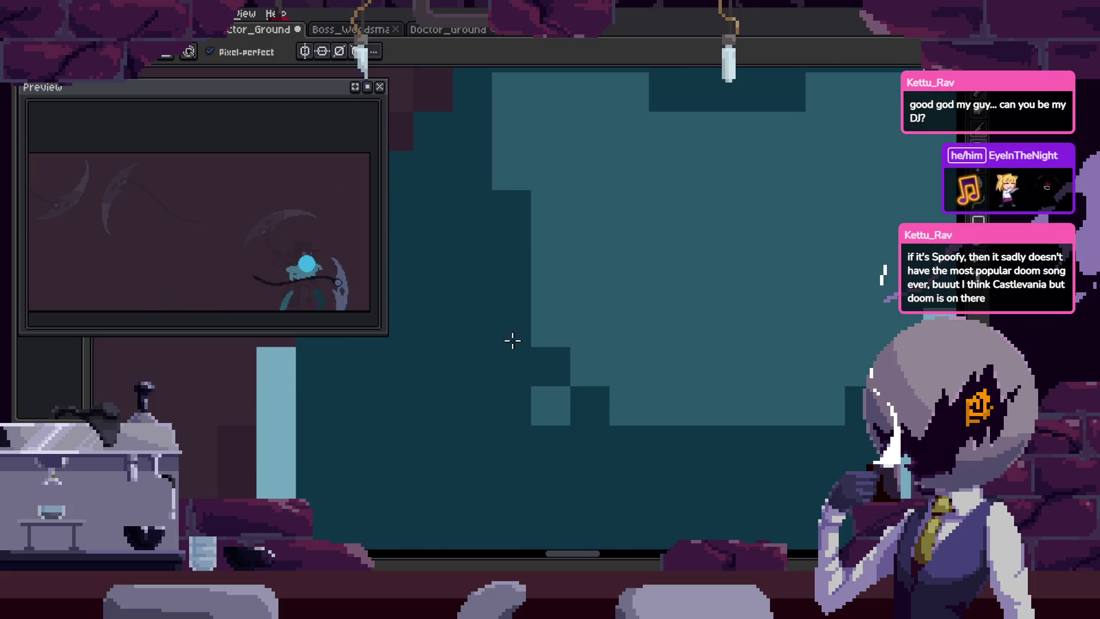
mouse_move(610, 400)
left_mouse_down()
mouse_move(803, 400)
mouse_move(584, 370)
left_mouse_up()
key("Right")
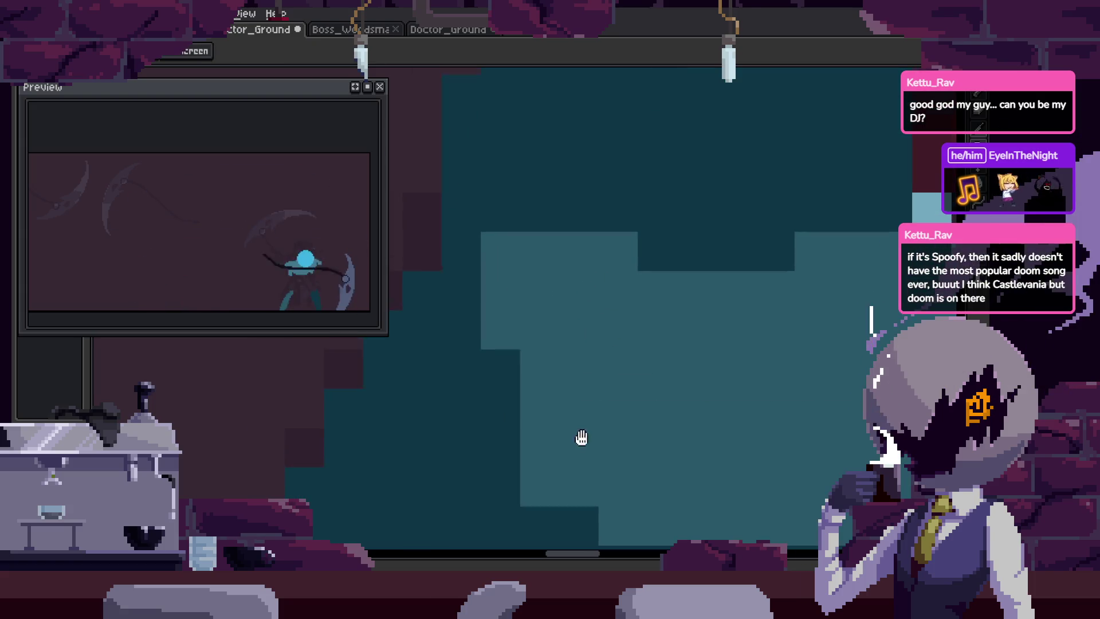
mouse_move(539, 248)
left_mouse_down()
mouse_move(523, 341)
mouse_move(550, 425)
left_mouse_up()
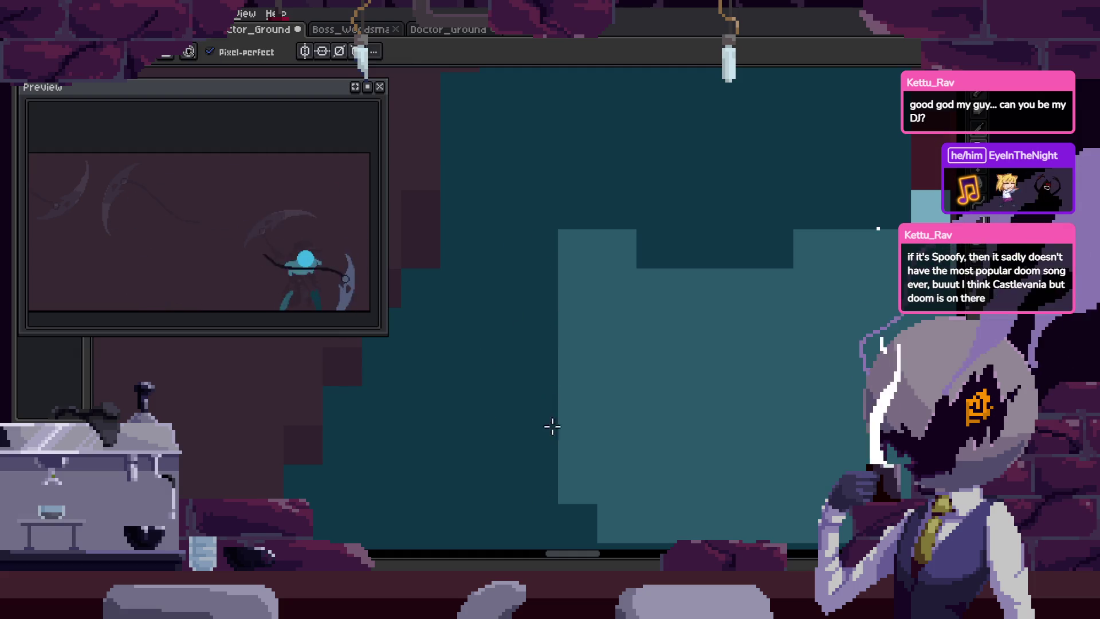
key("Right")
left_click(606, 452)
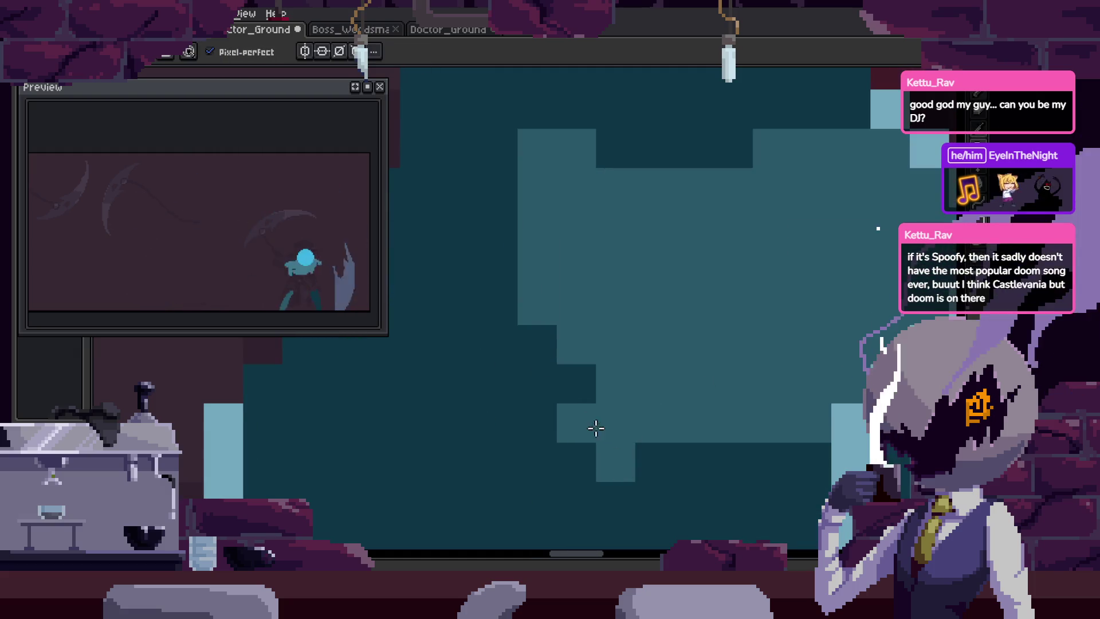
right_click(585, 434)
left_click_drag(455, 453, 576, 453)
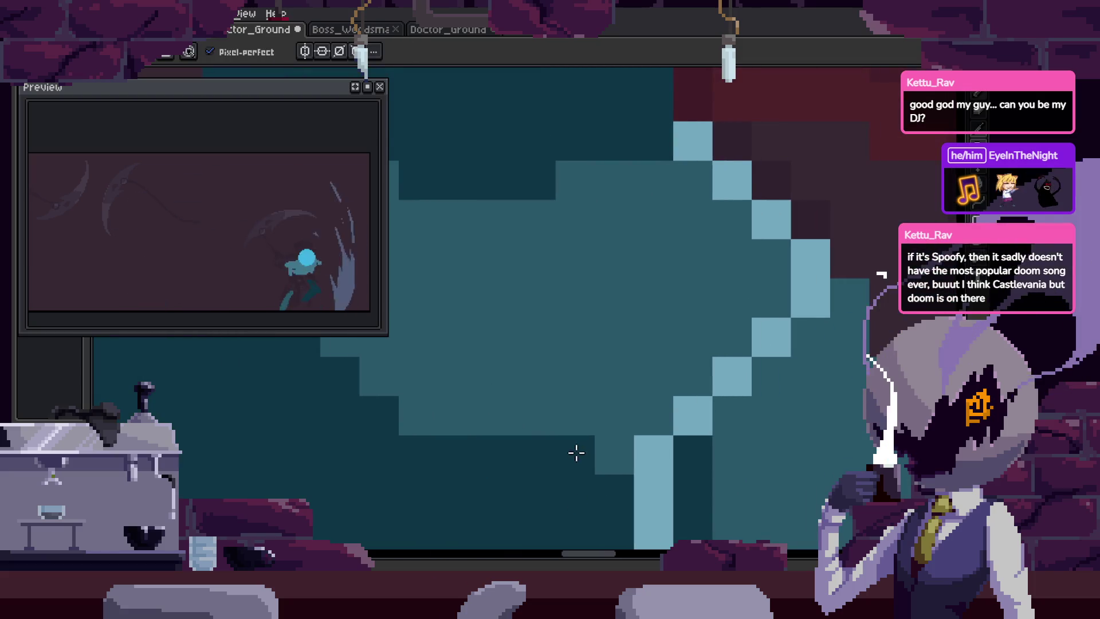
mouse_move(389, 424)
left_mouse_down()
mouse_move(504, 447)
mouse_move(613, 422)
left_mouse_up()
scroll(630, 413, "down", 6)
key("ctrl+s")
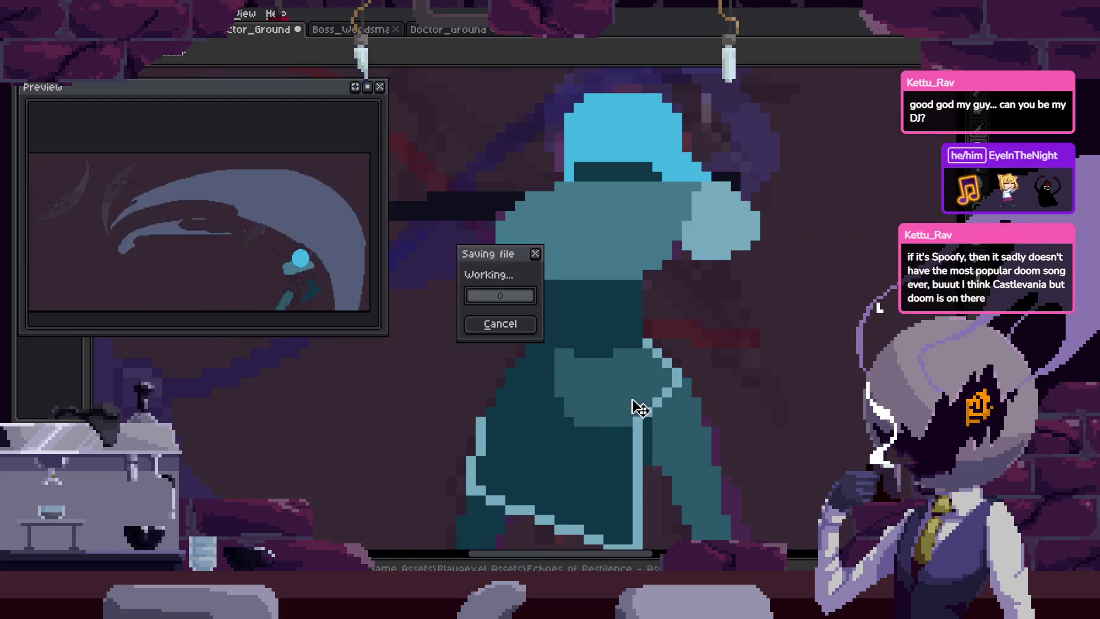
Save the sprite and bring the teal figure back into view for colour sampling.
scroll(630, 452, "up", 2)
scroll(700, 373, "up", 1)
key("ctrl+s")
scroll(732, 373, "down", 2)
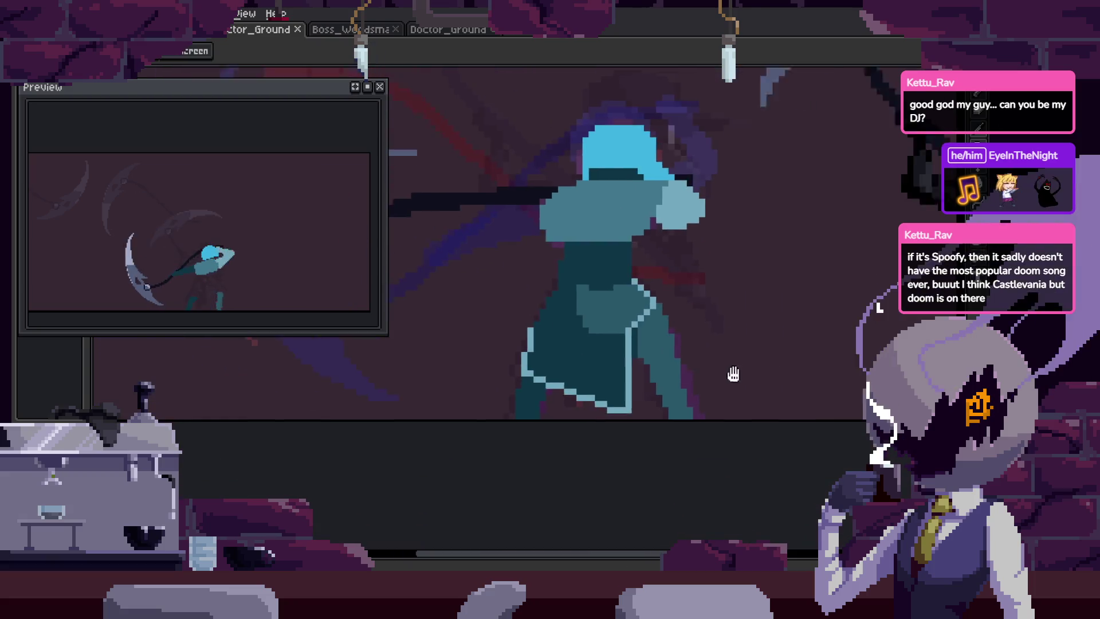
left_click_drag(732, 373, 590, 389)
scroll(597, 395, "down", 1)
scroll(523, 449, "up", 1)
scroll(505, 309, "up", 2)
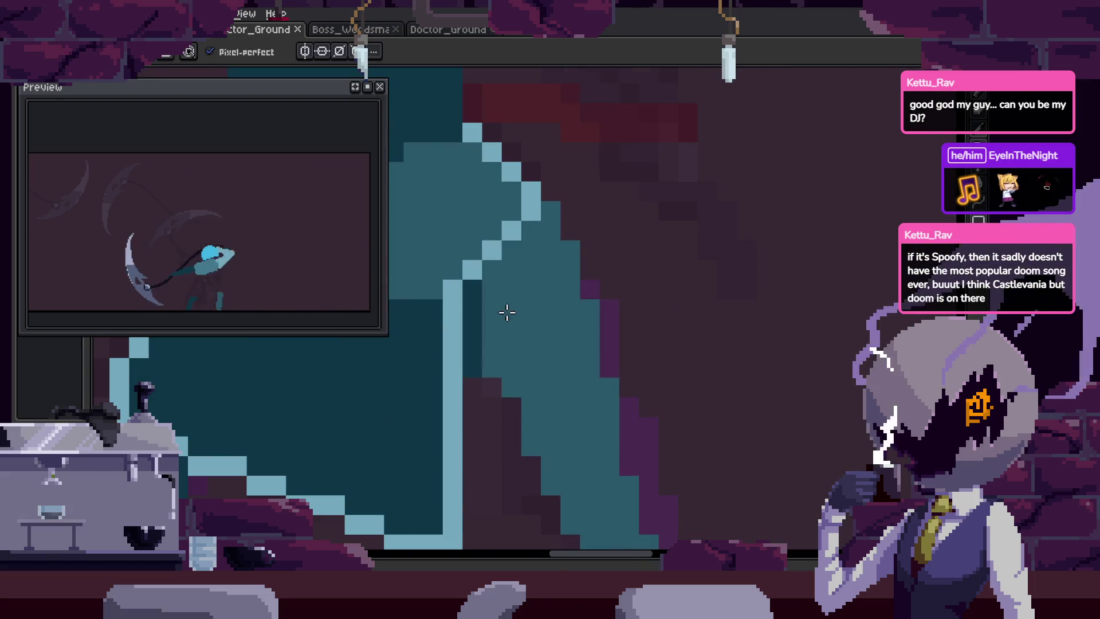
key("alt")
Paint a light-blue pixel and stroke along the figure's diagonal outline, then save.
scroll(527, 292, "up", 1)
scroll(559, 278, "down", 2)
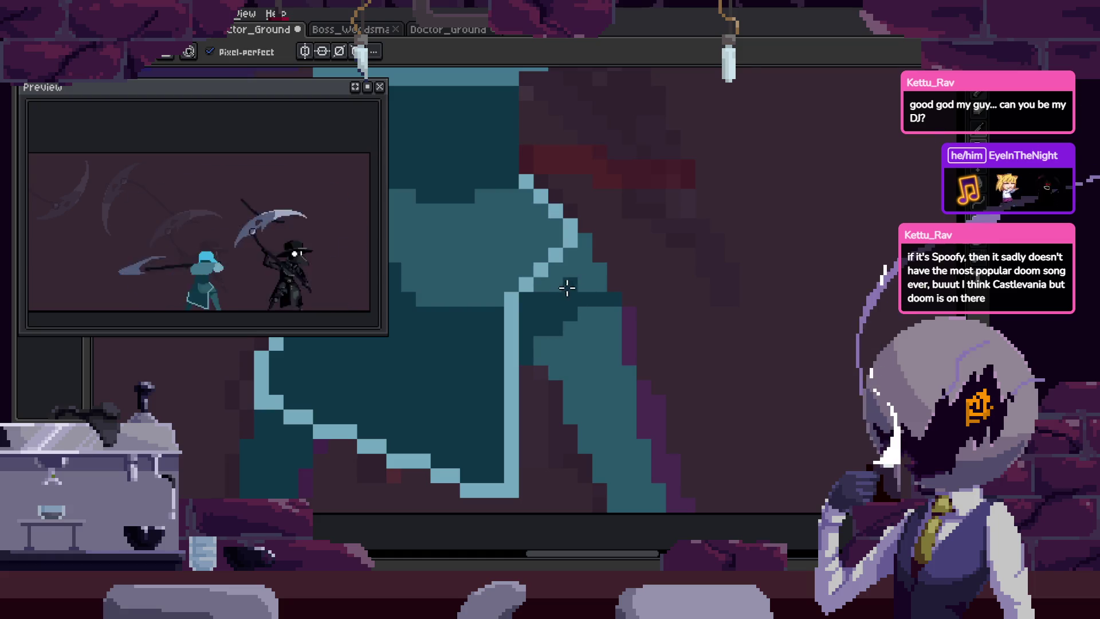
scroll(581, 287, "down", 3)
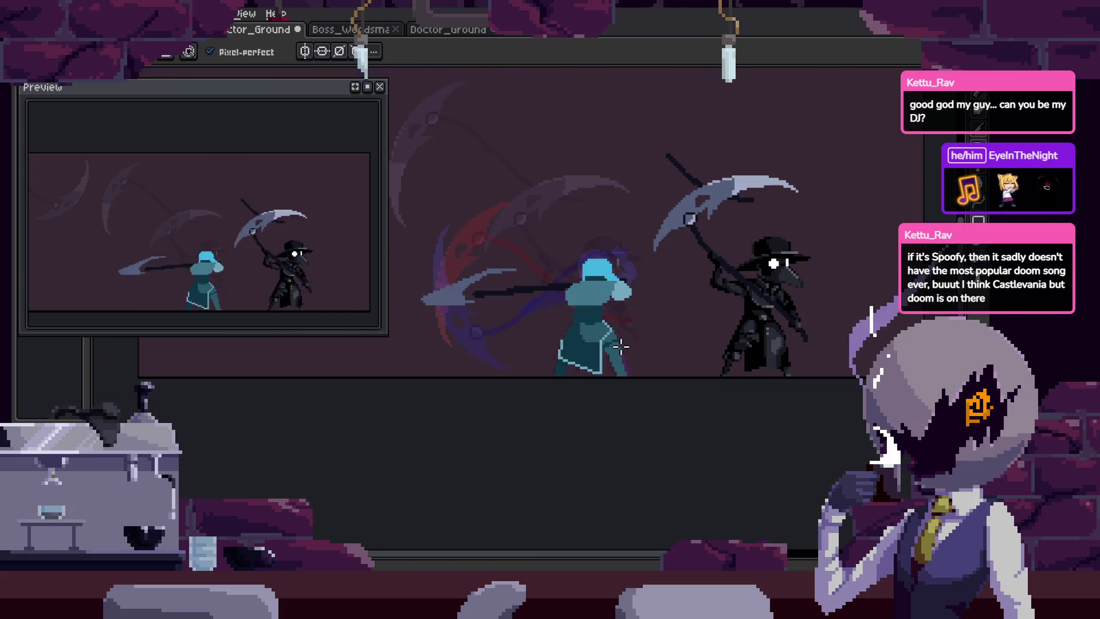
scroll(626, 356, "up", 2)
scroll(816, 341, "up", 1)
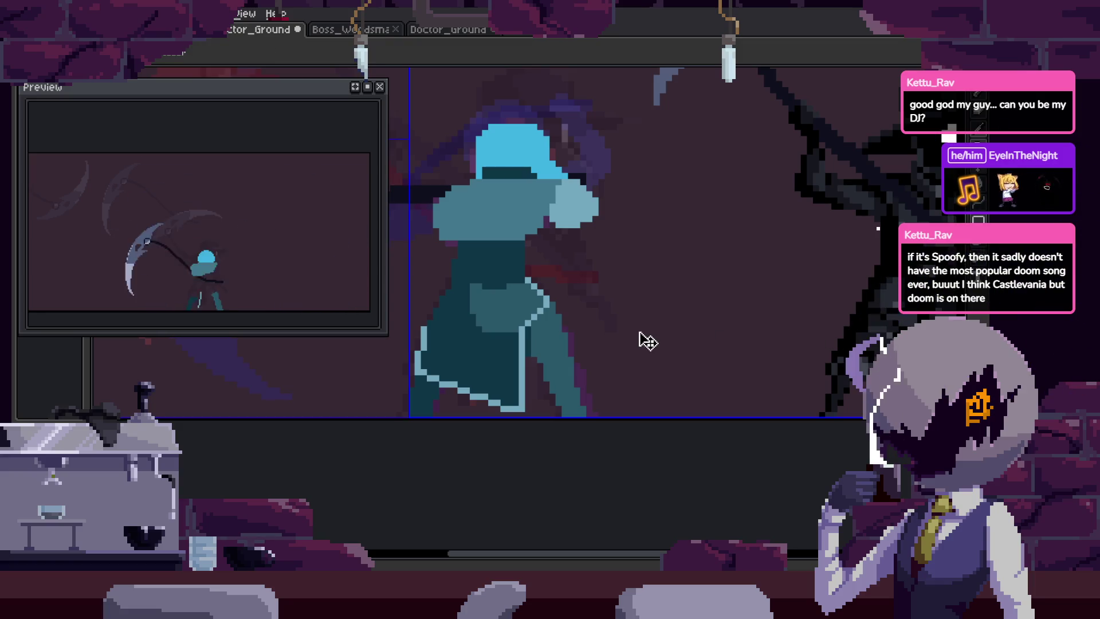
scroll(639, 332, "up", 3)
left_click(551, 223, "alt")
left_click_drag(461, 340, 616, 308)
left_click(504, 228, "alt")
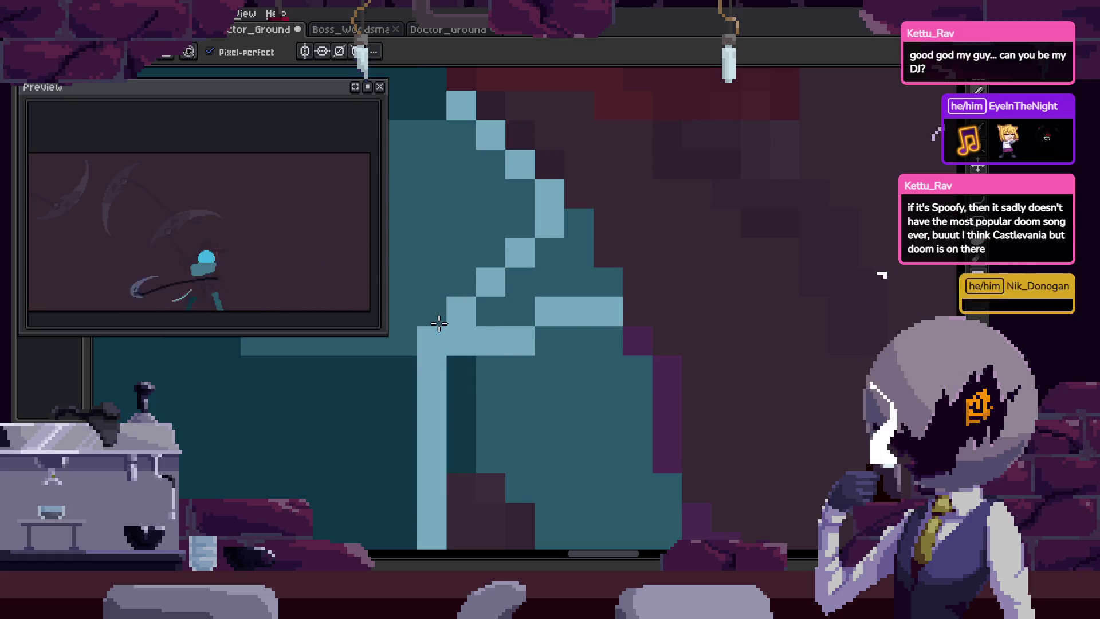
key("ctrl+s")
left_click(508, 275)
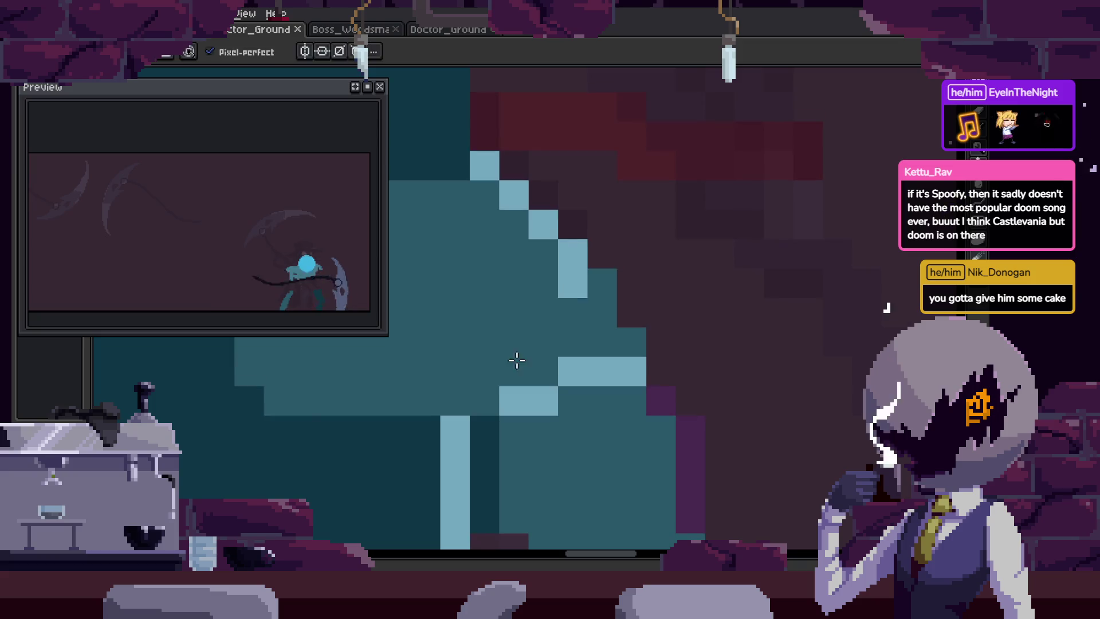
Extend the light-blue diagonal rim and touch up mid-teal pixels around the column top.
scroll(517, 345, "up", 1)
mouse_move(682, 275)
left_mouse_down()
mouse_move(722, 322)
mouse_move(630, 338)
left_mouse_up()
scroll(641, 357, "down", 3)
scroll(624, 366, "up", 3)
left_click(594, 275, "alt")
left_click(574, 313)
left_click(638, 270, "alt")
left_click(574, 313)
left_click(561, 233, "alt")
left_click(536, 314)
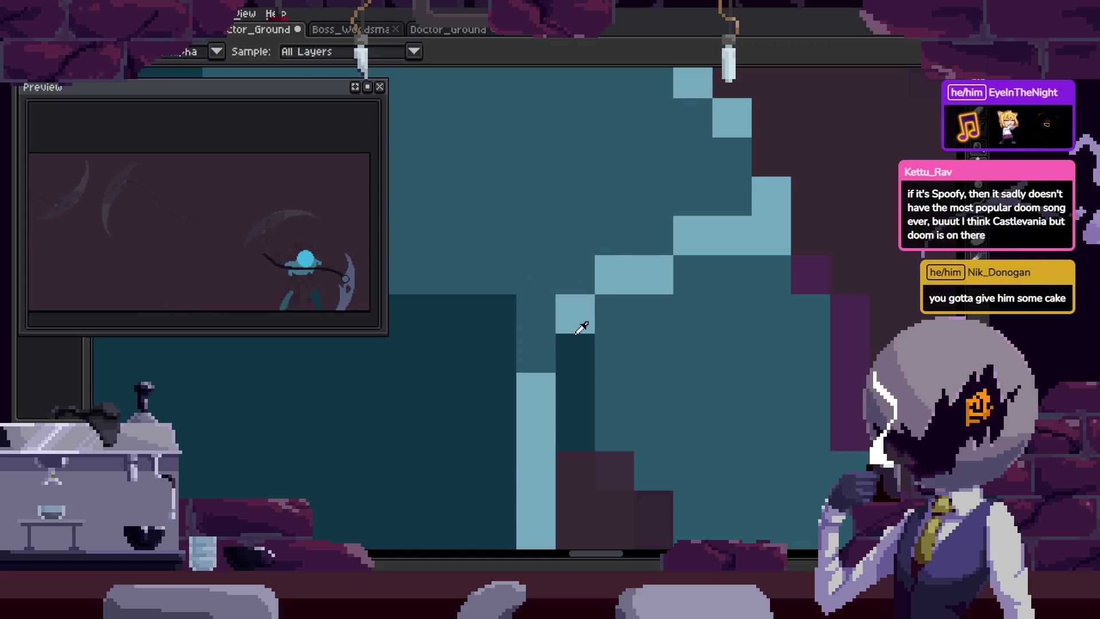
Save, then add a light-blue highlight blob and two dark pixels in the mid-teal area.
scroll(555, 371, "down", 5)
key("ctrl+s")
scroll(597, 376, "up", 2)
scroll(574, 309, "up", 2)
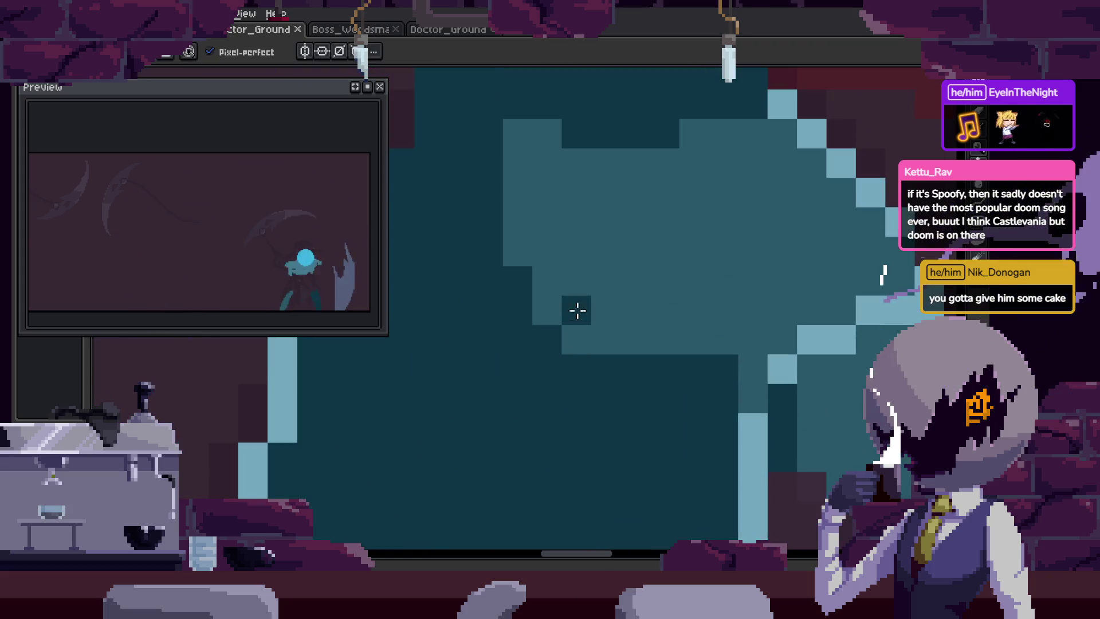
scroll(657, 298, "up", 5)
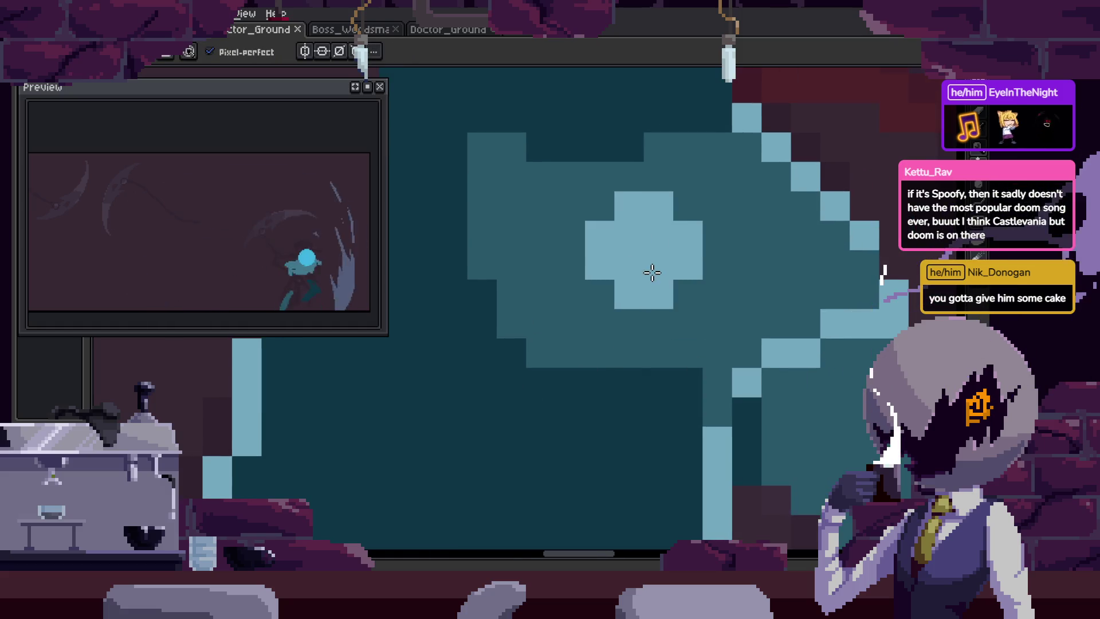
left_click(672, 274)
scroll(607, 355, "left", 2)
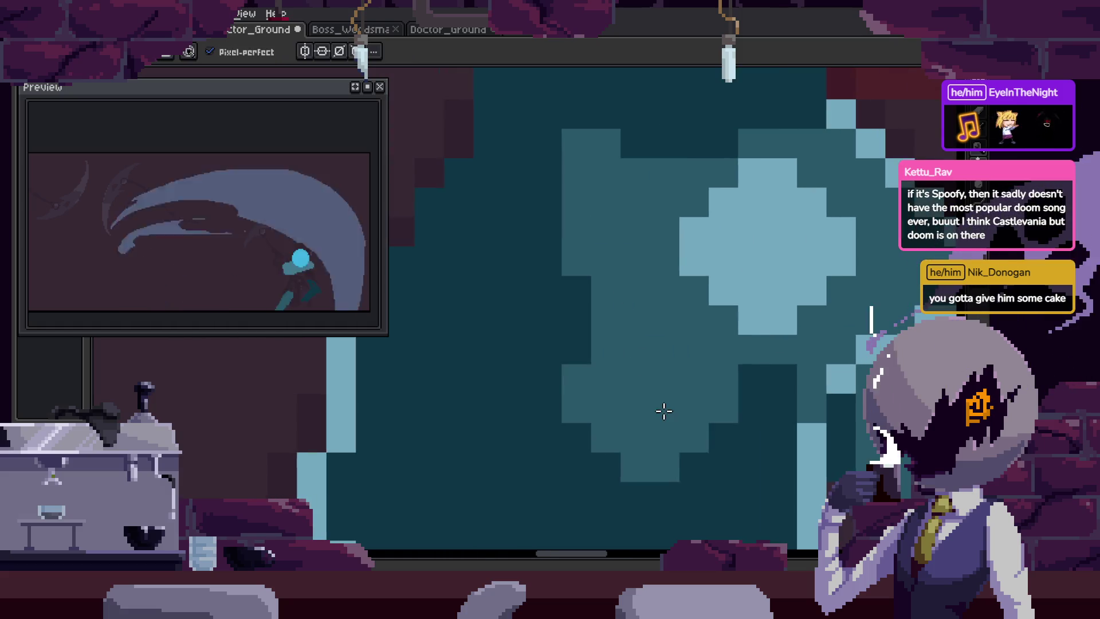
left_click_drag(635, 304, 635, 326)
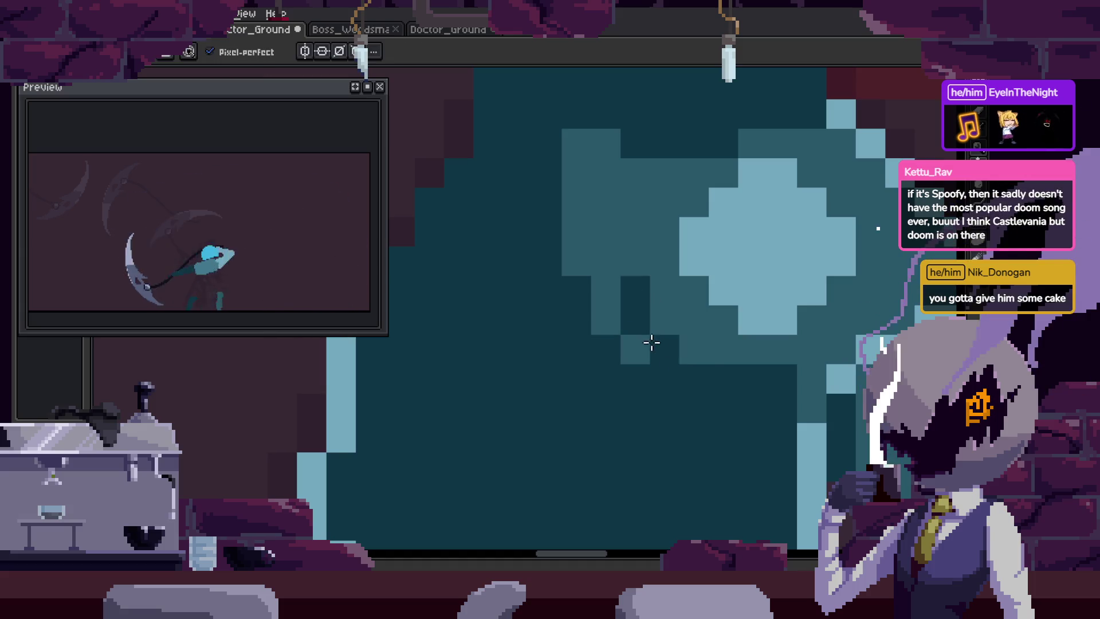
Repaint teal shades around the stepped edge using a shade sampled from the figure.
scroll(624, 348, "down", 3)
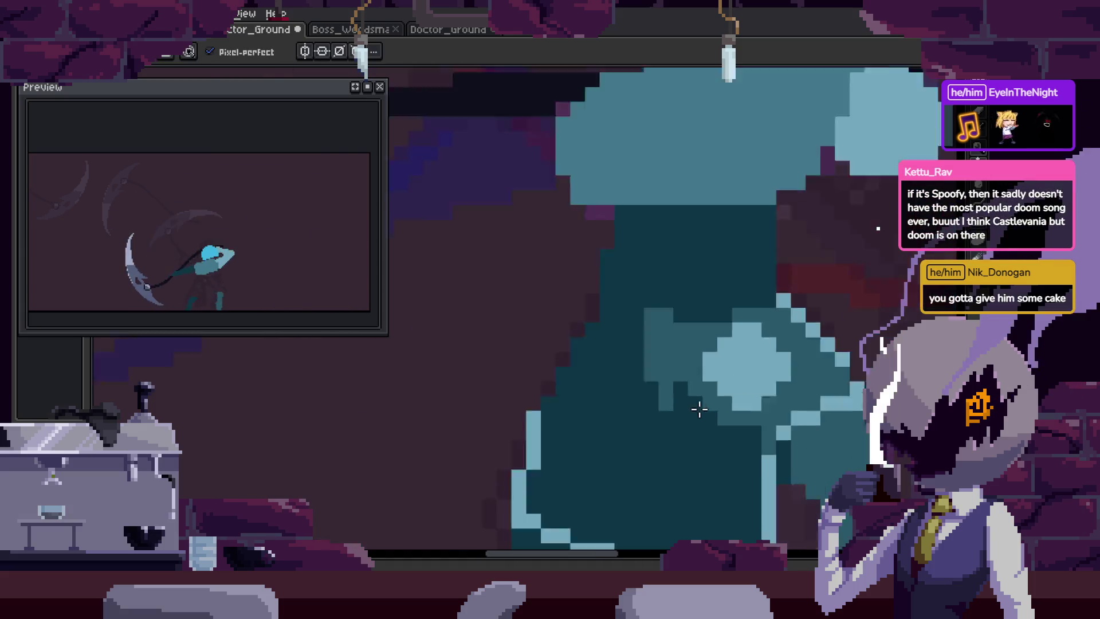
scroll(693, 388, "up", 1)
key("i")
scroll(640, 180, "down", 2)
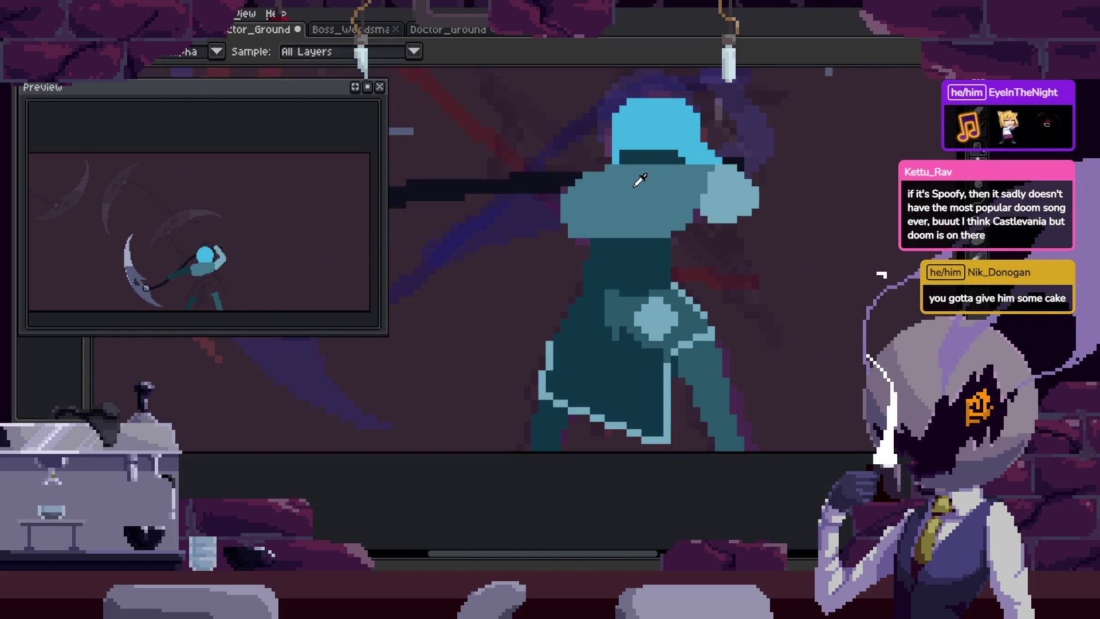
scroll(691, 194, "up", 2)
scroll(682, 281, "up", 2)
key("b")
scroll(776, 393, "down", 1)
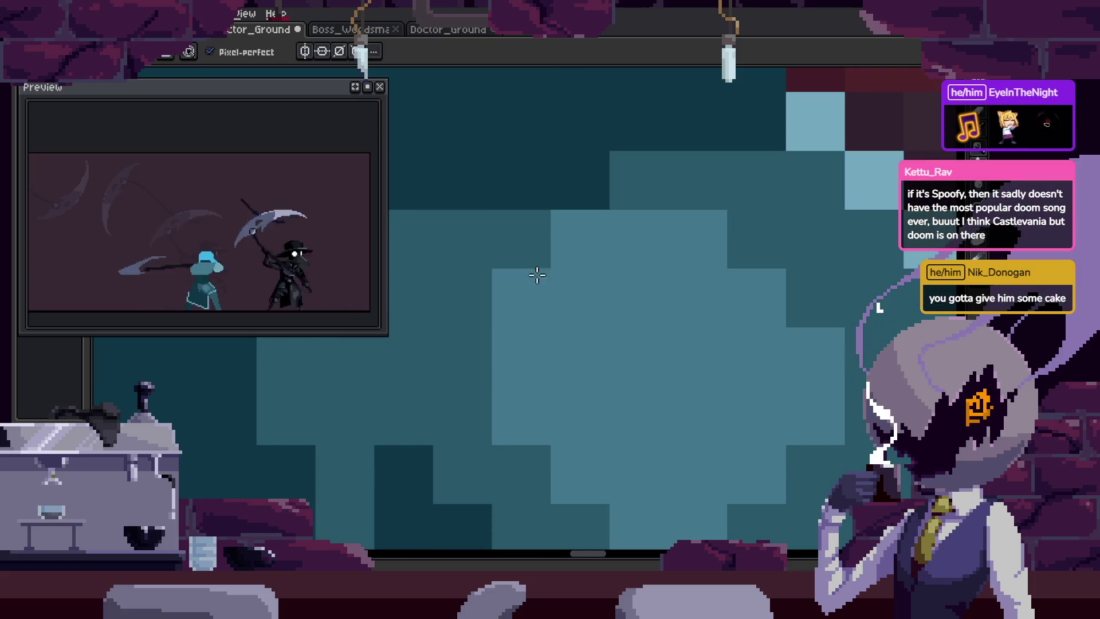
scroll(553, 240, "up", 1)
mouse_move(555, 236)
left_mouse_down()
mouse_move(544, 380)
mouse_move(594, 346)
left_mouse_up()
scroll(594, 346, "down", 1)
scroll(486, 317, "up", 1)
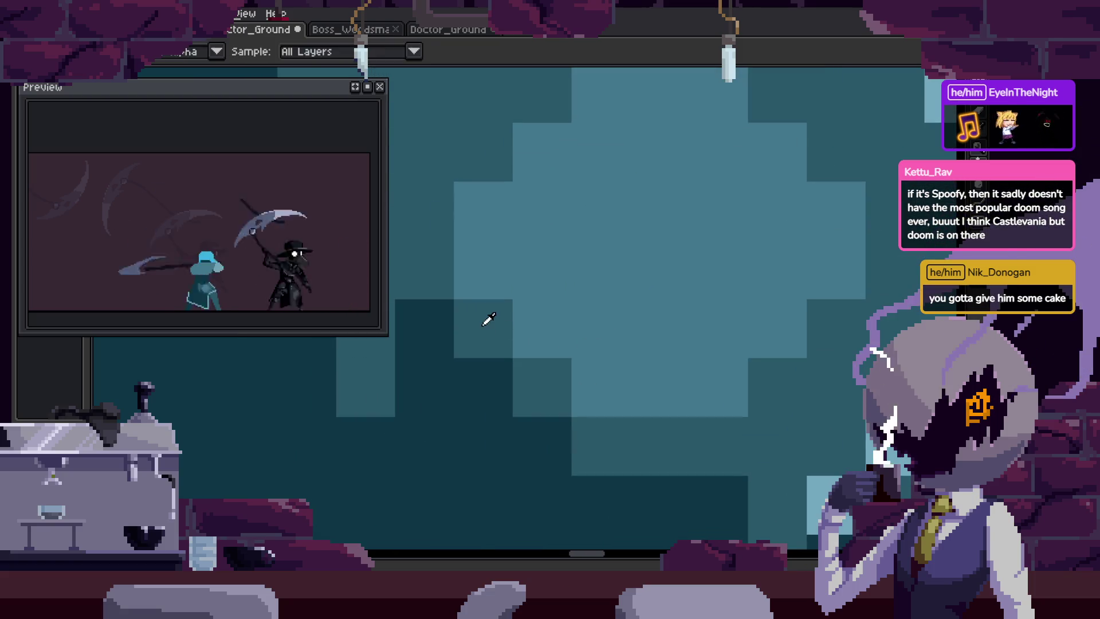
left_click(486, 316, "alt")
left_click(531, 433)
left_click(521, 368)
Darken the blob's top bump and a pixel column, and add lighter teal highlights.
scroll(560, 322, "down", 2)
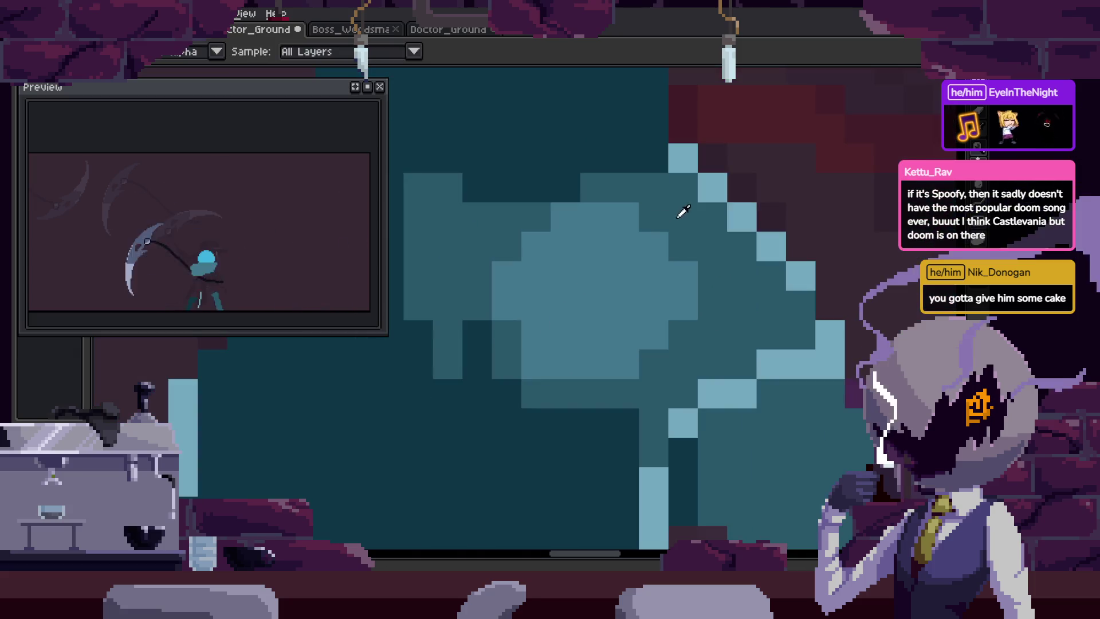
left_click(623, 218)
left_click_drag(682, 269, 683, 312)
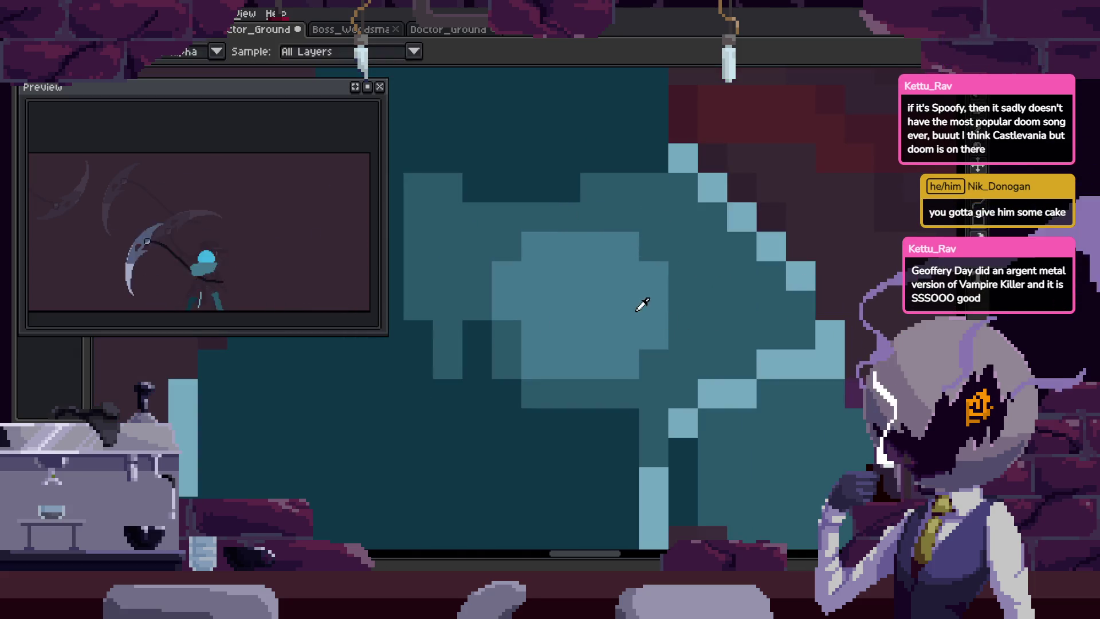
left_click(736, 372)
left_click_drag(579, 282, 602, 273)
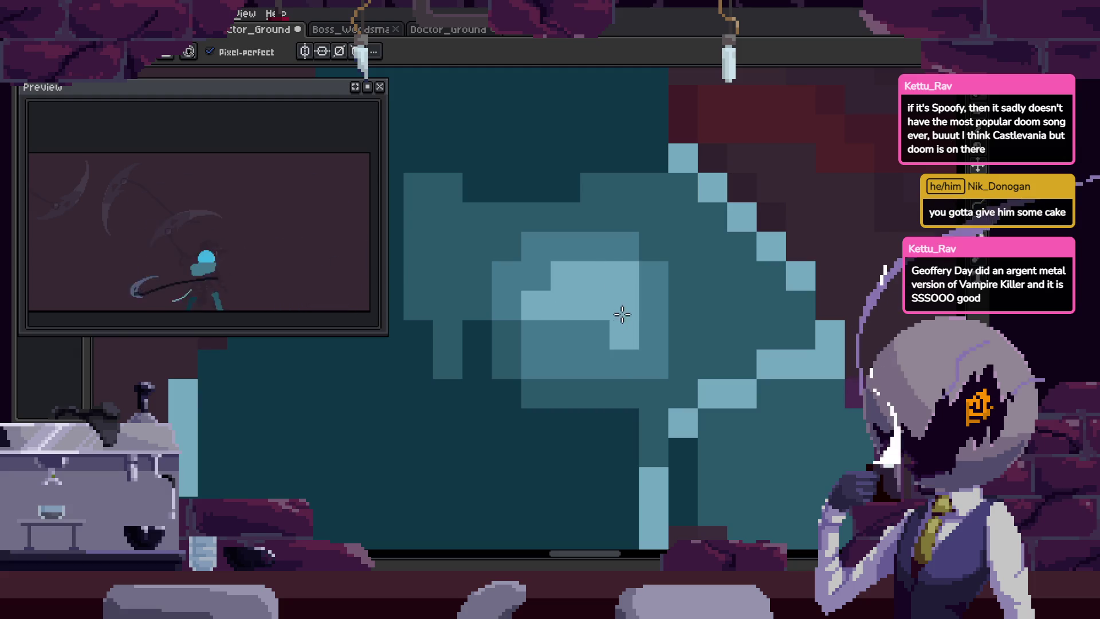
left_click(536, 304)
Extend the lighter teal area left and down, and add a diagonal of teal blocks.
left_click_drag(510, 282, 680, 309)
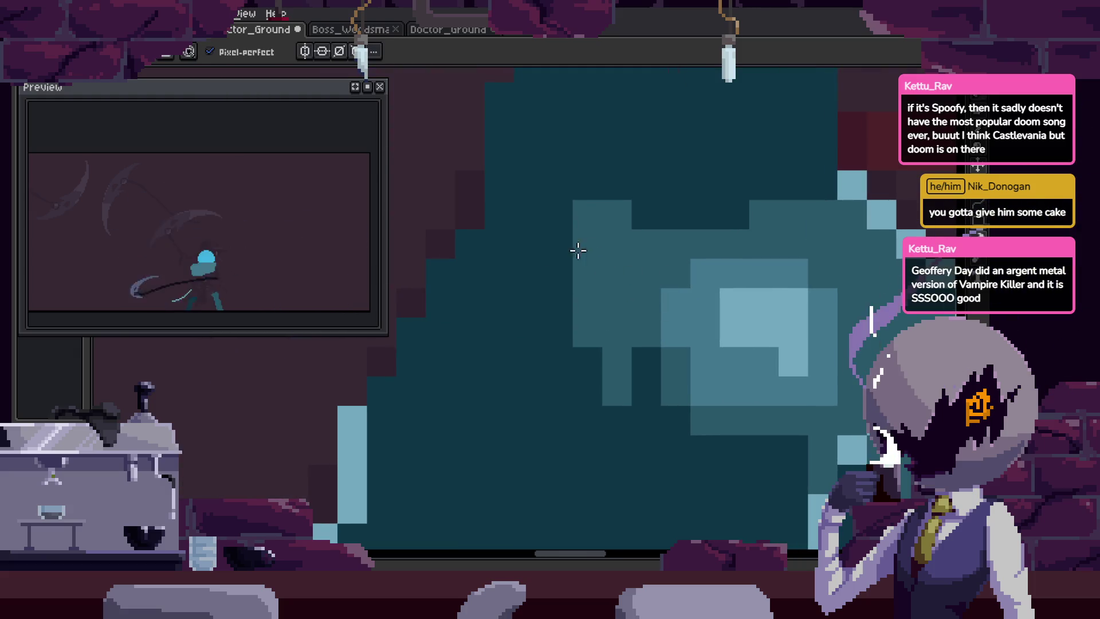
left_click_drag(578, 250, 553, 330)
left_click(545, 283)
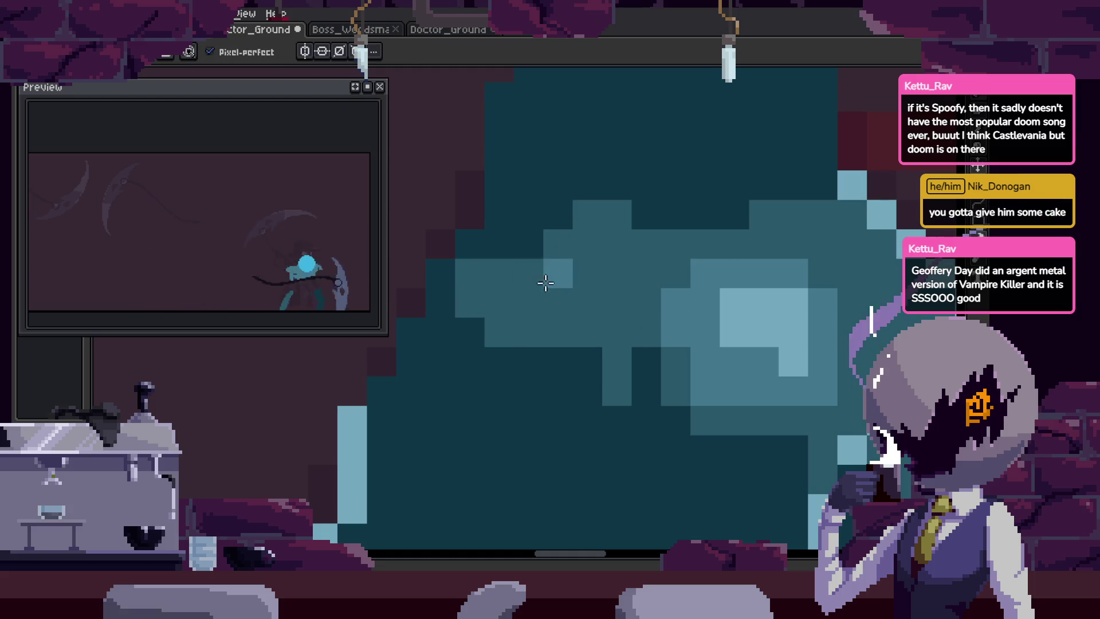
left_click_drag(422, 412, 459, 461)
left_click(488, 490)
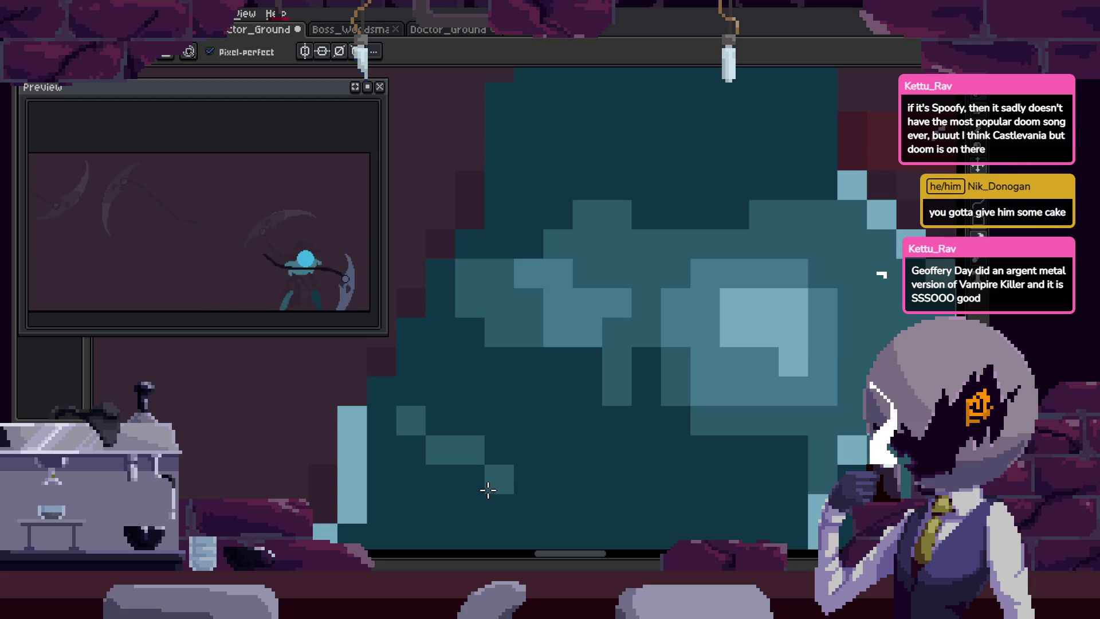
Paint a dark shading band across the middle of the teal cloak.
scroll(476, 452, "down", 2)
scroll(510, 425, "right", 2)
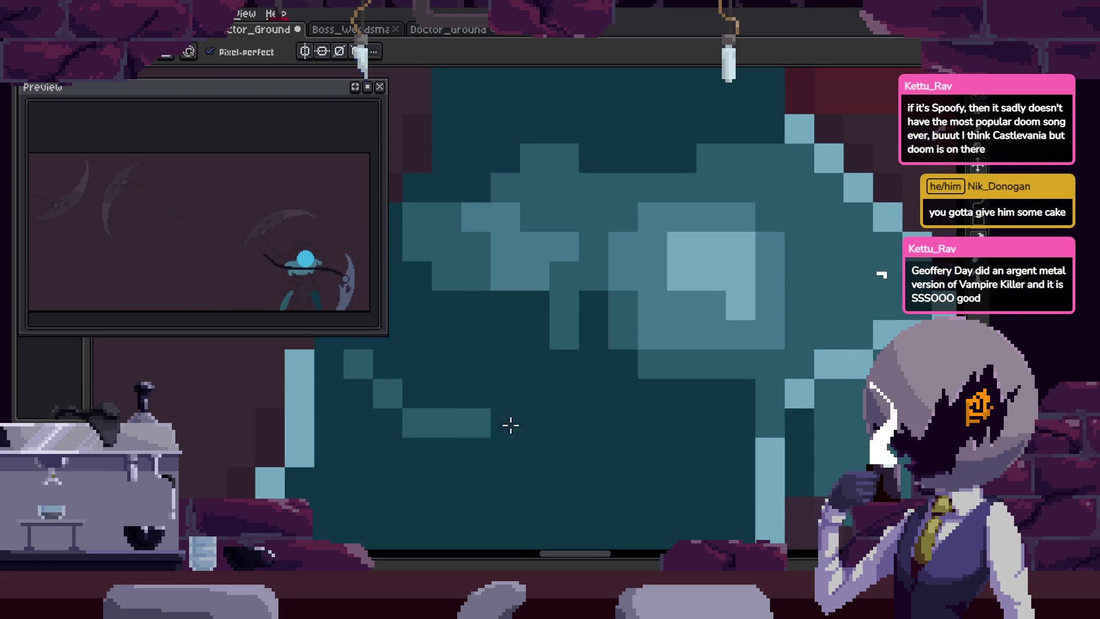
scroll(616, 429, "down", 3)
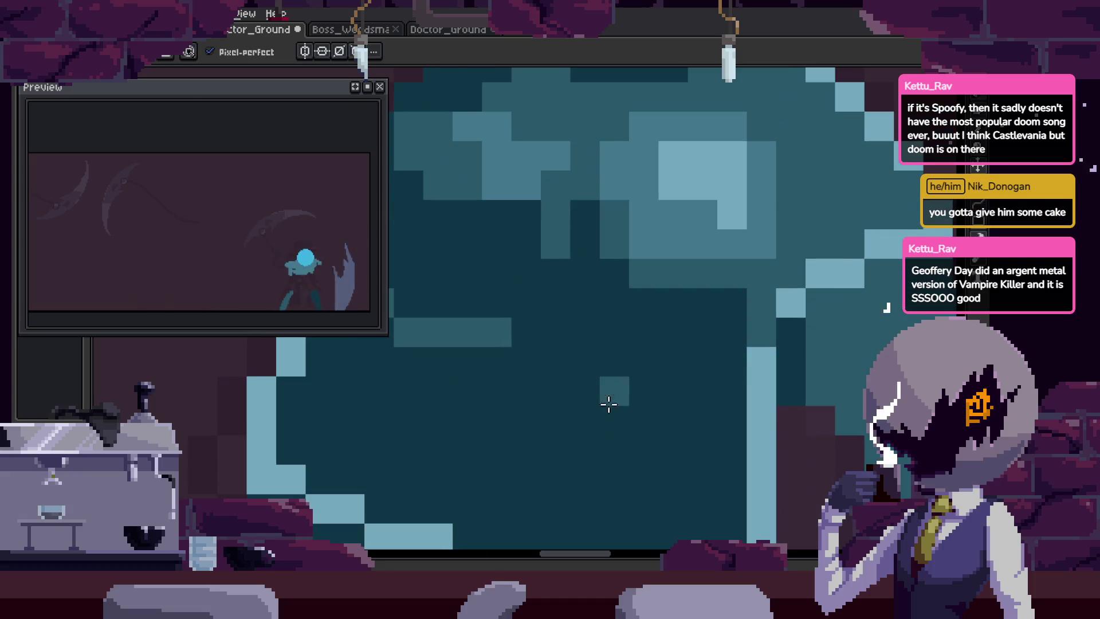
left_click_drag(498, 370, 543, 320)
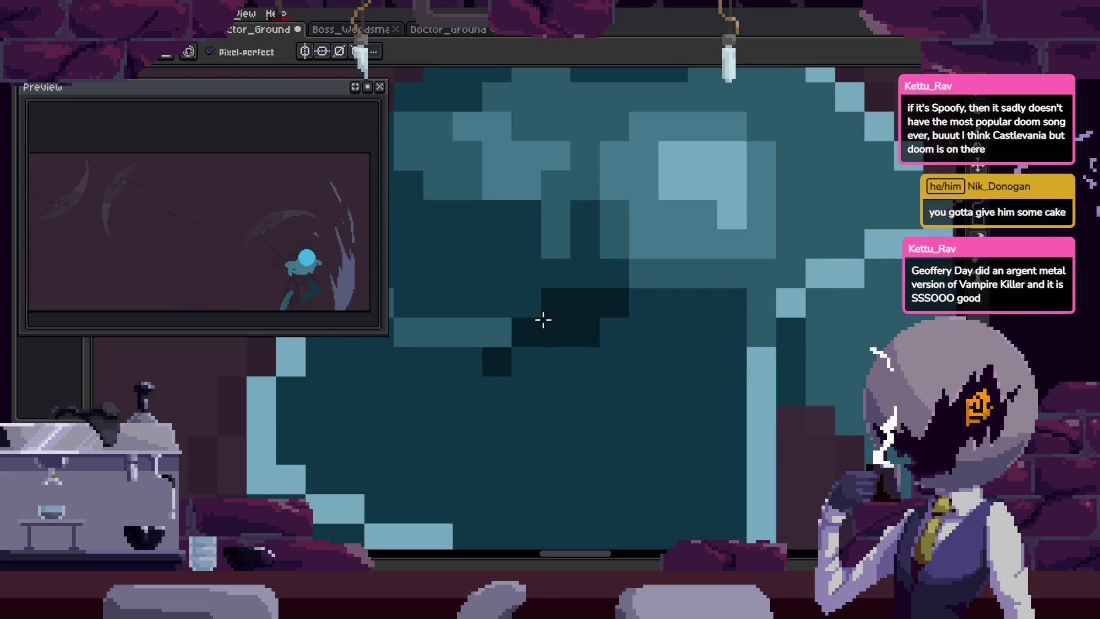
left_click_drag(669, 340, 467, 366)
scroll(589, 365, "down", 5)
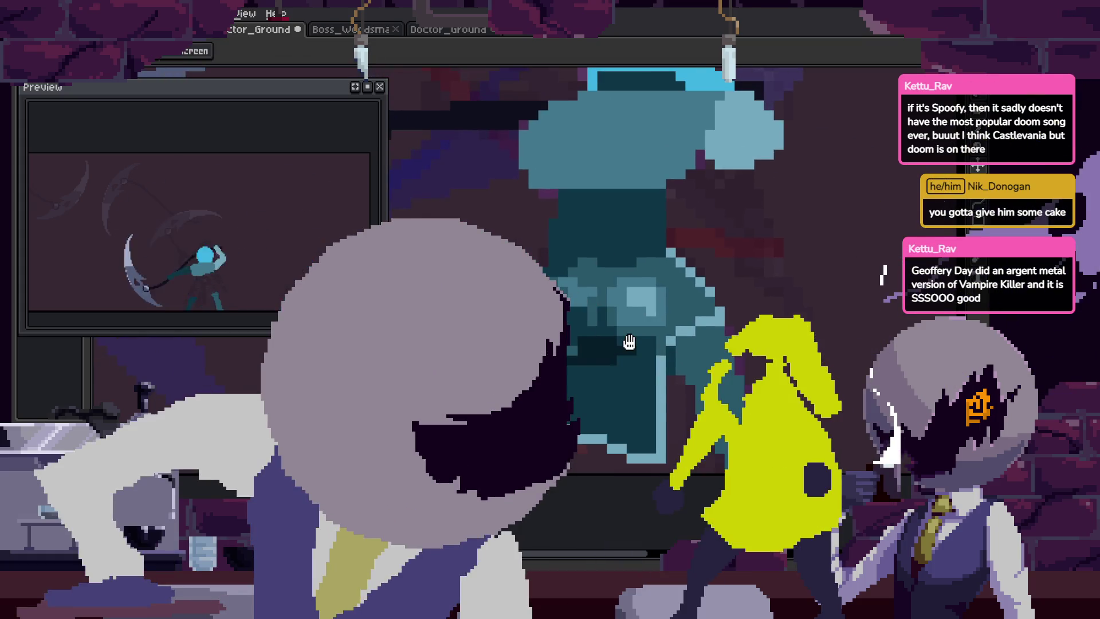
Pan and zoom around the sprite to inspect the mottled teal cloak shading.
key("h")
scroll(614, 349, "up", 5)
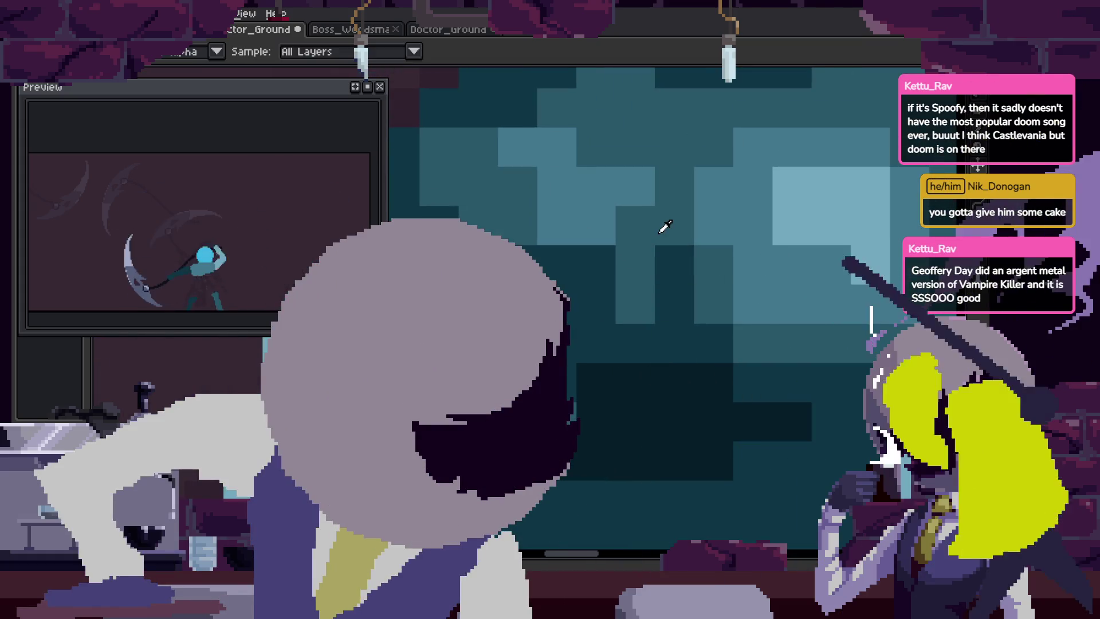
left_click_drag(590, 97, 589, 294)
key("b")
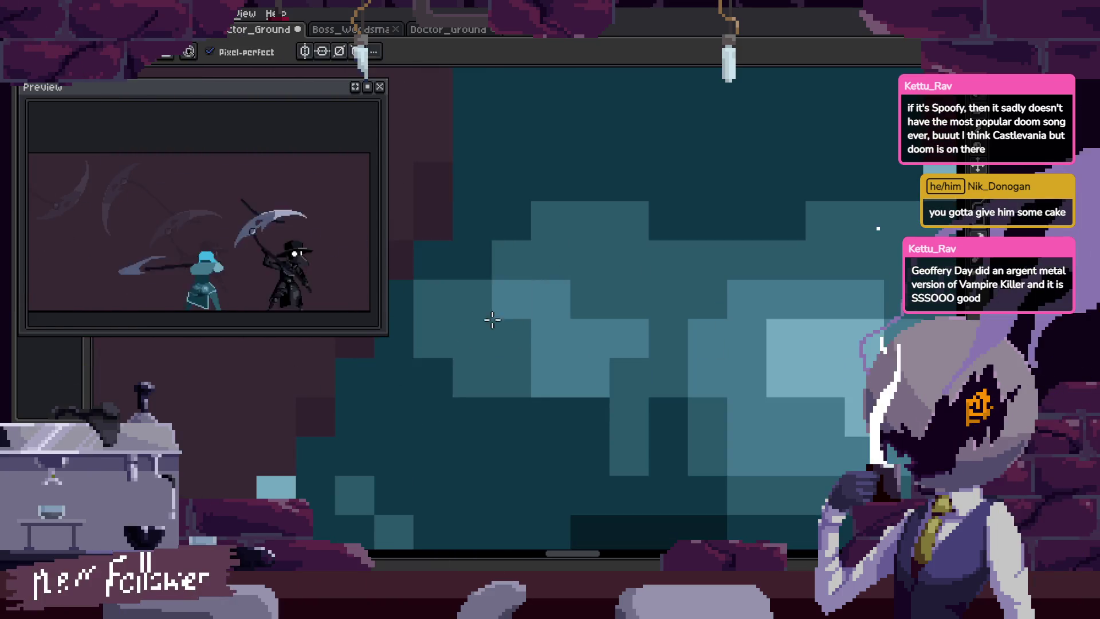
scroll(446, 422, "down", 2)
scroll(455, 401, "up", 1)
scroll(455, 400, "down", 3)
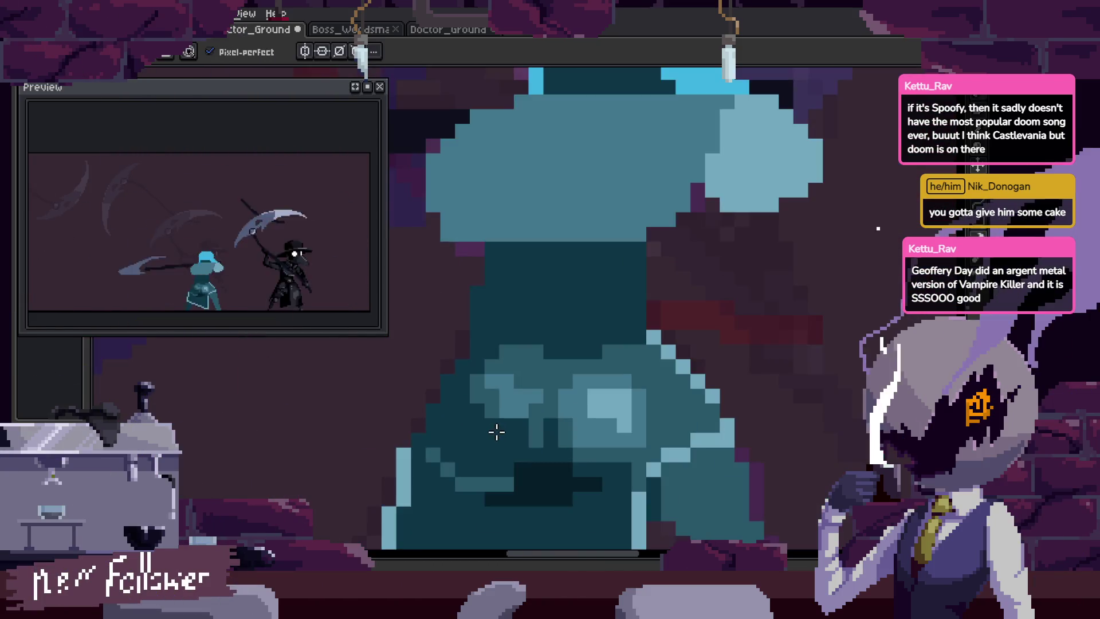
scroll(496, 430, "up", 2)
scroll(559, 427, "down", 1)
scroll(583, 432, "down", 1)
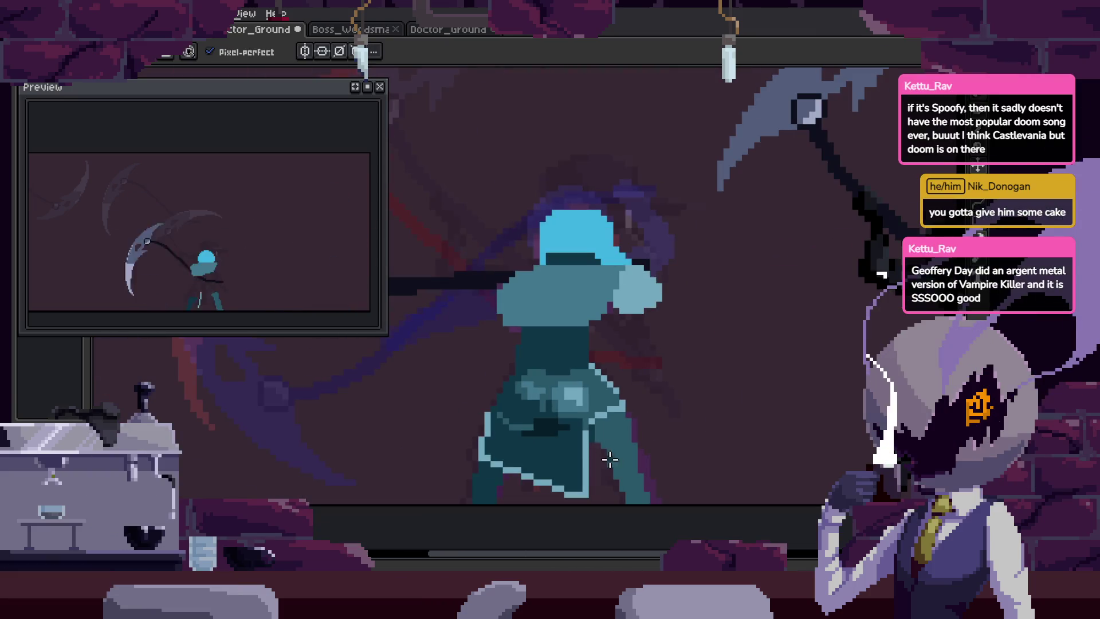
scroll(528, 417, "up", 3)
scroll(606, 424, "down", 2)
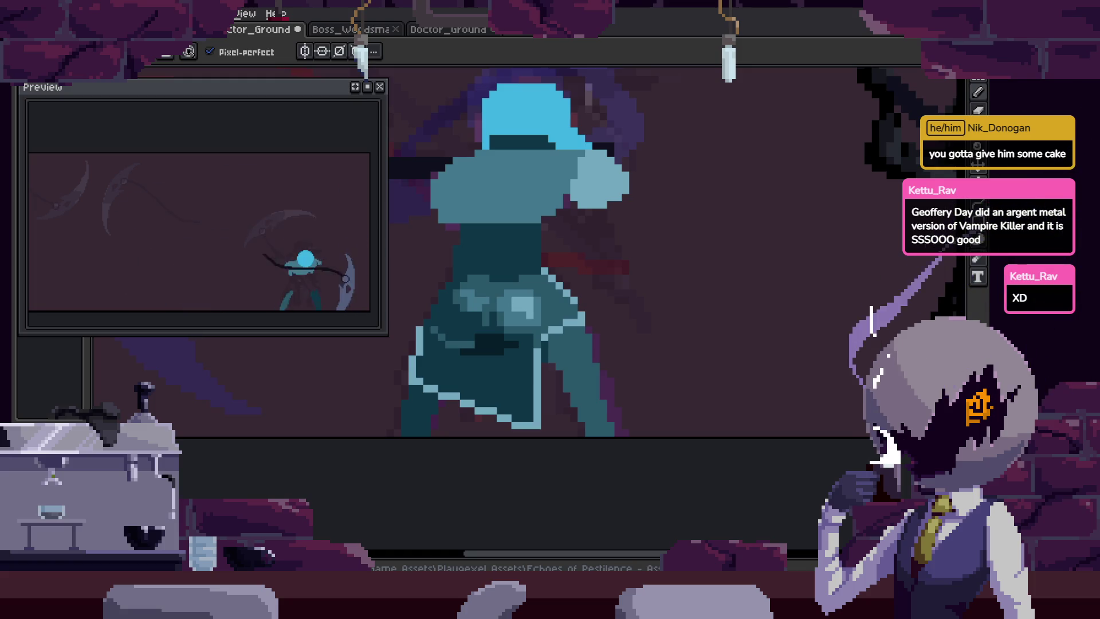
scroll(530, 367, "up", 3)
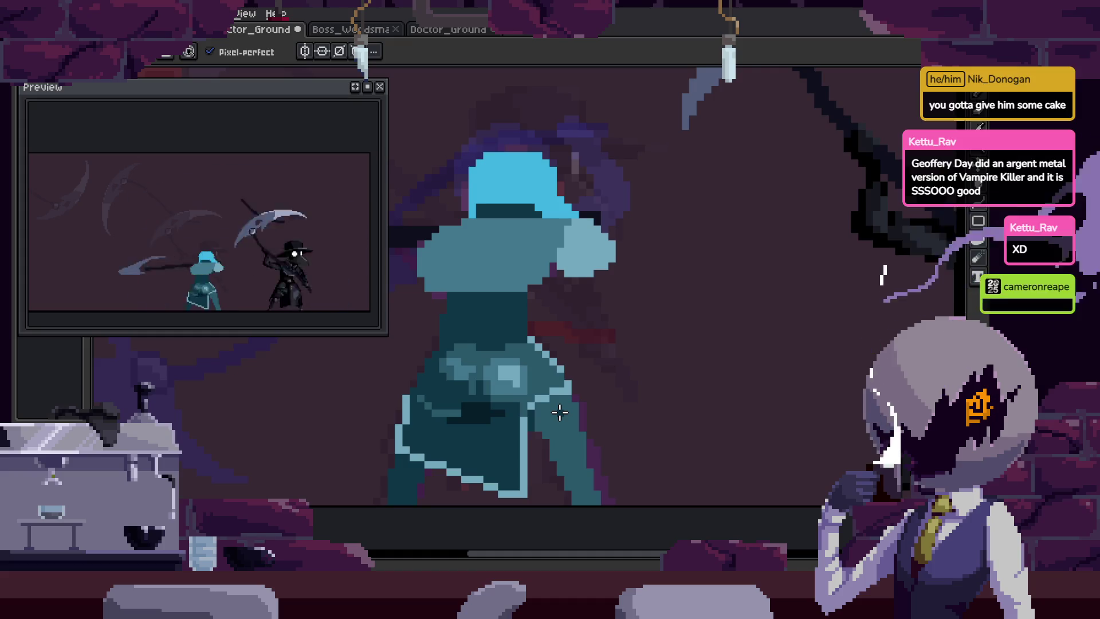
scroll(493, 417, "up", 2)
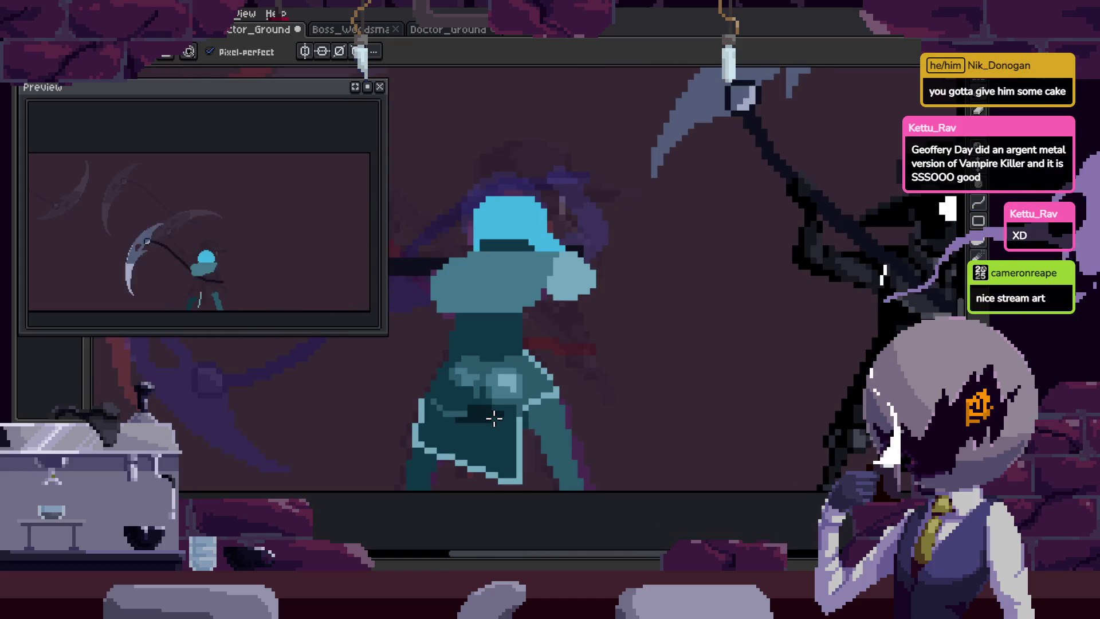
scroll(493, 417, "down", 1)
left_click_drag(601, 372, 541, 384)
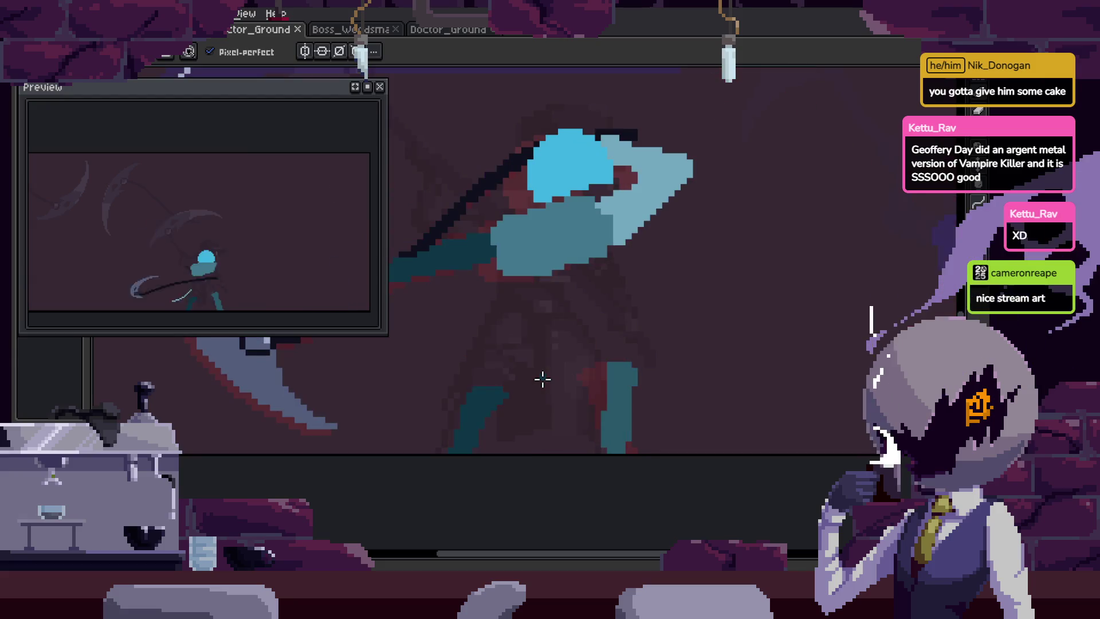
scroll(541, 384, "up", 2)
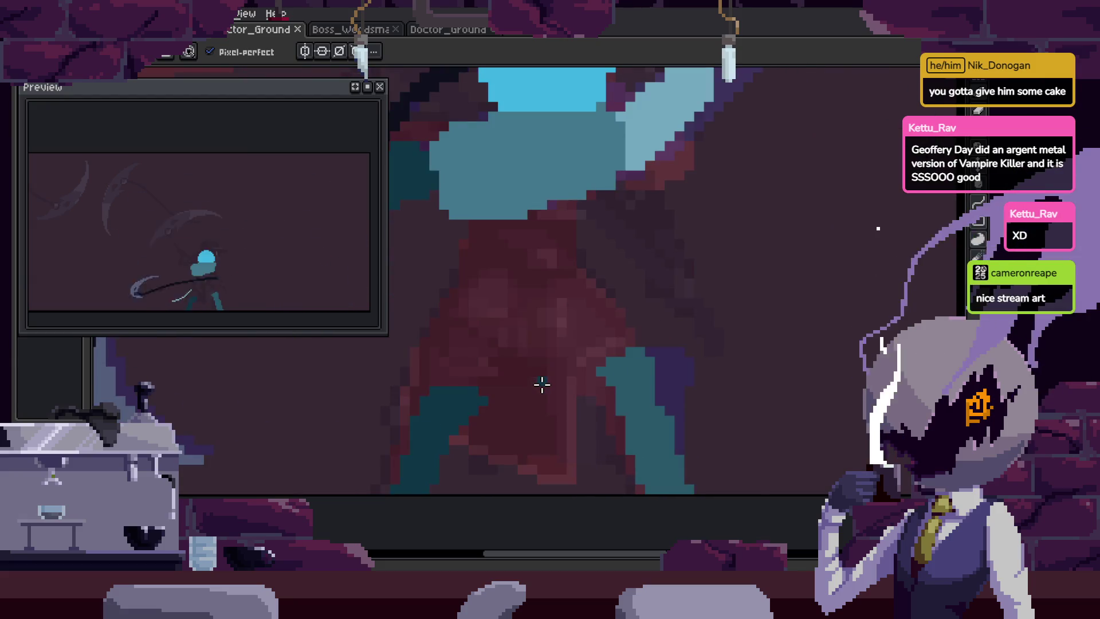
scroll(504, 407, "down", 2)
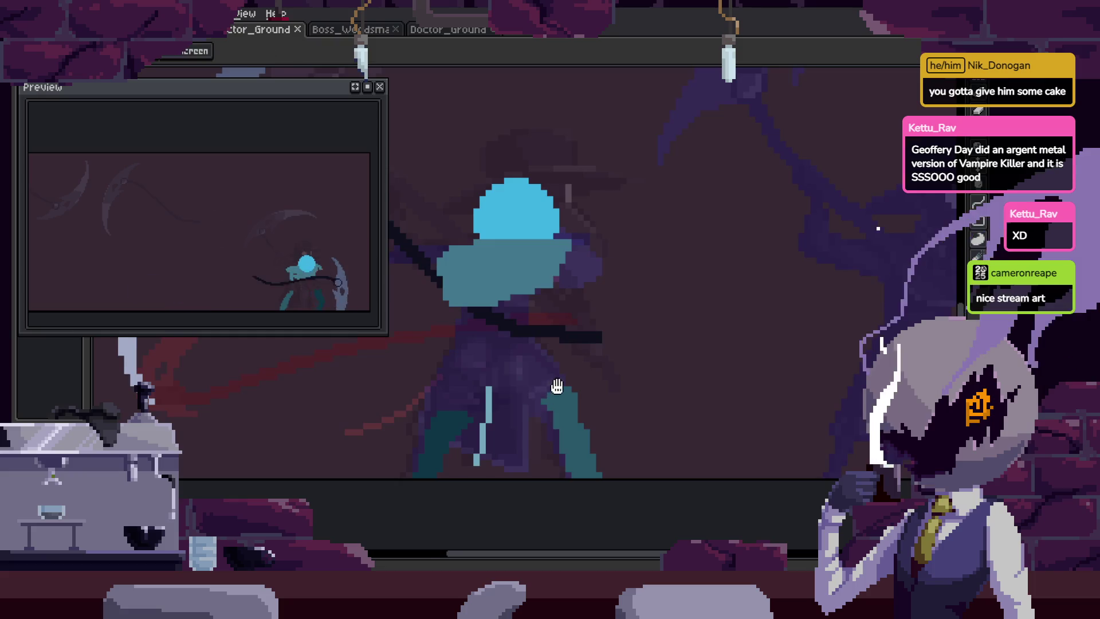
key("ctrl")
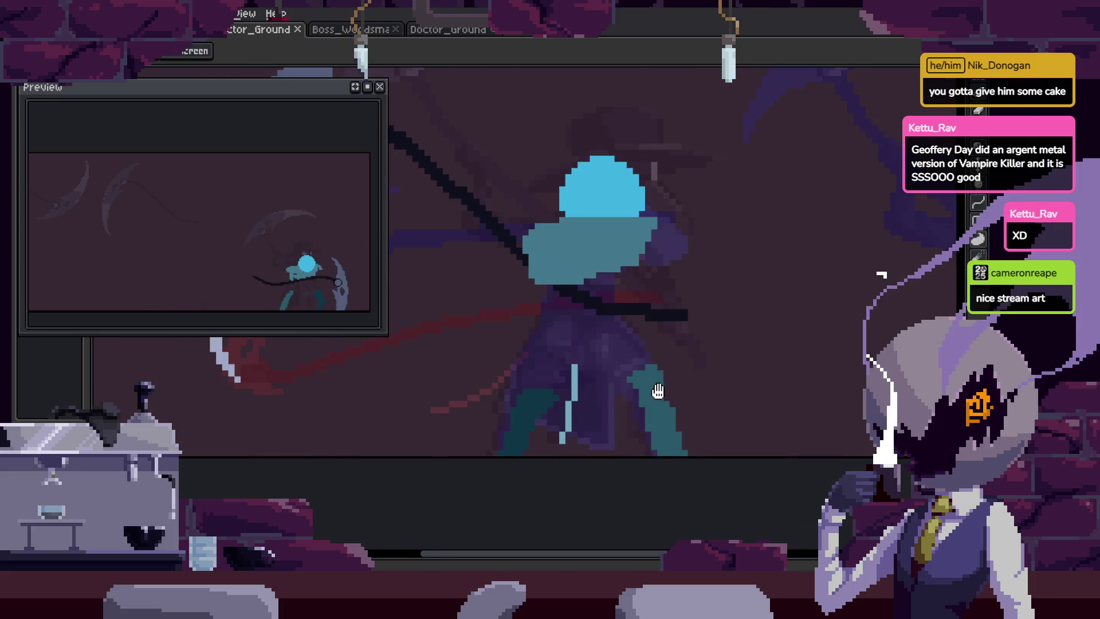
Shift the dark cloak pixel one step left and save the sprite.
scroll(518, 386, "up", 2)
key("alt")
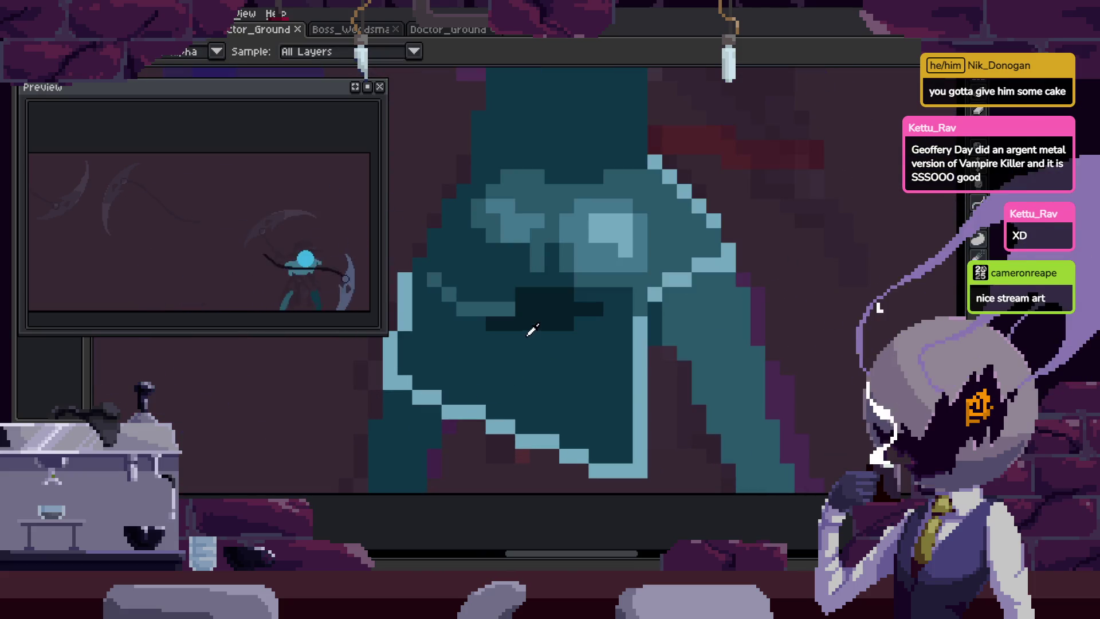
scroll(412, 395, "up", 2)
scroll(685, 227, "down", 2)
scroll(510, 300, "up", 2)
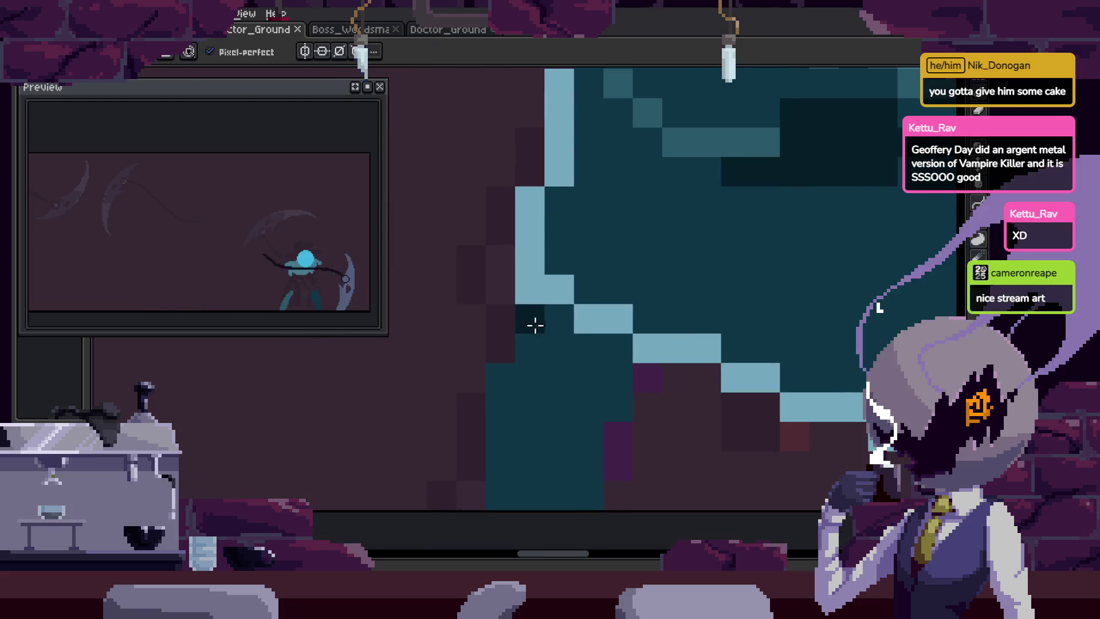
left_click_drag(563, 336, 538, 323)
key("ctrl+s")
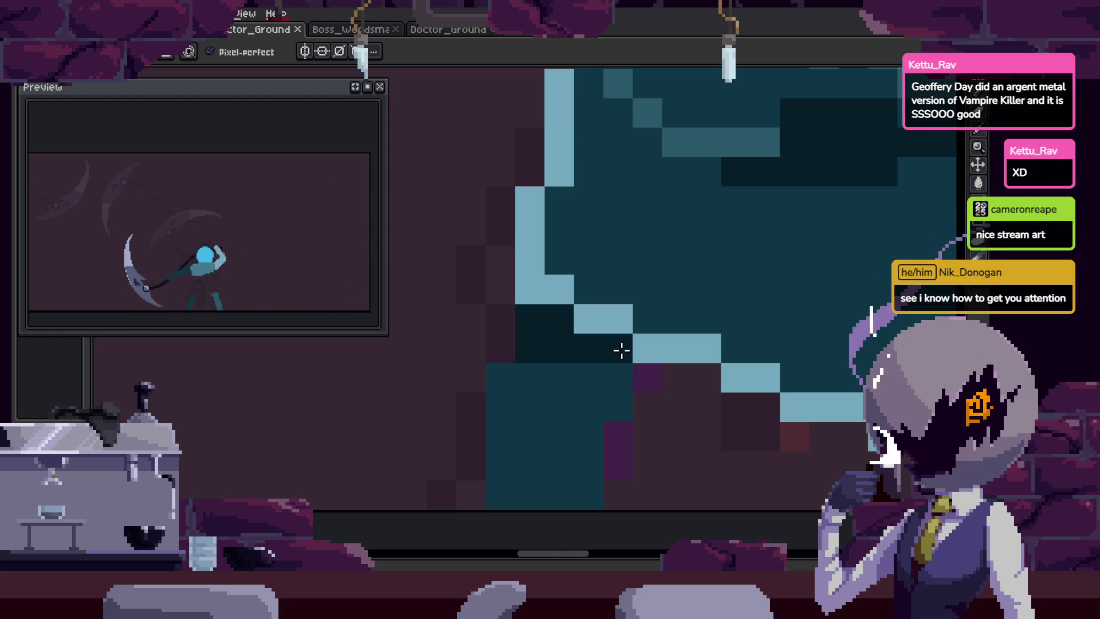
Paint dark pixels along the cloak's stepped edge and teal pixels over its border.
left_click_drag(622, 350, 598, 274)
mouse_move(491, 299)
left_mouse_down()
mouse_move(589, 311)
mouse_move(595, 331)
left_mouse_up()
mouse_move(596, 321)
left_mouse_down()
mouse_move(589, 271)
mouse_move(542, 397)
left_mouse_up()
mouse_move(459, 284)
left_mouse_down()
mouse_move(462, 312)
mouse_move(488, 299)
mouse_move(560, 339)
left_mouse_up()
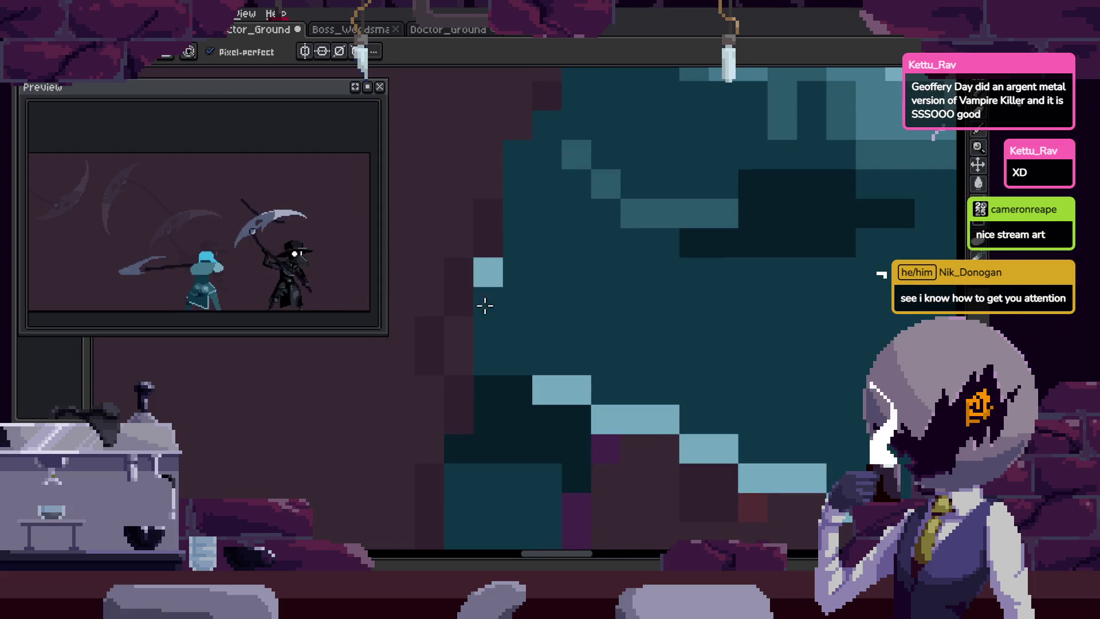
Recolour the light-blue staircase pixels along the lower cloak to teal and save.
left_click_drag(643, 346, 594, 290)
left_click(526, 339)
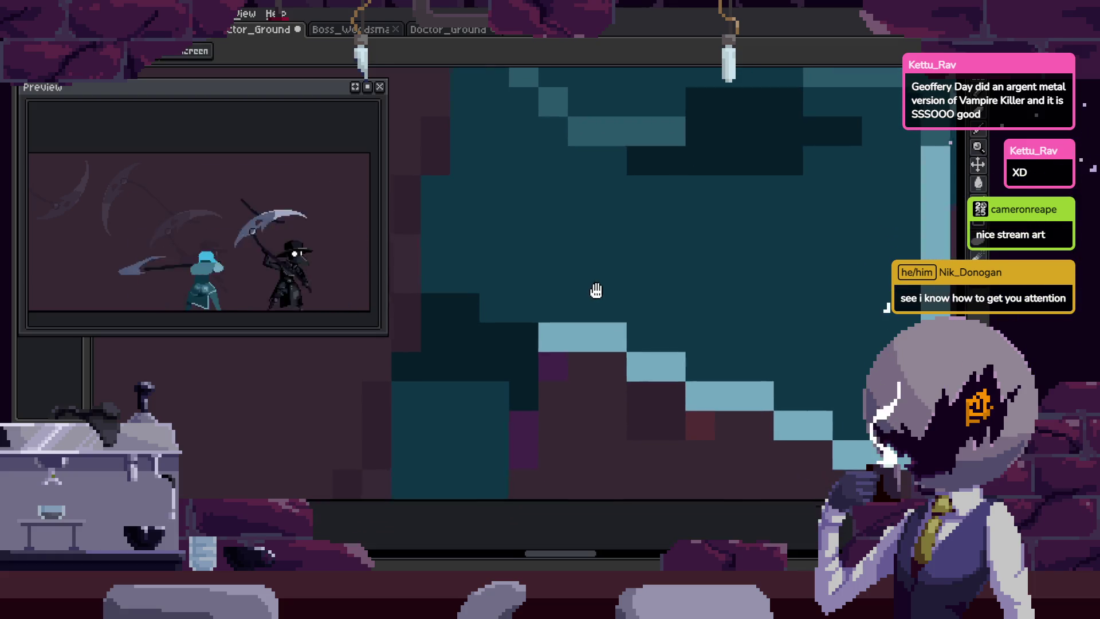
left_click_drag(561, 335, 621, 338)
mouse_move(638, 363)
left_mouse_down()
mouse_move(591, 363)
mouse_move(677, 356)
left_mouse_up()
left_click_drag(700, 392, 645, 360)
mouse_move(655, 362)
left_mouse_down()
mouse_move(645, 361)
mouse_move(694, 355)
mouse_move(601, 355)
left_mouse_up()
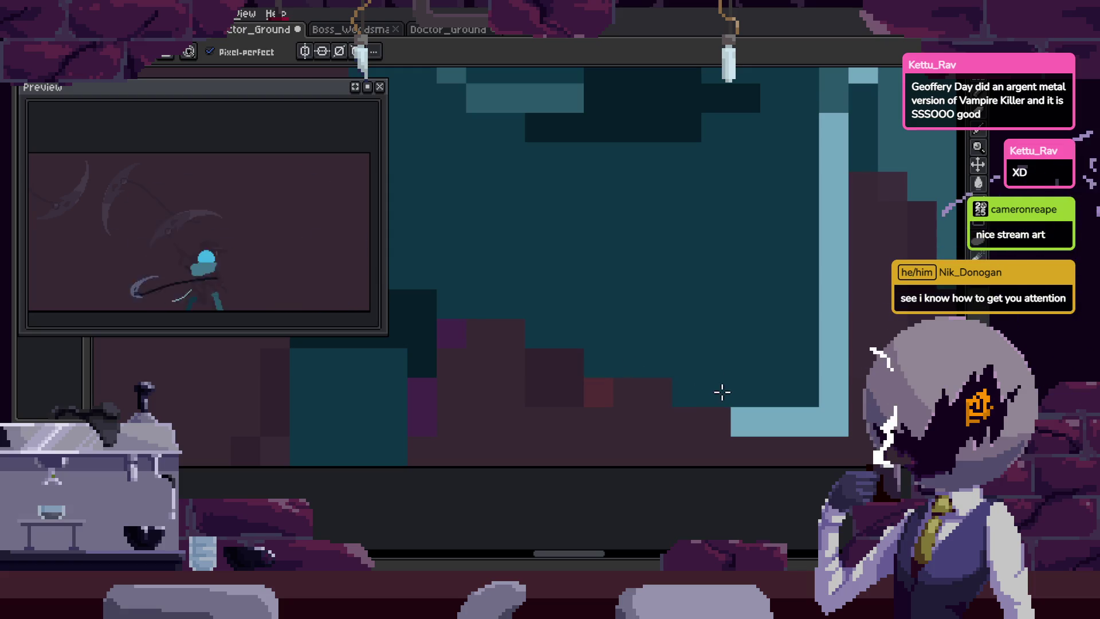
left_click_drag(721, 392, 691, 384)
left_click(706, 408)
scroll(695, 361, "down", 4)
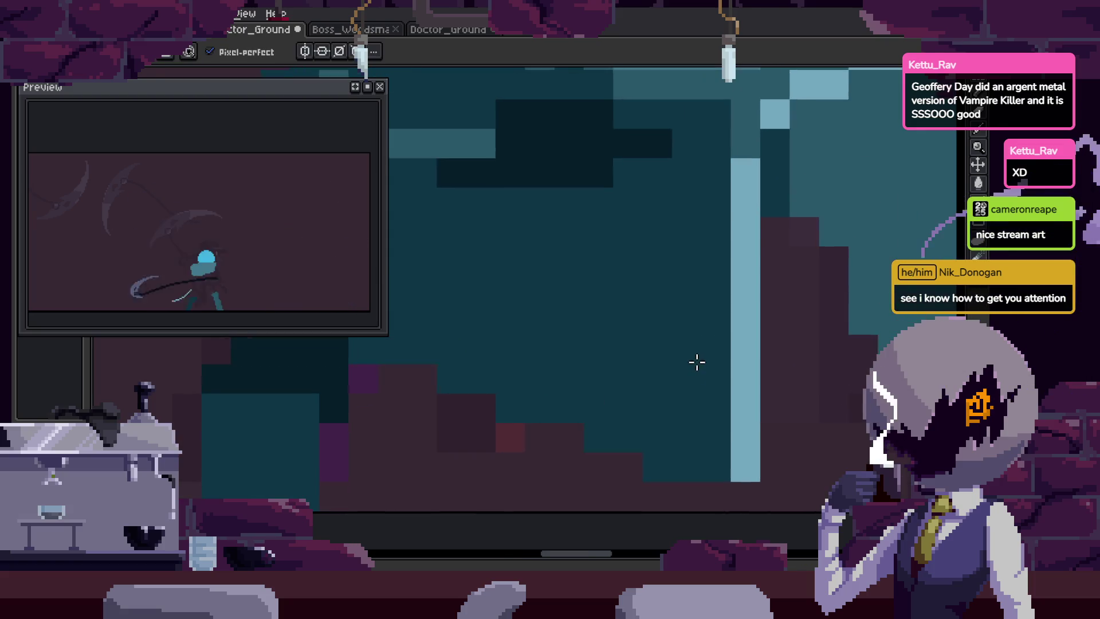
key("ctrl+s")
left_click_drag(687, 344, 613, 356)
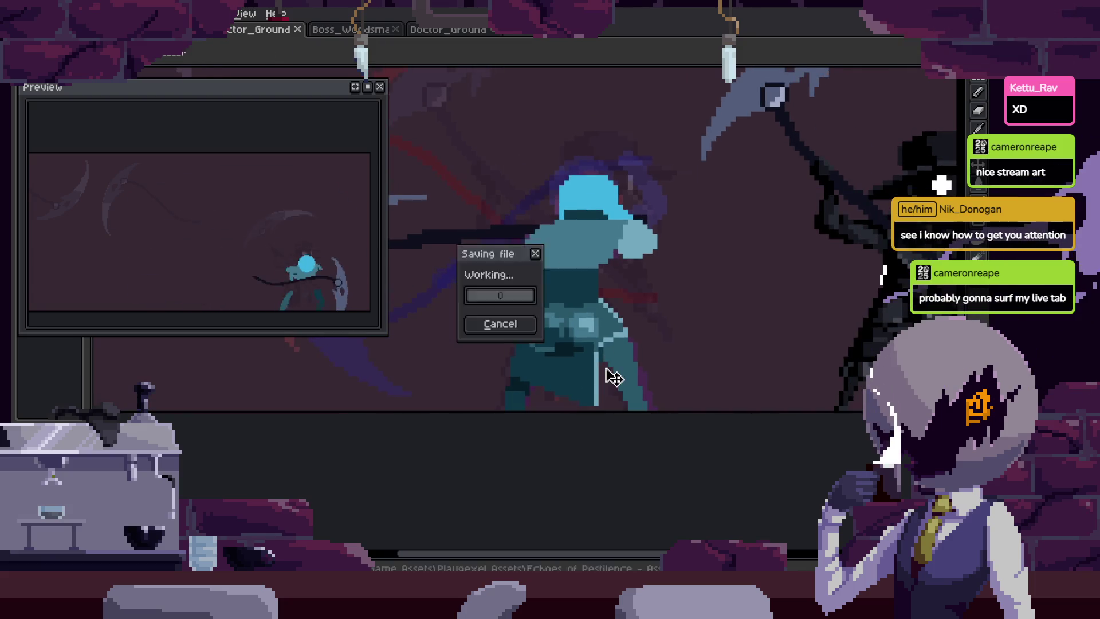
Paint two columns of dark pixels down the cloak and save.
scroll(653, 374, "up", 5)
scroll(654, 374, "down", 5)
key("ctrl+s")
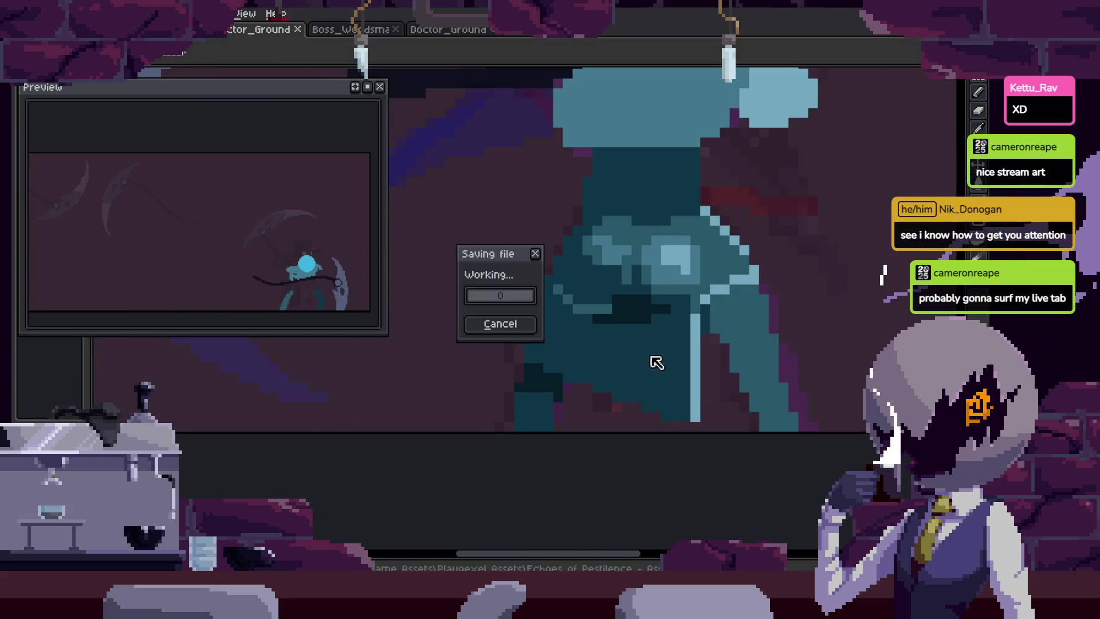
scroll(653, 364, "up", 5)
key("alt")
left_click_drag(587, 297, 692, 279)
mouse_move(662, 315)
left_mouse_down()
mouse_move(605, 249)
mouse_move(594, 327)
mouse_move(615, 395)
left_mouse_up()
left_click_drag(611, 294, 605, 399)
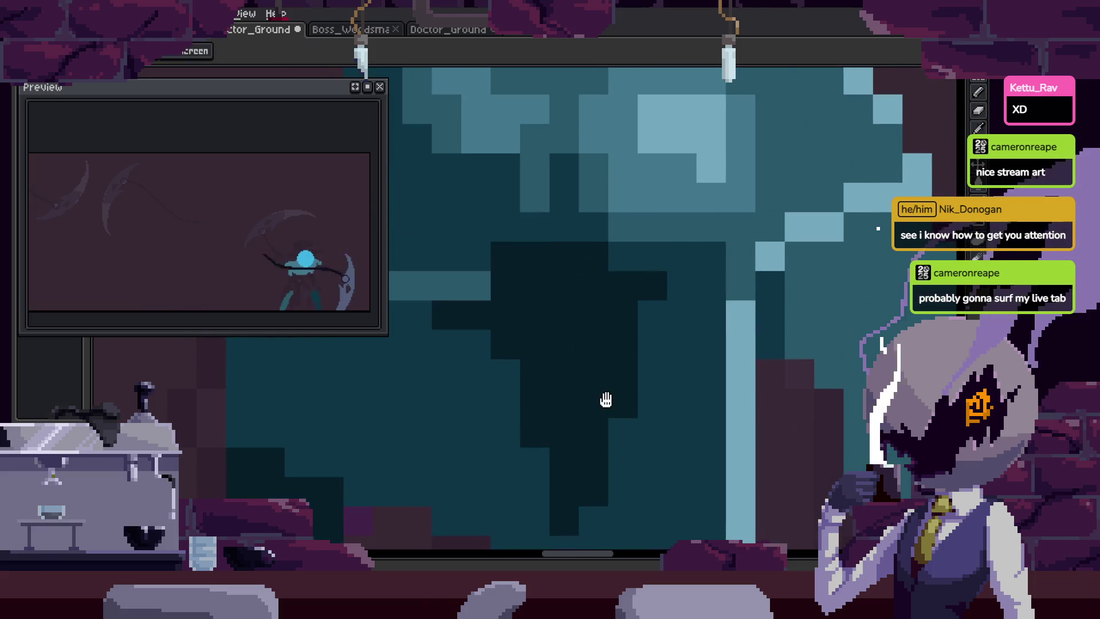
scroll(596, 360, "down", 5)
key("ctrl+s")
Save Doctor_Ground, close the Preview window and start the scythe attack animation.
scroll(552, 322, "up", 5)
key("alt")
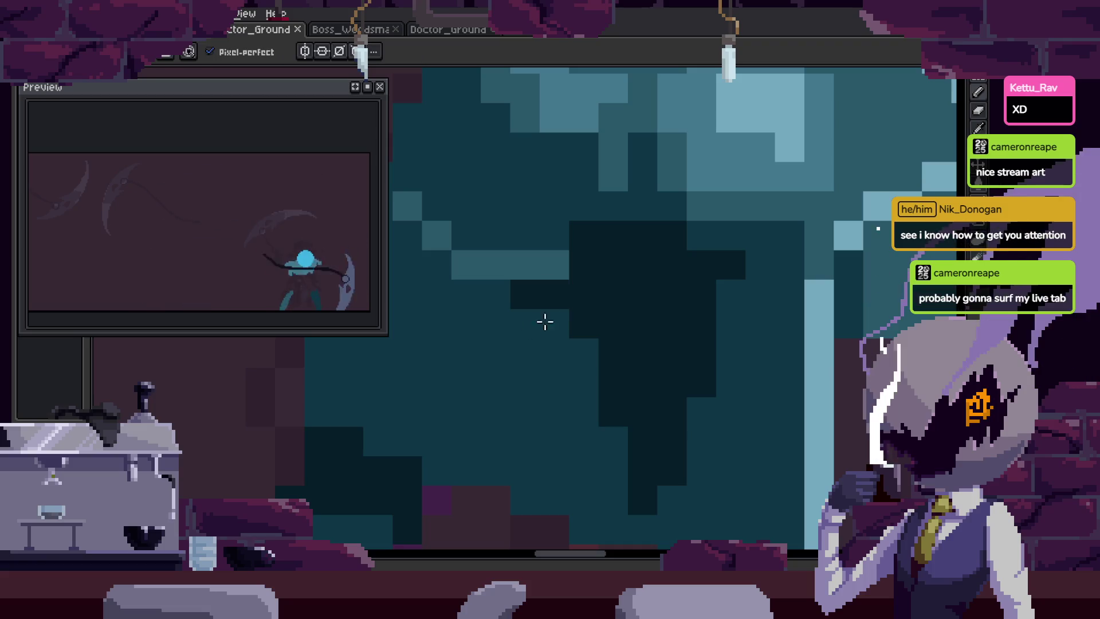
scroll(573, 252, "down", 3)
scroll(524, 332, "up", 3)
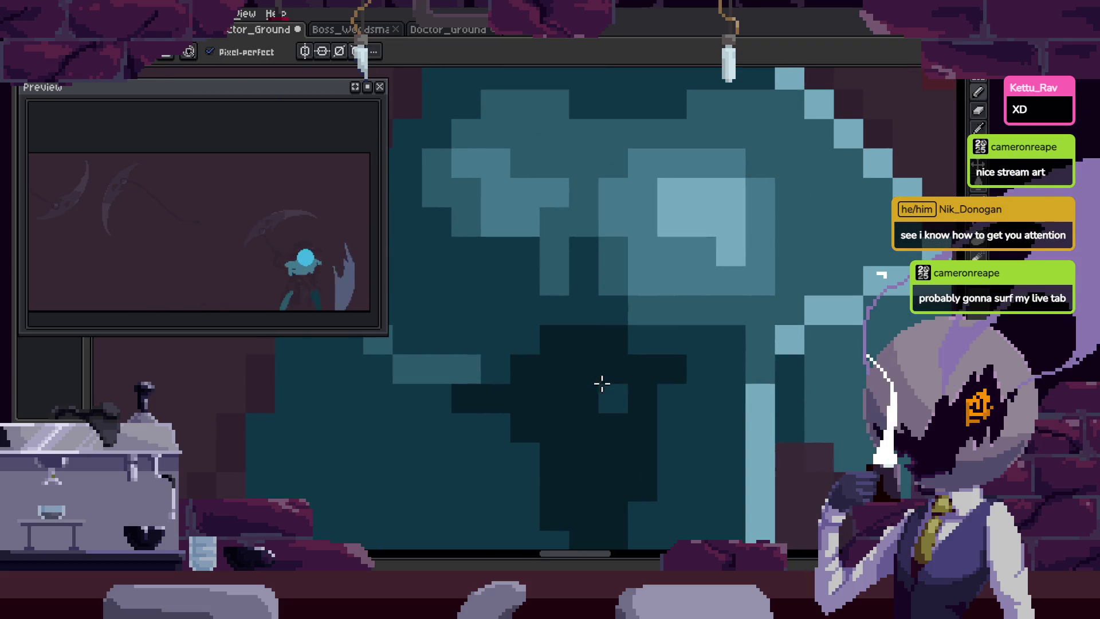
scroll(602, 384, "down", 3)
key("ctrl+s")
scroll(582, 380, "up", 3)
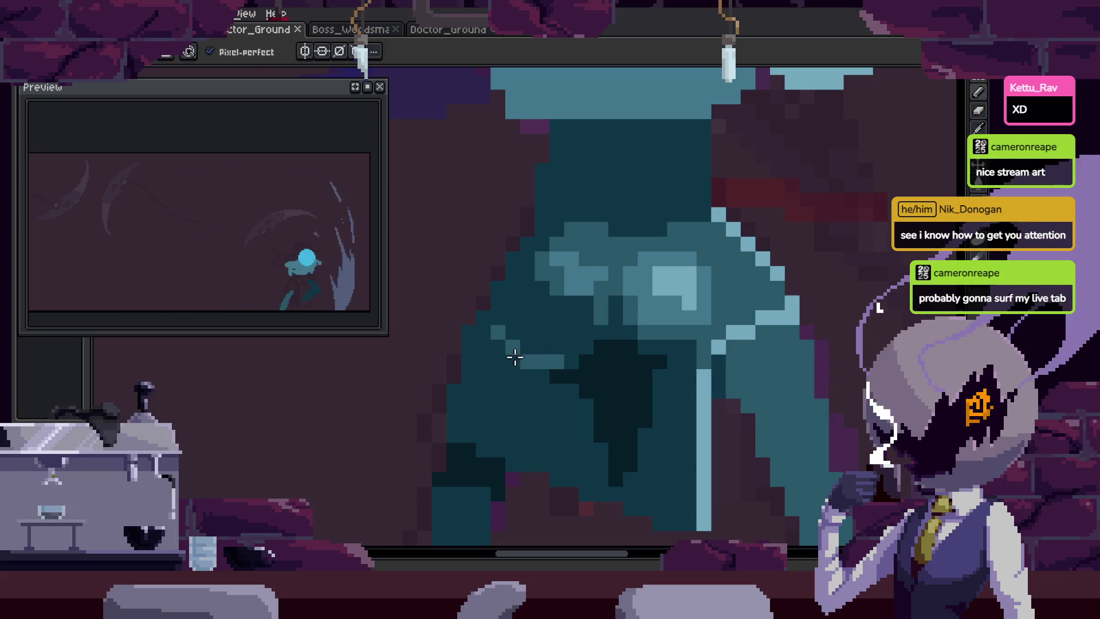
scroll(565, 371, "down", 3)
key("ctrl+s")
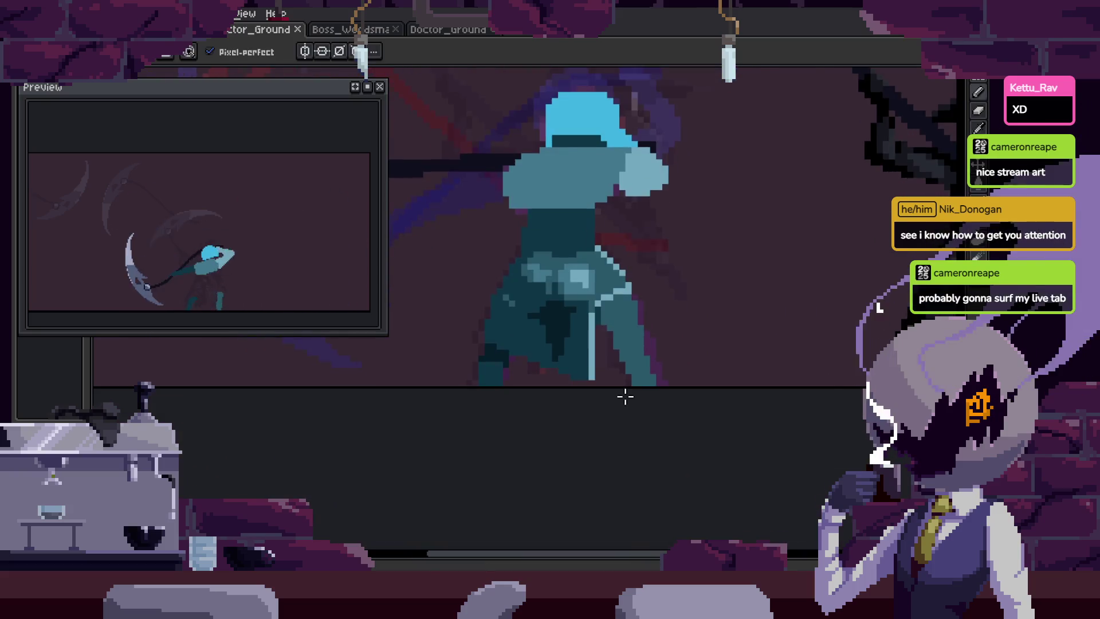
scroll(621, 413, "down", 1)
scroll(572, 356, "up", 3)
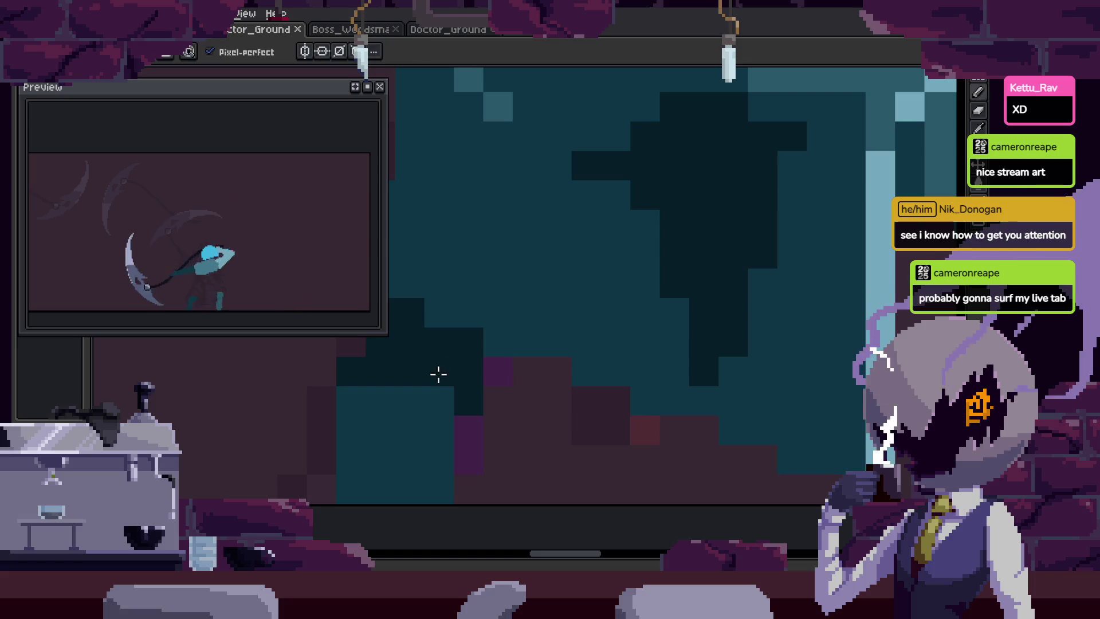
scroll(499, 373, "down", 4)
key("ctrl+s")
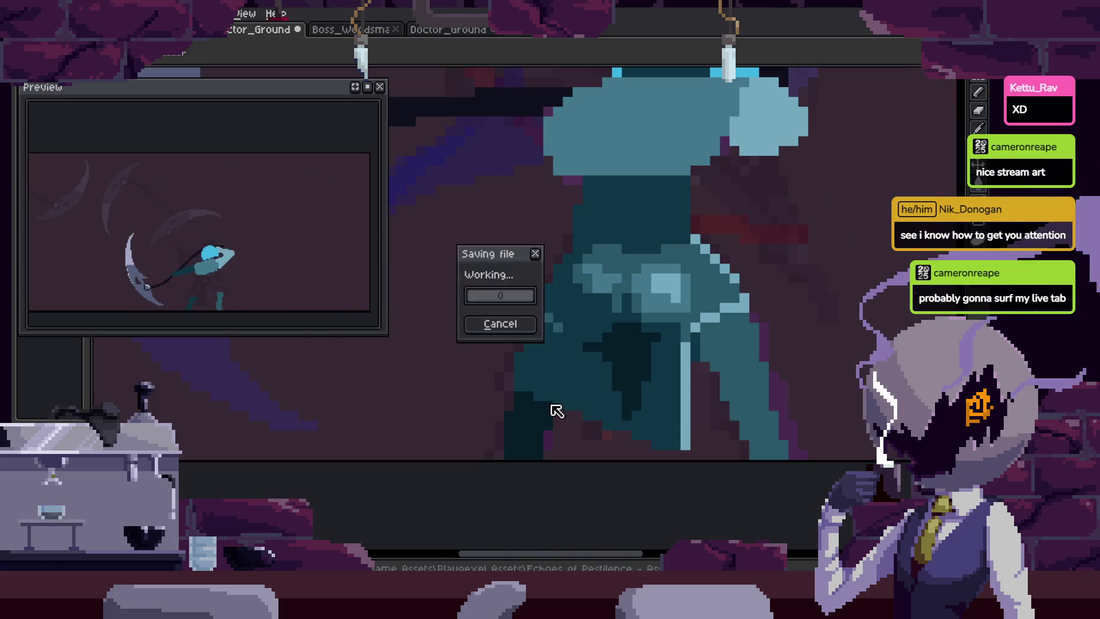
scroll(564, 434, "down", 4)
key("F7")
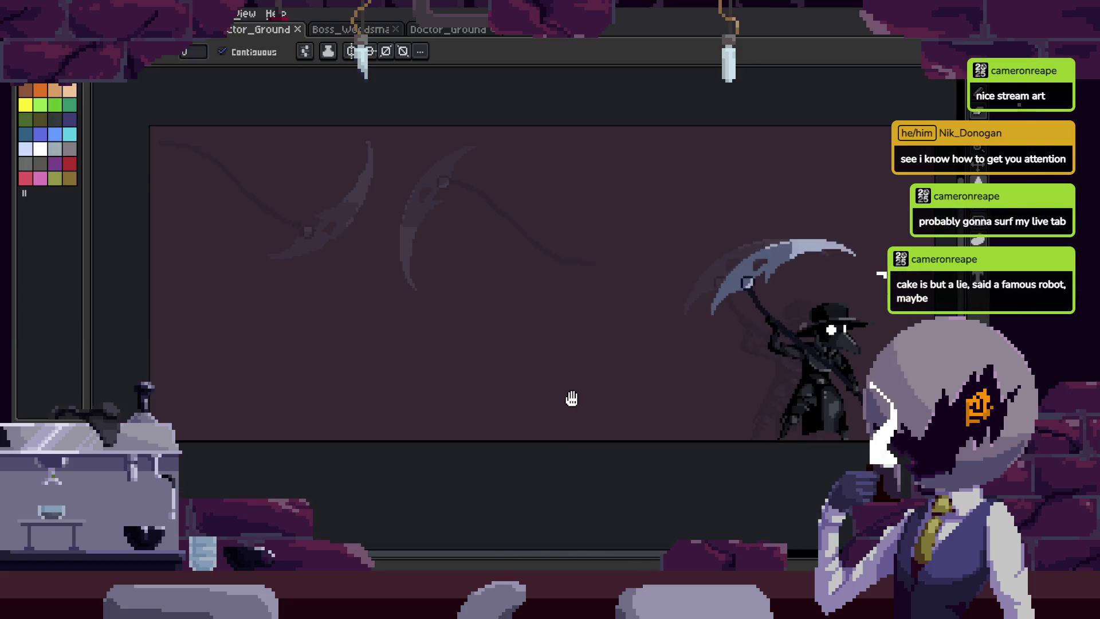
key("Return")
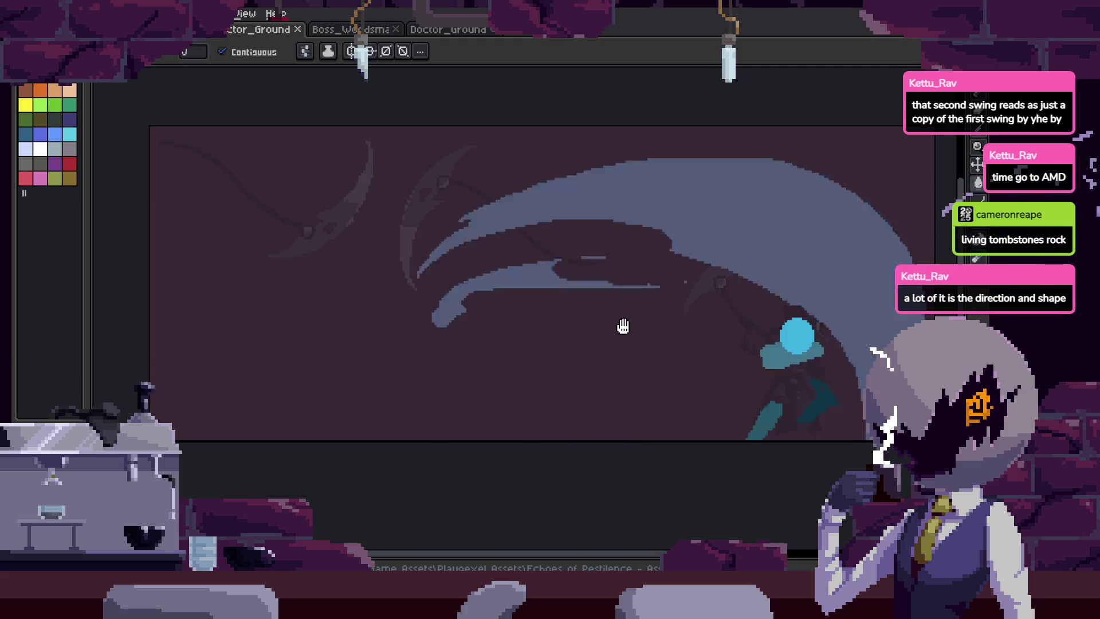
Show the timeline with the Attack_1, Attack_2, Attack_3 and to_Idle tags.
key("Tab")
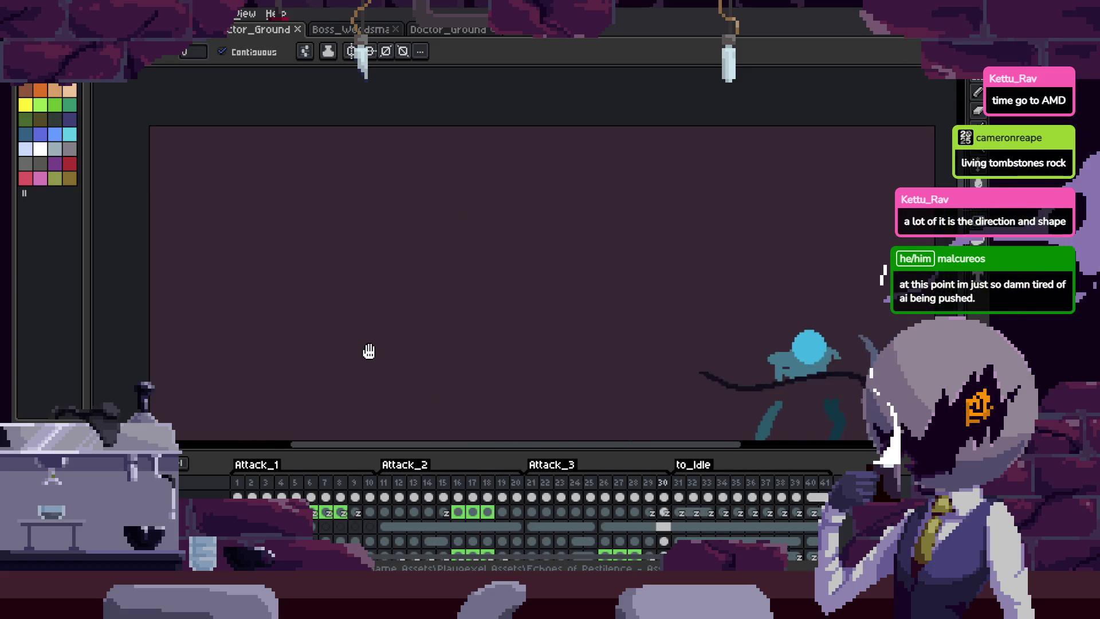
Hide the timeline, cycle to the plague doctor sprite, then switch to Boss_Woodsman.
key("Tab")
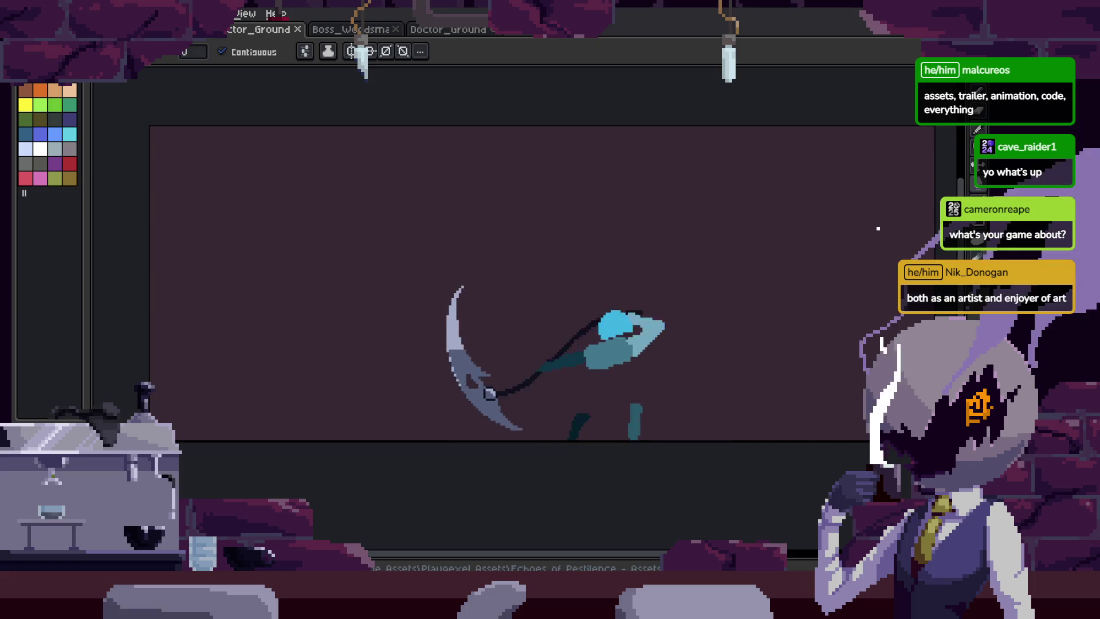
key("ctrl+Tab")
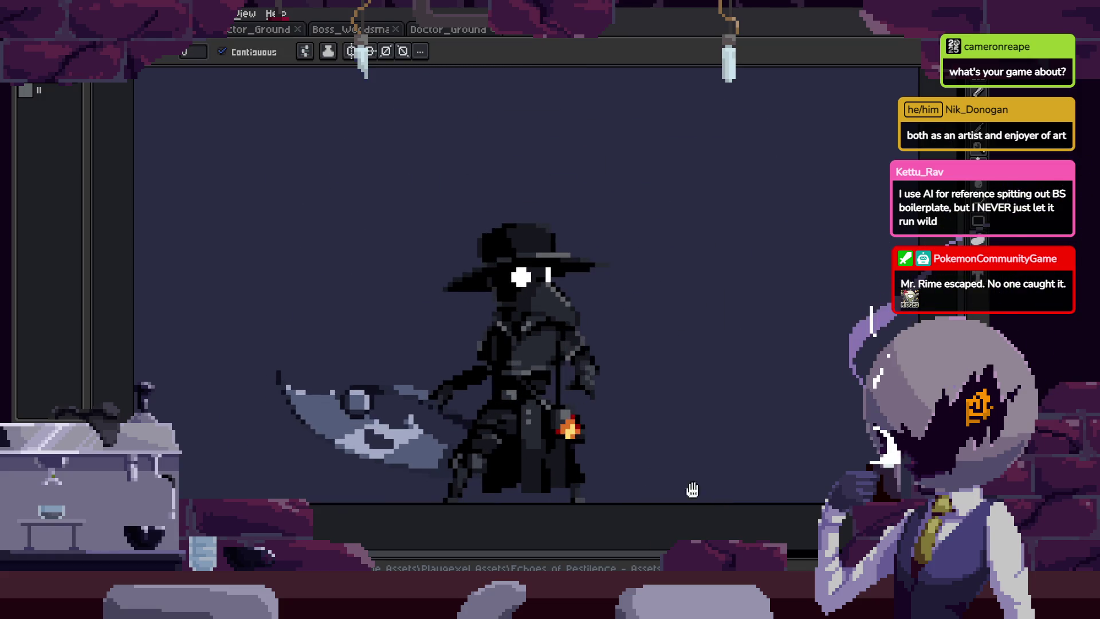
left_click(352, 32)
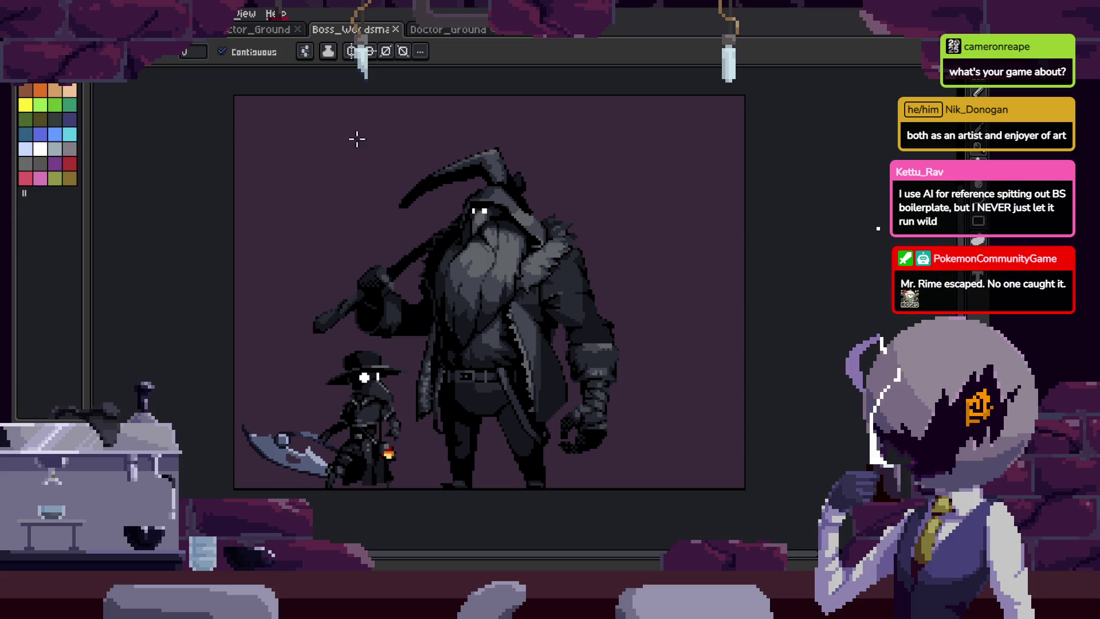
Go from Boss_Woodsman to the Home page, then on to the tentacle creature sprite.
key("ctrl+shift+Tab")
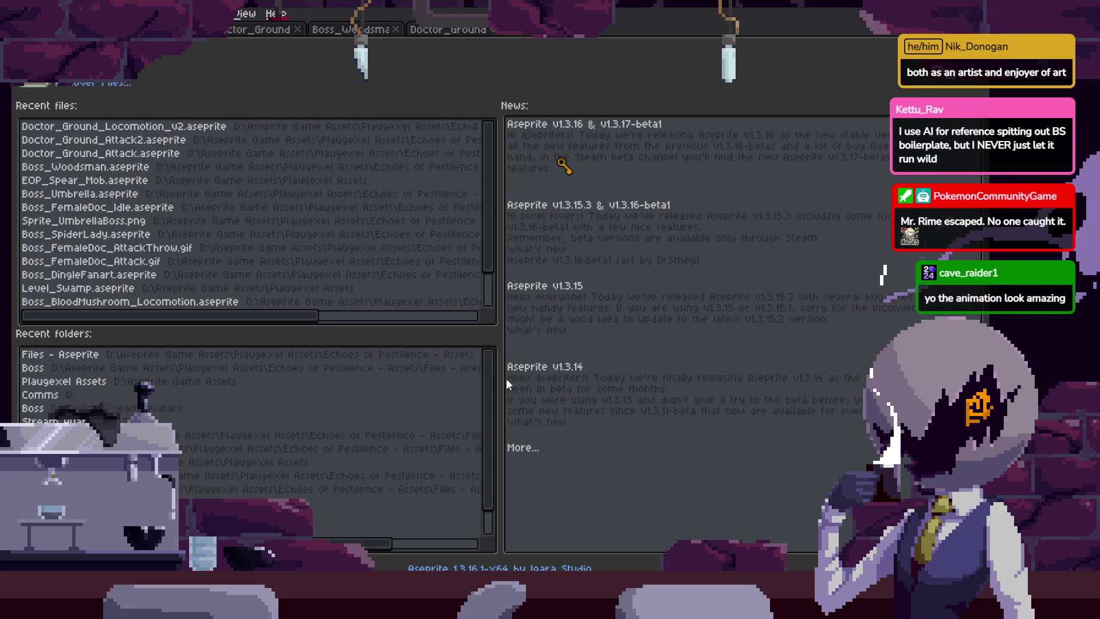
key("ctrl+Tab")
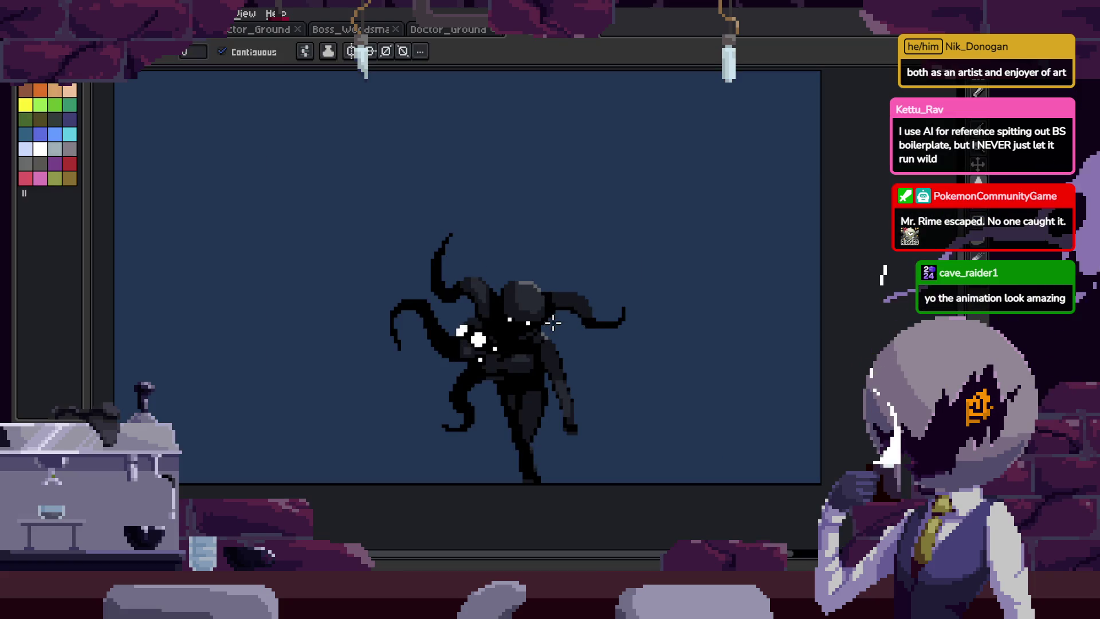
Play the tentacle creature's animation, briefly checking the moonwoodgames Twitch page in the browser.
key("Return")
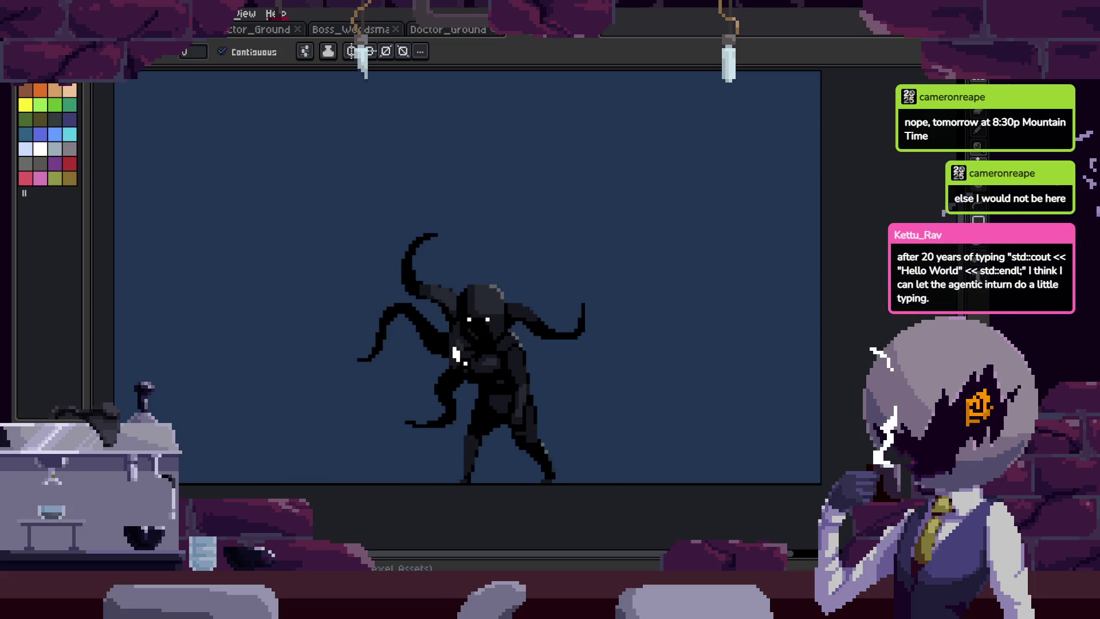
key("alt+Tab")
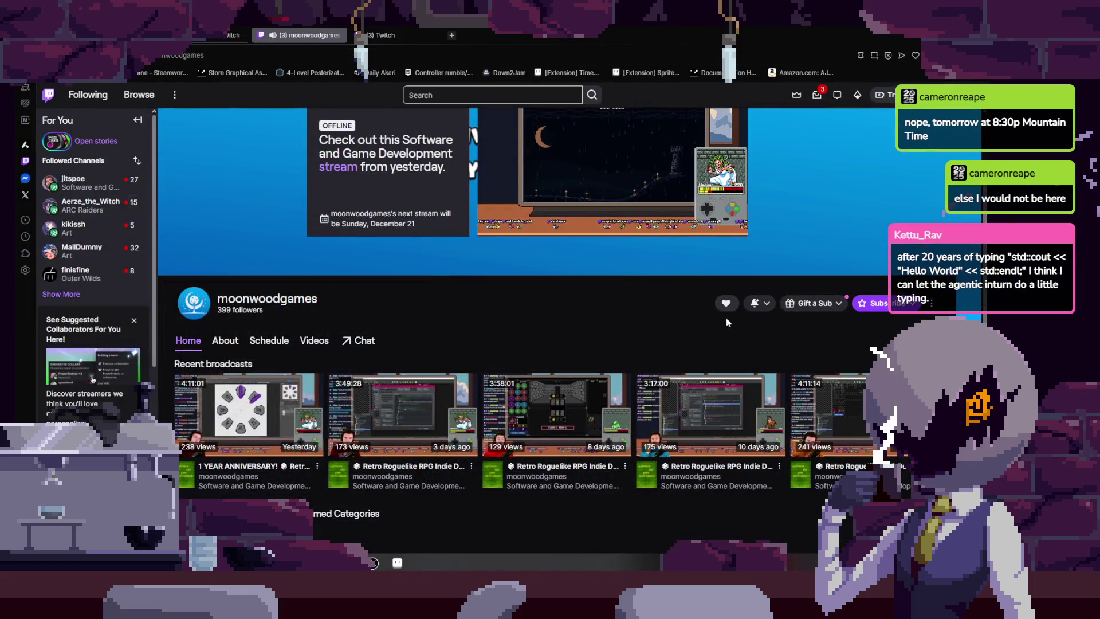
scroll(578, 241, "down", 2)
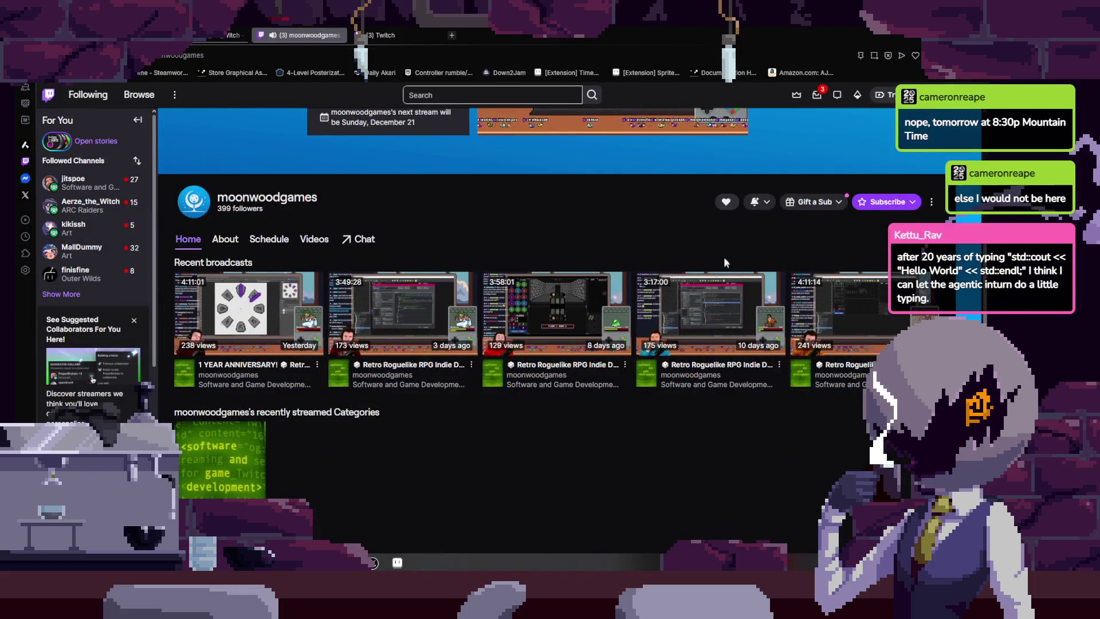
scroll(725, 263, "up", 2)
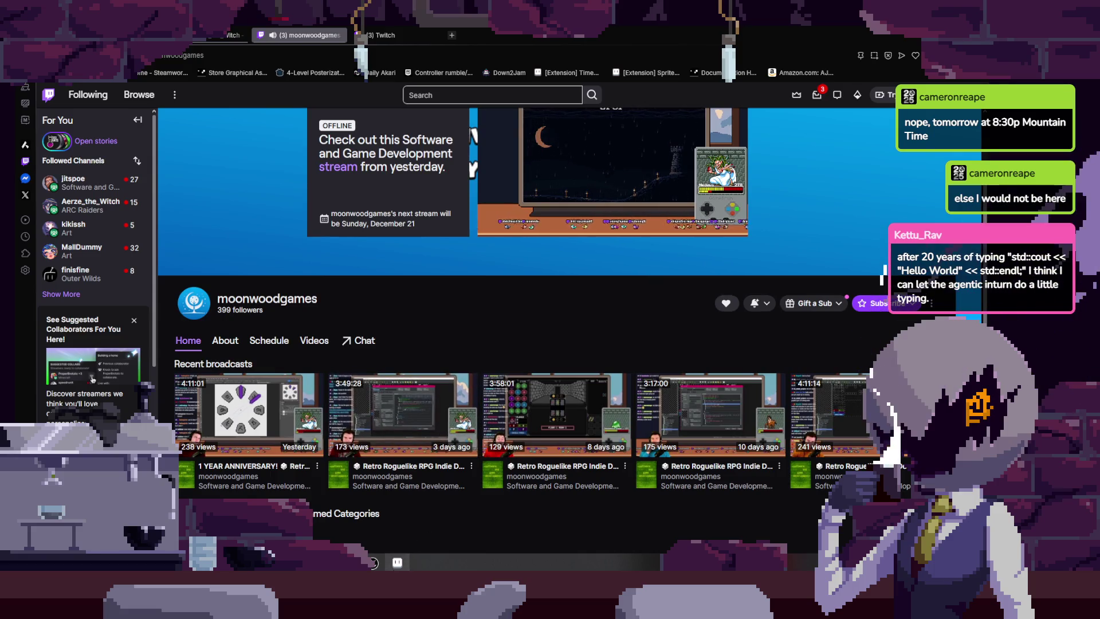
key("alt+Tab")
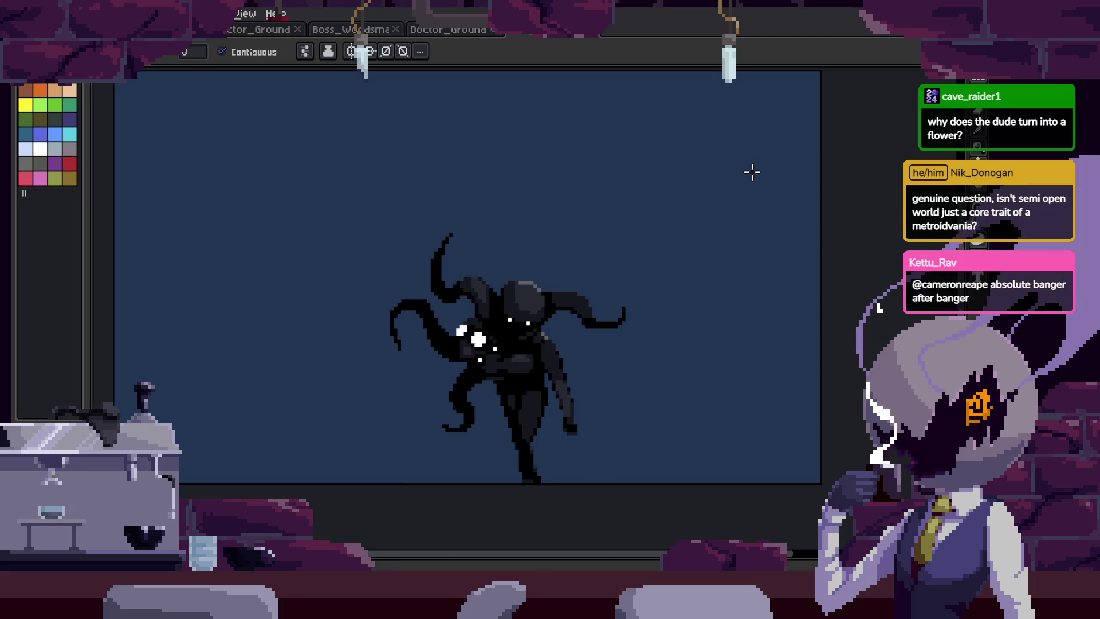
Return to the Home page showing Doctor_Ground_Locomotion_v2 among recent files.
key("ctrl+Tab")
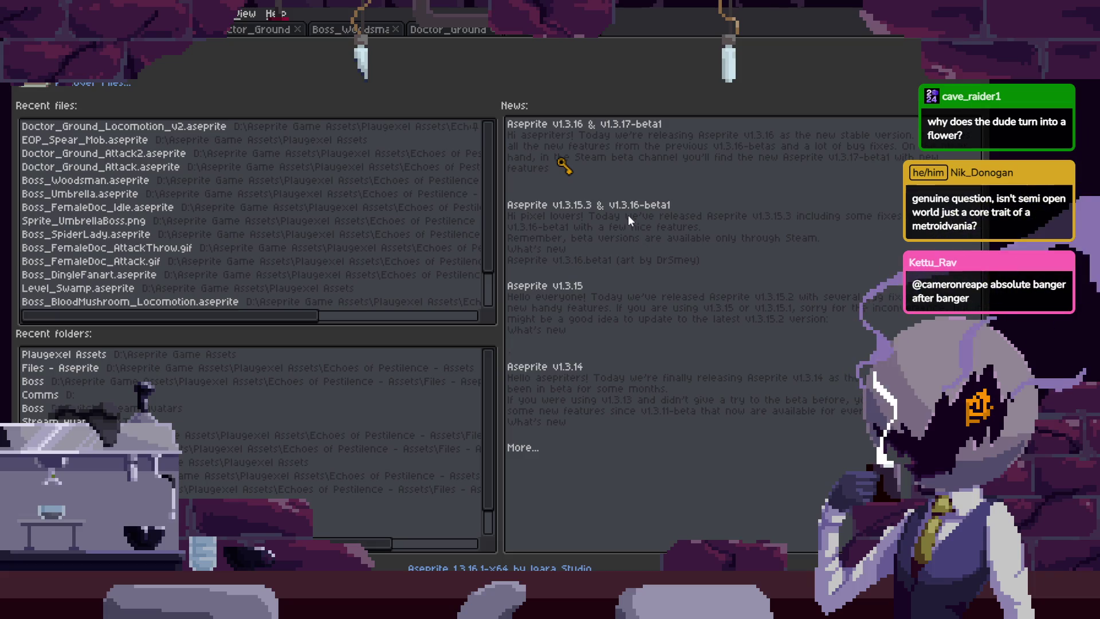
Zoom in, replay the tentacle creature's Walk, Attack and Death animation, then return to EOP_Bloater.
key("ctrl+shift+Tab")
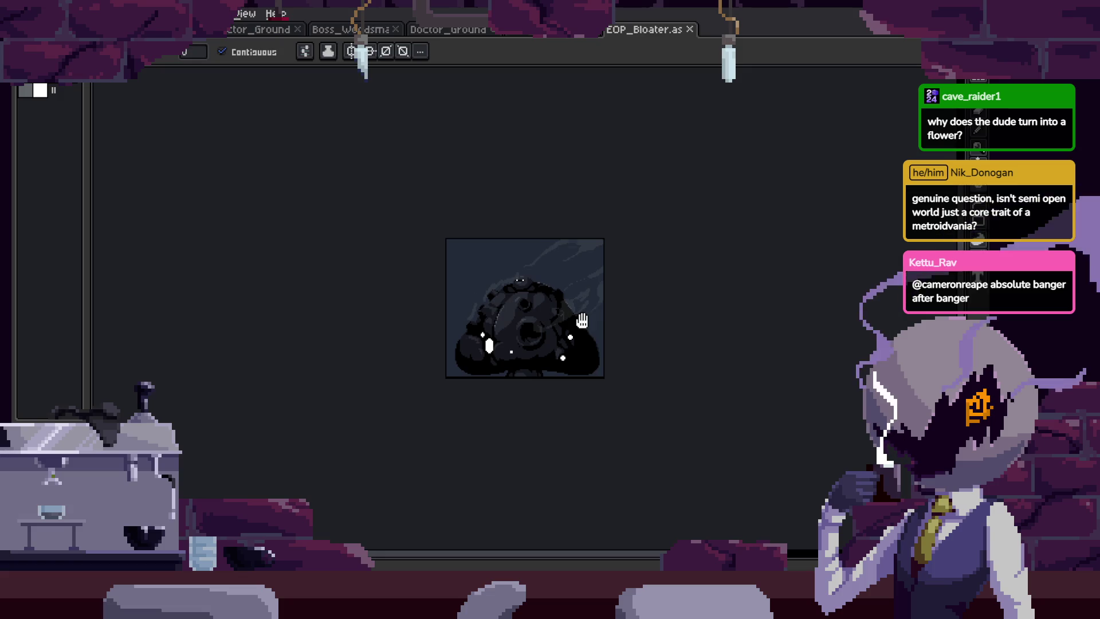
scroll(582, 320, "up", 2)
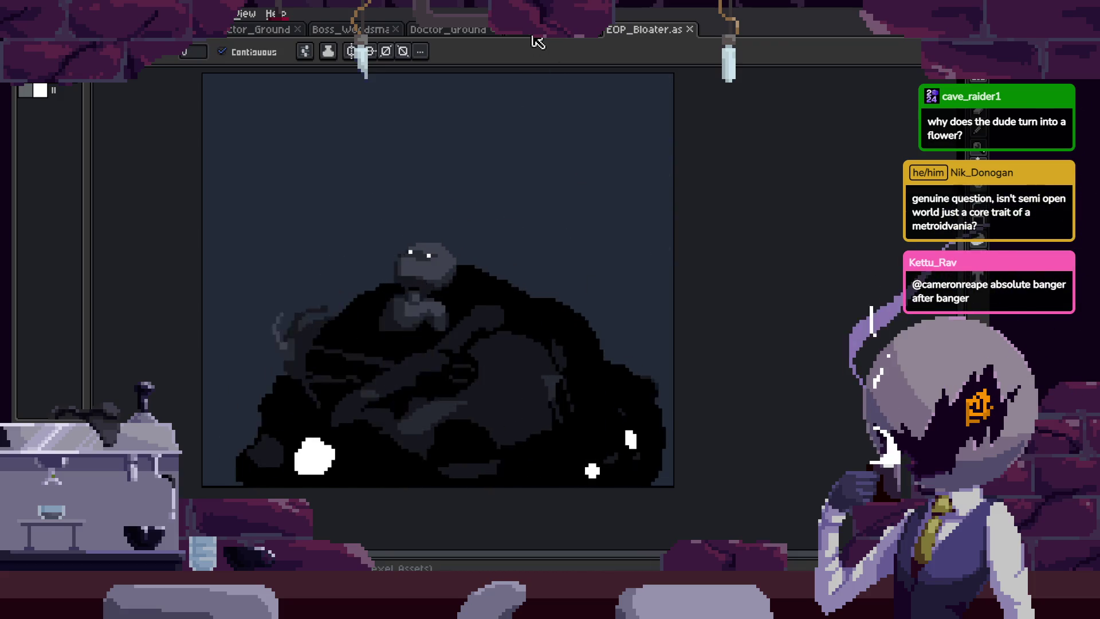
key("Escape")
key("Tab")
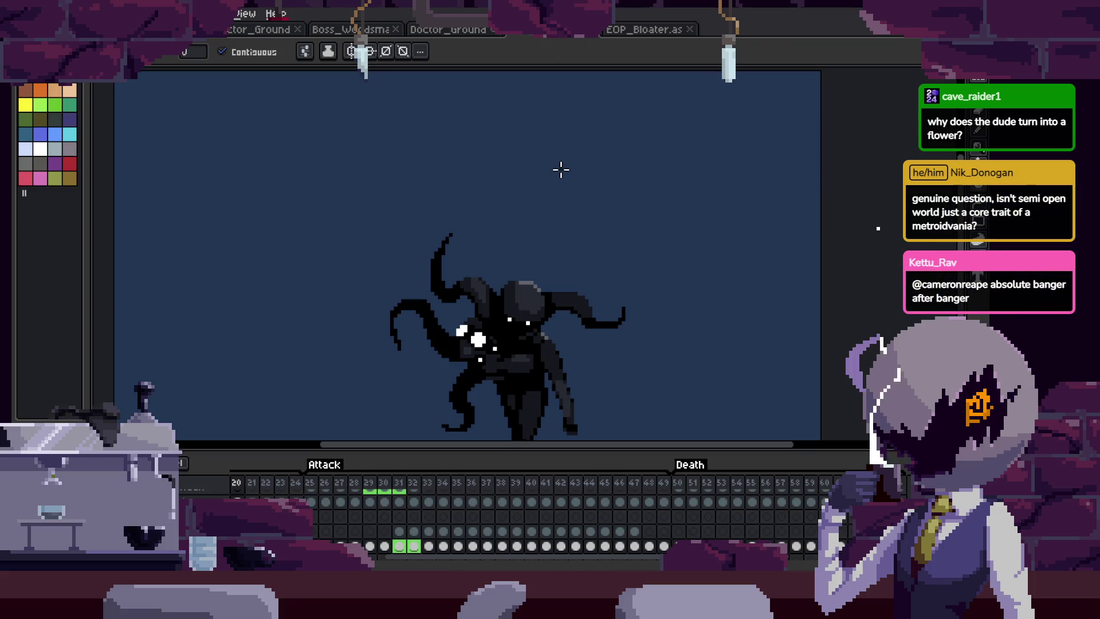
key("Return")
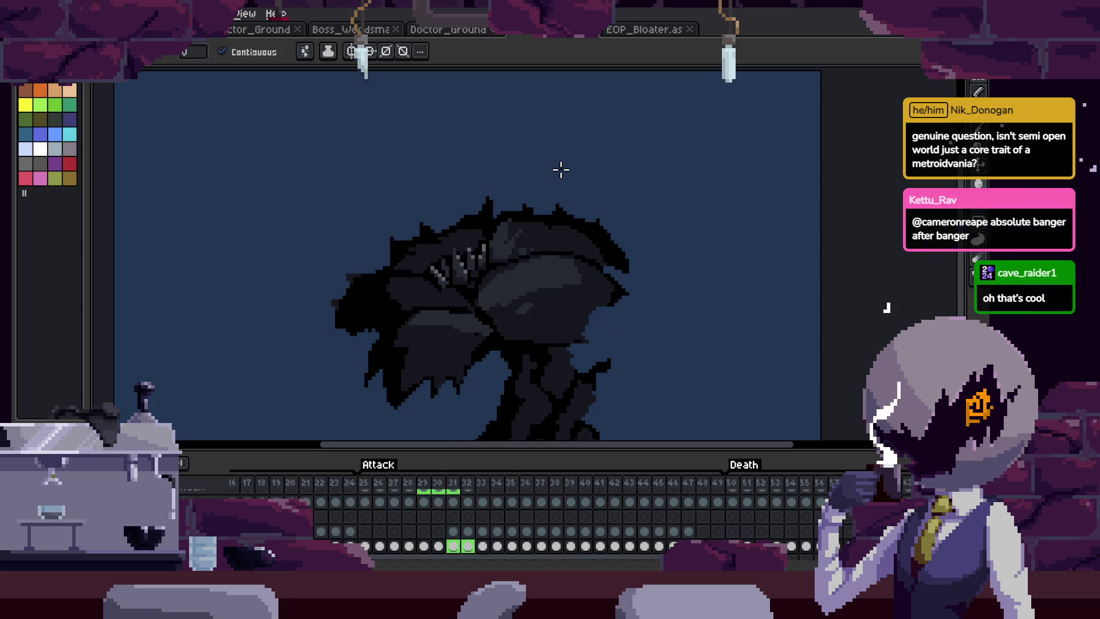
key("Tab")
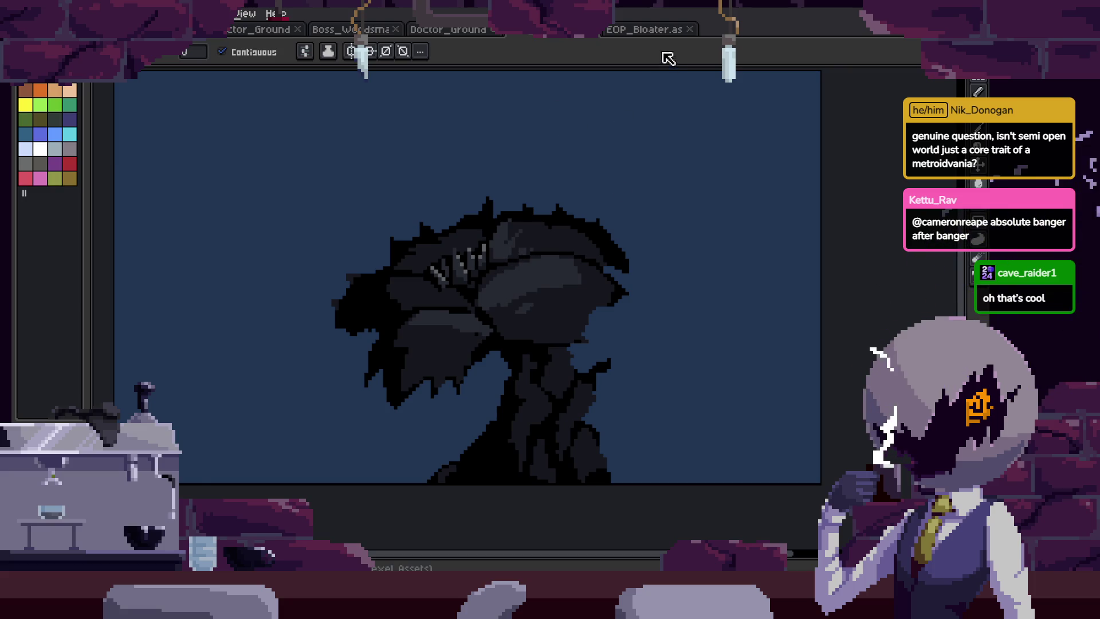
left_click(652, 31)
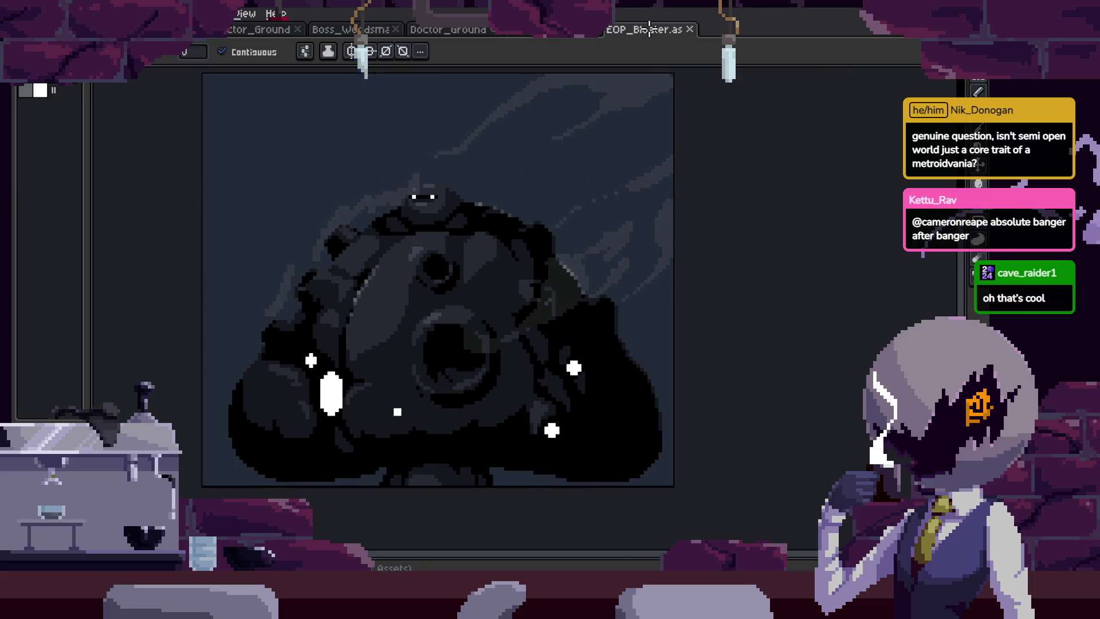
Check the bloater's final frame 33, then open EOP_Tower from Home and zoom in.
key("Tab")
left_click(710, 484)
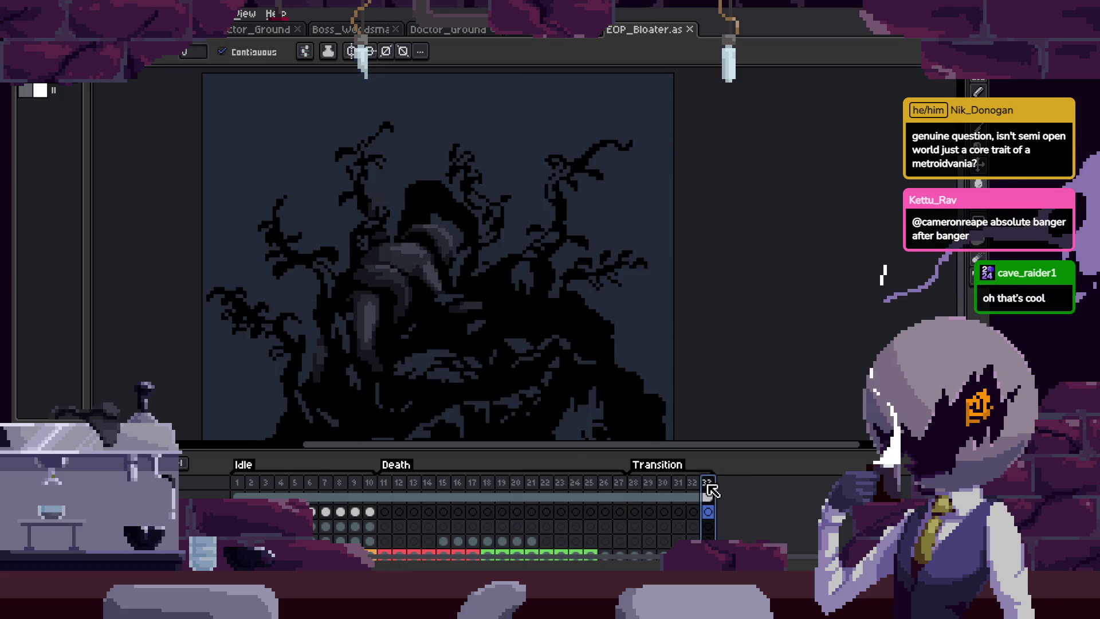
key("Tab")
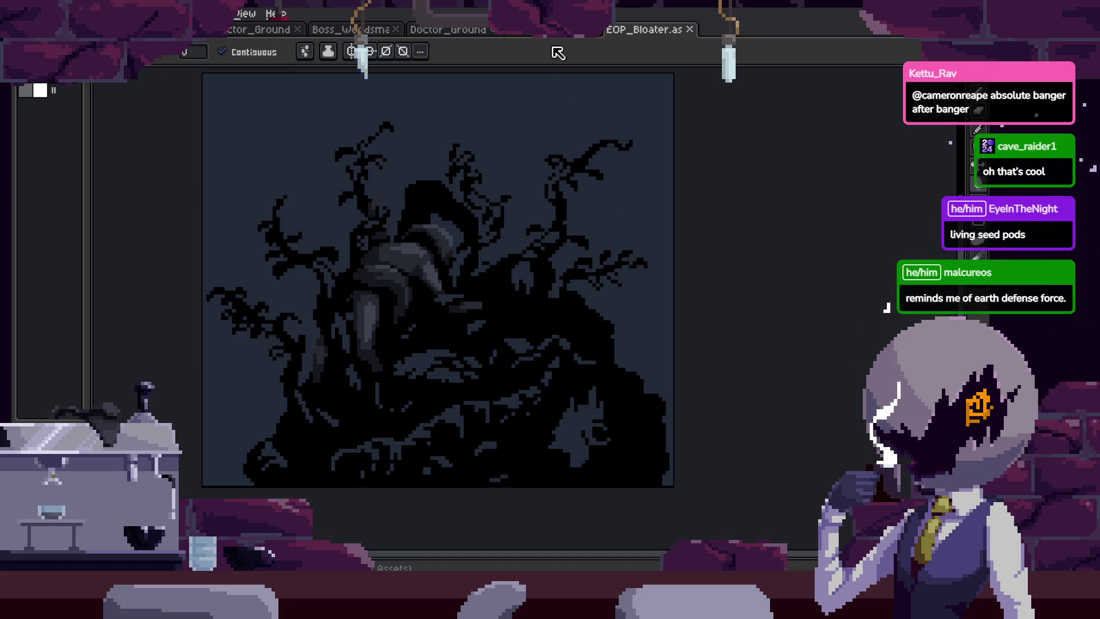
key("ctrl+Tab")
key("ctrl+Tab")
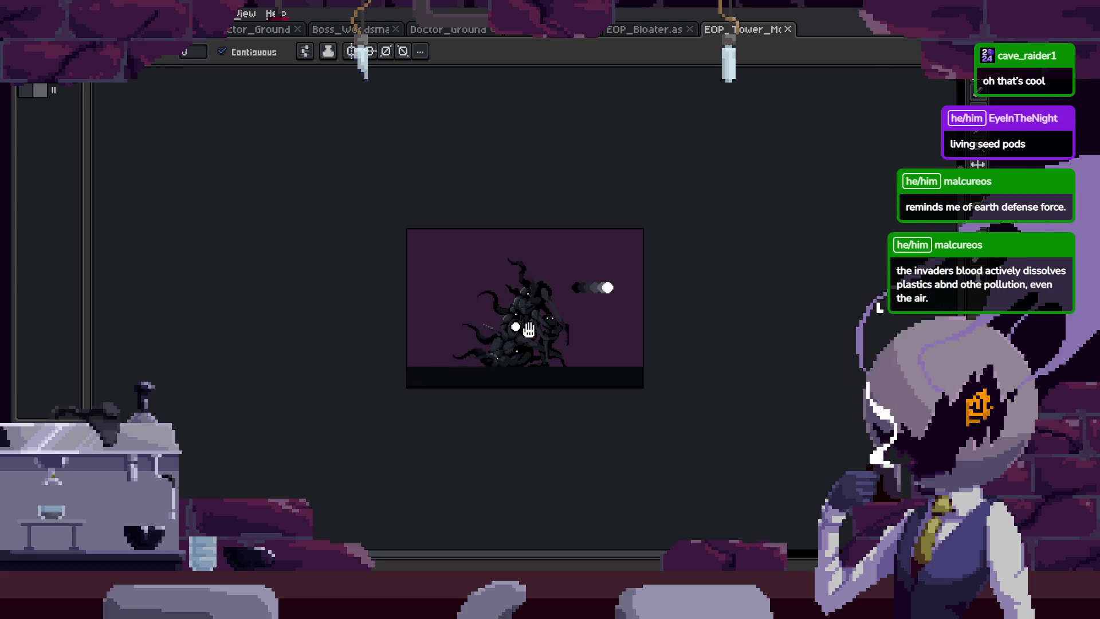
scroll(523, 326, "up", 2)
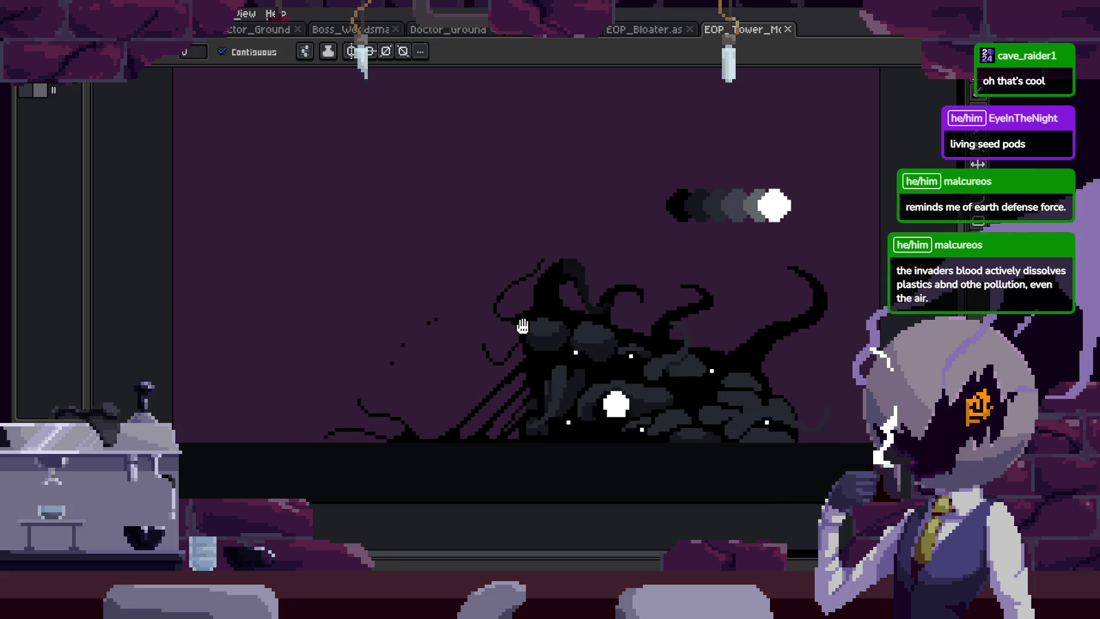
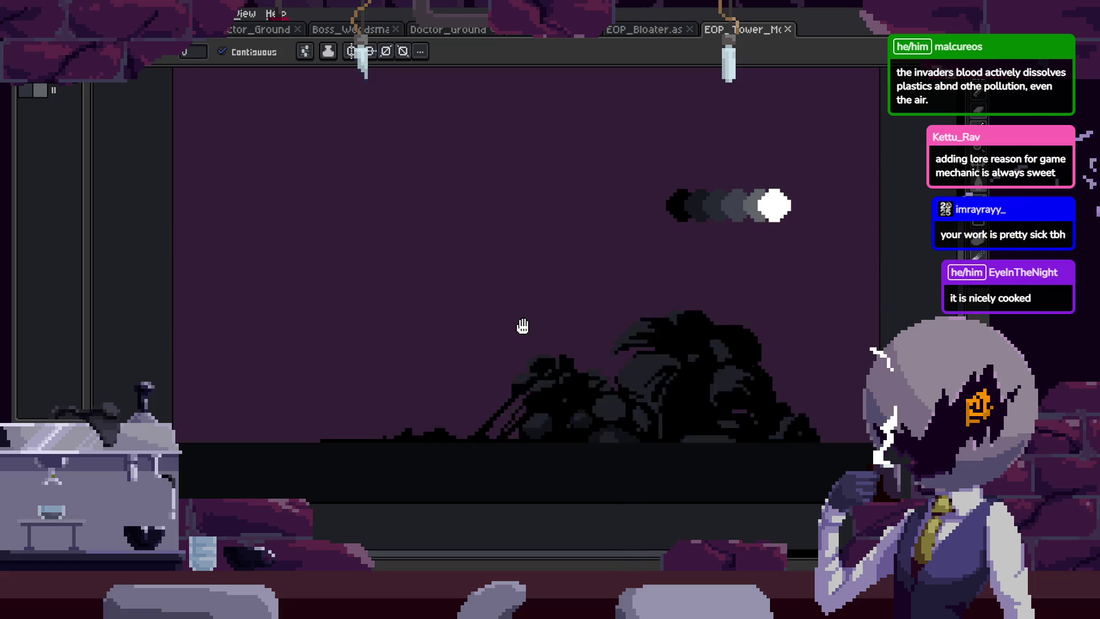
Close the EOP_Tower_Mob sprite and cycle to the Home tab listing recent files and news.
left_click(788, 29)
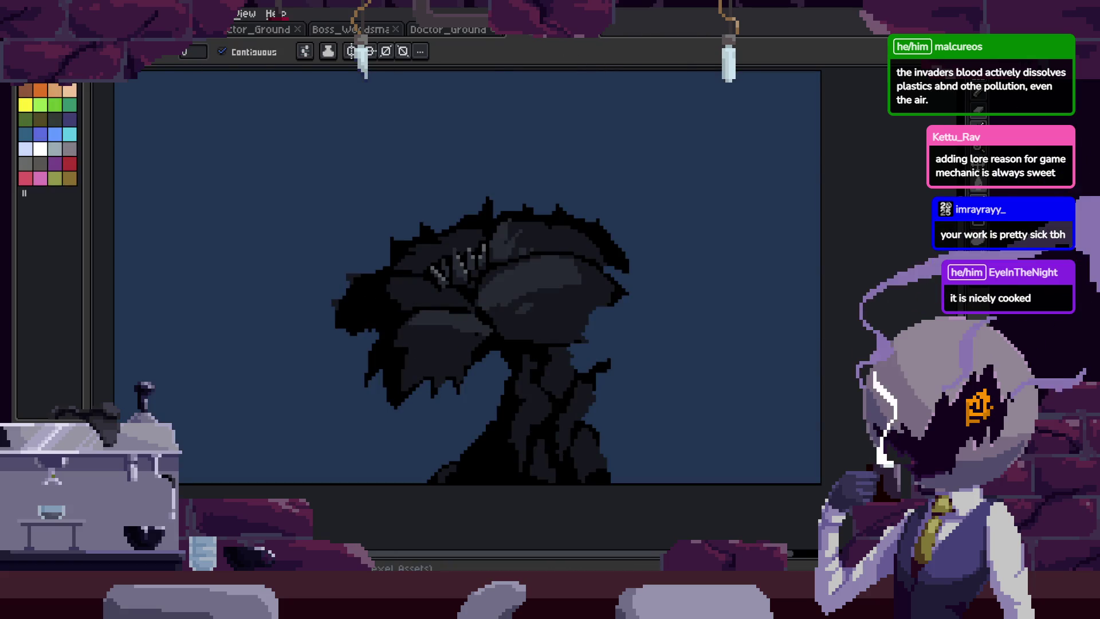
key("ctrl+Tab")
key("ctrl+Tab")
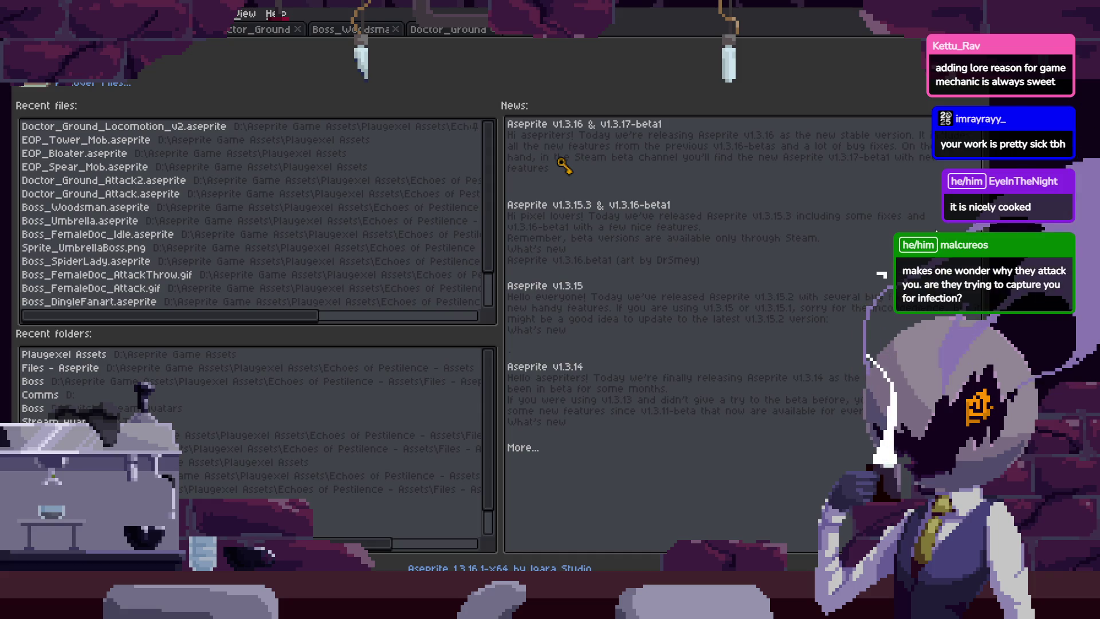
Switch to the many-eyed creature sprite and jump to a Death animation frame in the timeline.
key("ctrl+Tab")
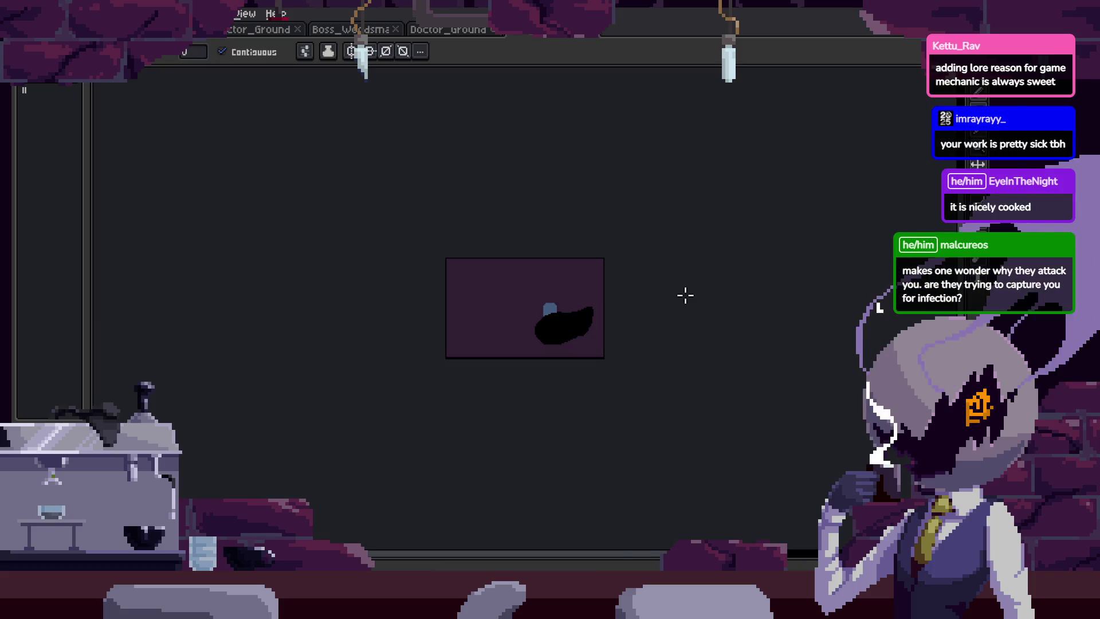
key("Tab")
scroll(573, 504, "right", 5)
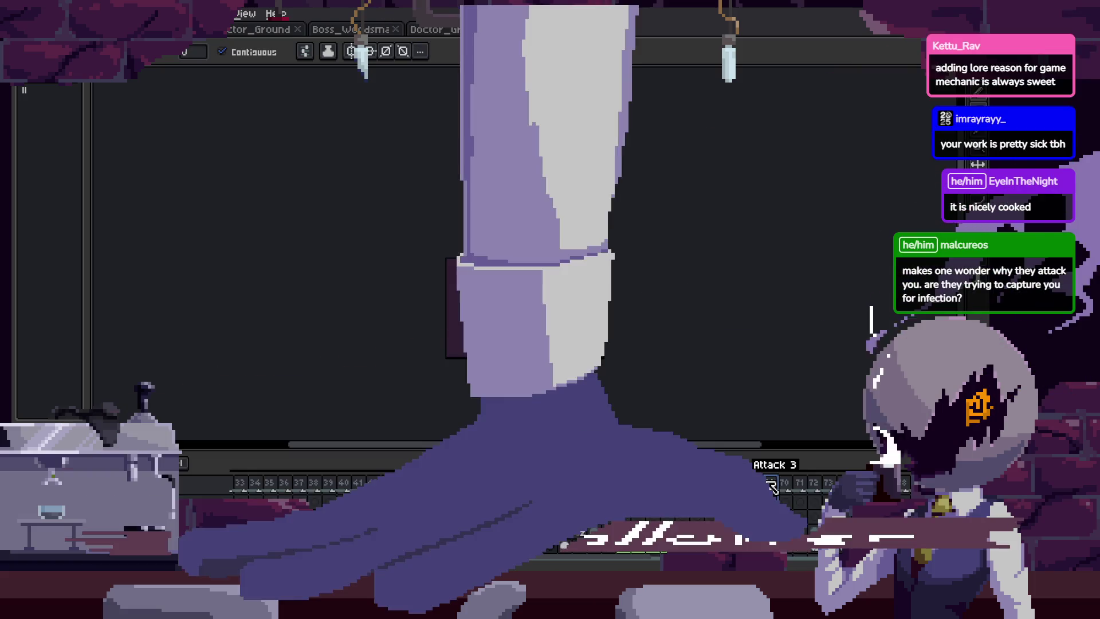
scroll(686, 499, "right", 6)
left_click(684, 504)
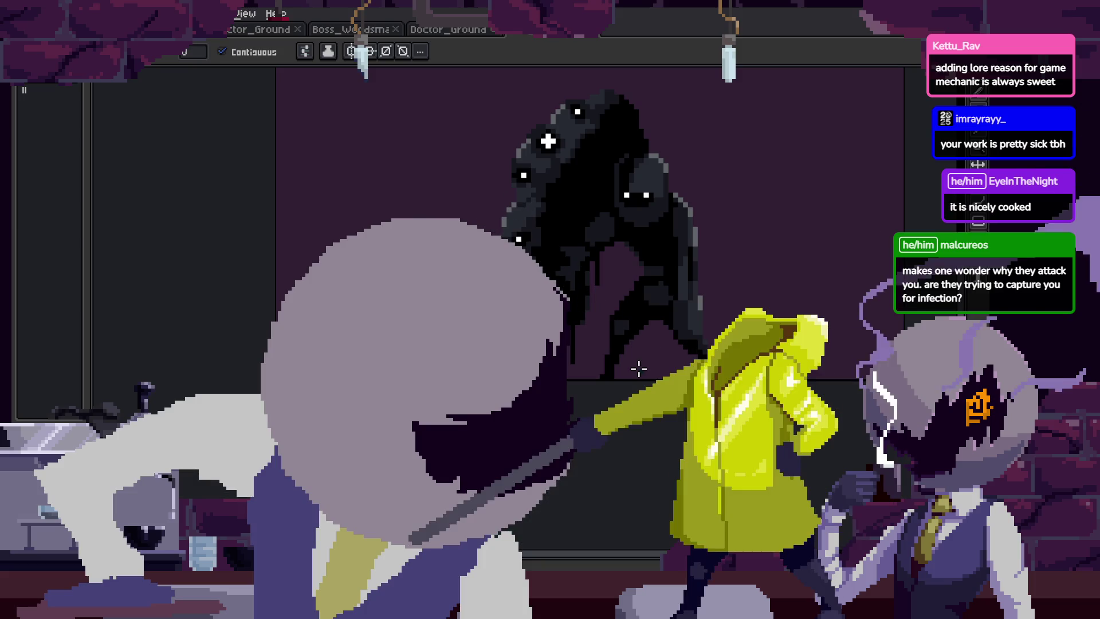
Pan the creature into the centre, step to the next frame, then go to Doctor_Ground.
key("h")
left_click_drag(639, 368, 572, 367)
key("w")
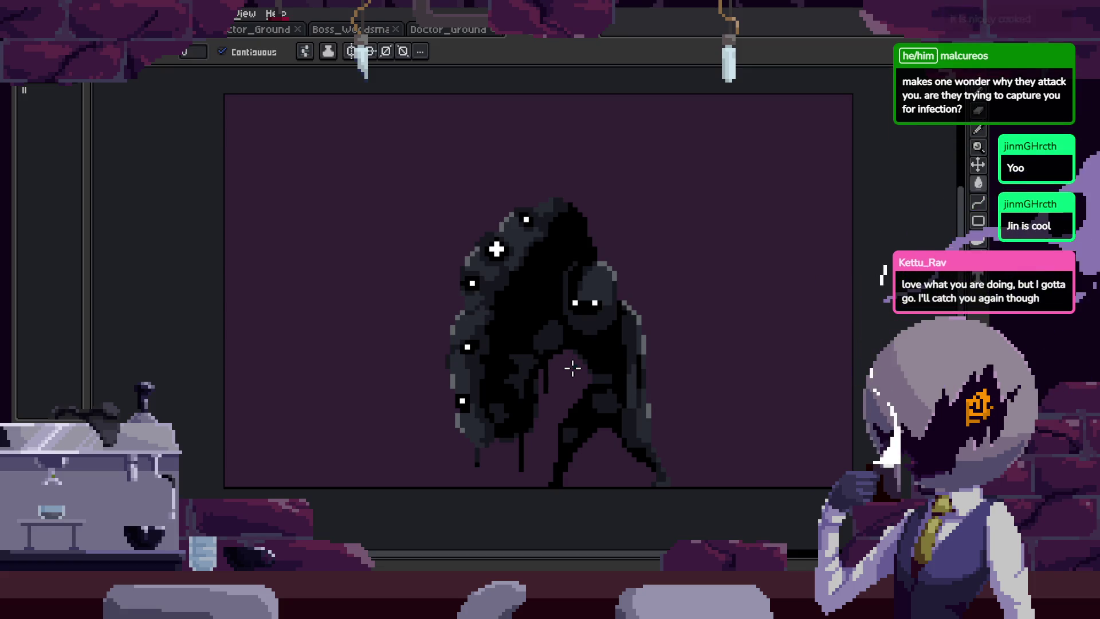
key("Right")
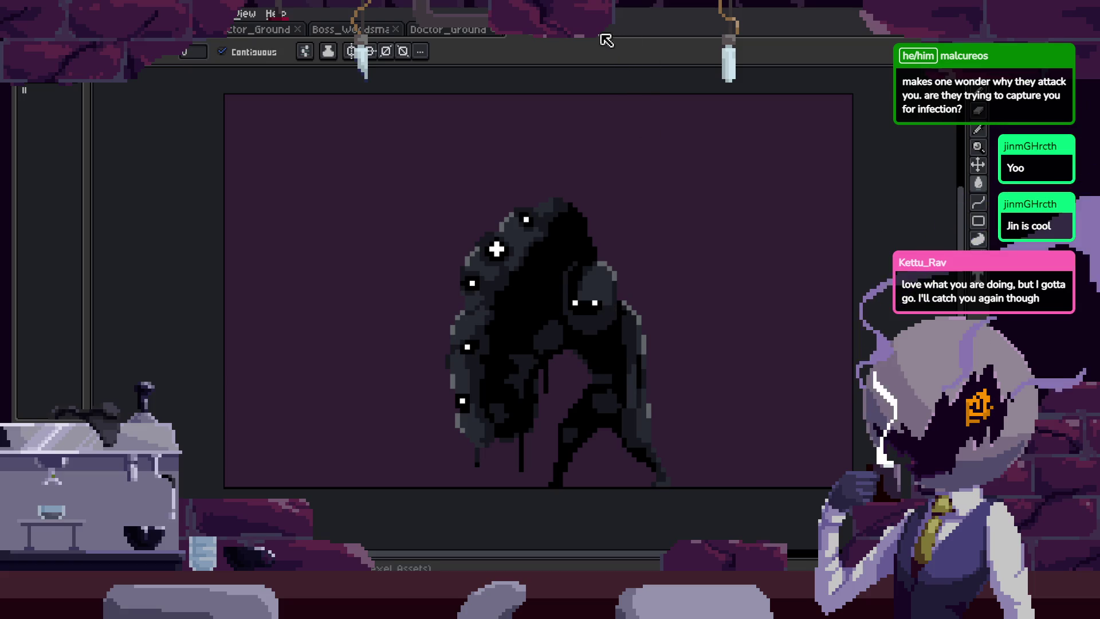
left_click(447, 29)
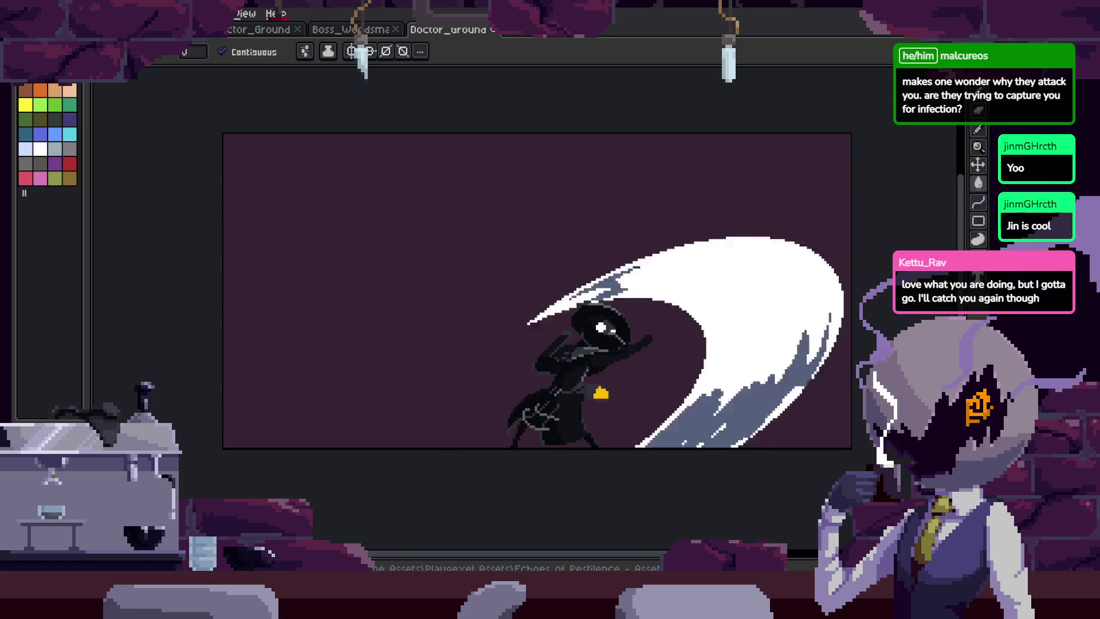
Close Doctor_Ground with Don't Save after one cancelled attempt, then pan the Boss_Woodsman artwork into view.
key("ctrl+w")
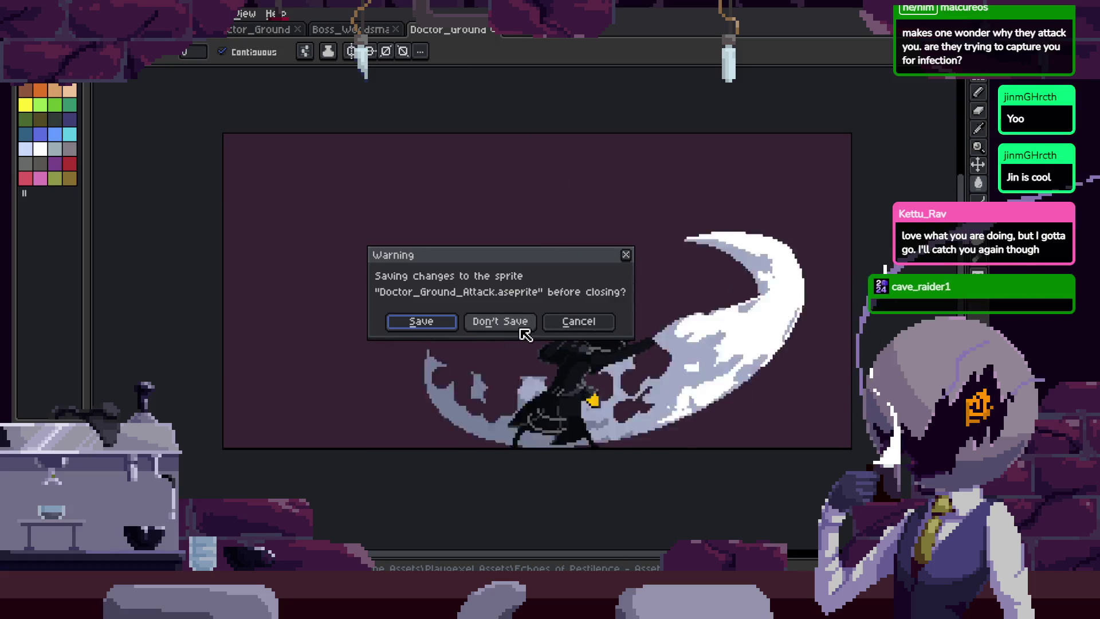
left_click(570, 324)
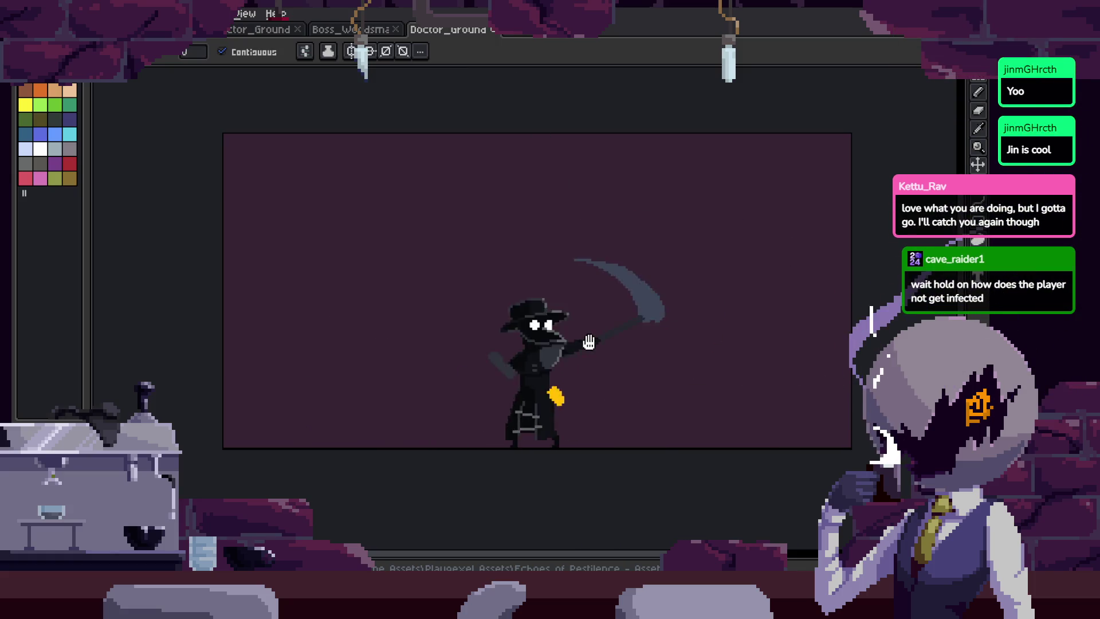
scroll(588, 342, "up", 1)
key("Tab")
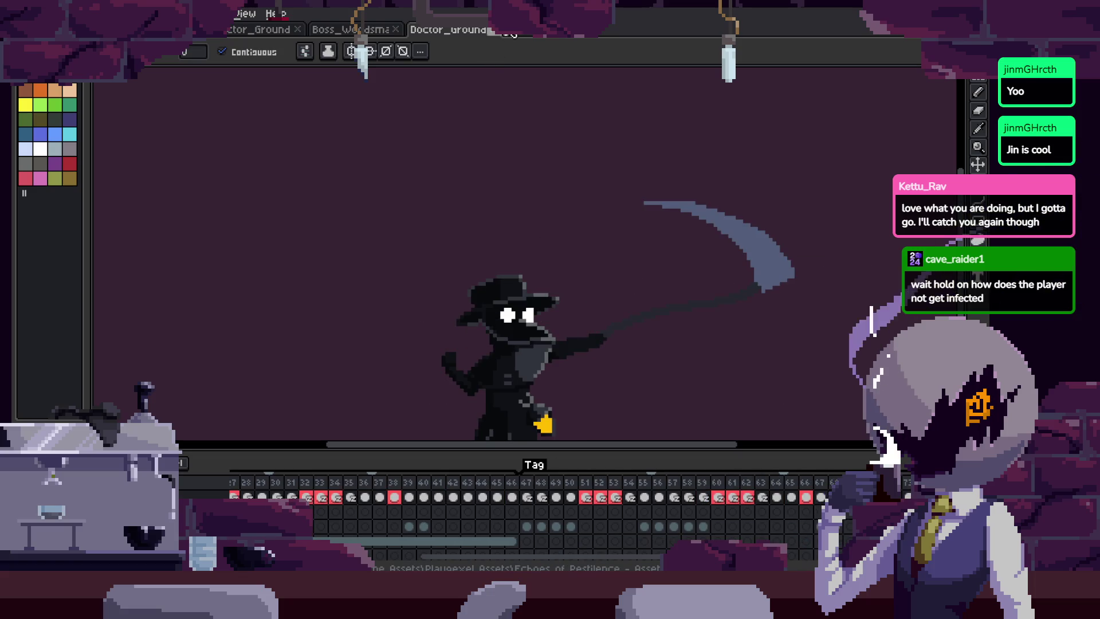
key("ctrl+w")
left_click(501, 321)
left_click_drag(611, 327, 643, 357)
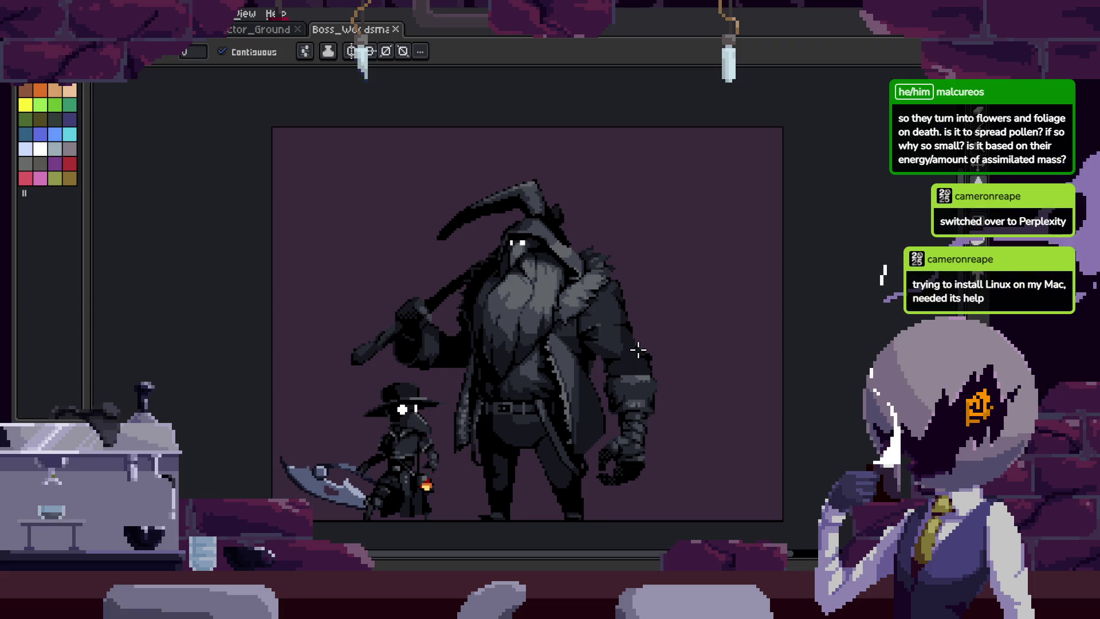
Try lasso and rectangle selections around the plague doctor, then deselect.
scroll(638, 350, "up", 4)
scroll(629, 331, "down", 3)
mouse_move(653, 158)
left_mouse_down()
mouse_move(385, 419)
mouse_move(694, 240)
mouse_move(452, 114)
left_mouse_up()
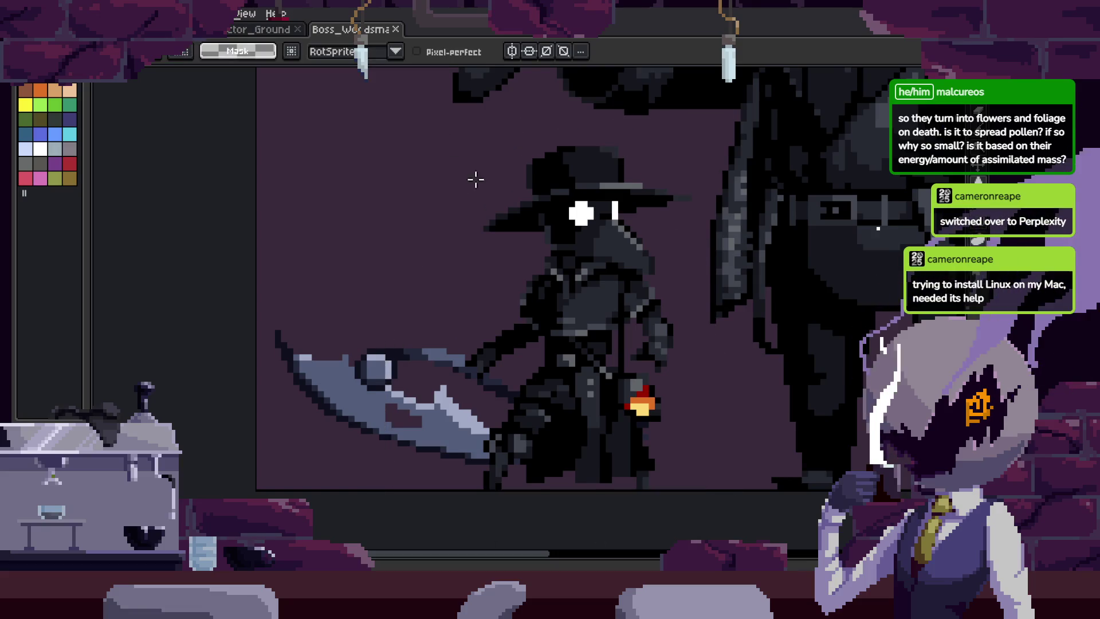
key("m")
scroll(454, 216, "up", 1)
mouse_move(389, 167)
left_mouse_down()
mouse_move(639, 506)
mouse_move(676, 514)
left_mouse_up()
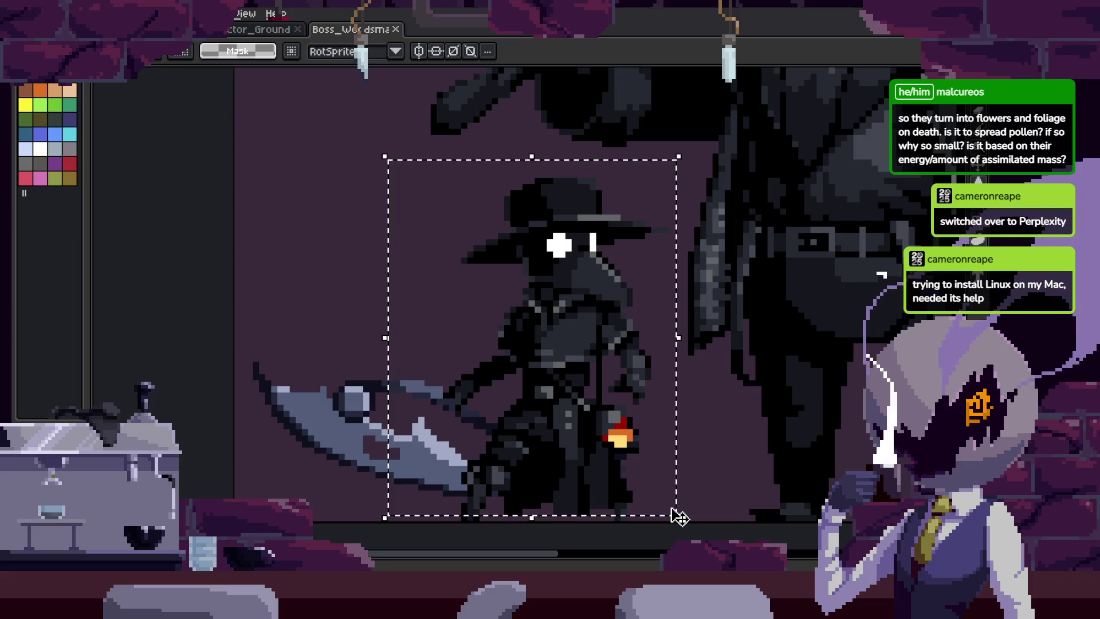
key("ctrl+d")
scroll(591, 445, "right", 3)
scroll(533, 321, "left", 3)
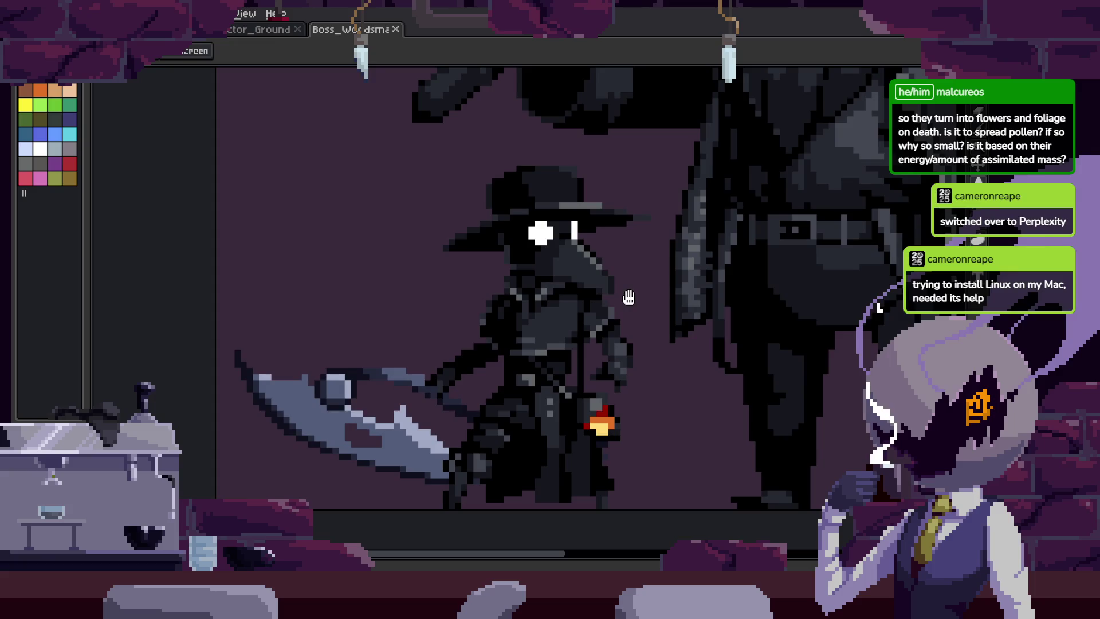
Freehand-select the woodsman figure and rectangle-select the scythe blade, clearing each selection.
key("b")
scroll(562, 356, "down", 3)
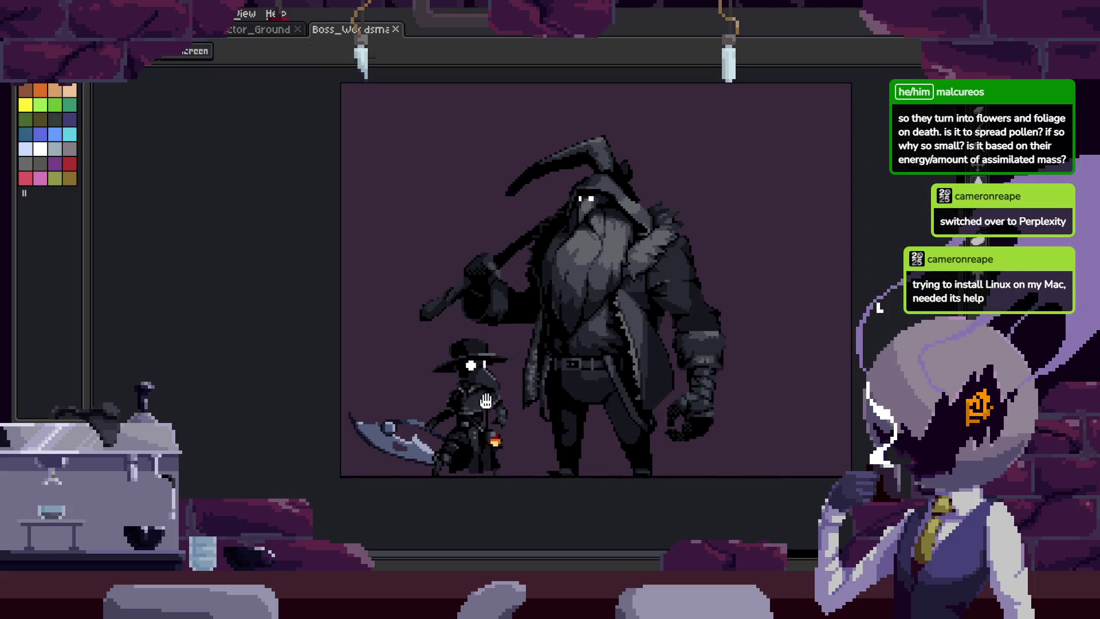
mouse_move(580, 444)
left_mouse_down()
mouse_move(401, 320)
mouse_move(642, 103)
mouse_move(734, 453)
left_mouse_up()
key("ctrl+d")
scroll(452, 269, "up", 2)
key("m")
mouse_move(332, 202)
left_mouse_down()
mouse_move(452, 507)
mouse_move(477, 498)
left_mouse_up()
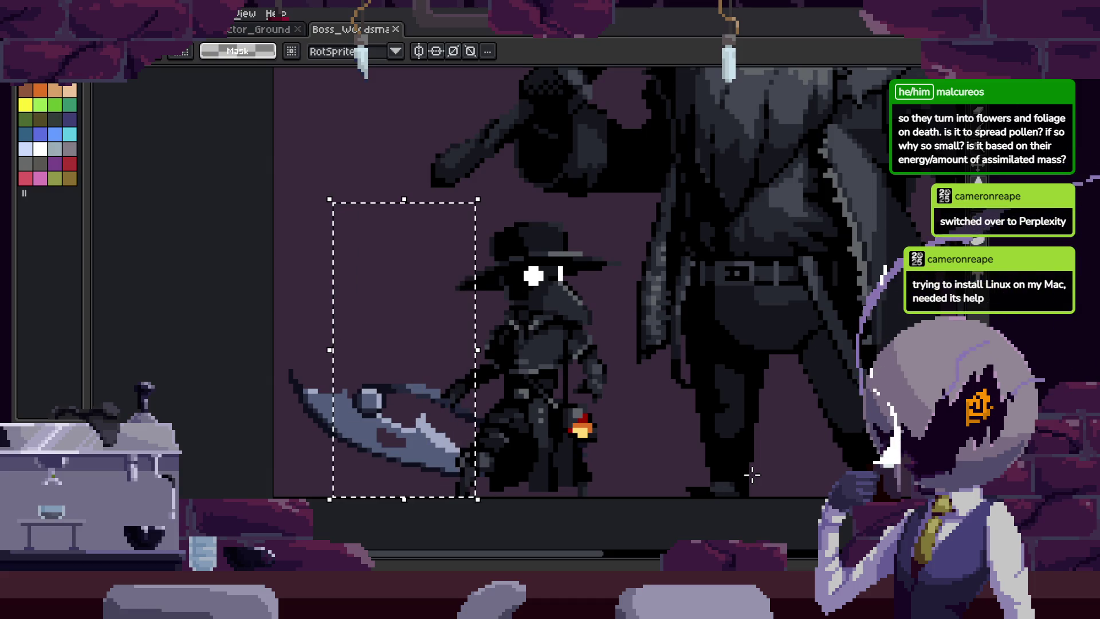
key("ctrl+d")
Pan the view, flip between the Doctor_Ground and Boss_Woodsman tabs, then go to Home.
key("h")
left_click_drag(637, 330, 585, 364)
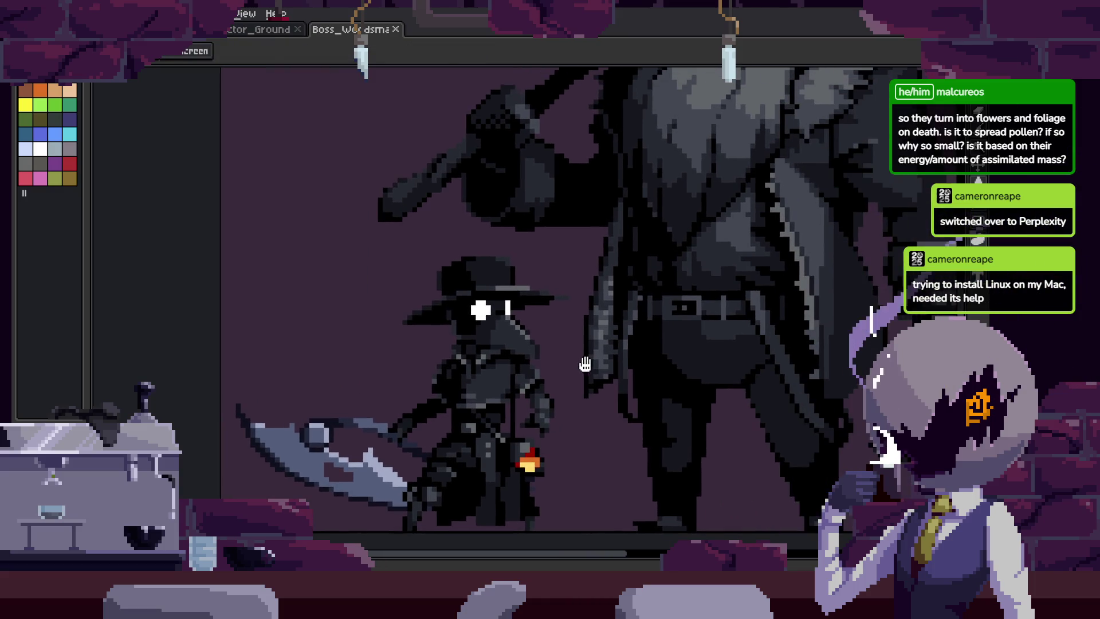
scroll(630, 310, "down", 3)
key("m")
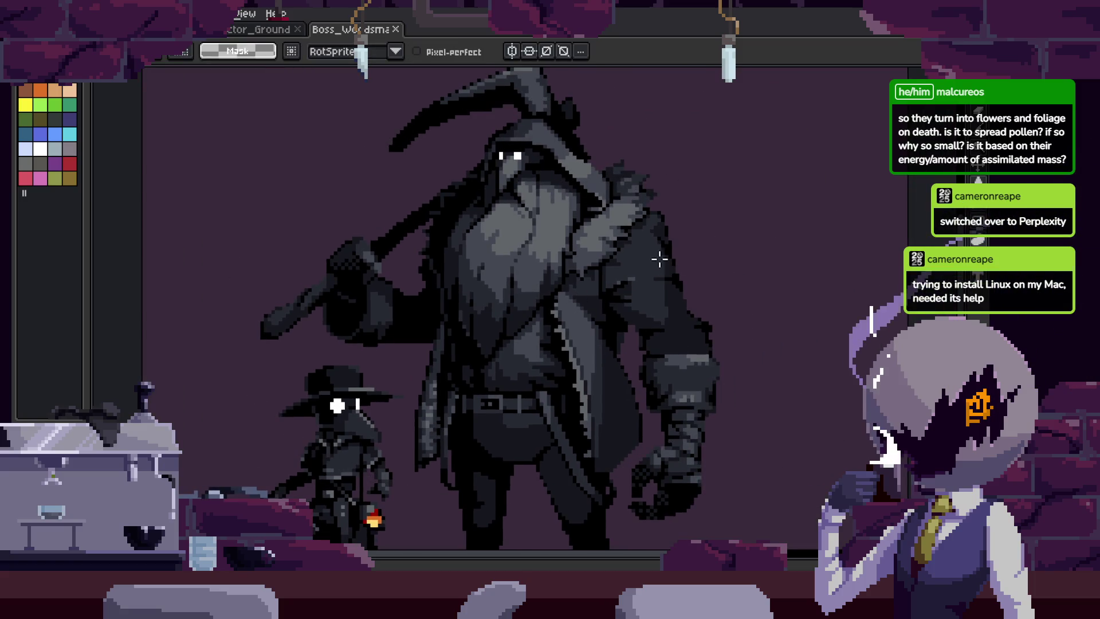
left_click(259, 30)
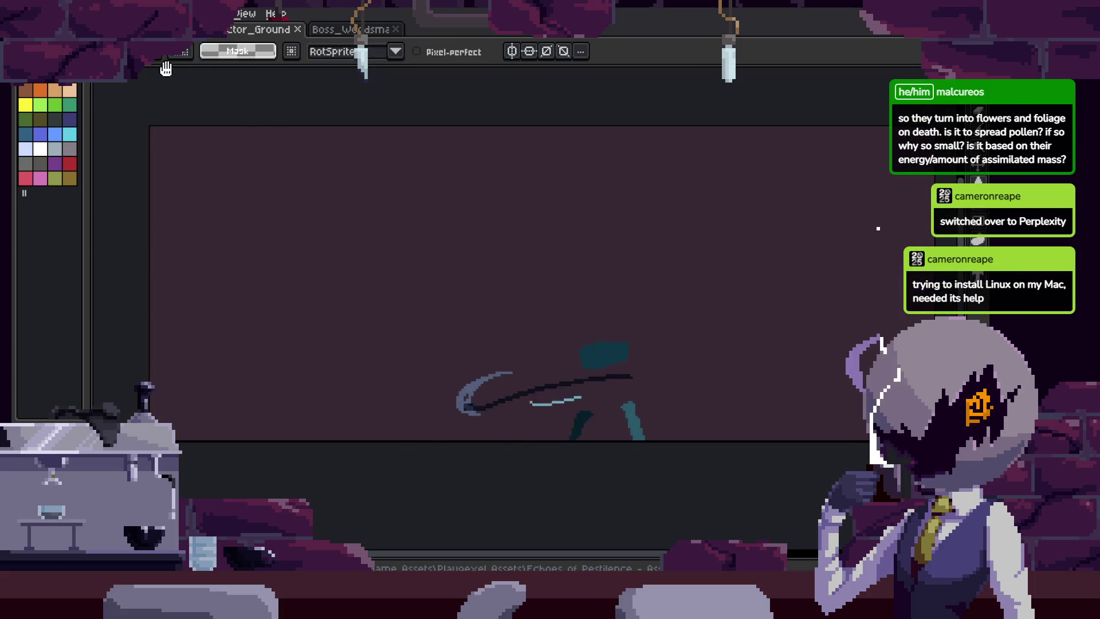
left_click(350, 29)
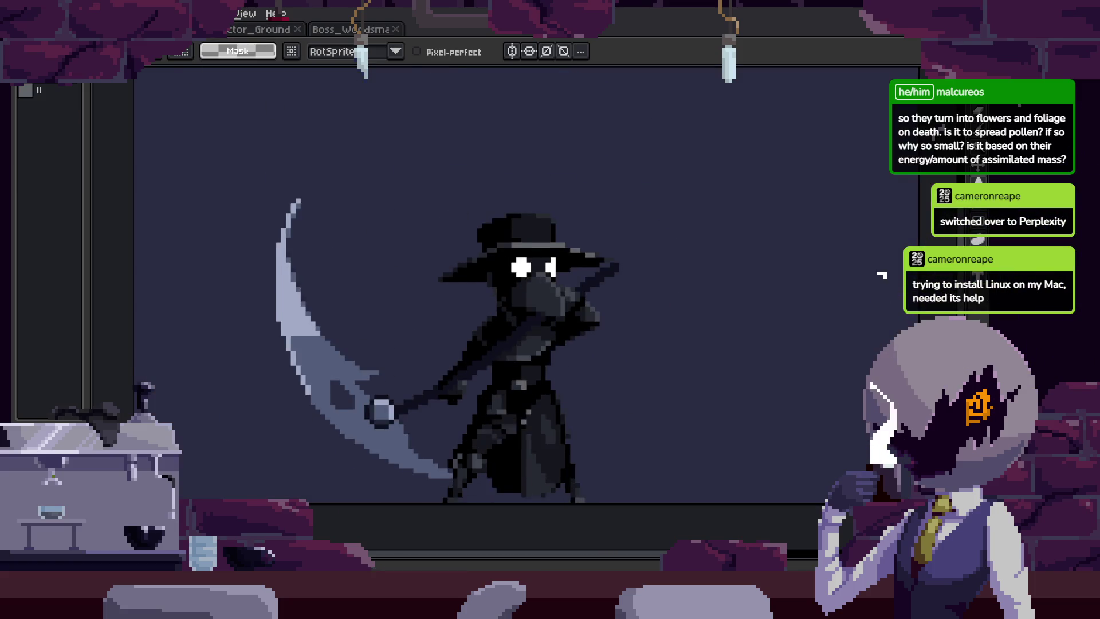
left_click(261, 29)
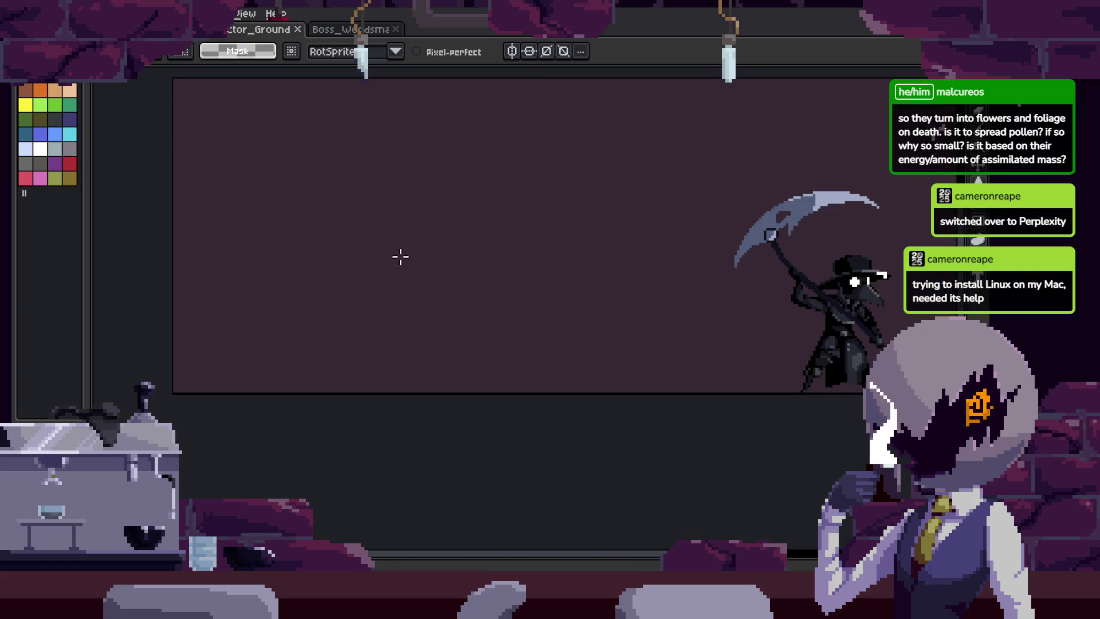
key("ctrl+shift+Tab")
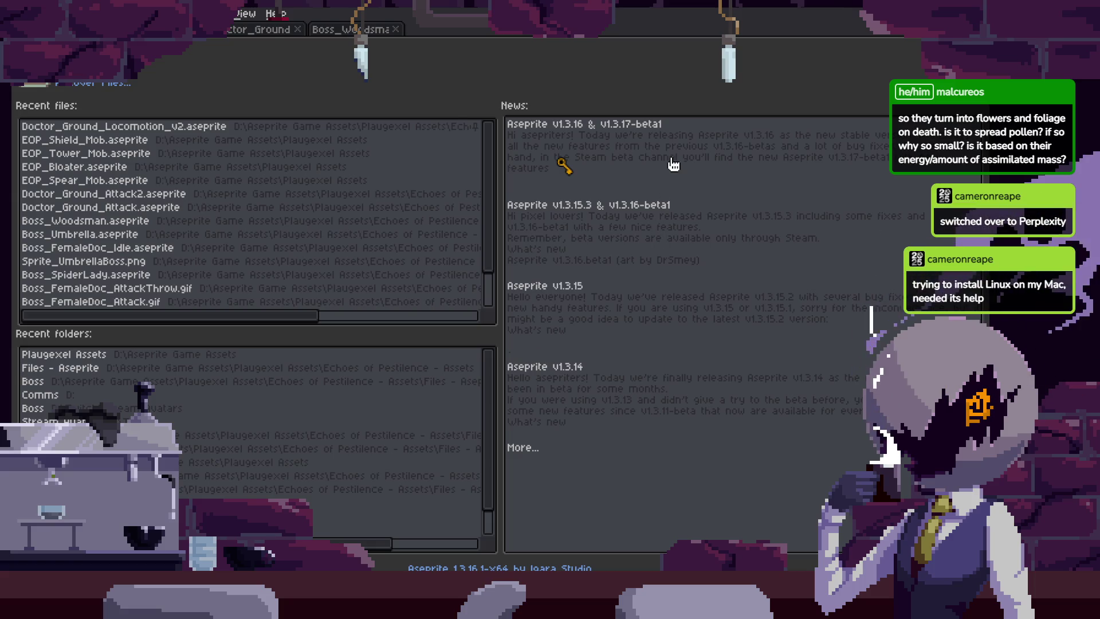
Select frame 02 of the EOP_Ground Convert animation, play it, and hide the timeline.
key("Tab")
scroll(584, 504, "right", 5)
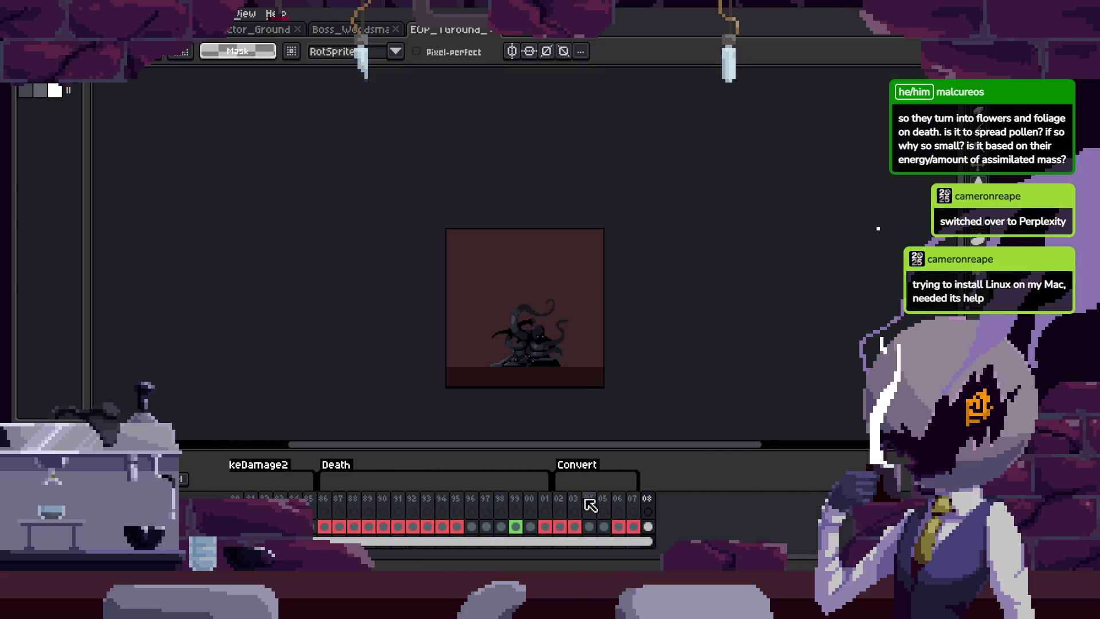
left_click(559, 497)
key("Tab")
scroll(533, 356, "up", 3)
left_click_drag(533, 355, 621, 355)
key("Tab")
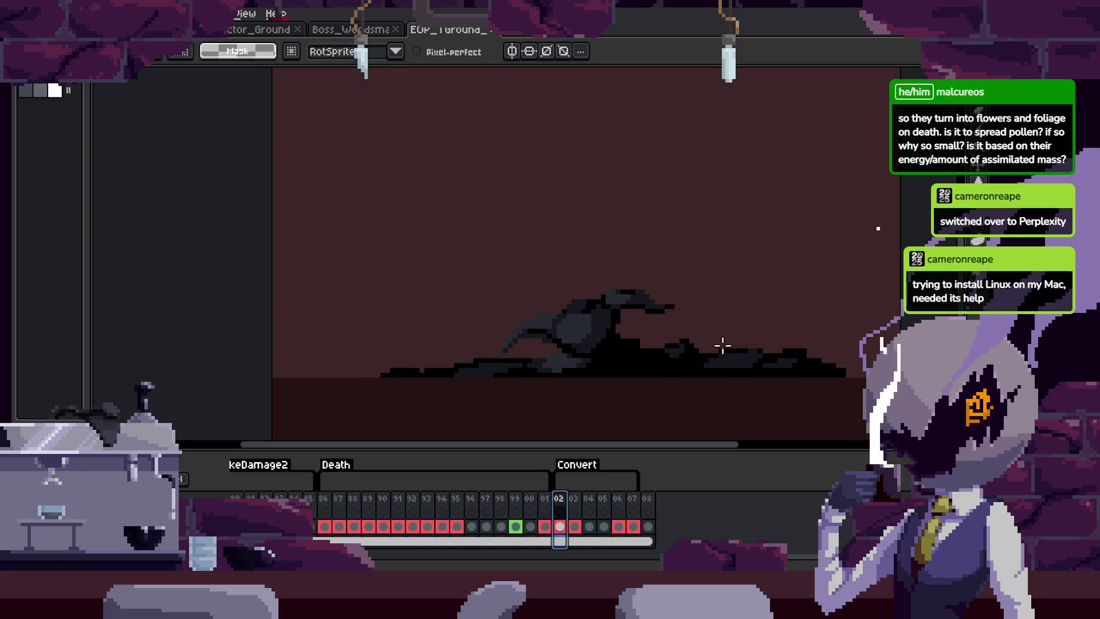
key("Left")
key("Left")
key("Left")
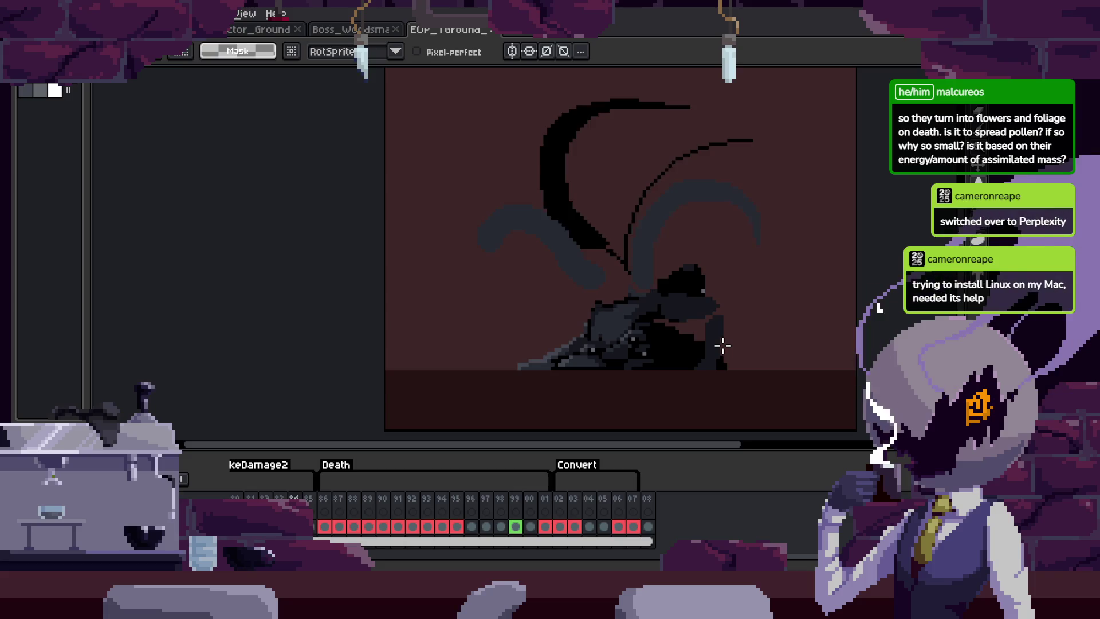
key("Tab")
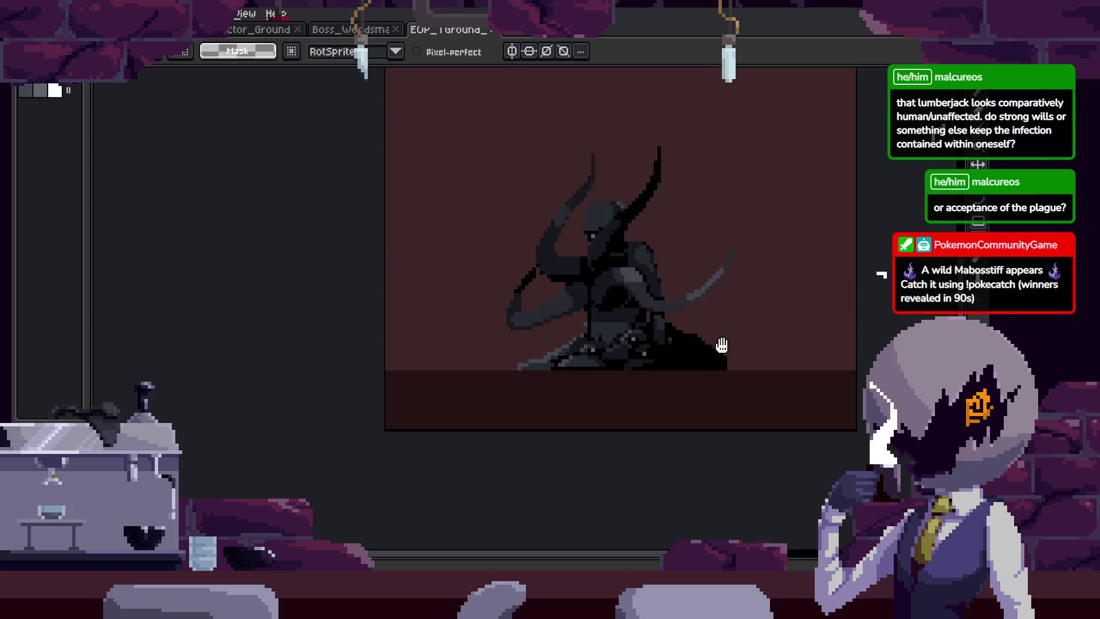
Close the EOP_Ground tab, try and clear a freehand selection, then switch documents with Ctrl+Tab.
key("h")
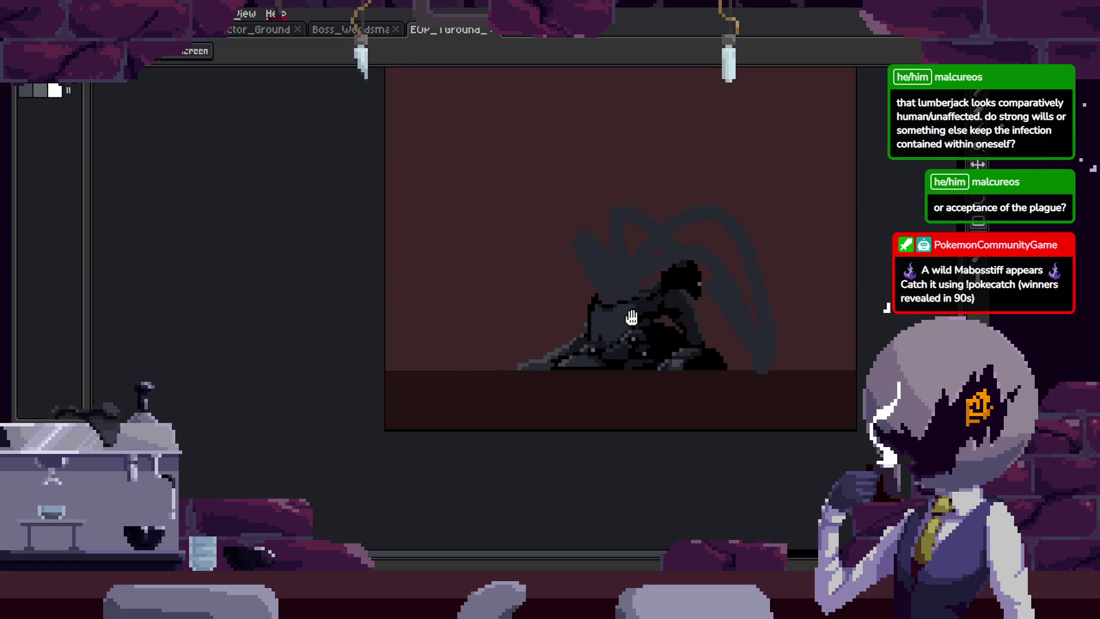
left_click(493, 29)
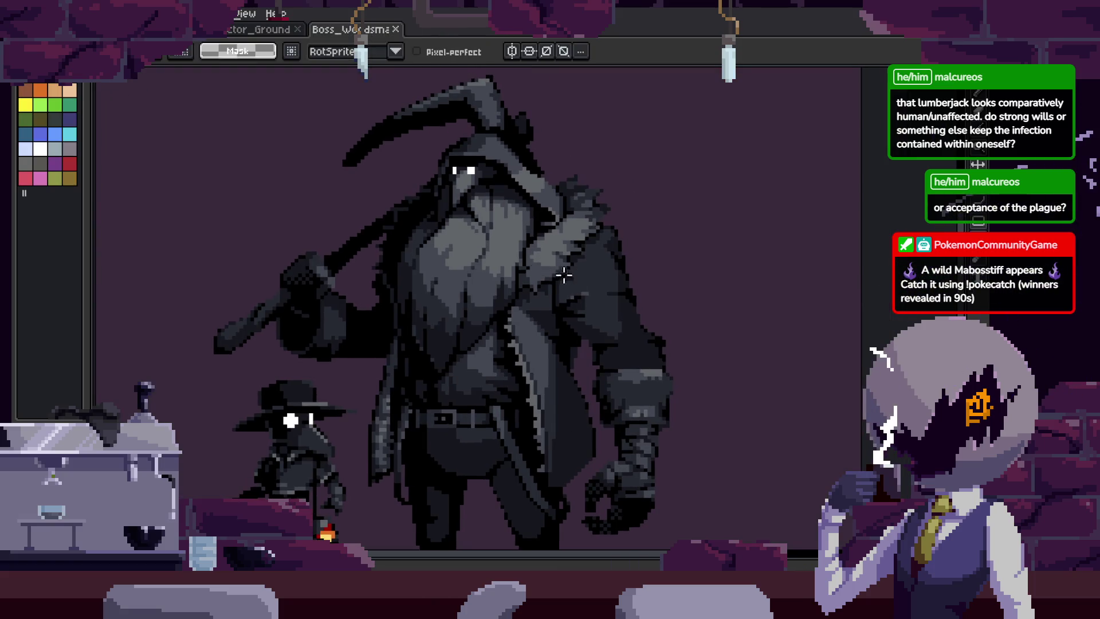
scroll(564, 275, "down", 3)
scroll(630, 189, "up", 3)
left_click_drag(650, 155, 651, 275)
left_click(582, 292)
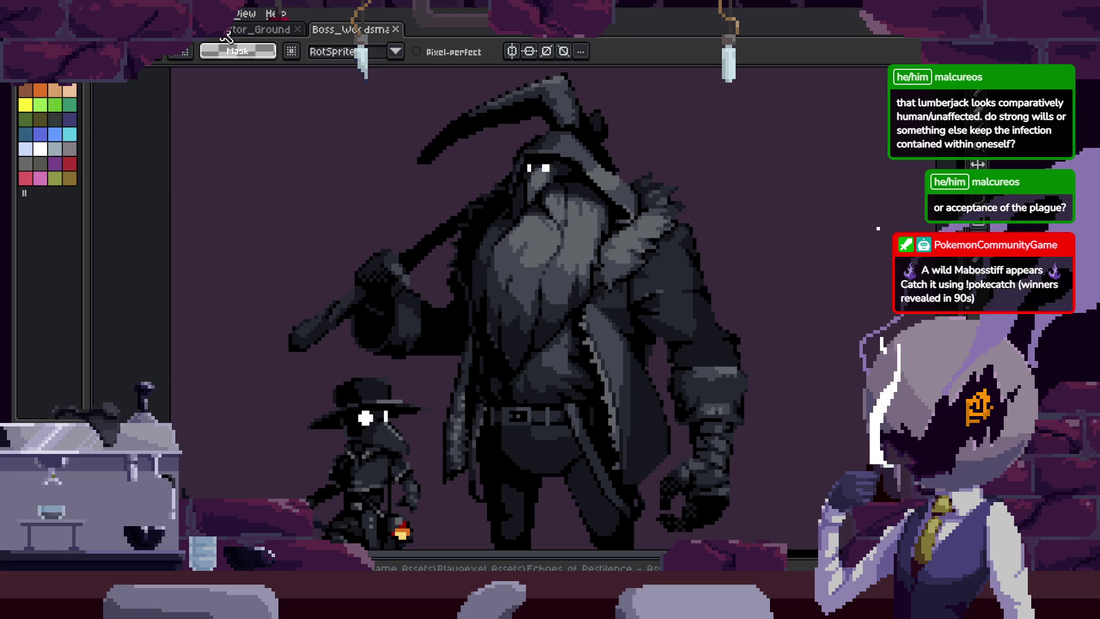
scroll(523, 223, "down", 3)
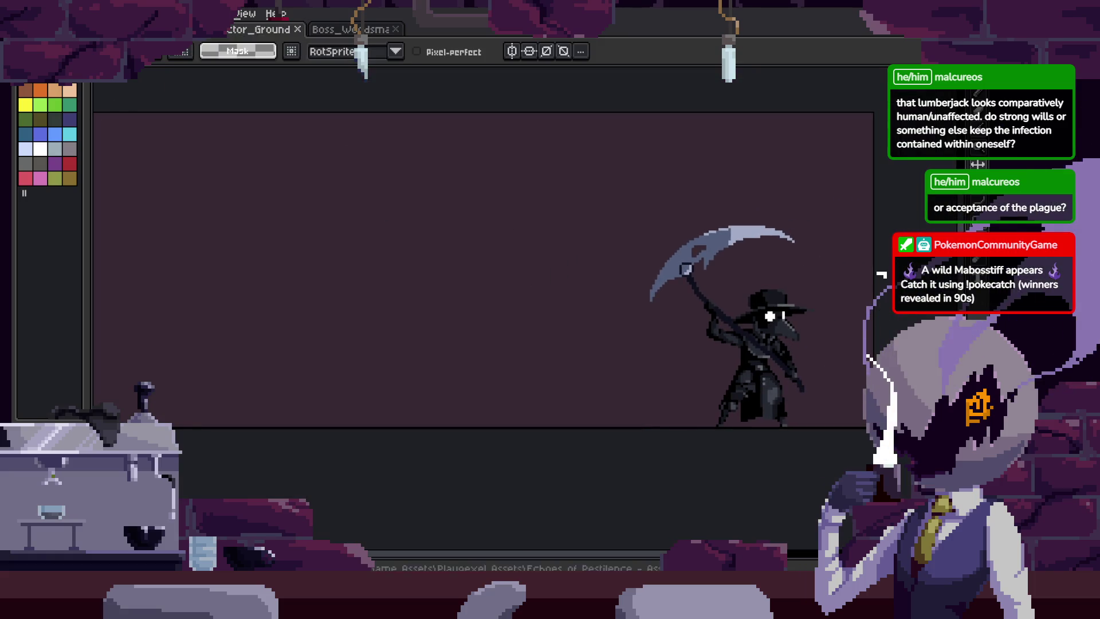
key("ctrl+Tab")
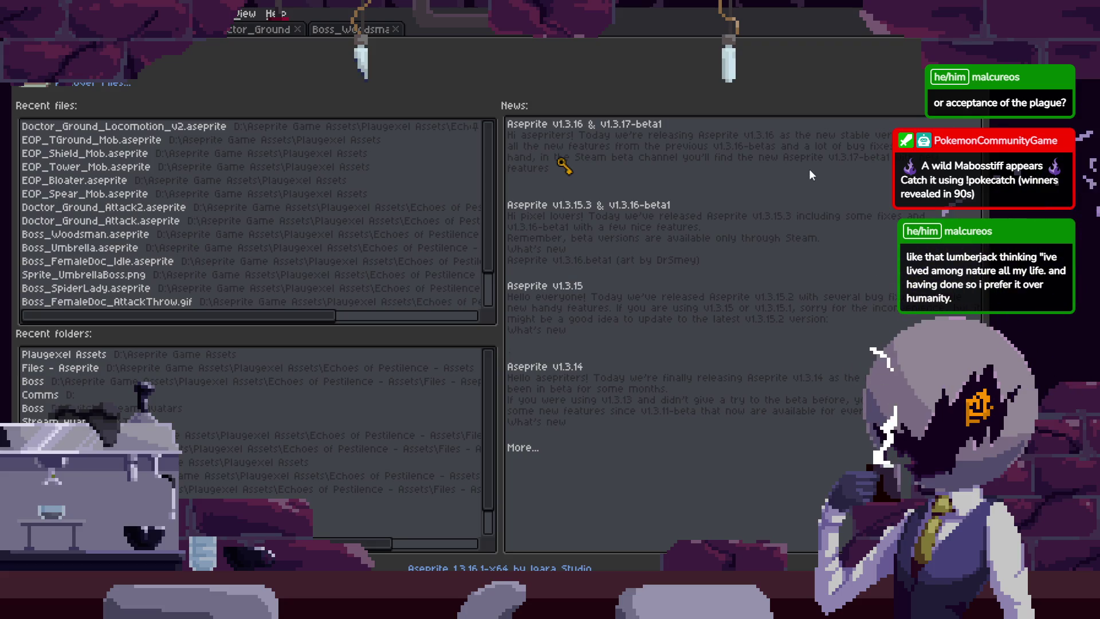
Pan the Boss_Hunter sprite upward, then switch between the Boss_Woodsman and Boss_Hunter tabs.
key("h")
scroll(620, 245, "up", 3)
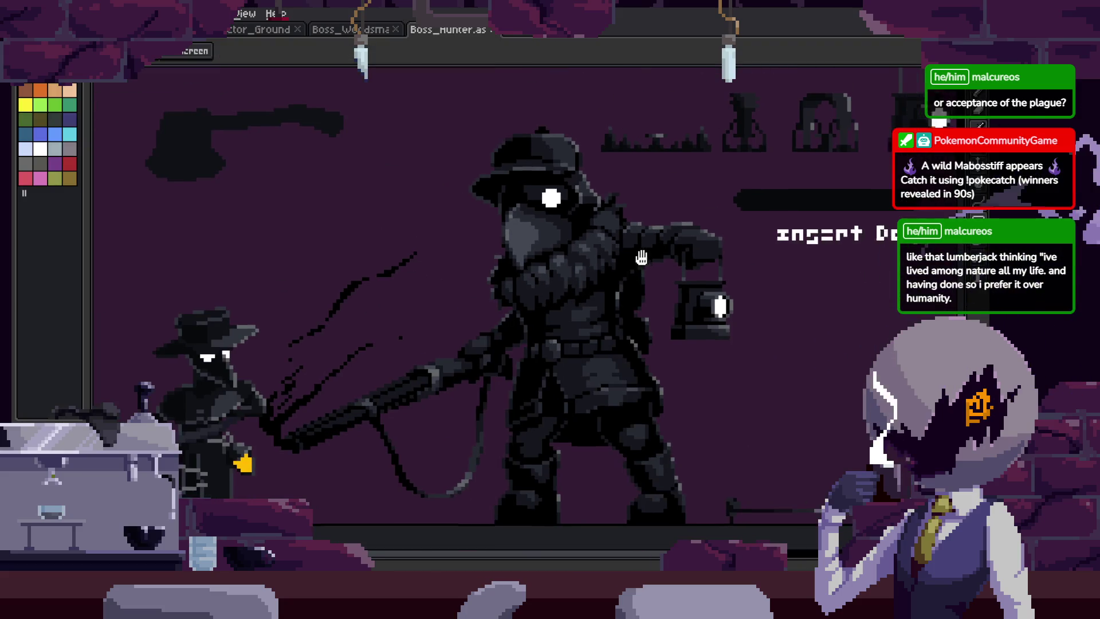
left_click_drag(620, 245, 627, 193)
key("z")
key("Tab")
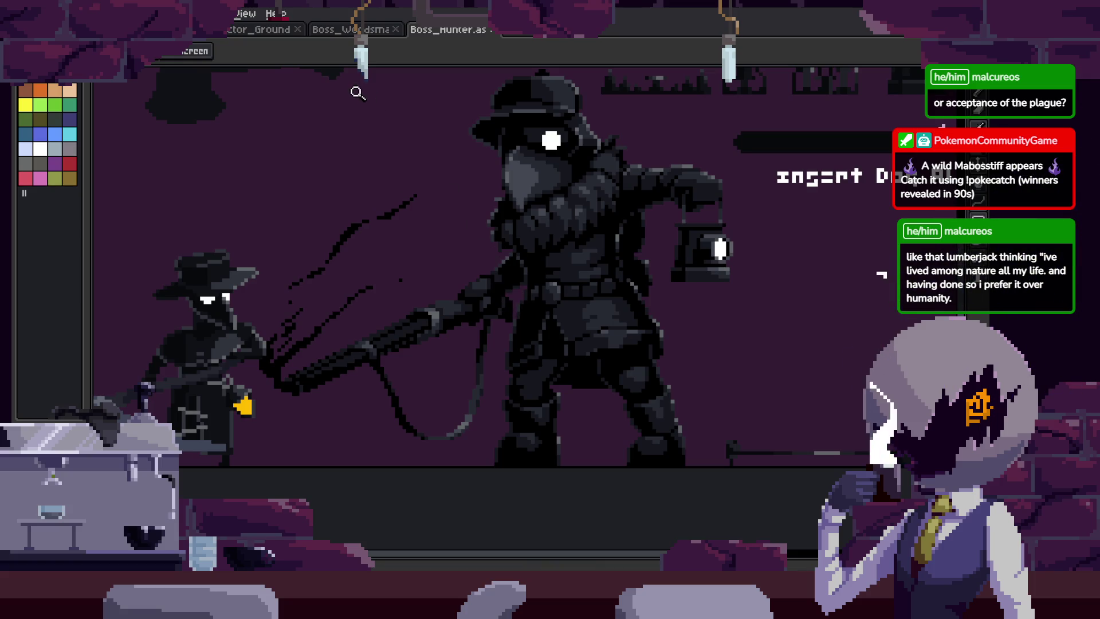
left_click(348, 33)
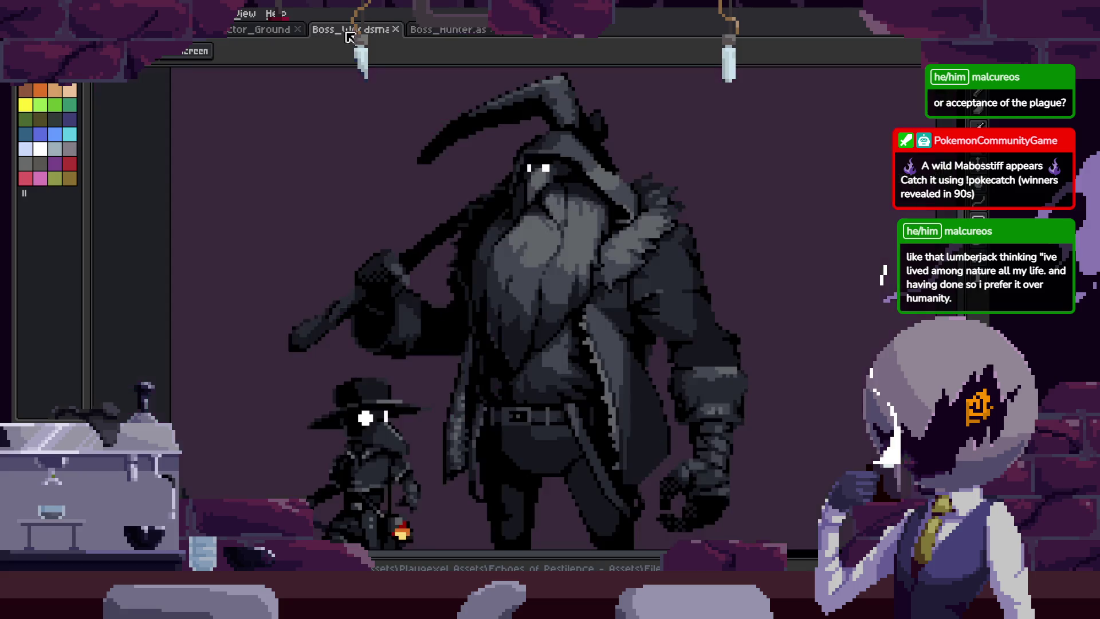
left_click(449, 30)
Close Boss_Hunter, switch to the Doctor_Ground sprite and play its attack animation.
left_click(492, 29)
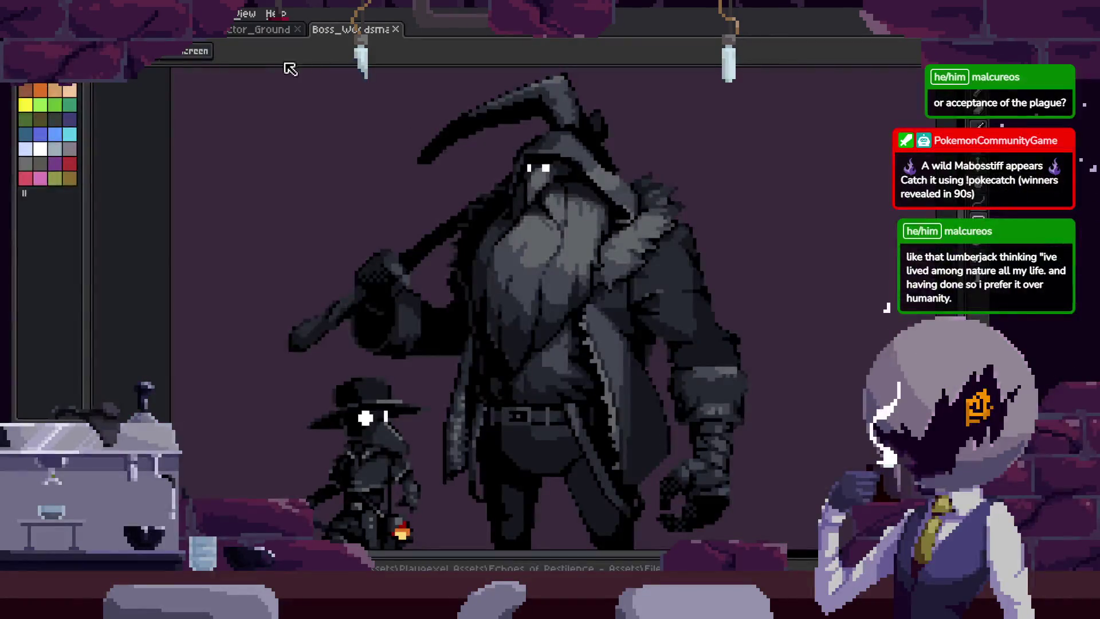
left_click(264, 29)
scroll(526, 305, "up", 3)
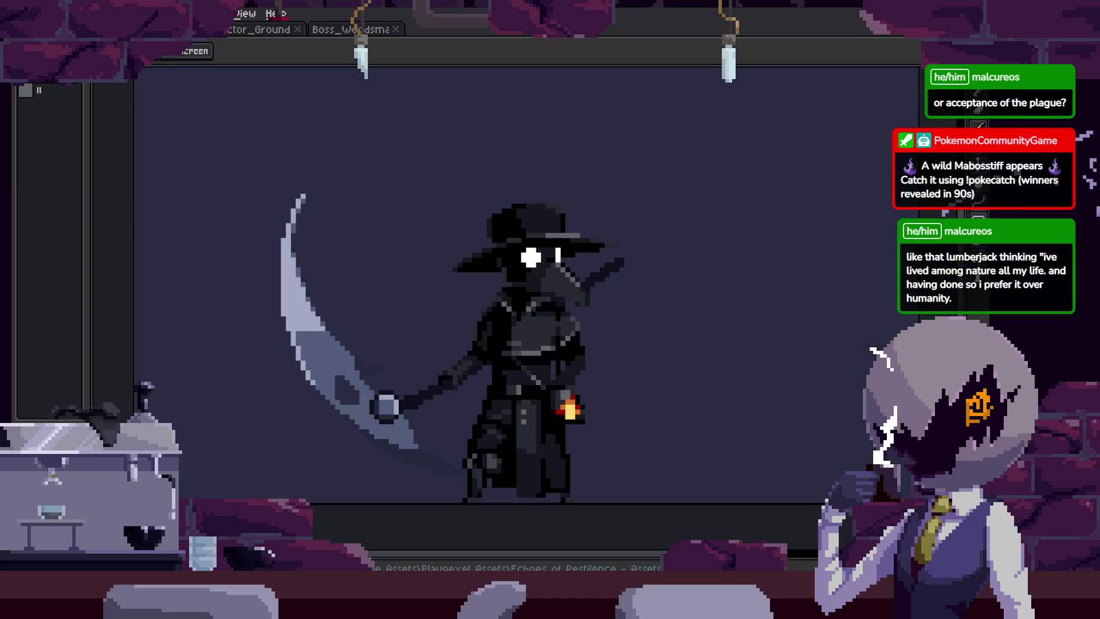
scroll(526, 305, "down", 3)
key("Tab")
key("Return")
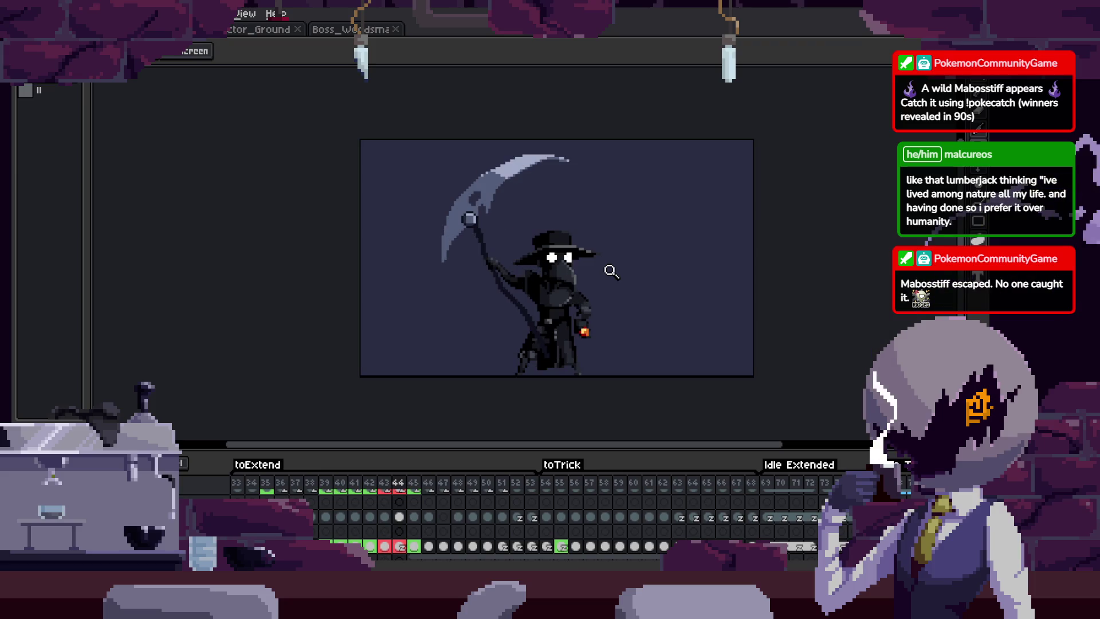
key("Tab")
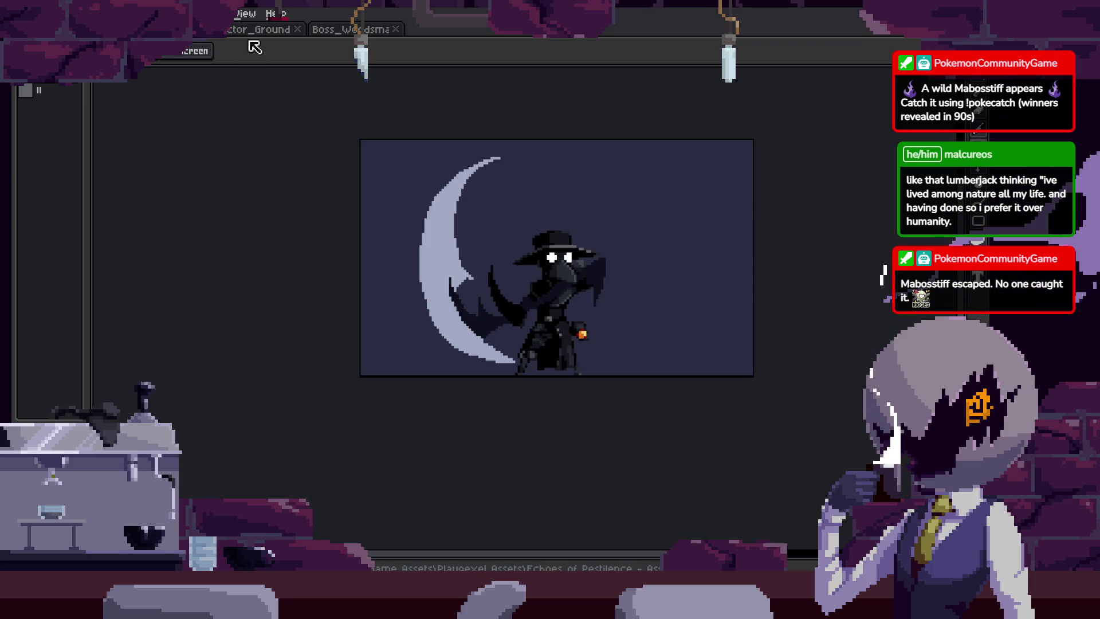
key("ctrl+Tab")
key("Tab")
Zoom in on the blue figure and step through the attack from frame 8 to frame 11.
key("z")
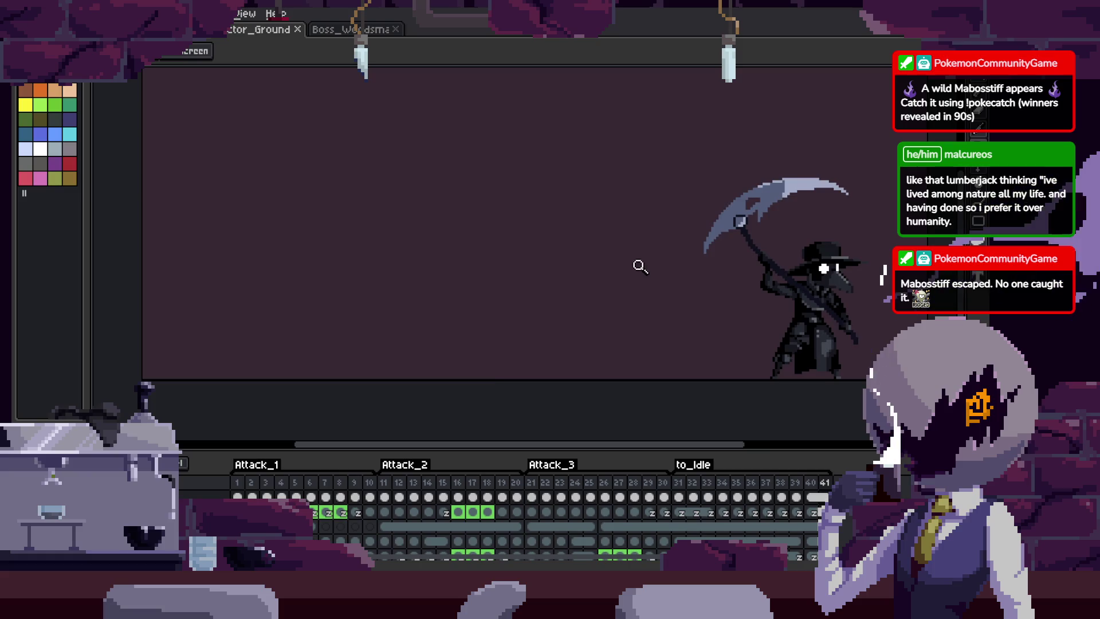
left_click(640, 265)
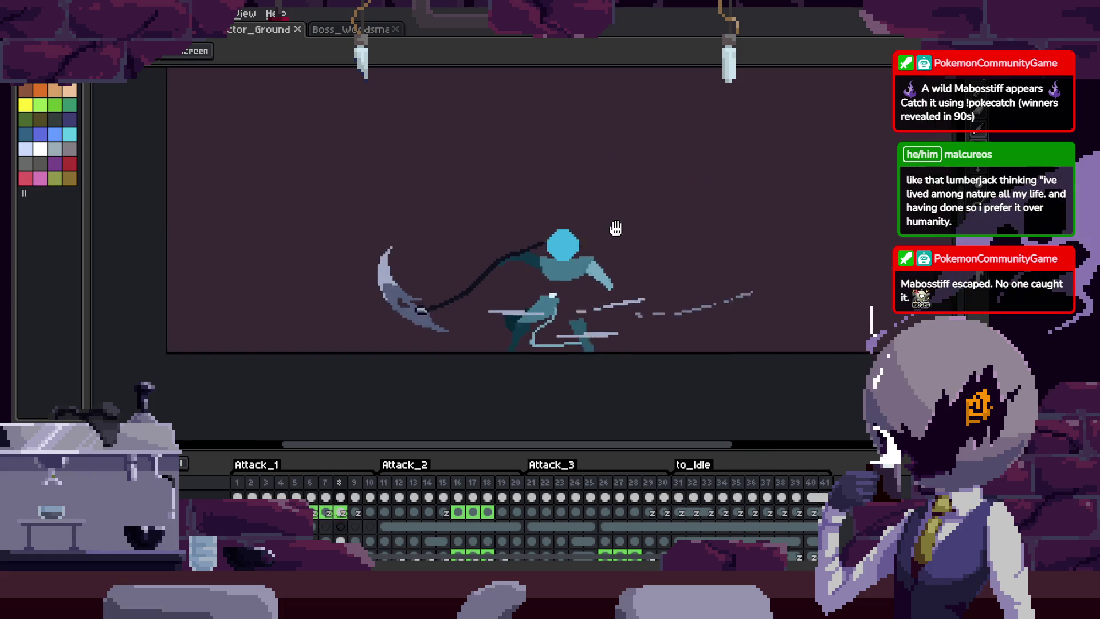
left_click(625, 270)
key("Right")
key("Right")
key("Right")
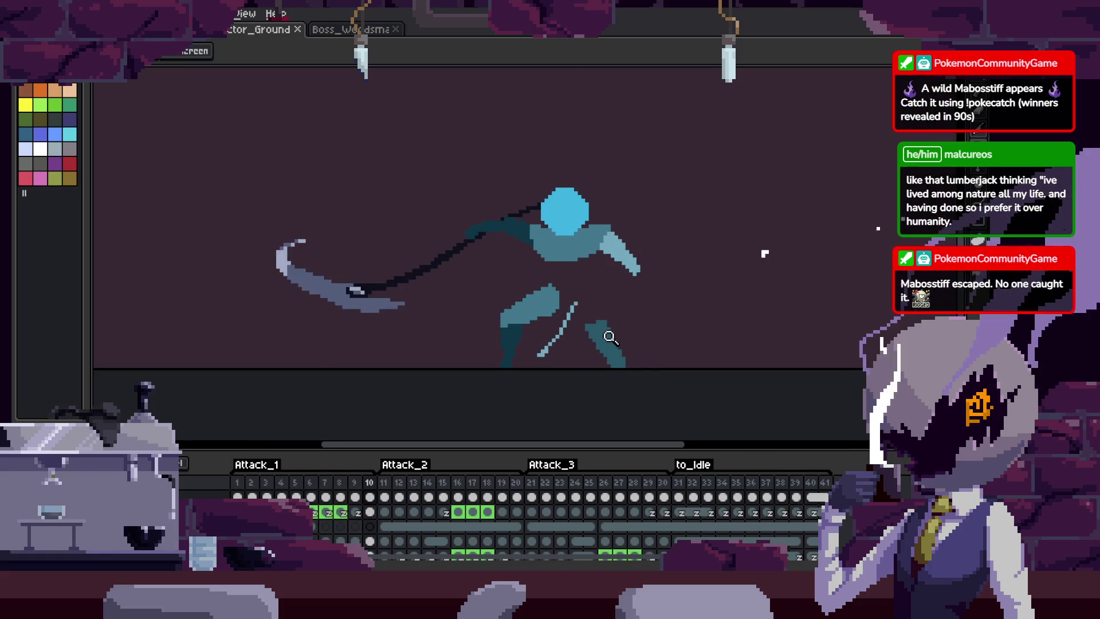
scroll(592, 251, "up", 3)
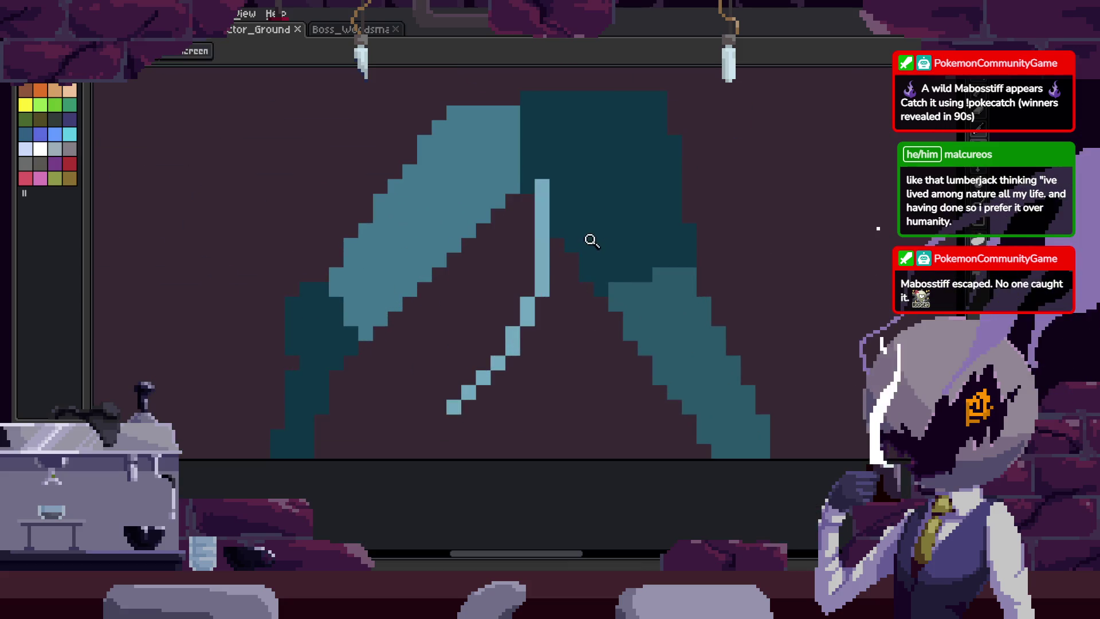
scroll(594, 266, "down", 2)
scroll(594, 266, "down", 1)
Review the attack poses in the F7 preview window with the attack tags shown, then save.
key("Tab")
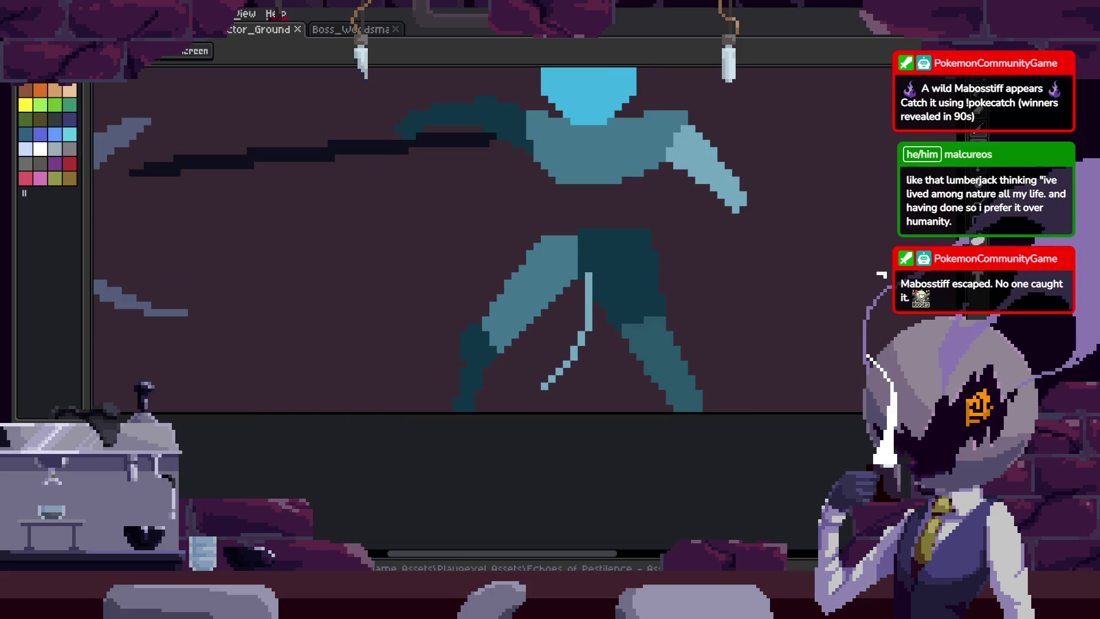
key("F7")
key("Right")
key("Right")
key("Right")
scroll(751, 359, "down", 1)
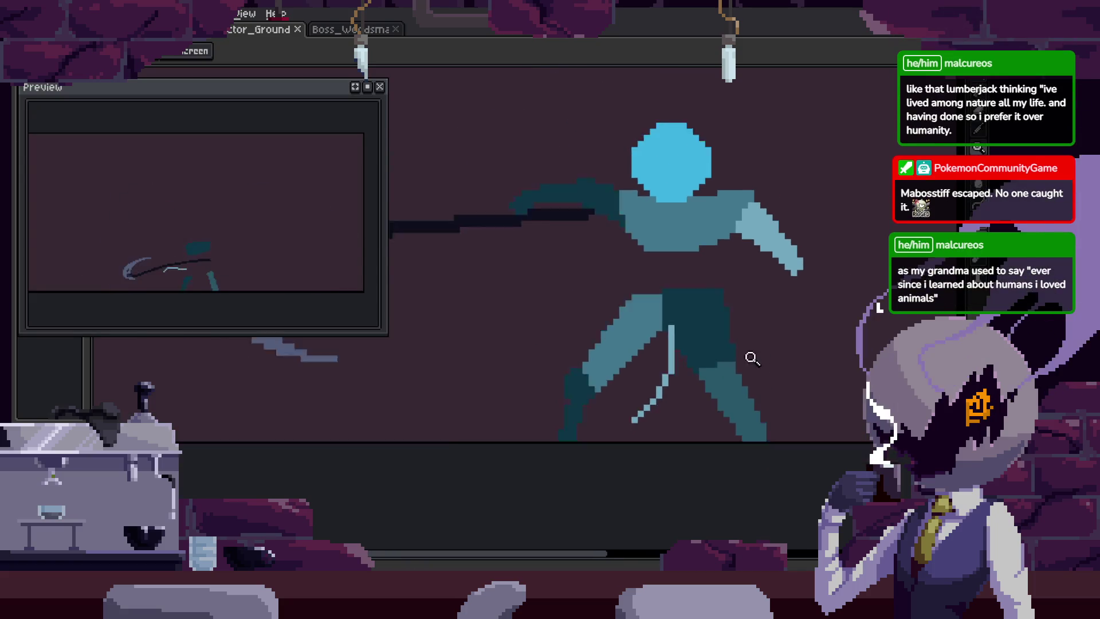
key("Tab")
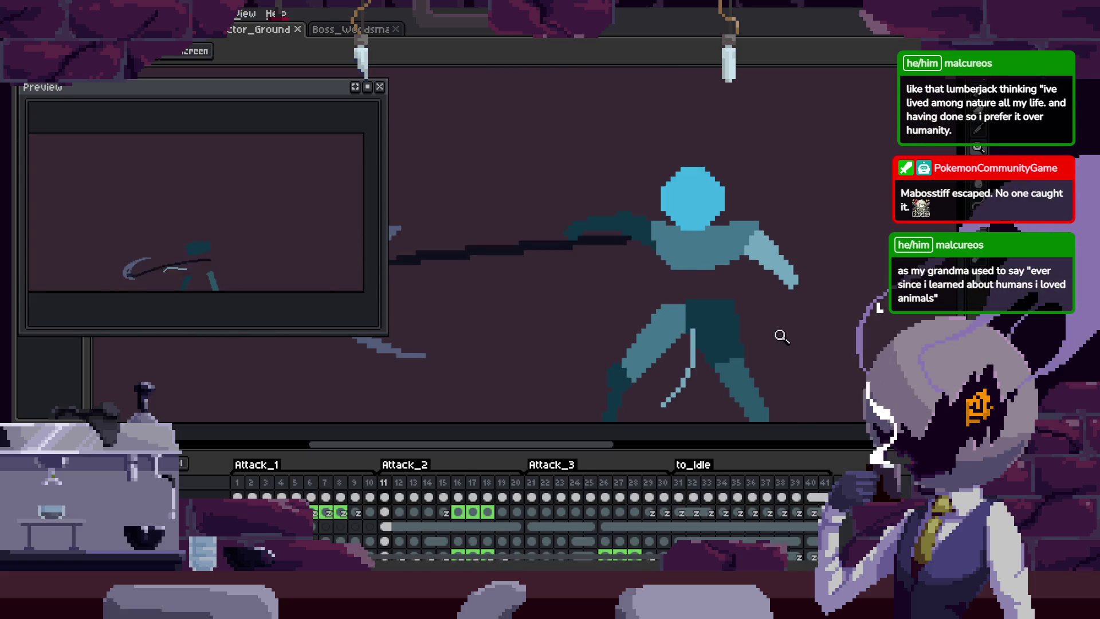
scroll(768, 350, "down", 1)
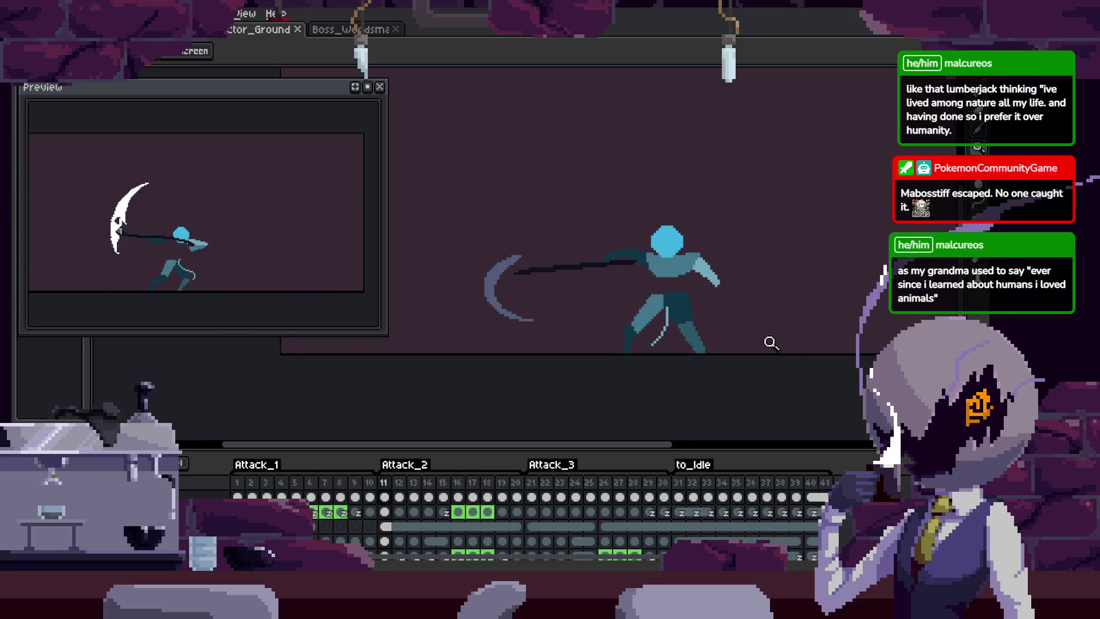
scroll(585, 294, "up", 2)
key("ctrl+s")
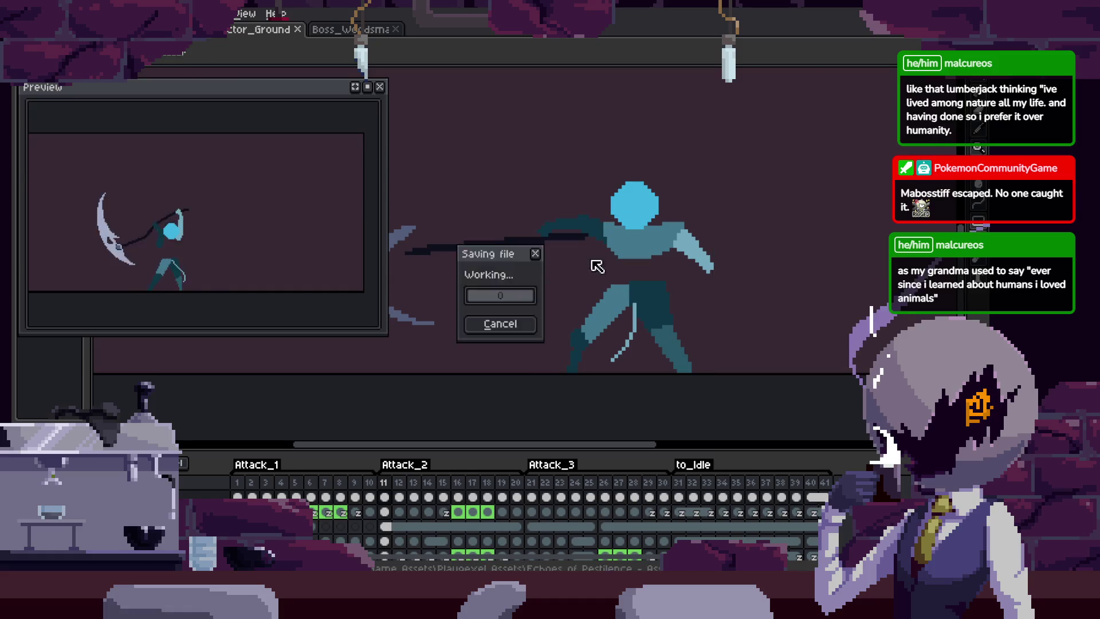
key("ctrl+Tab")
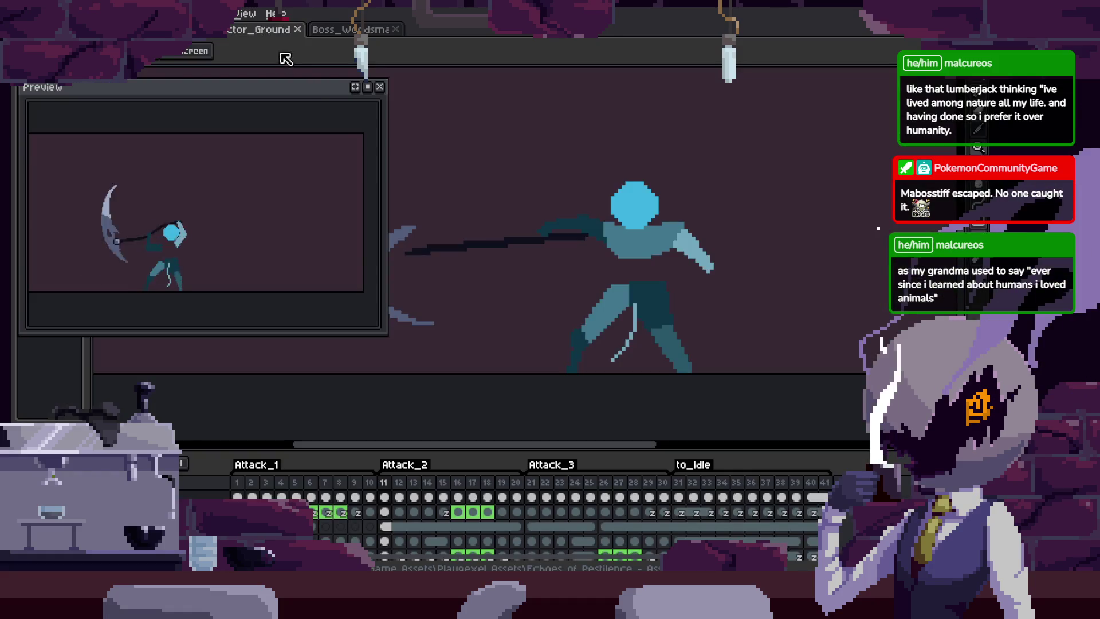
key("ctrl+Tab")
left_click_drag(702, 140, 494, 344)
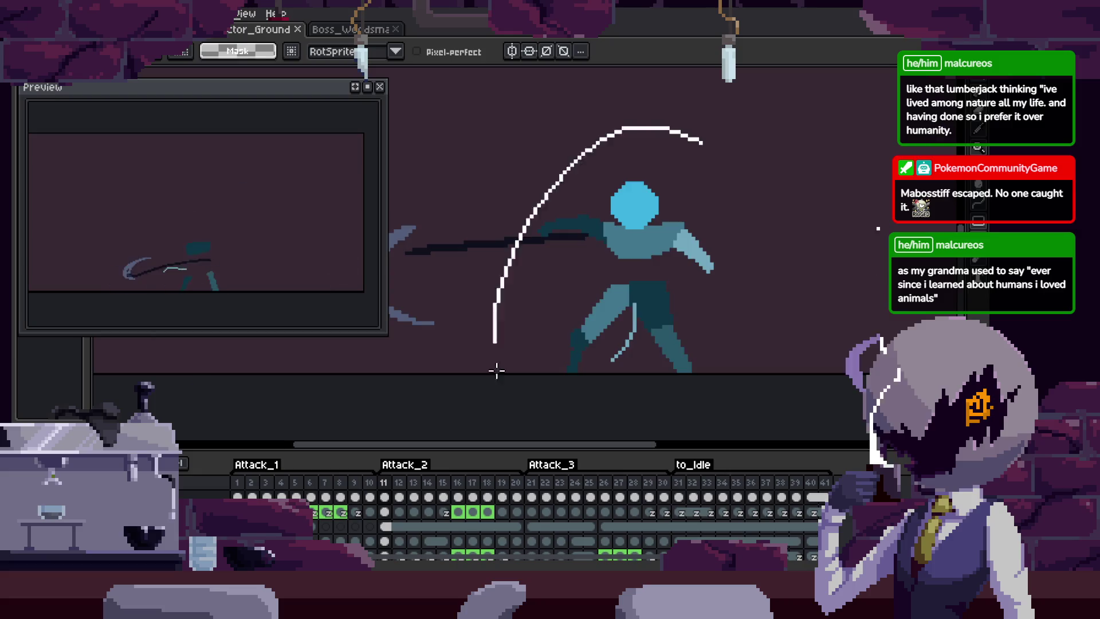
key("ctrl+z")
scroll(739, 432, "down", 2)
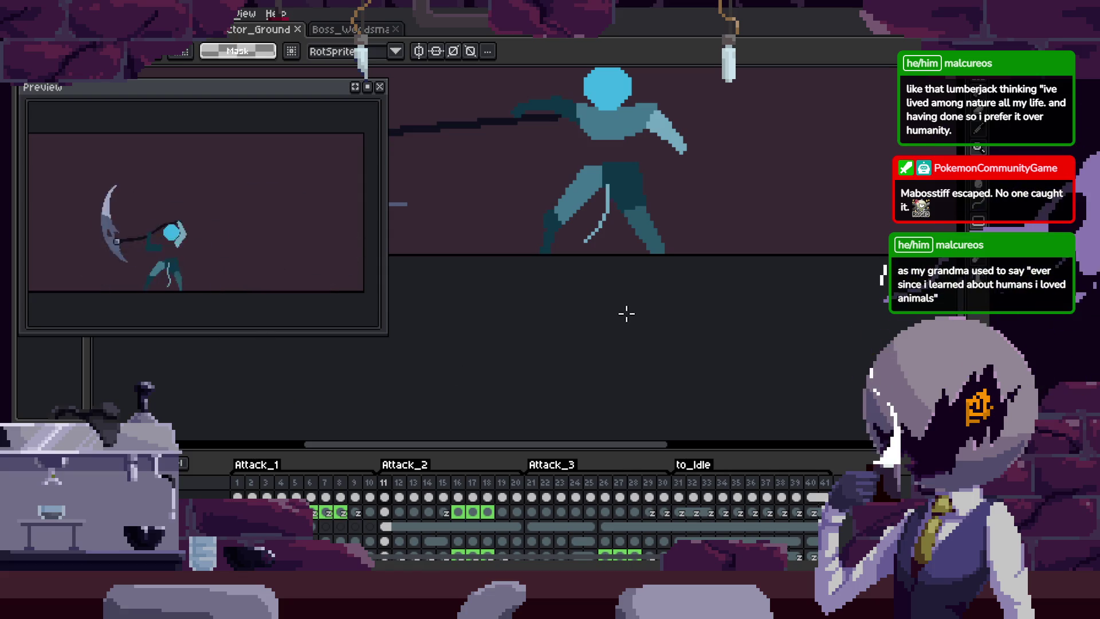
key("h")
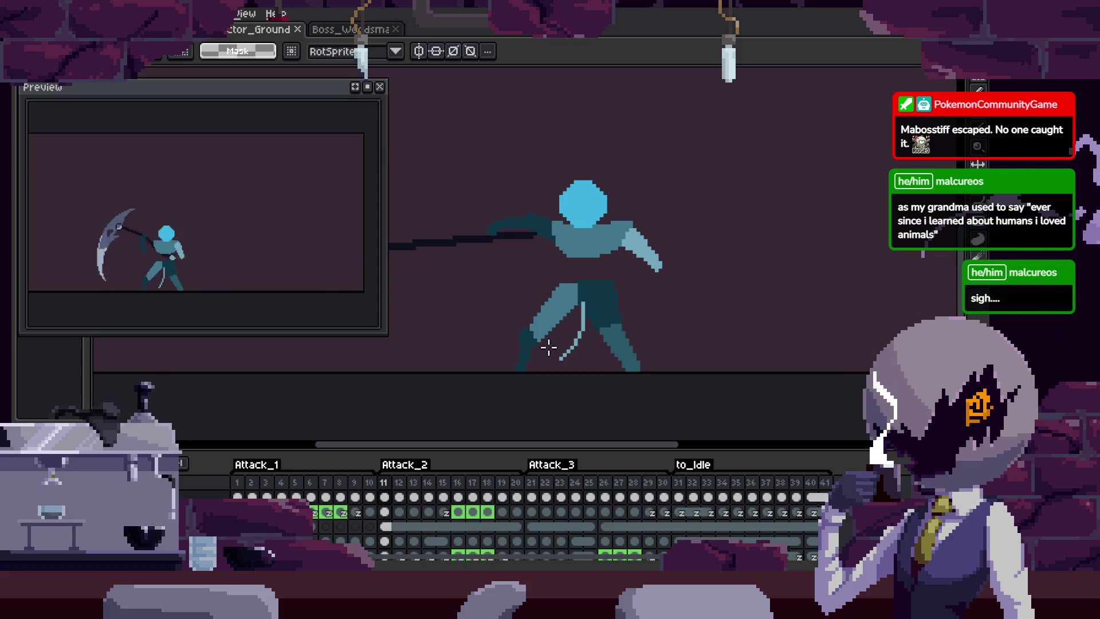
Toggle the timeline, reopen the F7 preview window and turn on onion skinning.
key("Tab")
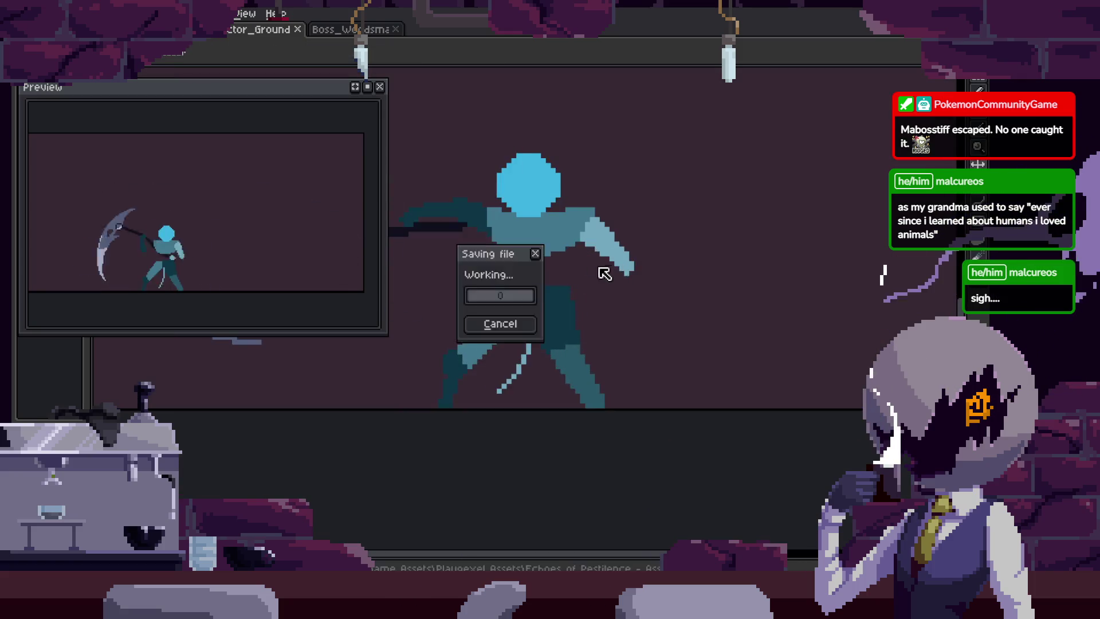
key("Tab")
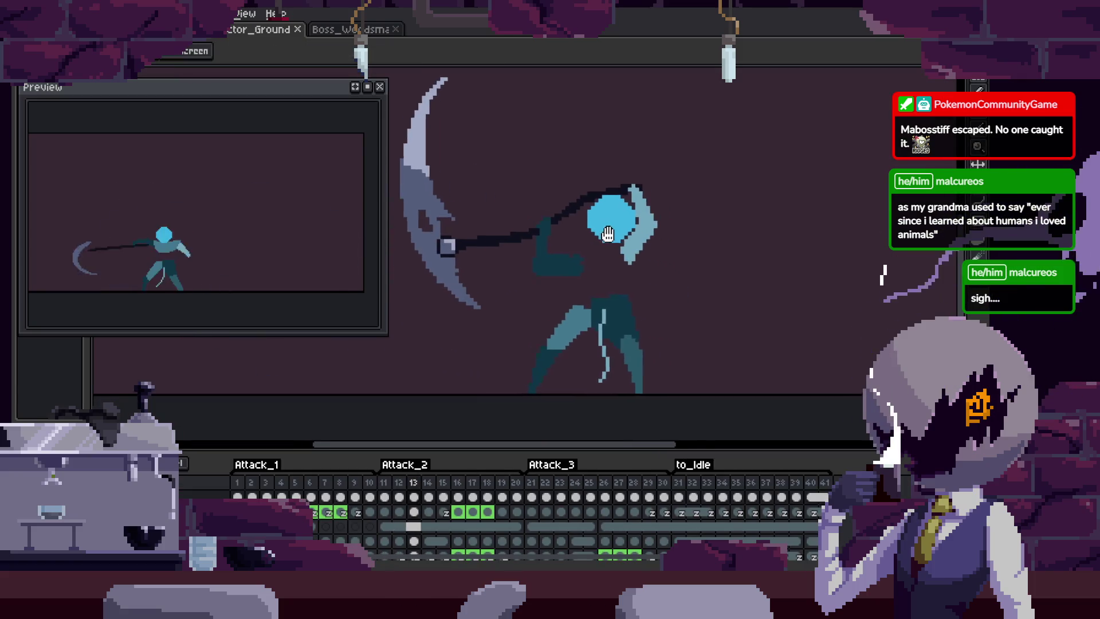
key("F7")
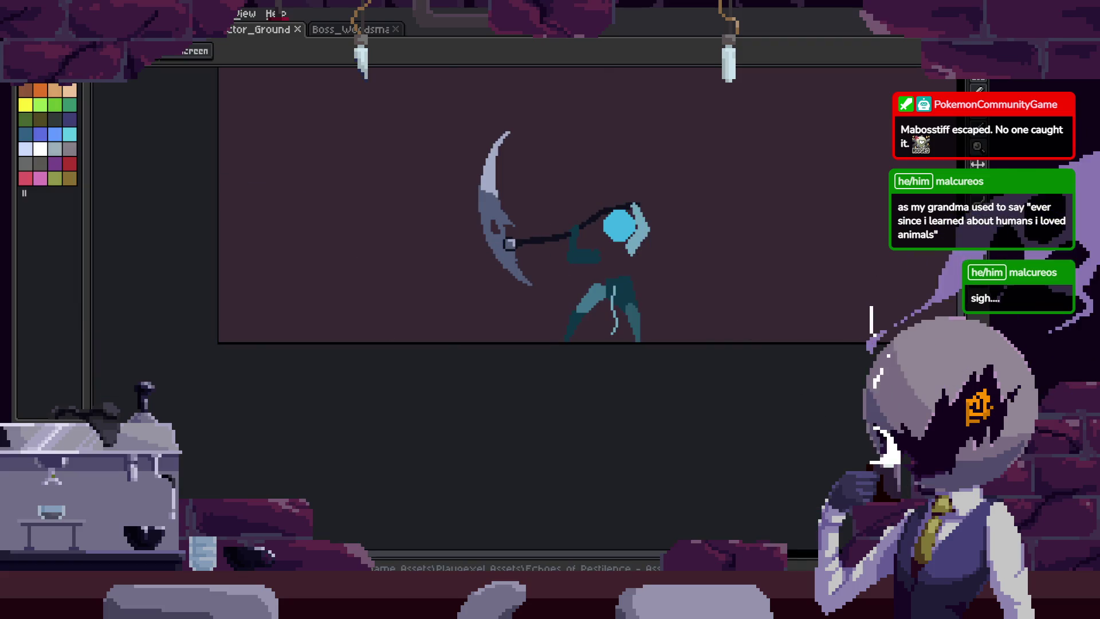
key("F7")
key("F3")
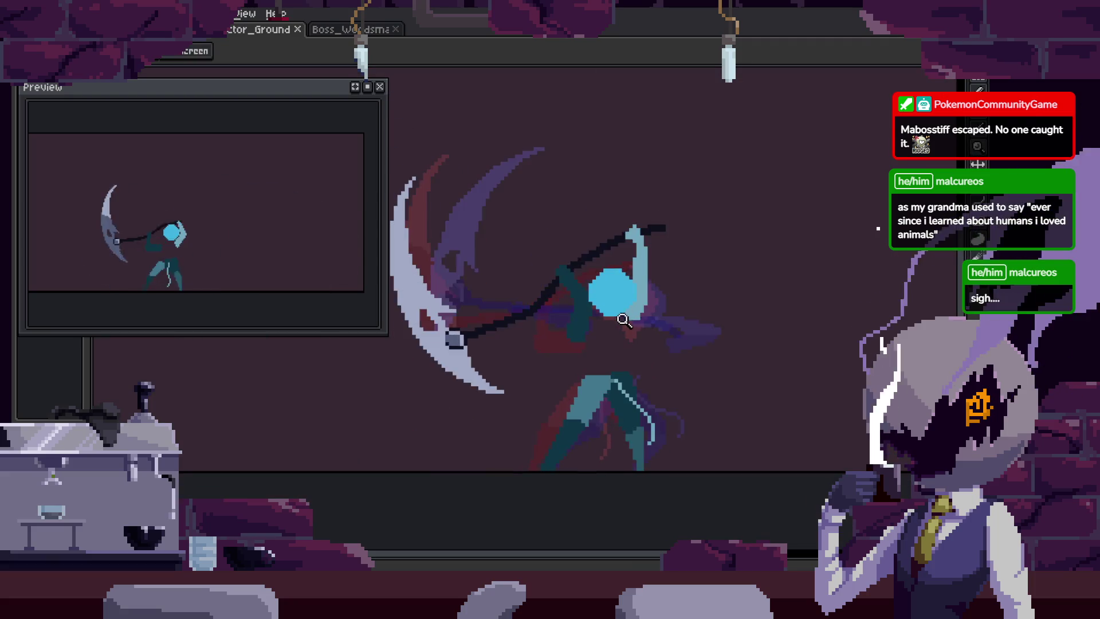
Recentre the view on the attacking character and save the file with Ctrl+S.
scroll(591, 290, "up", 1)
scroll(630, 300, "down", 2)
scroll(688, 287, "up", 1)
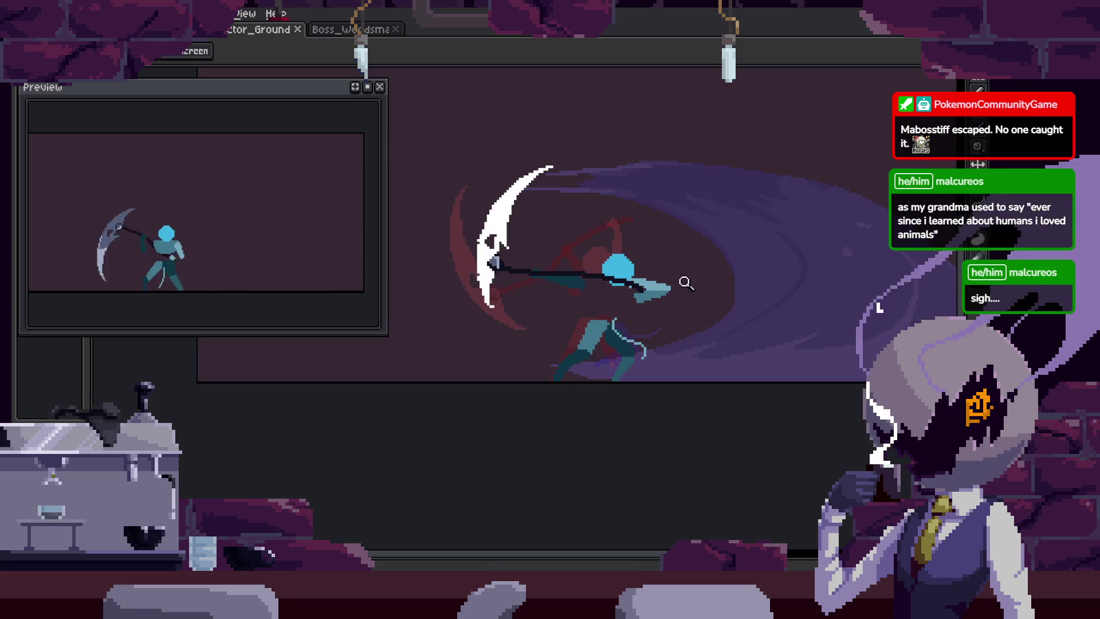
left_click_drag(686, 265, 673, 303)
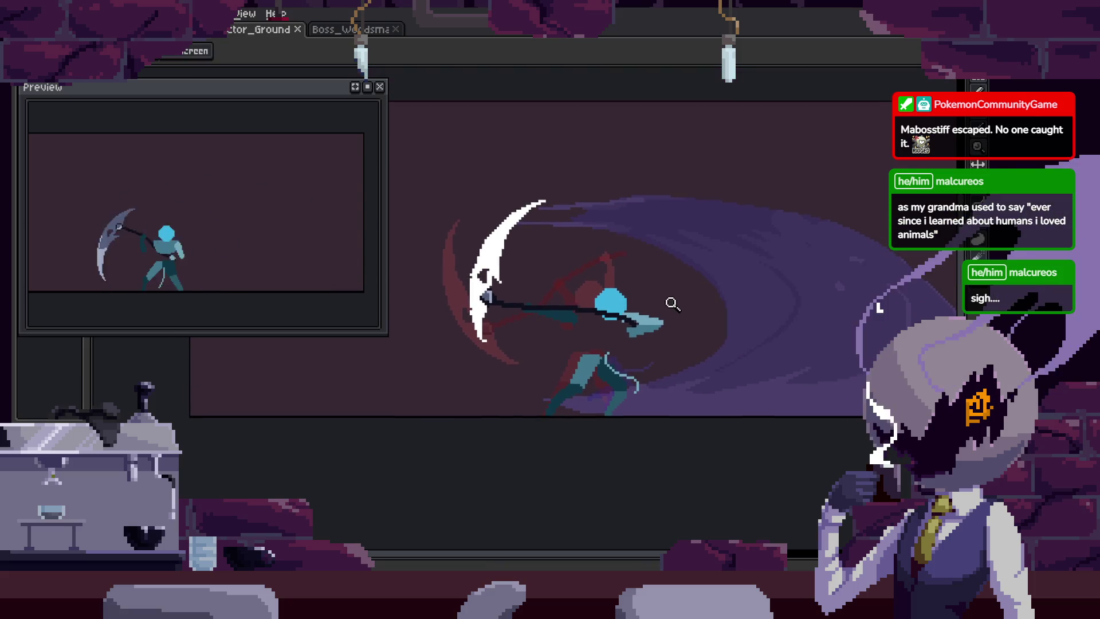
scroll(679, 310, "up", 2)
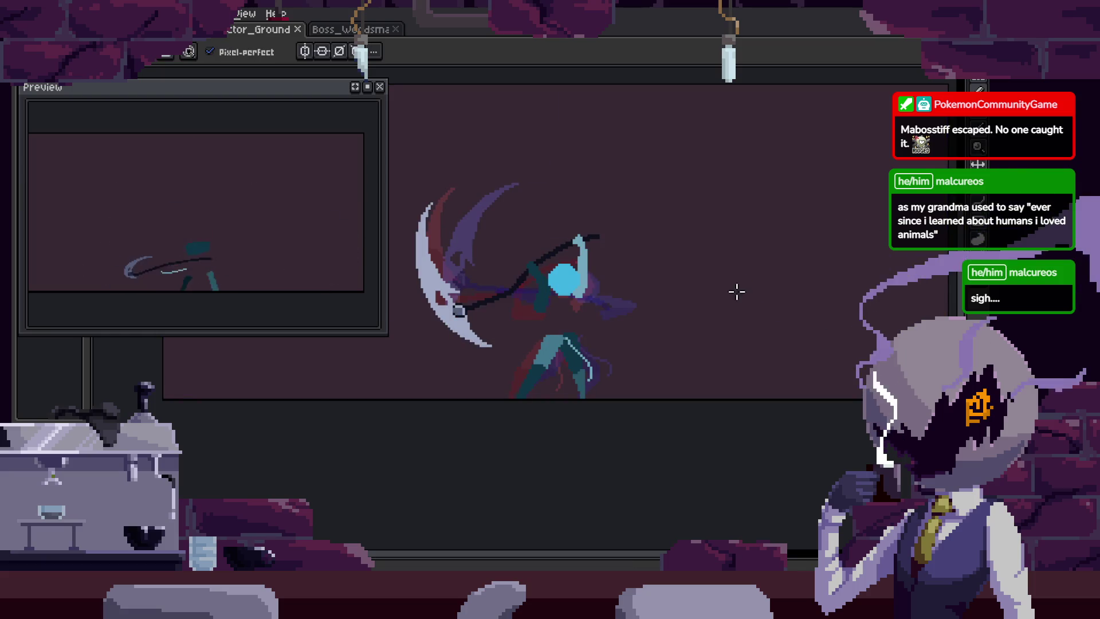
scroll(676, 315, "up", 2)
key("ctrl+s")
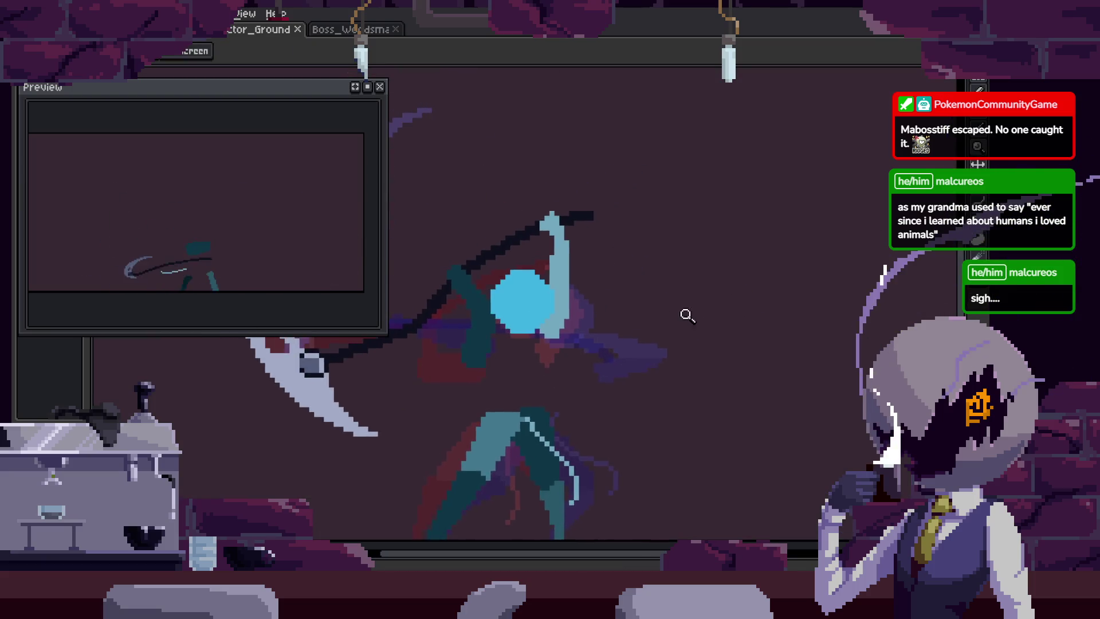
scroll(685, 315, "down", 2)
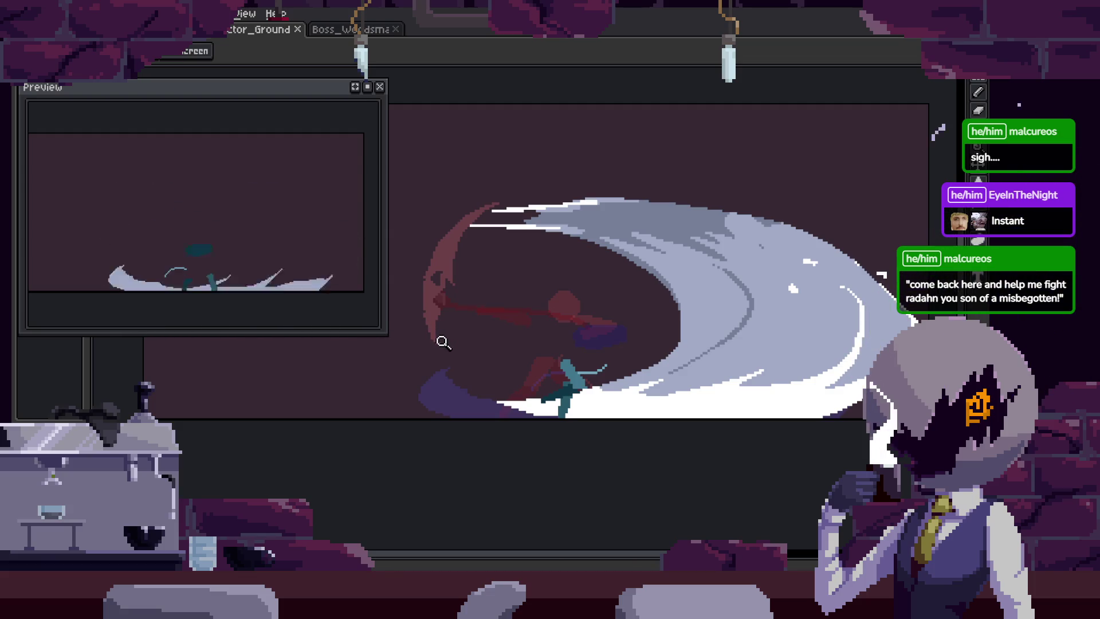
Make the preview window shorter and save the animation file.
left_click_drag(317, 336, 330, 311)
key("ctrl+s")
scroll(681, 304, "up", 5)
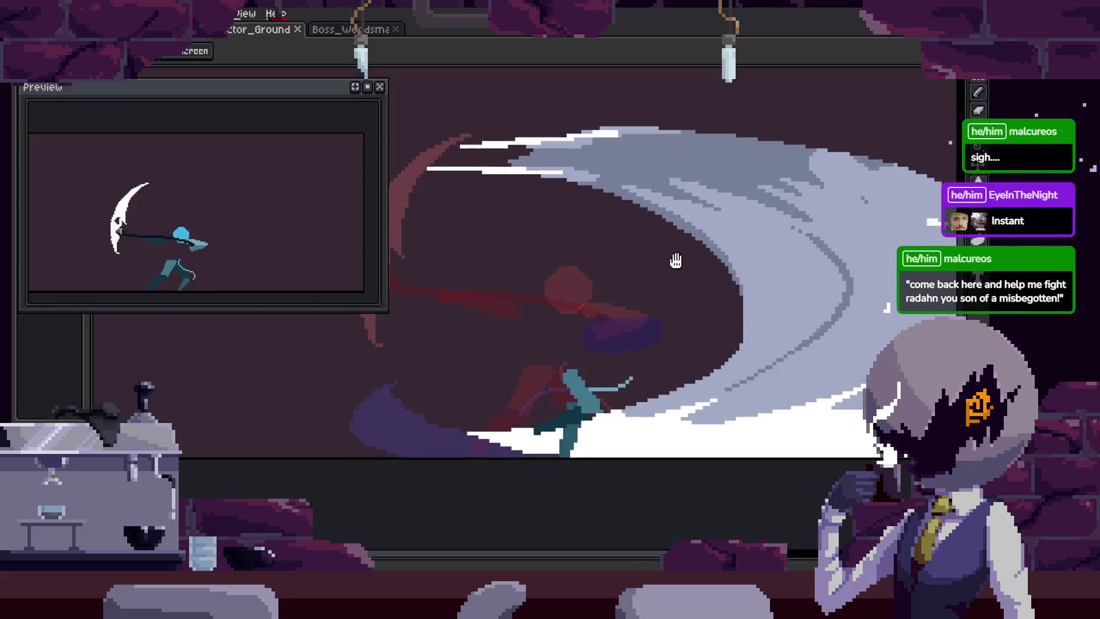
scroll(736, 329, "down", 2)
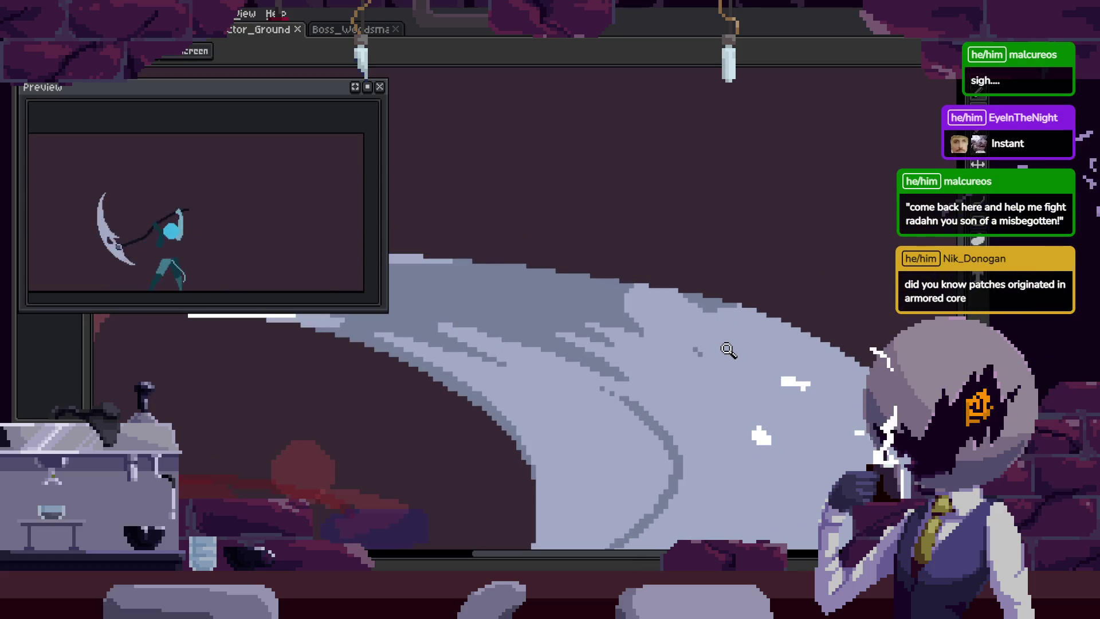
Sample a slash colour and test-paint a shading pixel, then undo it.
left_click(682, 307)
key("i")
scroll(729, 273, "up", 1)
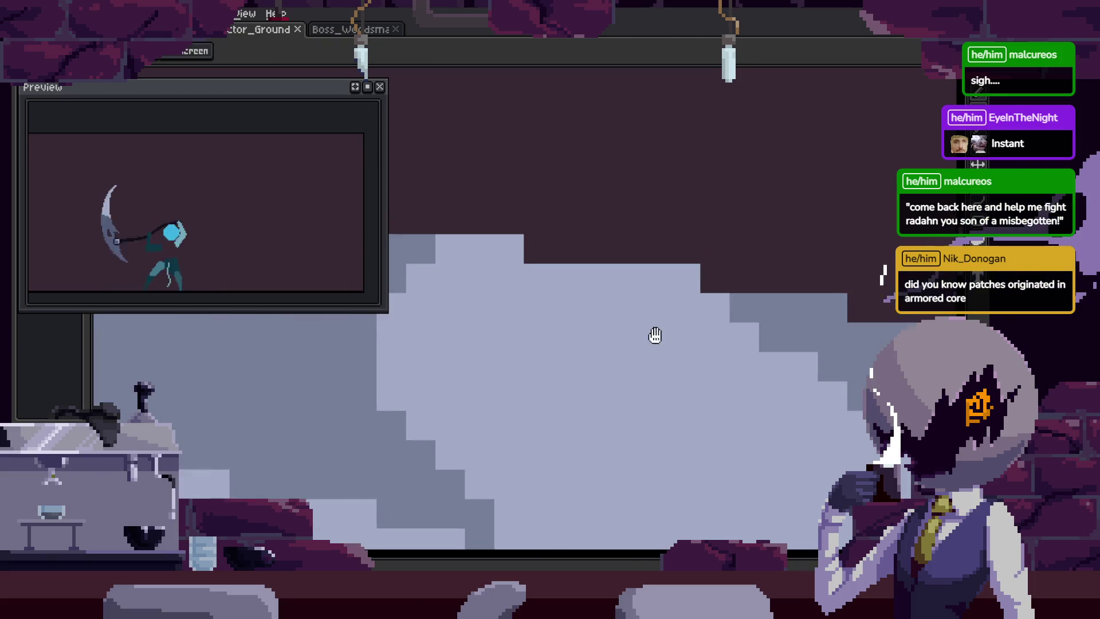
key("b")
left_click(660, 298)
key("ctrl+z")
scroll(659, 309, "down", 4)
Zoom in closely on the slash's shaded band pixels.
key("z")
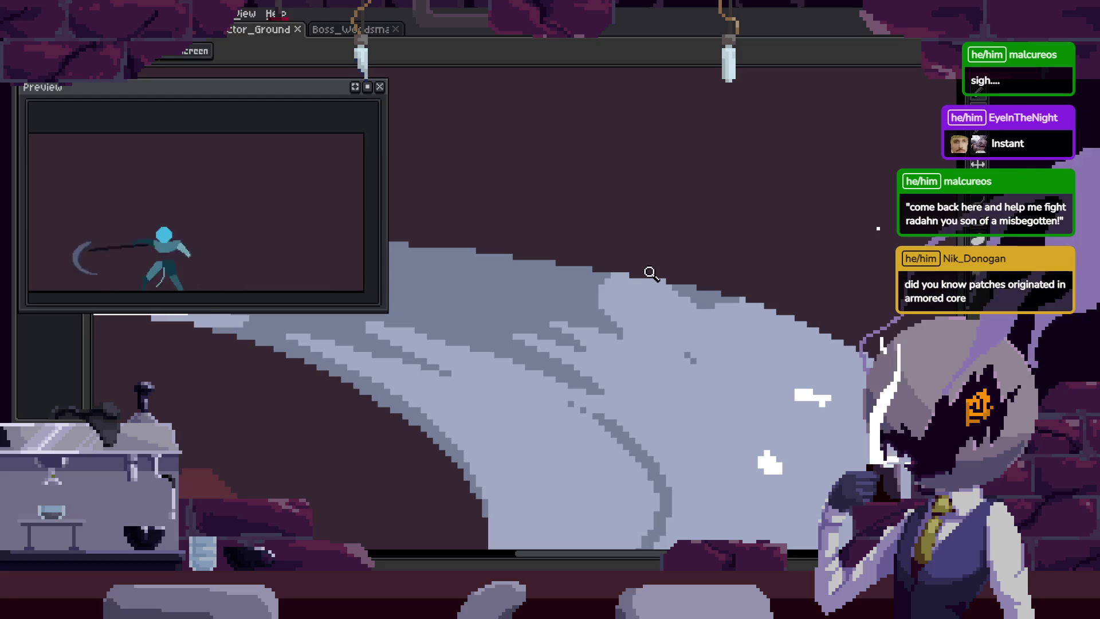
left_click(747, 244)
left_click(604, 295)
left_click(732, 319)
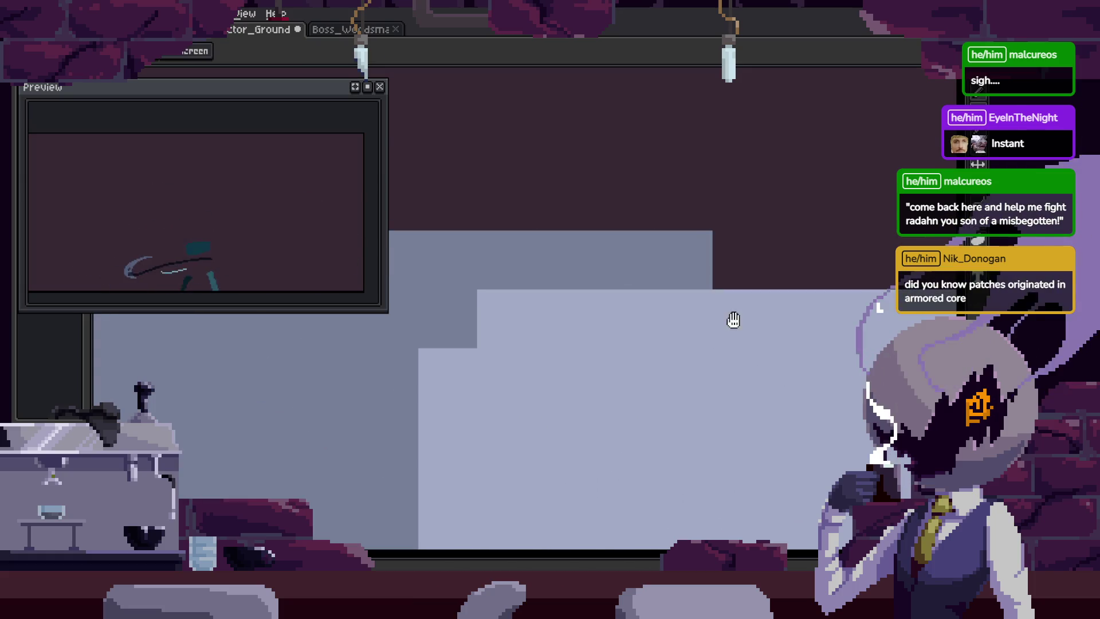
left_click(703, 332)
scroll(581, 400, "down", 4)
scroll(684, 360, "up", 3)
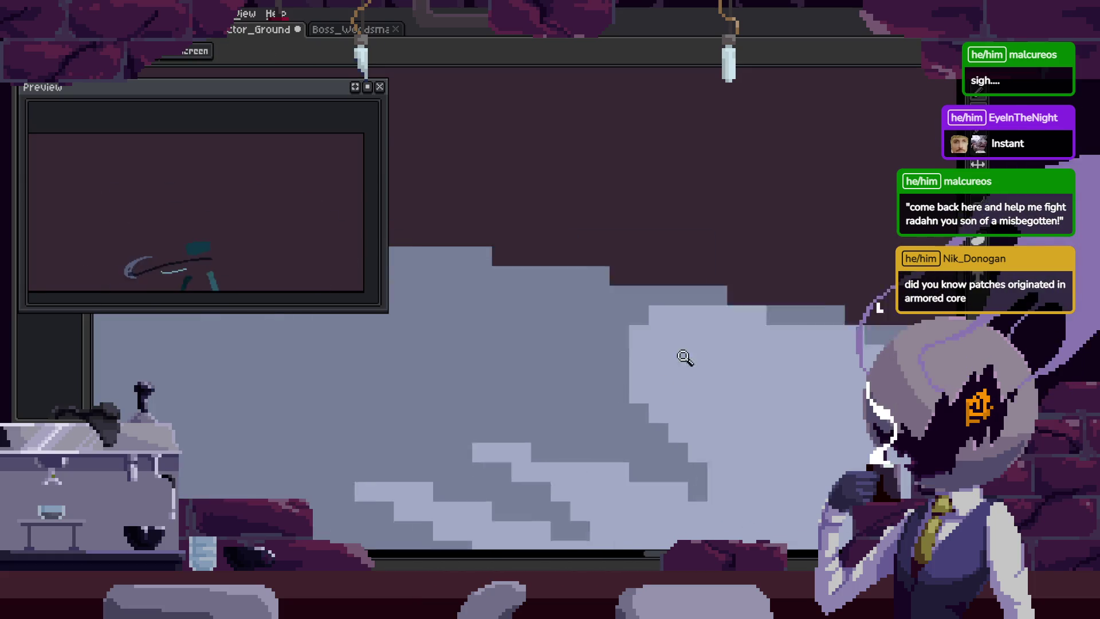
Paint light pixels and a light row along the slash shading edge, then save.
key("b")
left_click_drag(649, 291, 596, 280)
key("i")
scroll(621, 287, "up", 1)
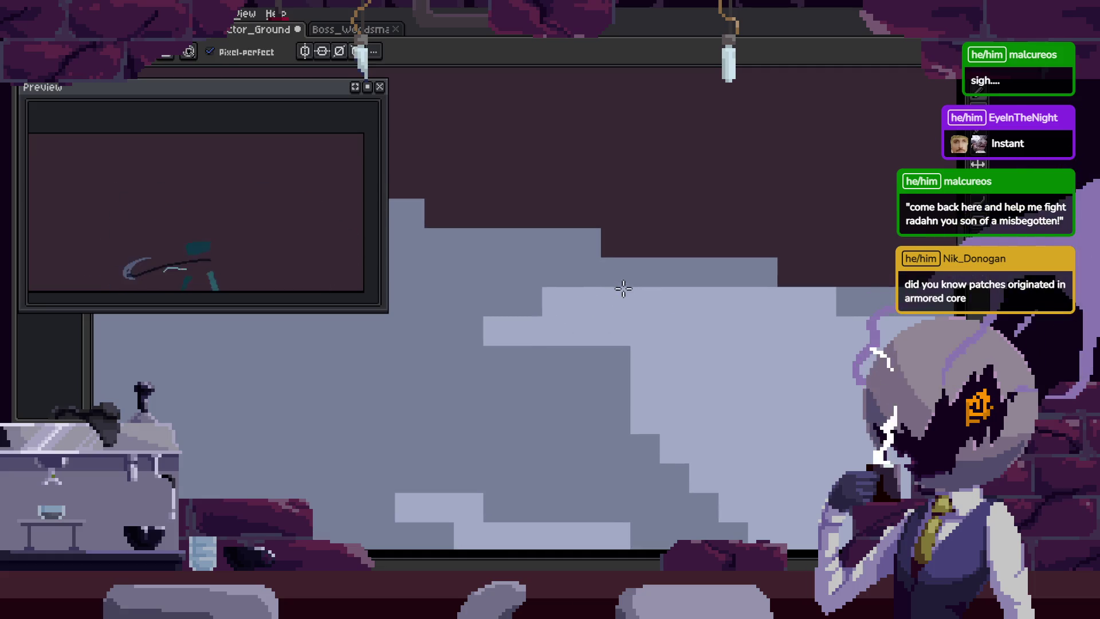
key("b")
left_click_drag(619, 329, 457, 330)
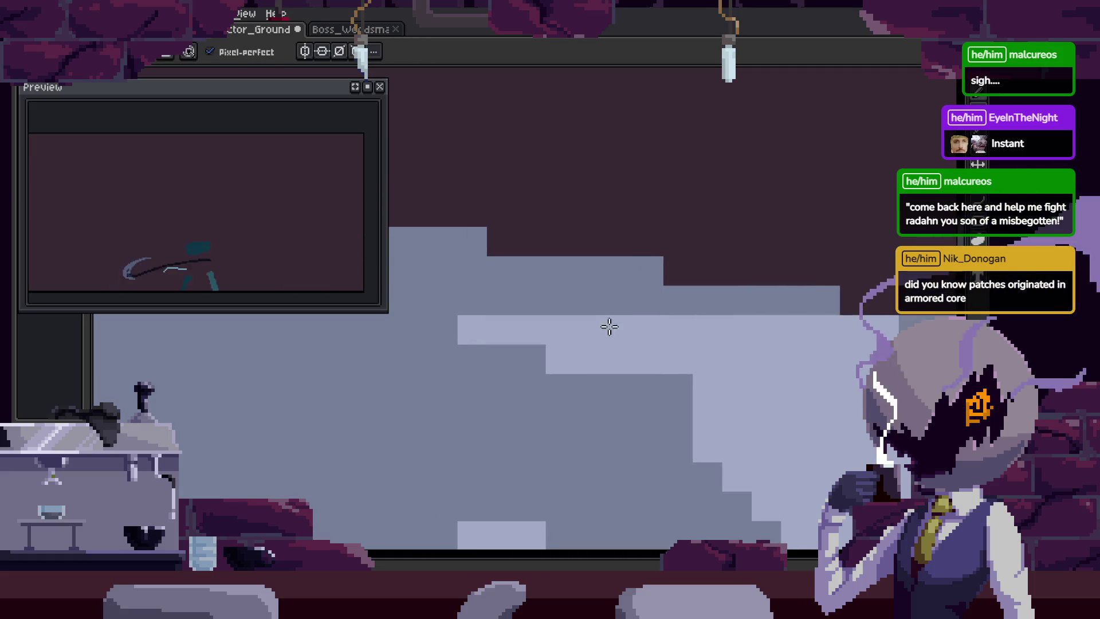
scroll(596, 342, "down", 5)
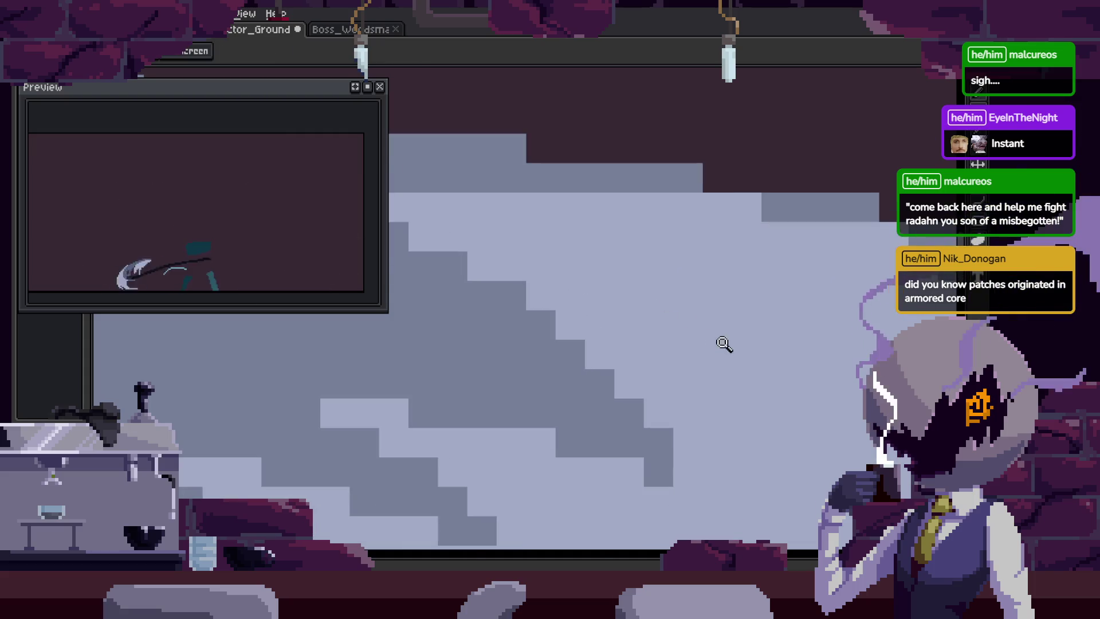
key("ctrl+s")
Step through the slash animation frames and save again.
scroll(695, 304, "up", 5)
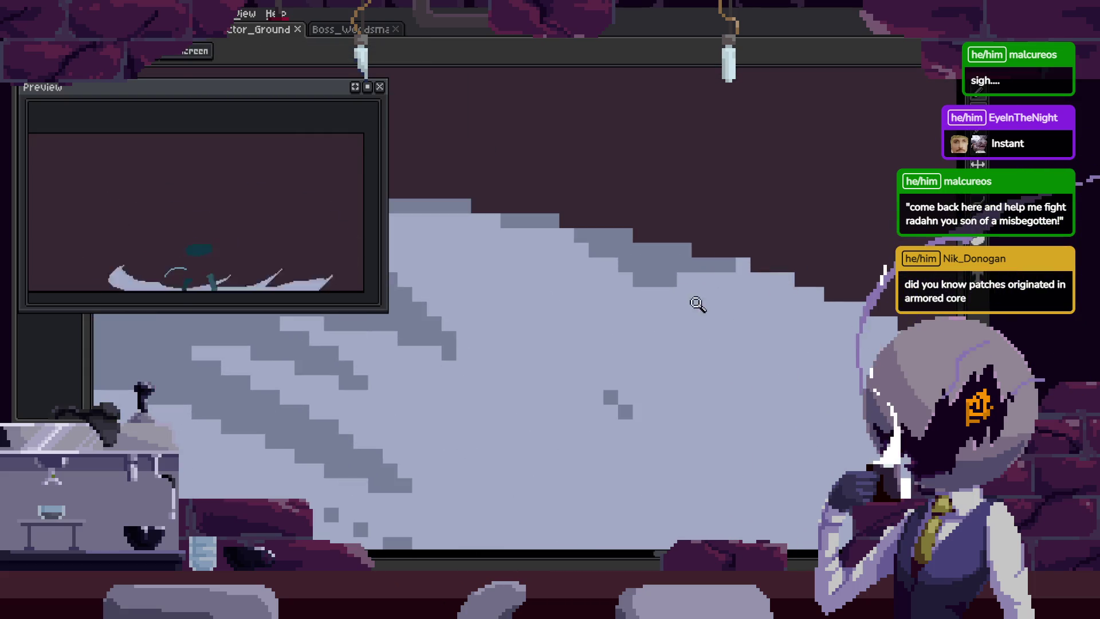
key("Return")
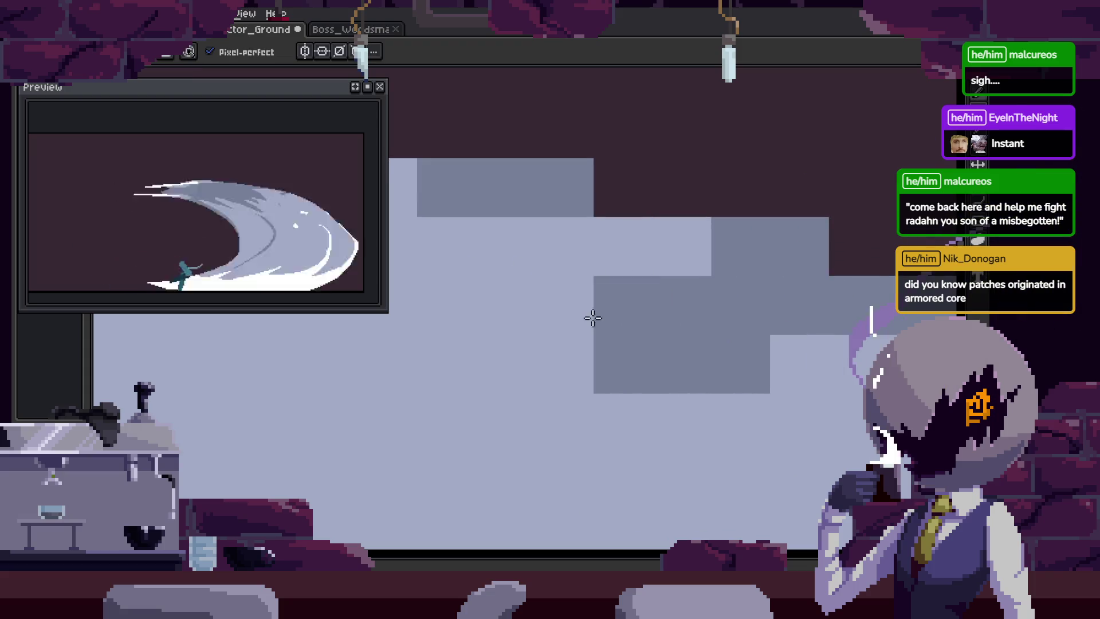
scroll(784, 347, "down", 5)
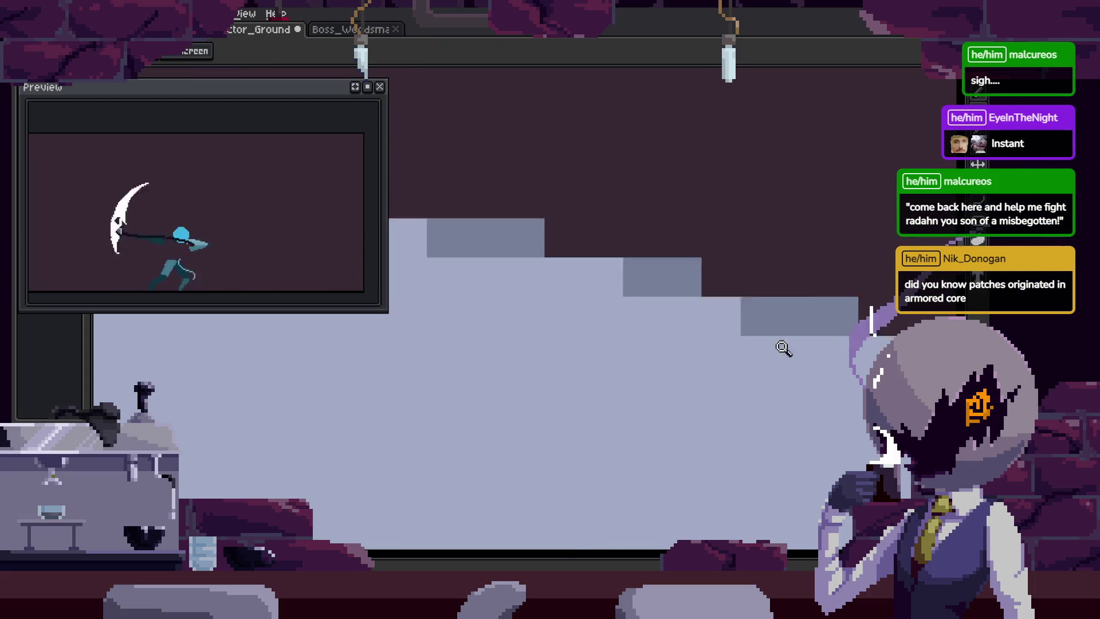
key("ctrl+s")
scroll(606, 277, "up", 3)
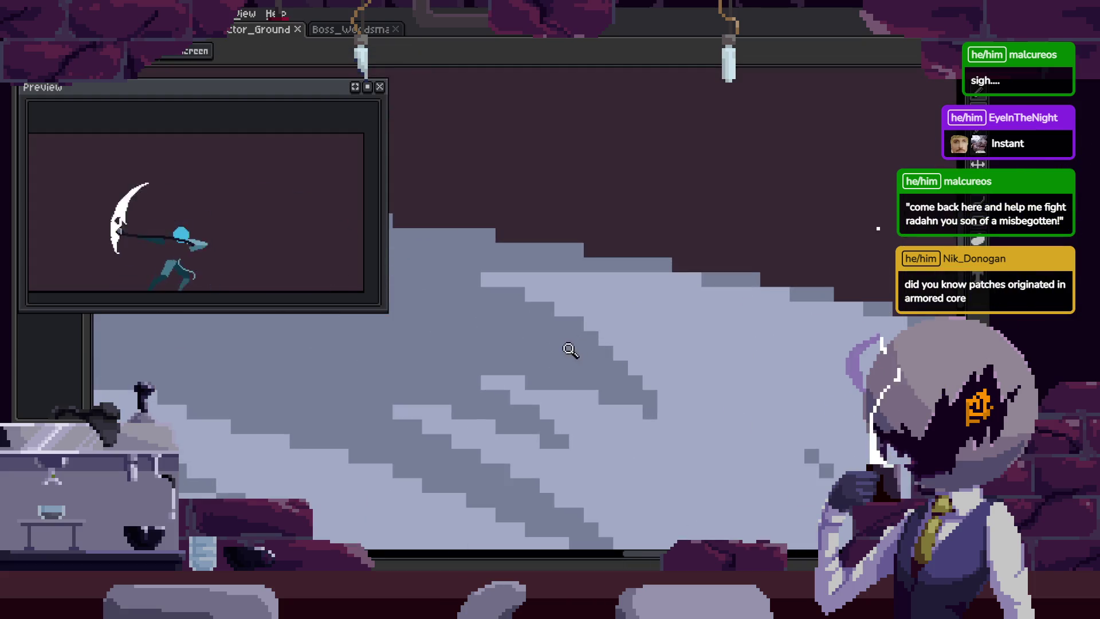
Repaint the diagonal shading edge as even steps, undo the latest edits, and show the timeline.
key("b")
left_click_drag(641, 322, 711, 374)
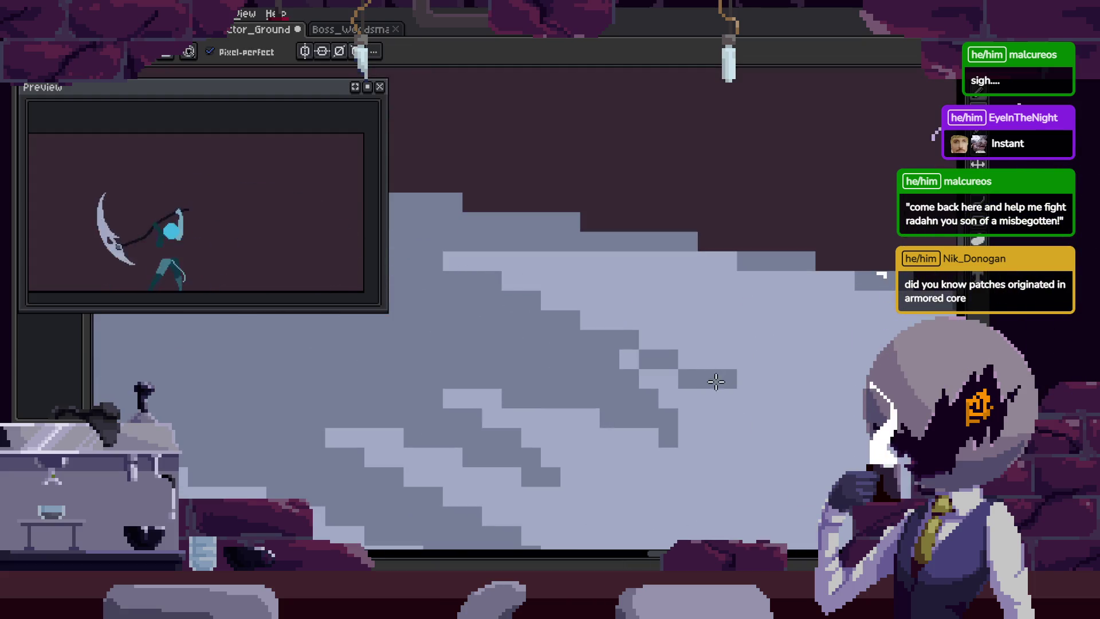
scroll(688, 313, "down", 1)
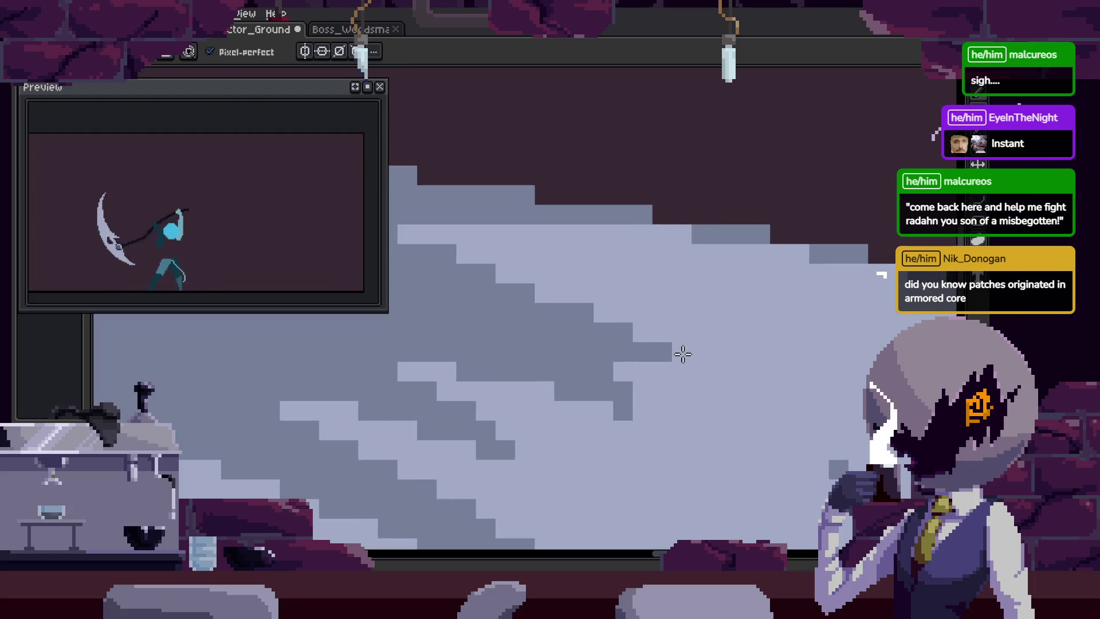
scroll(584, 393, "up", 2)
key("i")
key("b")
key("ctrl+z")
key("ctrl+z")
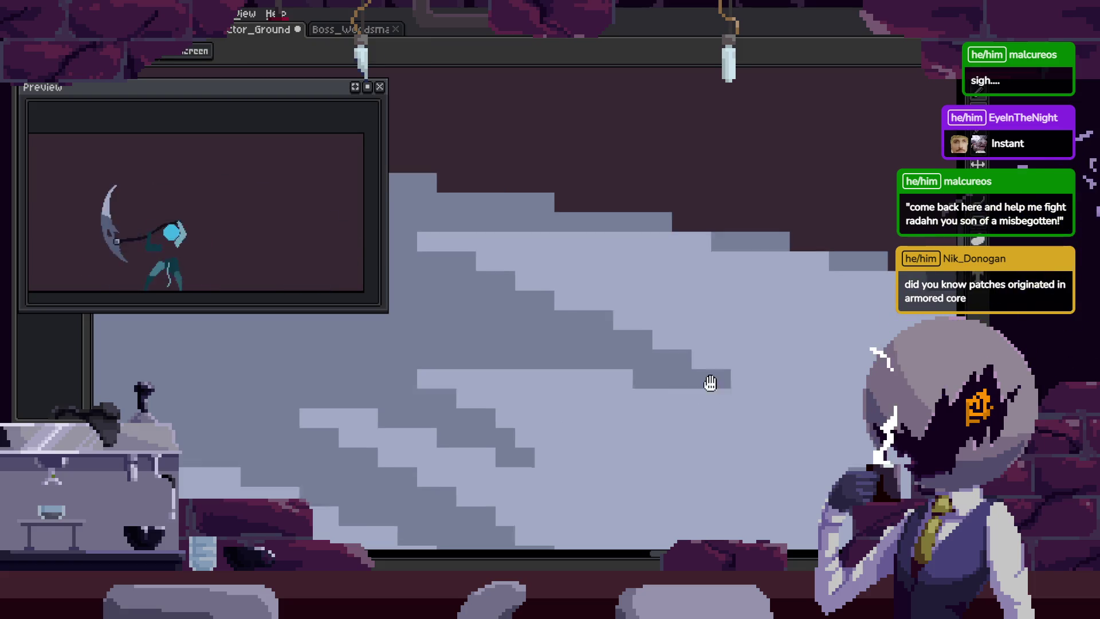
key("z")
scroll(817, 431, "down", 3)
scroll(818, 431, "down", 3)
key("Tab")
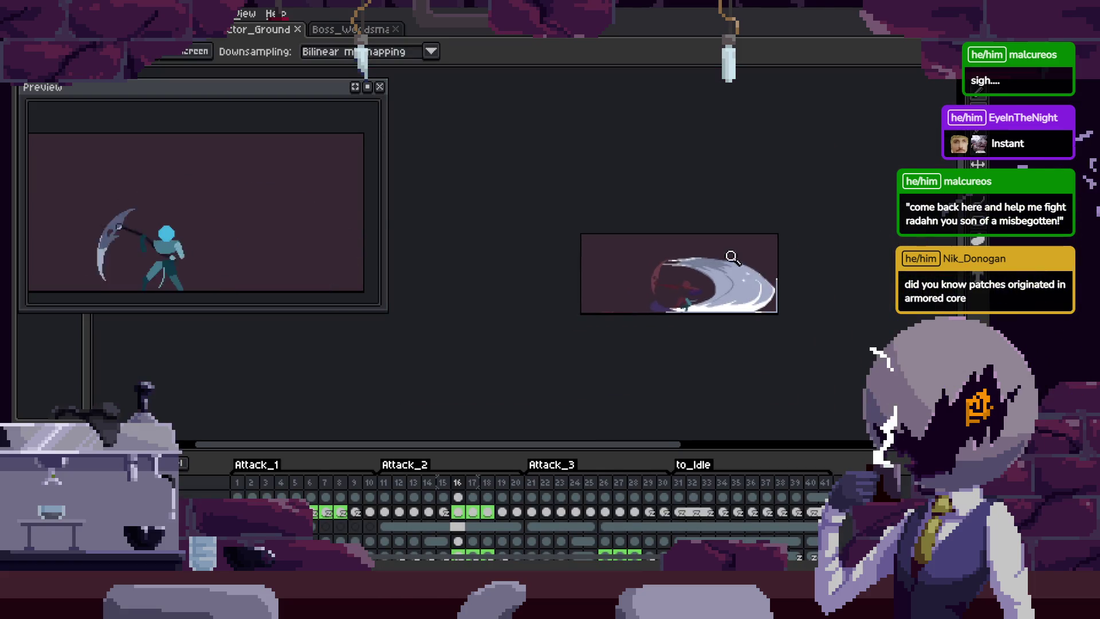
Add a new frame after frame 16, then remove it again.
key("b")
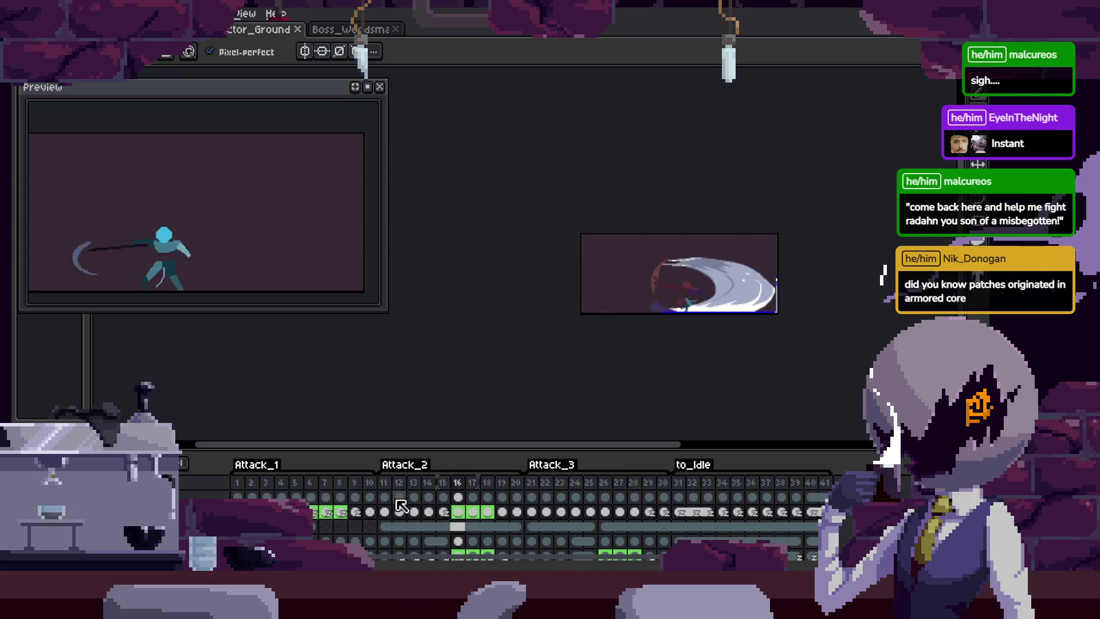
left_click(459, 483)
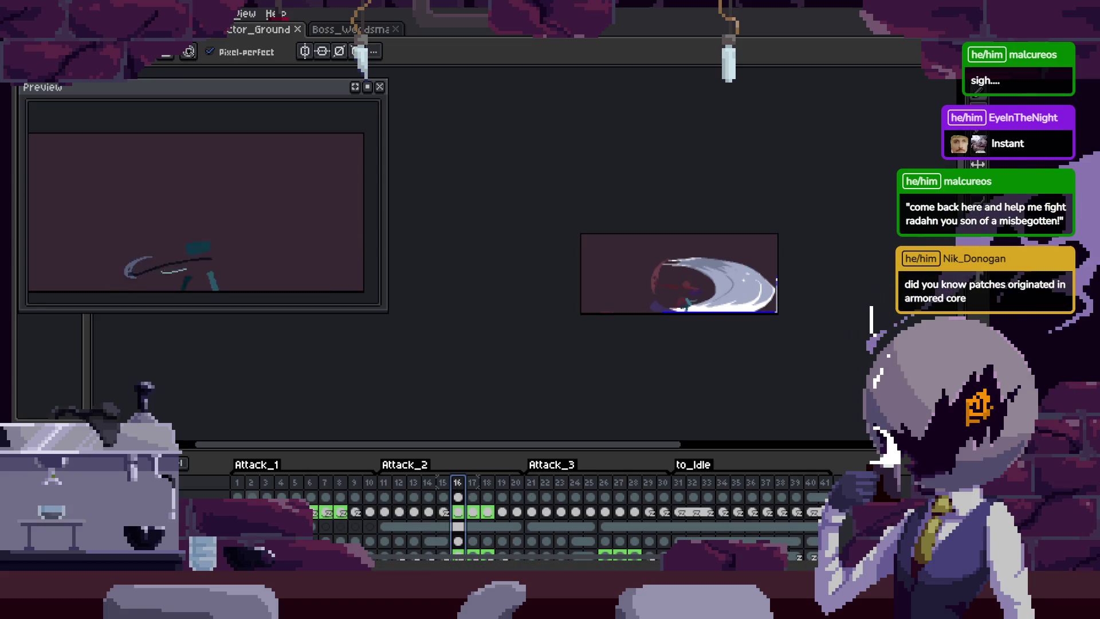
scroll(515, 524, "down", 2)
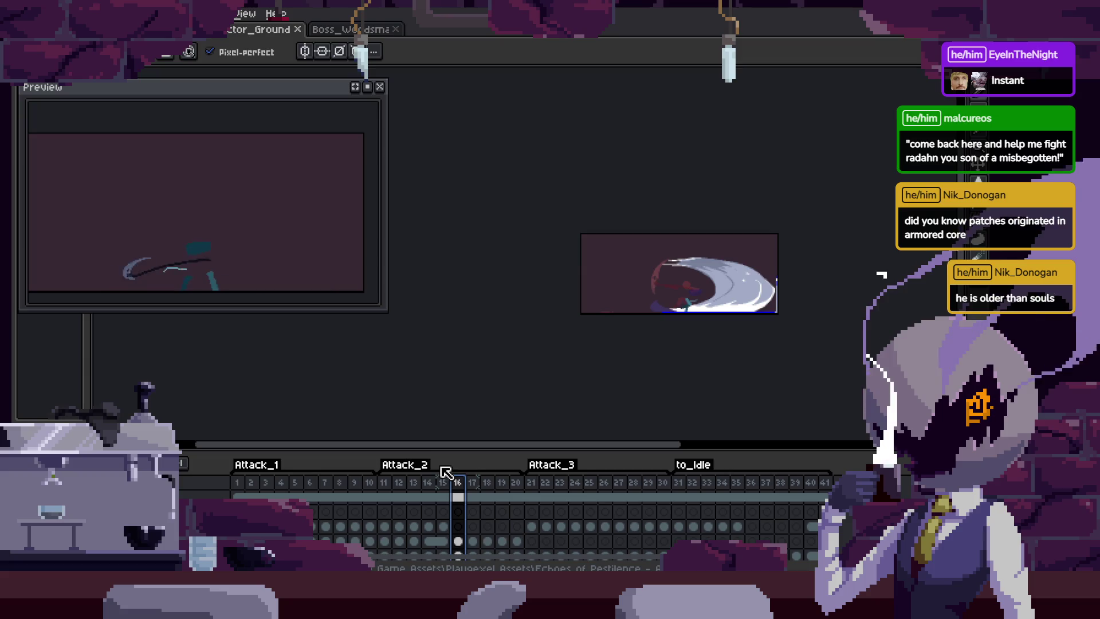
key("alt+n")
left_click(480, 482)
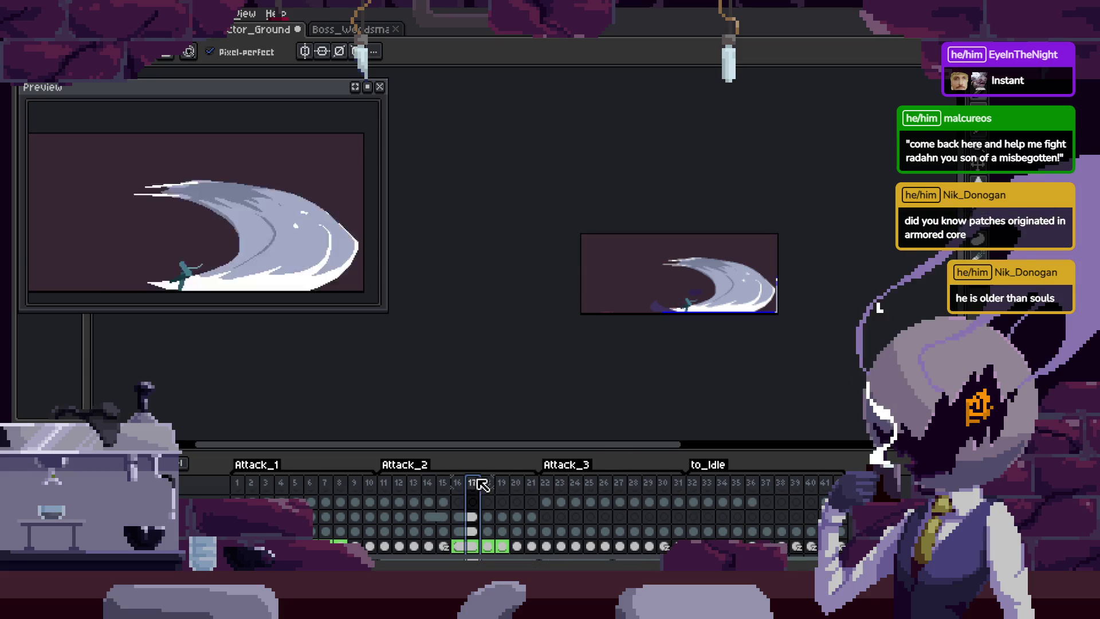
key("alt+c")
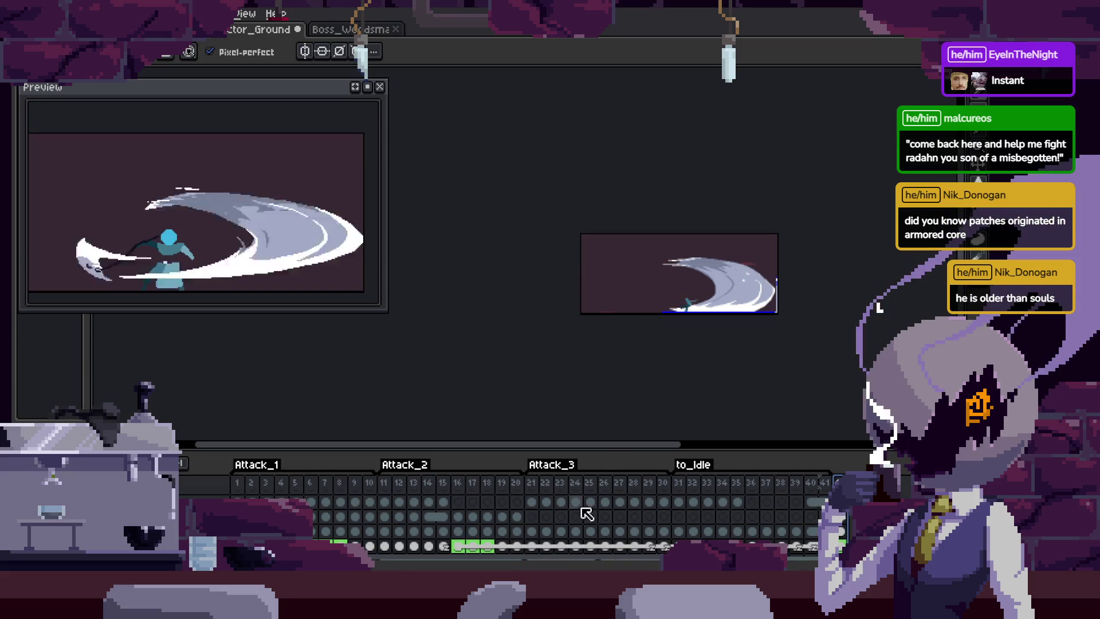
Insert a new frame after frame 6 and hide the timeline.
left_click(327, 483)
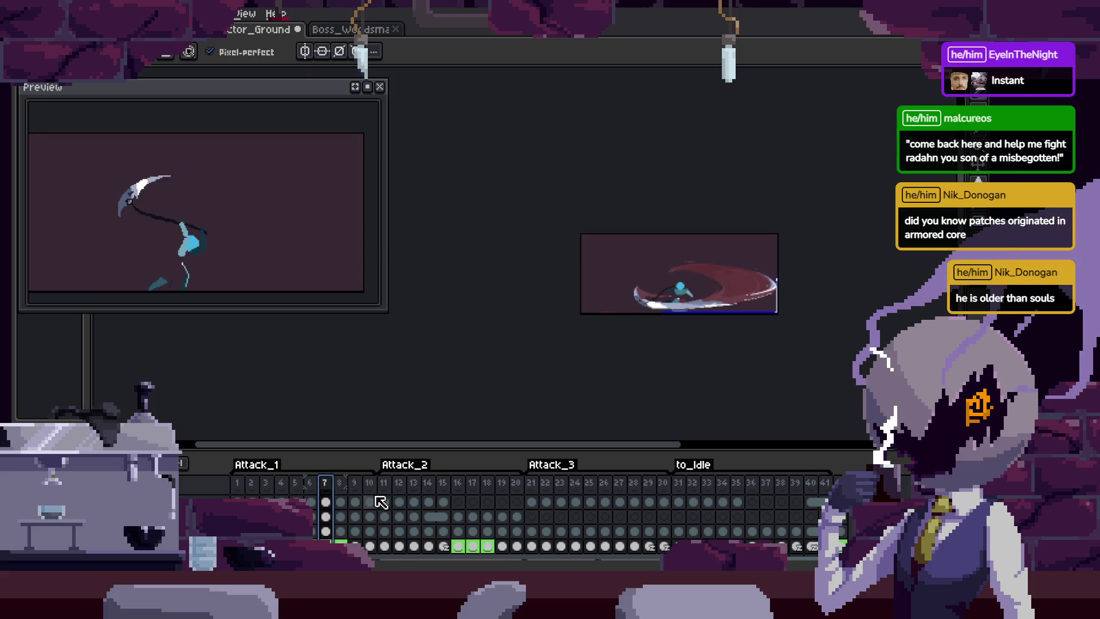
key("Left")
key("alt+n")
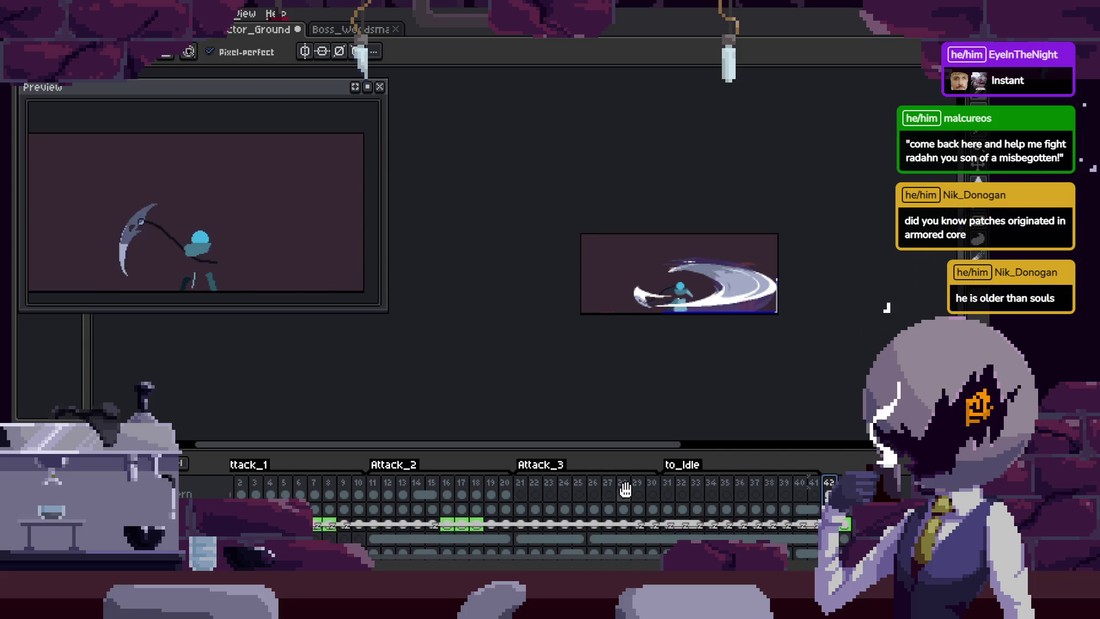
key("Tab")
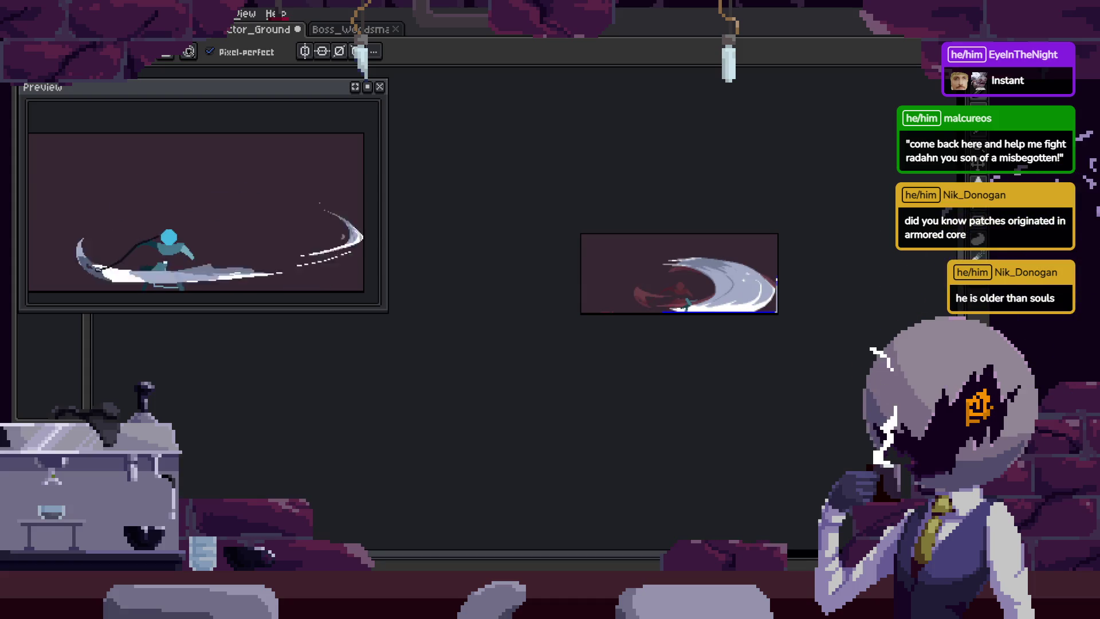
Zoom in on the slash and draw a curved stroke above it.
key("z")
left_click(760, 309)
key("Tab")
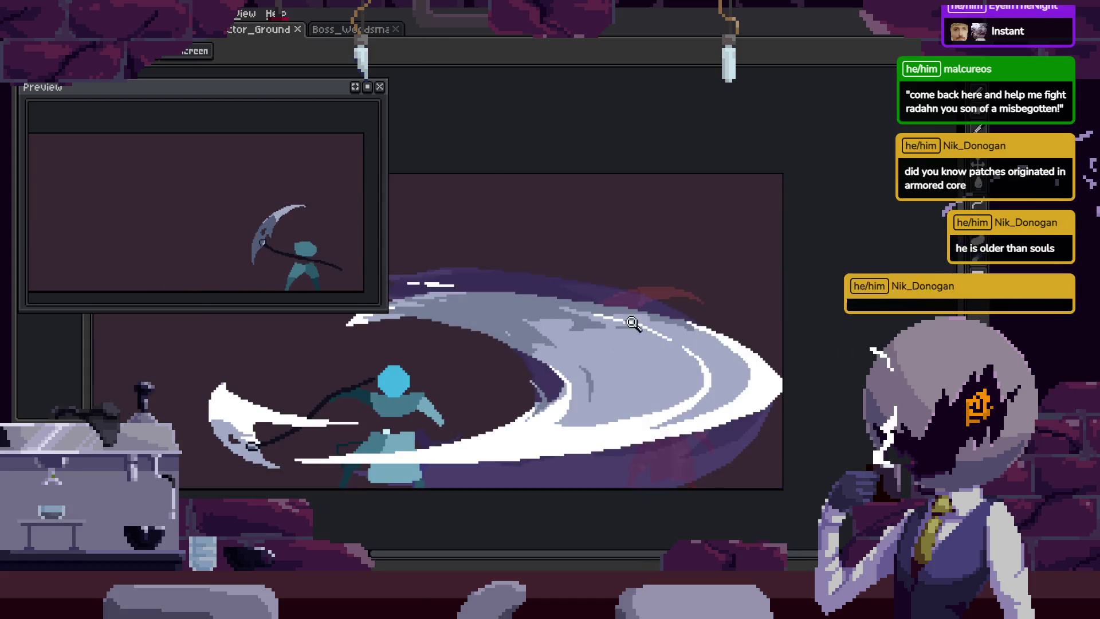
key("b")
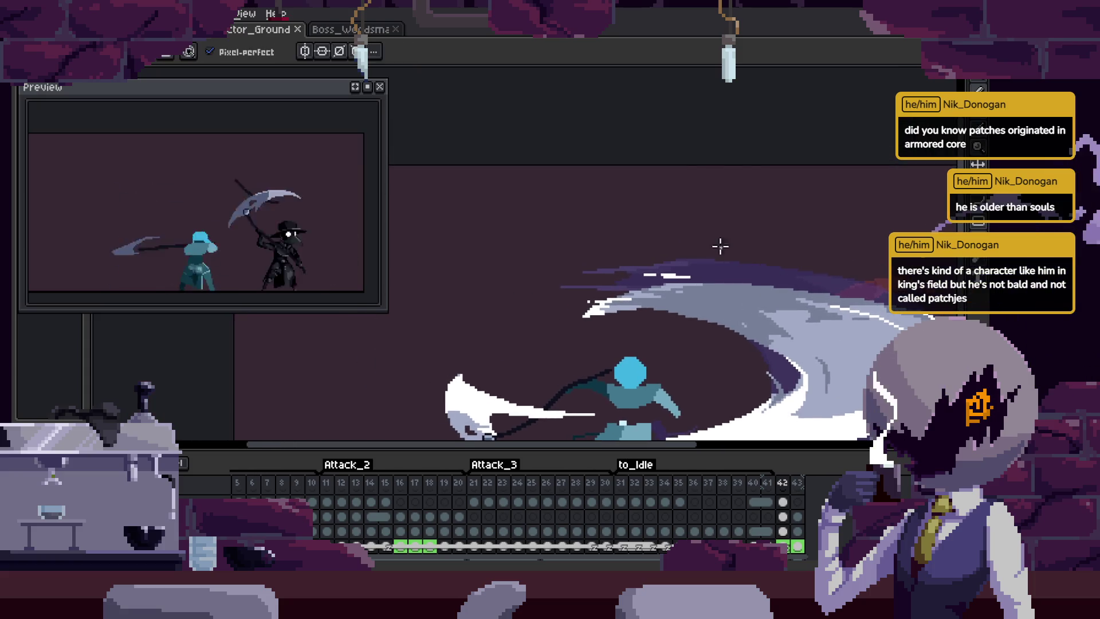
left_click_drag(740, 175, 796, 245)
left_click_drag(361, 534, 419, 516)
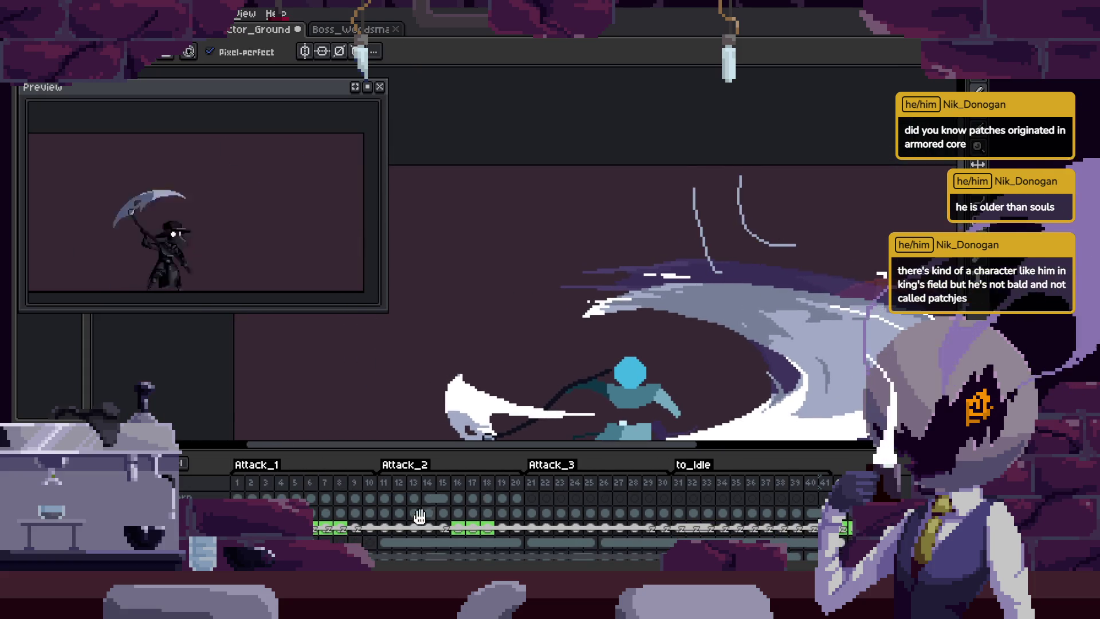
Play the attack animation from frame 6 with the timeline hidden.
left_click(314, 534)
key("Return")
key("Tab")
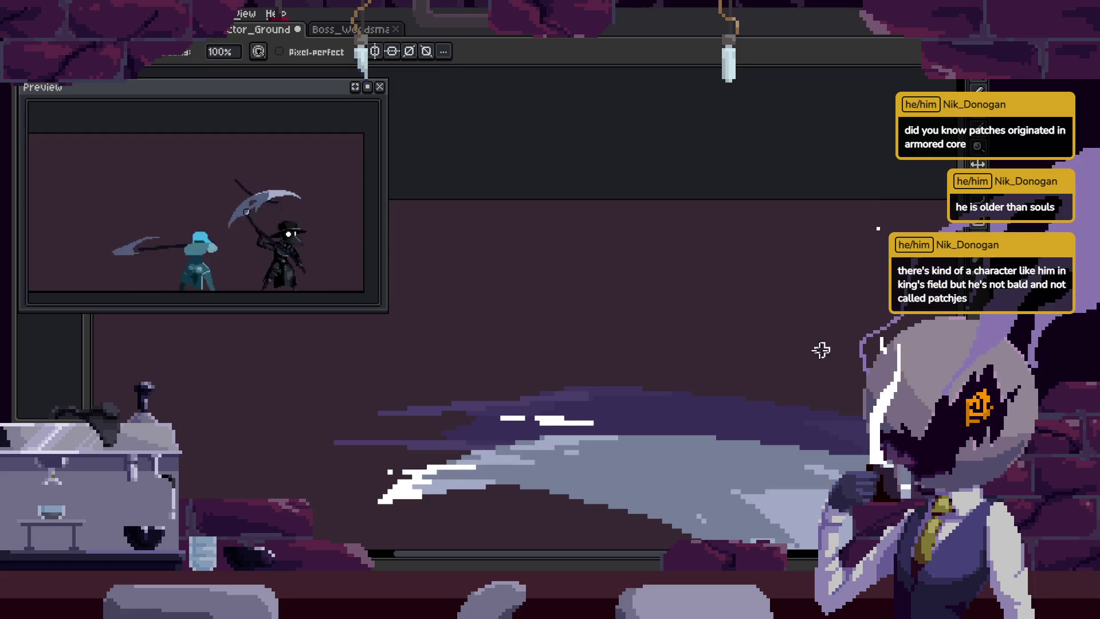
key("z")
scroll(755, 314, "down", 2)
scroll(766, 308, "up", 3)
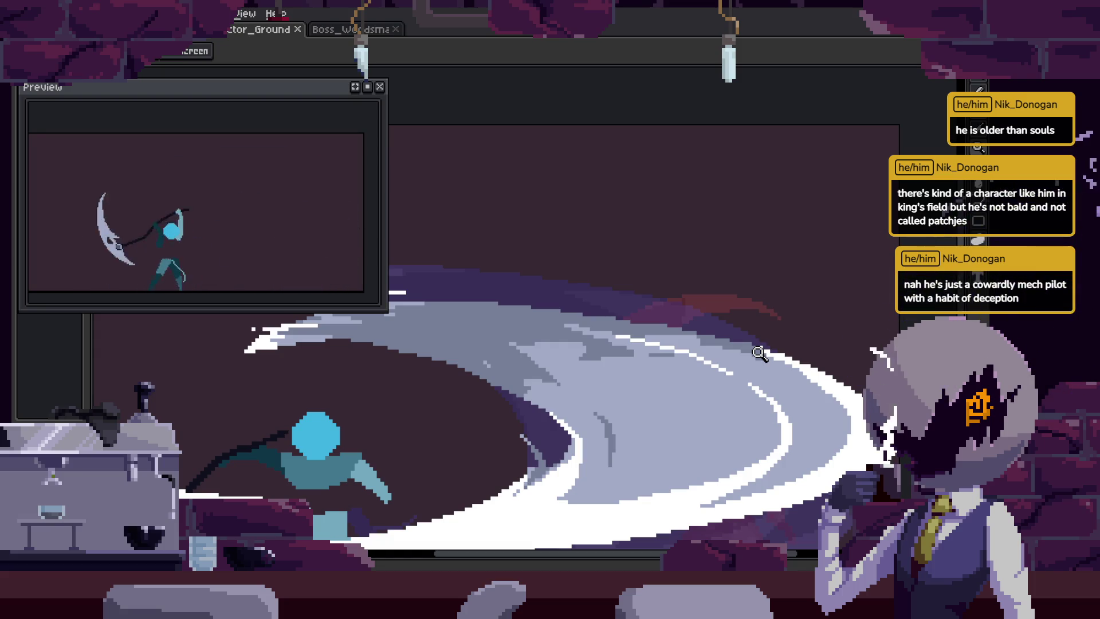
scroll(775, 321, "down", 3)
scroll(776, 321, "up", 2)
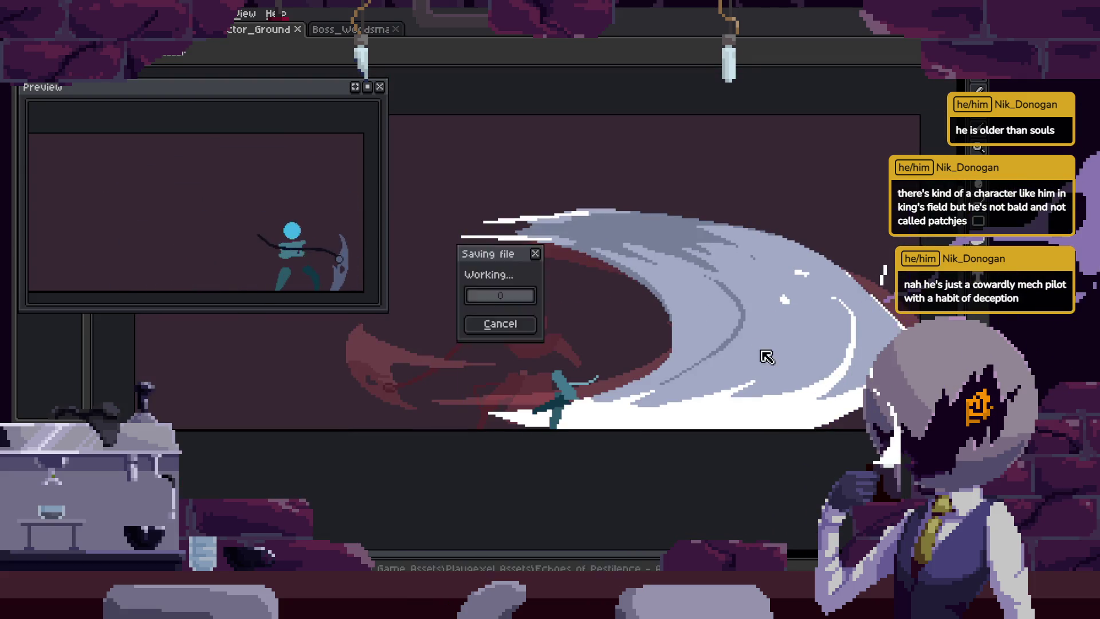
Paint the white strip under the slash lavender.
scroll(779, 324, "up", 1)
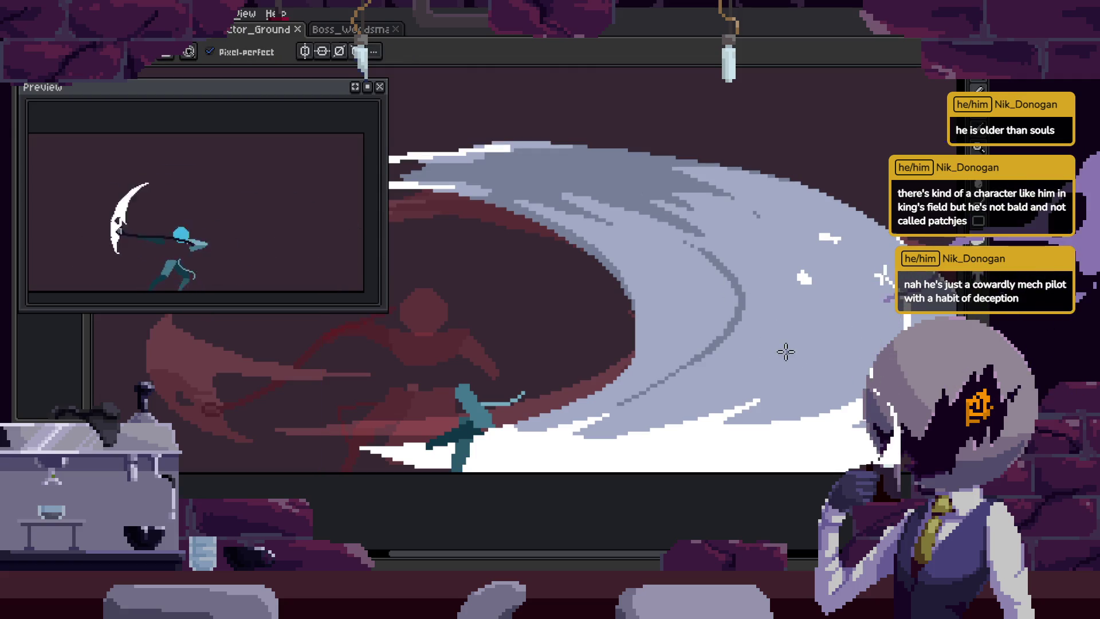
key("g")
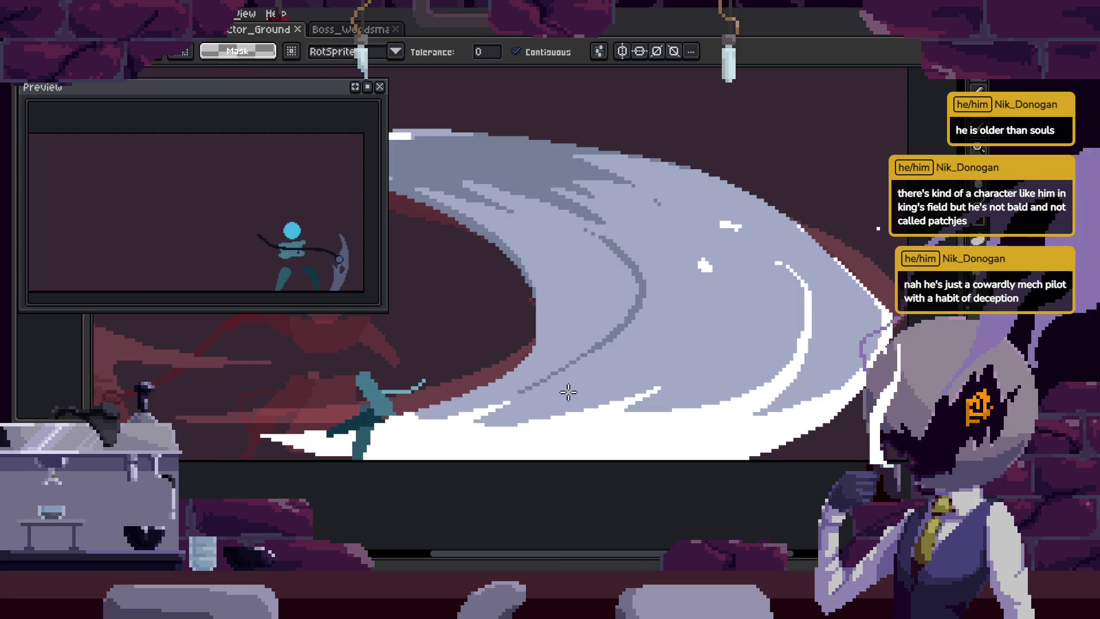
key("b")
key("ctrl+d")
key("w")
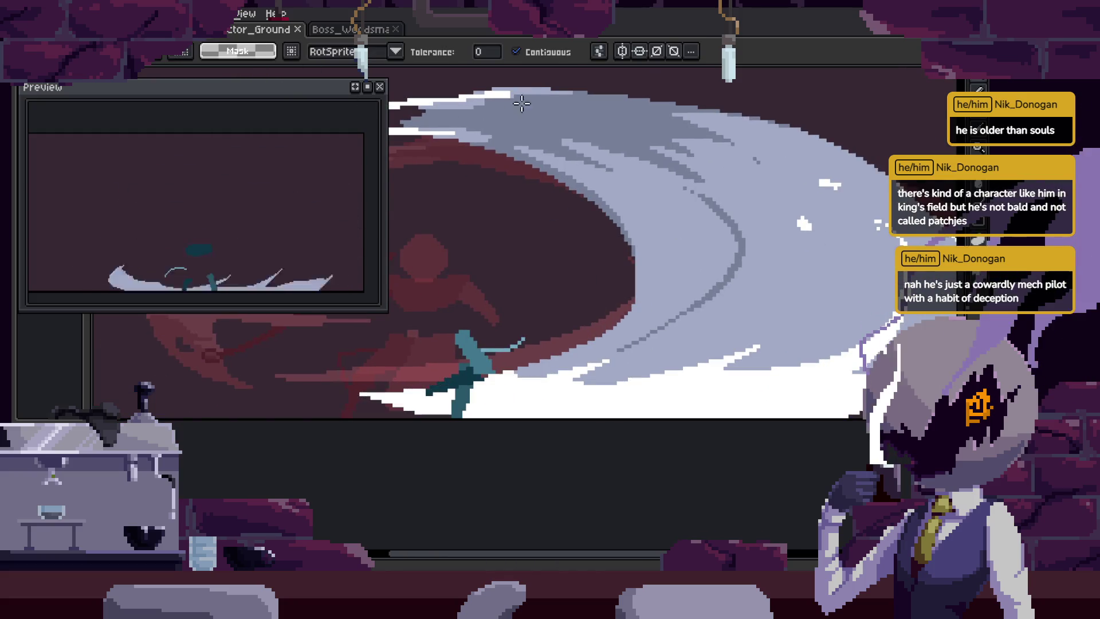
key("b")
left_click_drag(363, 395, 699, 403)
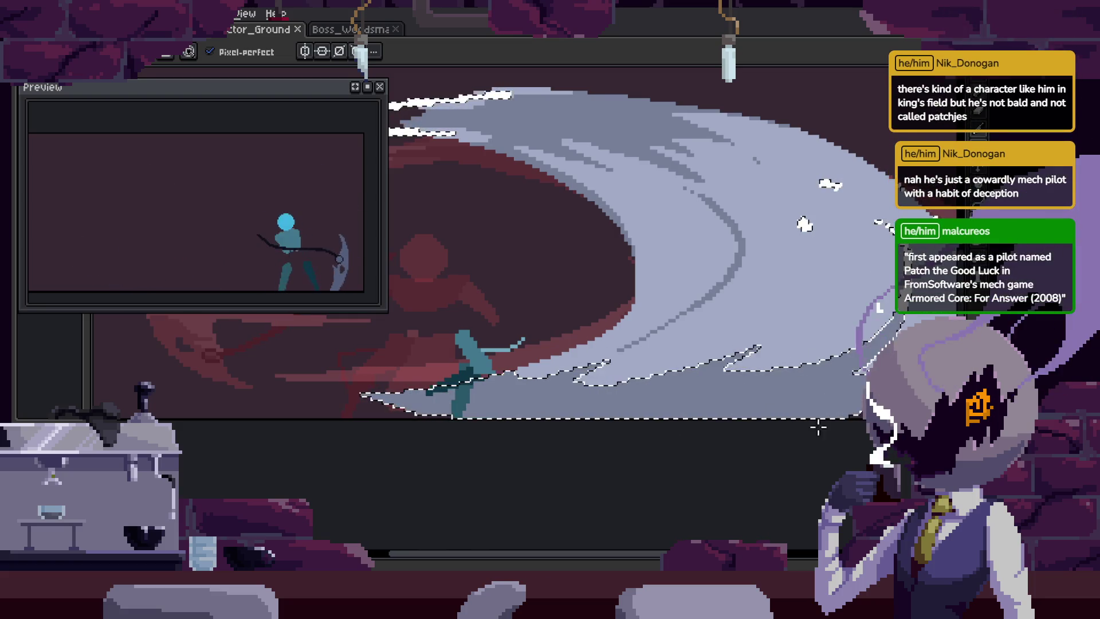
On the next frame, repaint two stray white specks and the inner right edge lavender.
key("Right")
left_click(703, 279)
left_click(728, 238)
mouse_move(776, 277)
left_mouse_down()
mouse_move(805, 309)
mouse_move(797, 350)
left_mouse_up()
On the following frame, select the slash and paint white streaks along its inner edge and upper band.
key("Right")
key("w")
left_click(673, 240)
key("g")
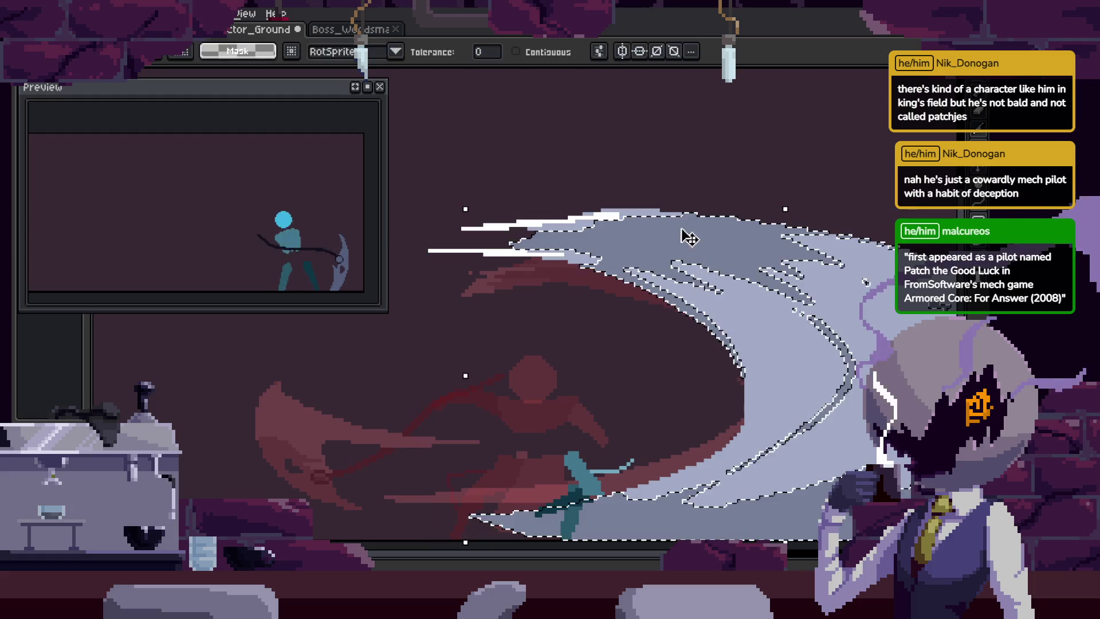
left_click(687, 233)
key("b")
mouse_move(616, 181)
left_mouse_down()
mouse_move(791, 196)
mouse_move(680, 233)
mouse_move(706, 379)
left_mouse_up()
left_click_drag(681, 269, 716, 297)
left_click_drag(630, 266, 818, 285)
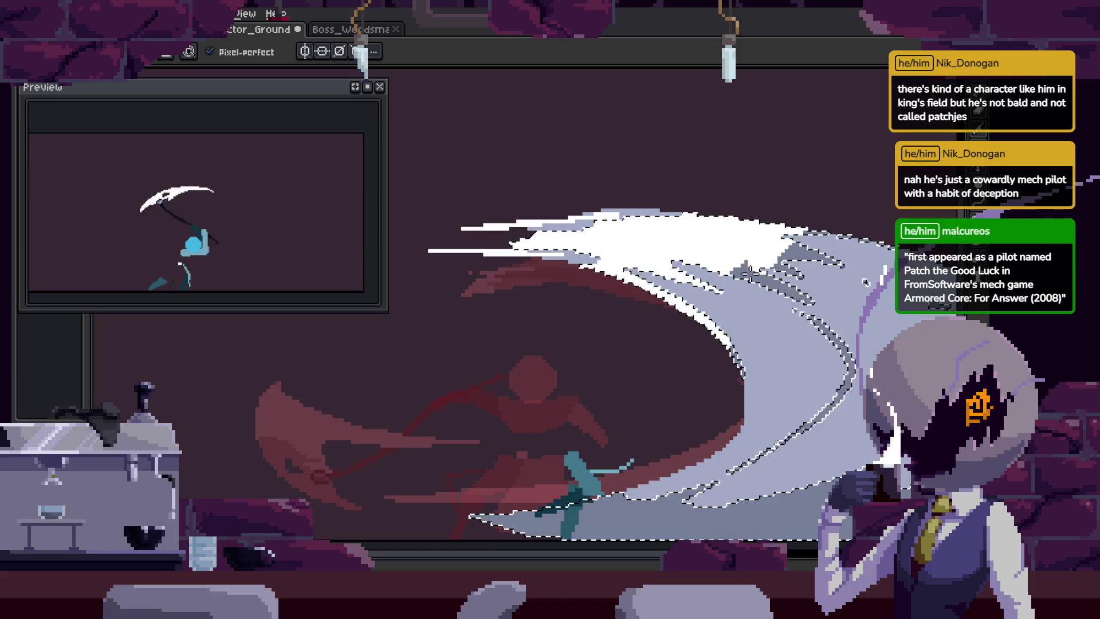
Save the sprite and play the slash animation to review it.
key("z")
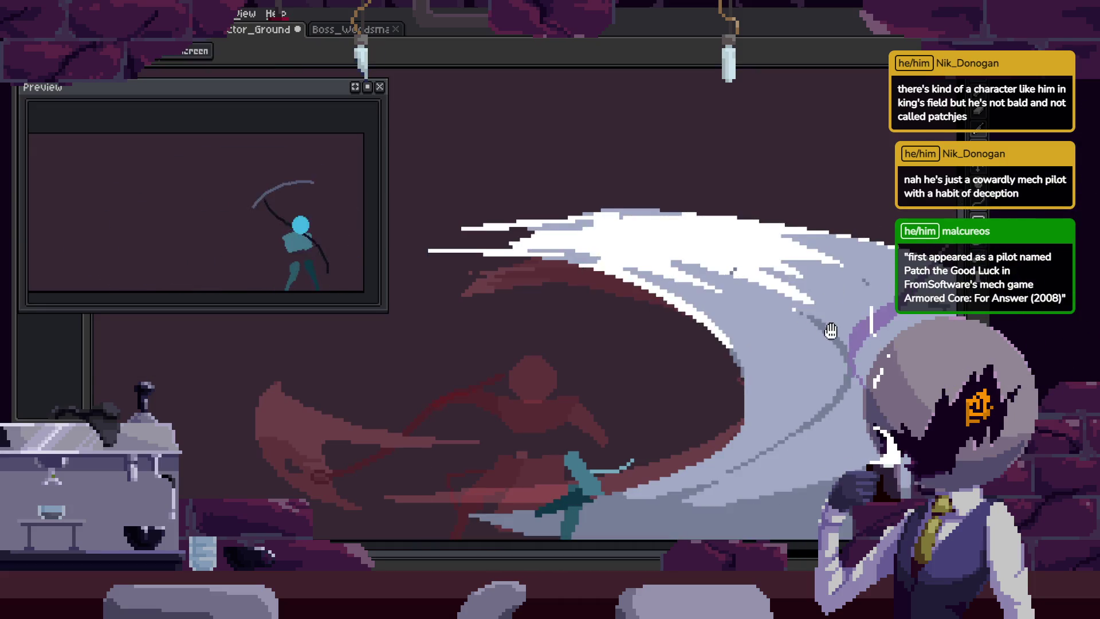
scroll(696, 329, "down", 5)
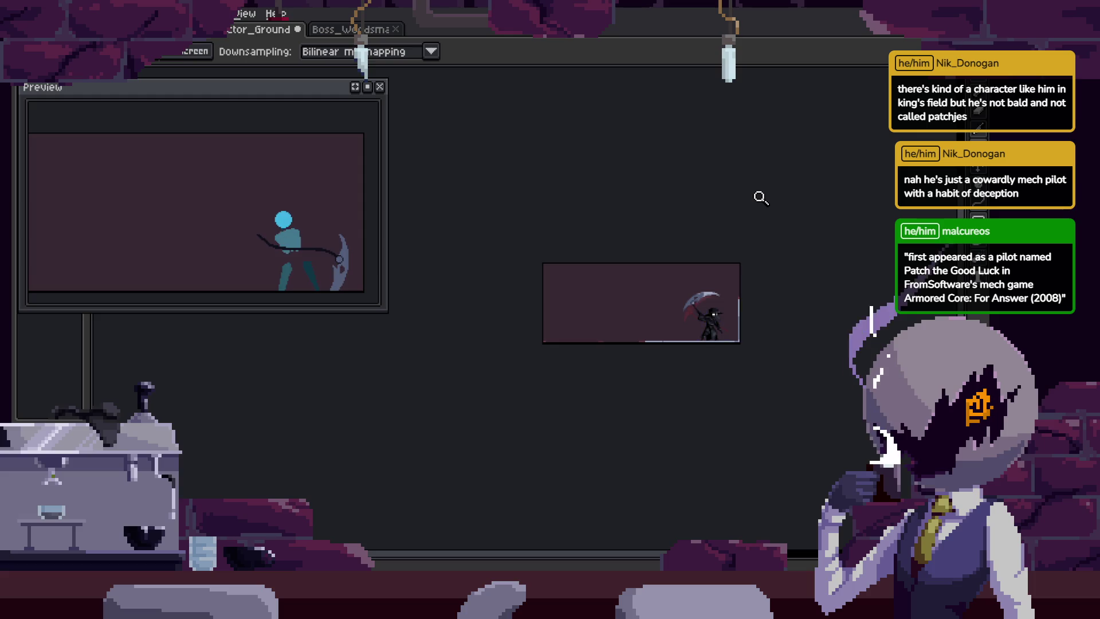
key("Tab")
key("Tab")
key("ctrl+s")
scroll(739, 285, "up", 5)
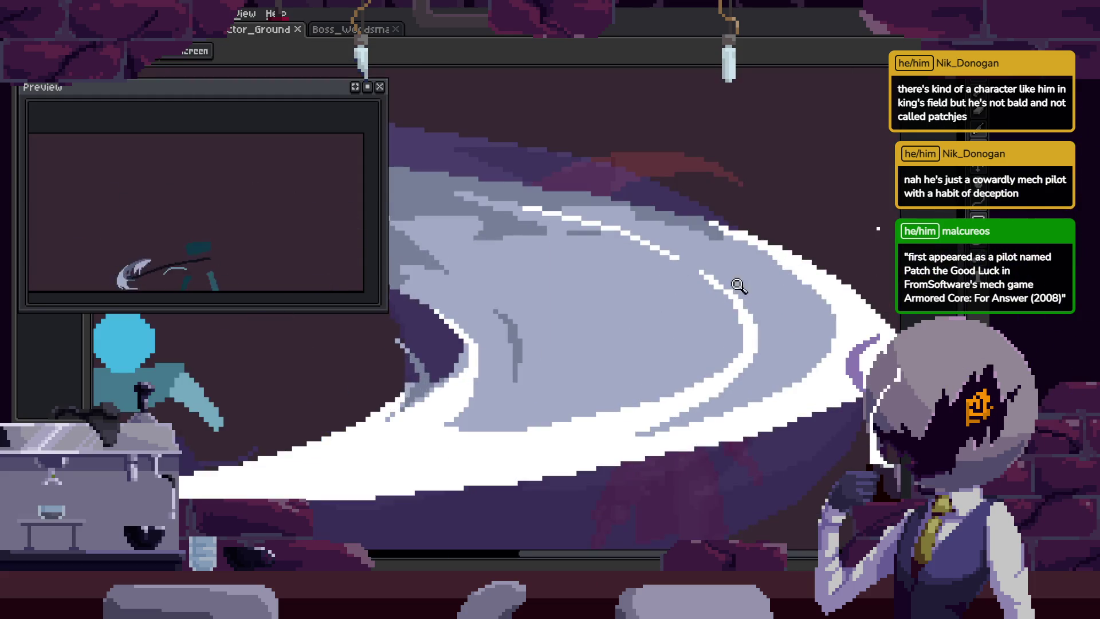
scroll(739, 284, "down", 4)
scroll(811, 244, "up", 4)
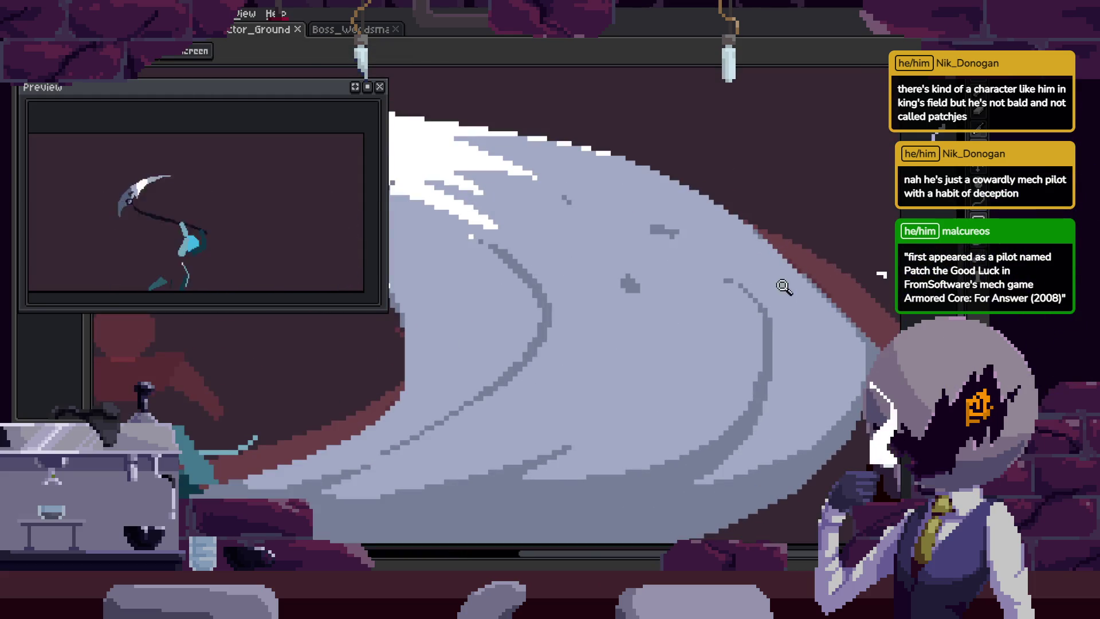
scroll(784, 287, "down", 4)
key("Return")
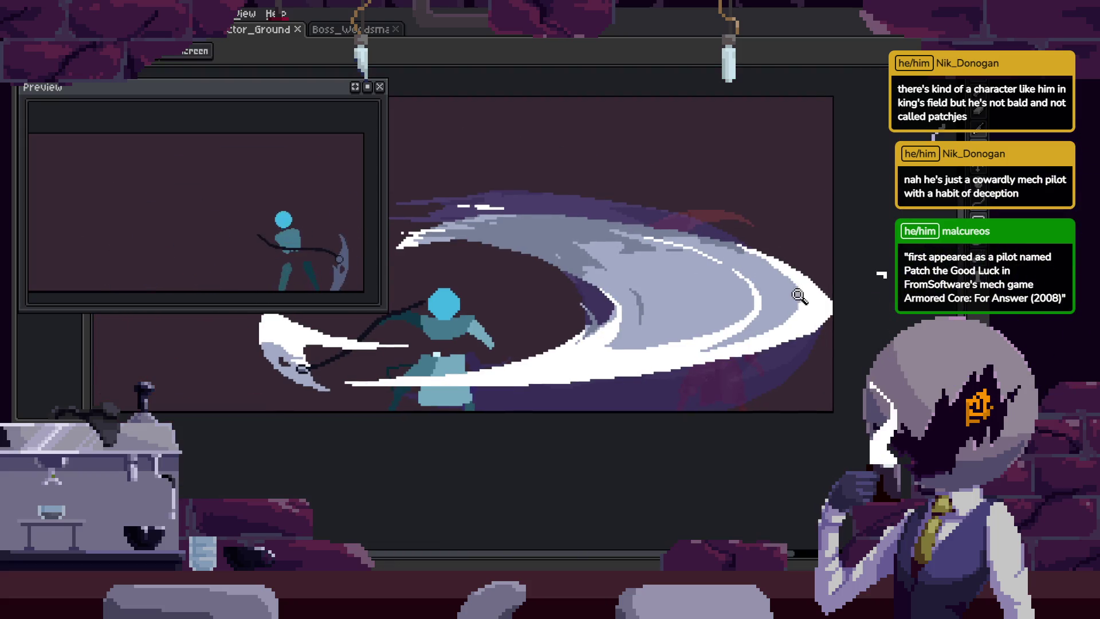
scroll(752, 313, "up", 1)
Select the light slash shape and paint darker shading inside it.
key("w")
left_click(658, 318)
key("b")
mouse_move(658, 318)
left_mouse_down()
mouse_move(607, 349)
mouse_move(630, 366)
mouse_move(687, 343)
mouse_move(776, 375)
left_mouse_up()
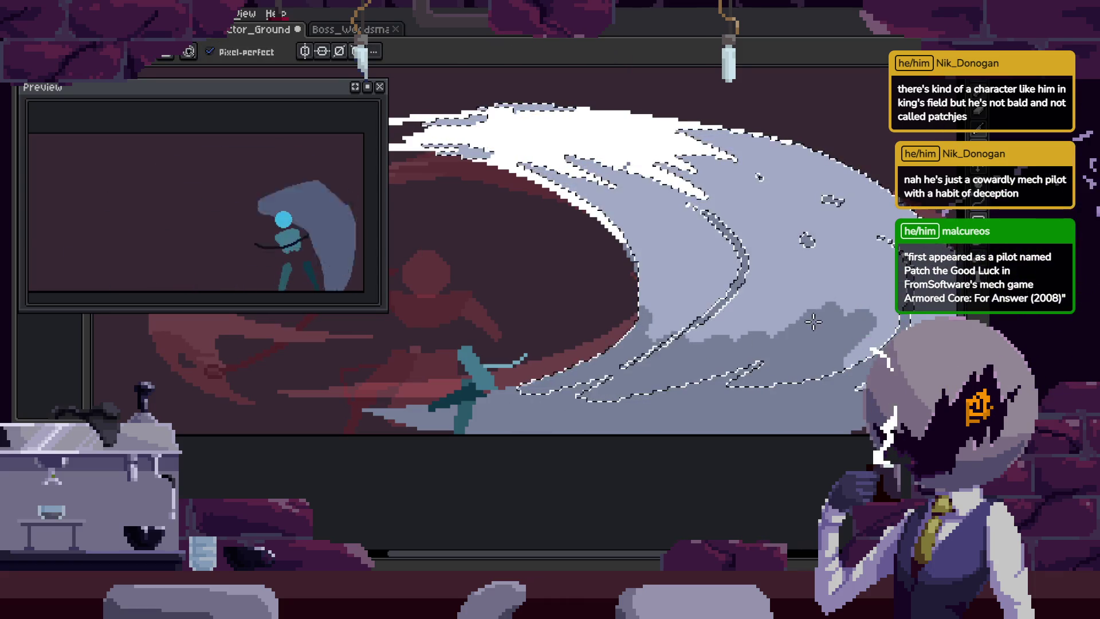
Undo the darker shading, add a few dark grey pixels, and step to later frames.
key("ctrl+z")
scroll(707, 315, "down", 2)
scroll(639, 255, "up", 2)
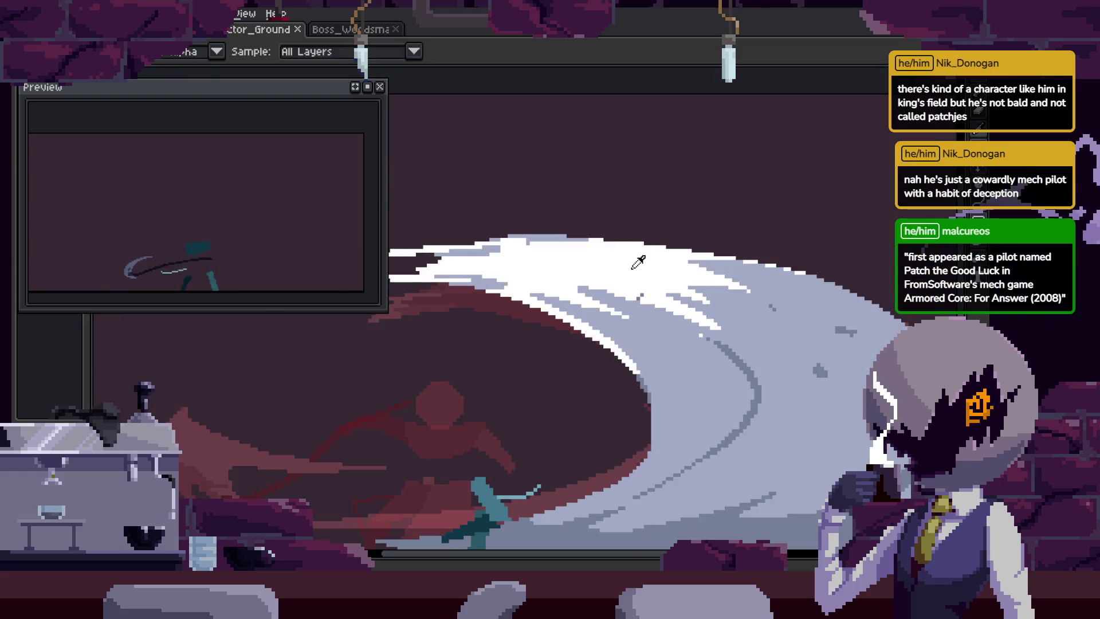
scroll(648, 304, "up", 1)
left_click(640, 298)
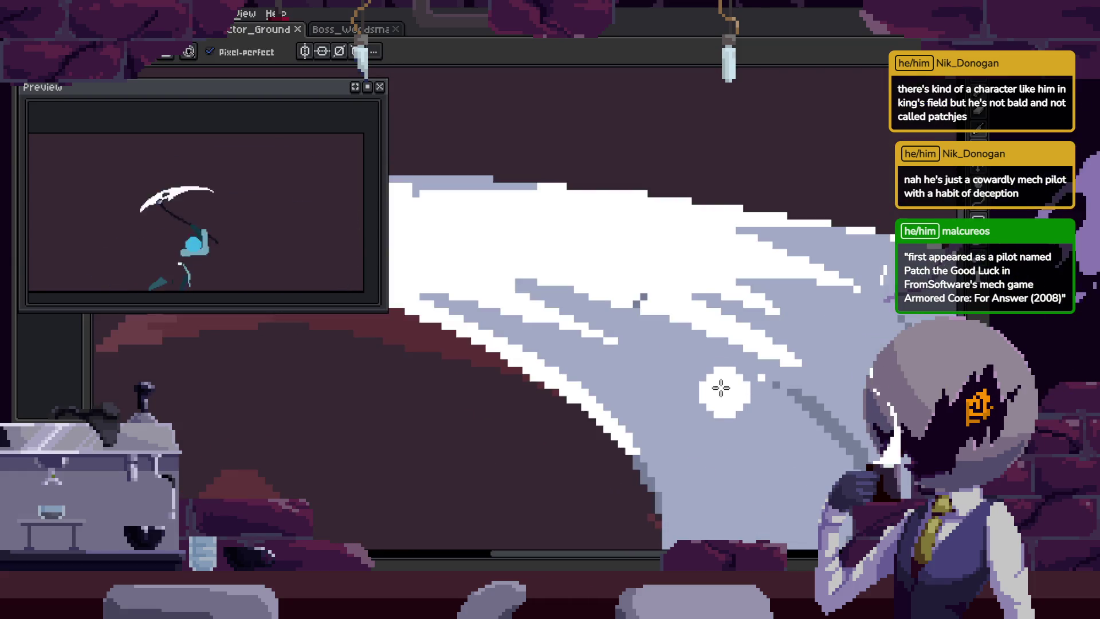
key("v")
key("Right")
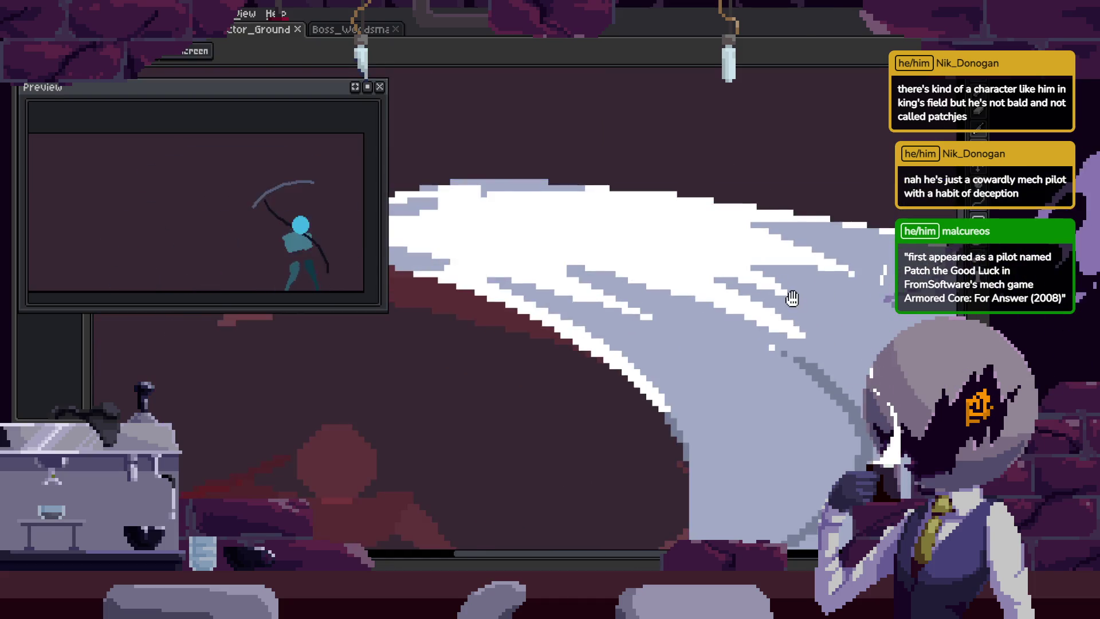
key("Right")
key("z")
scroll(707, 286, "down", 1)
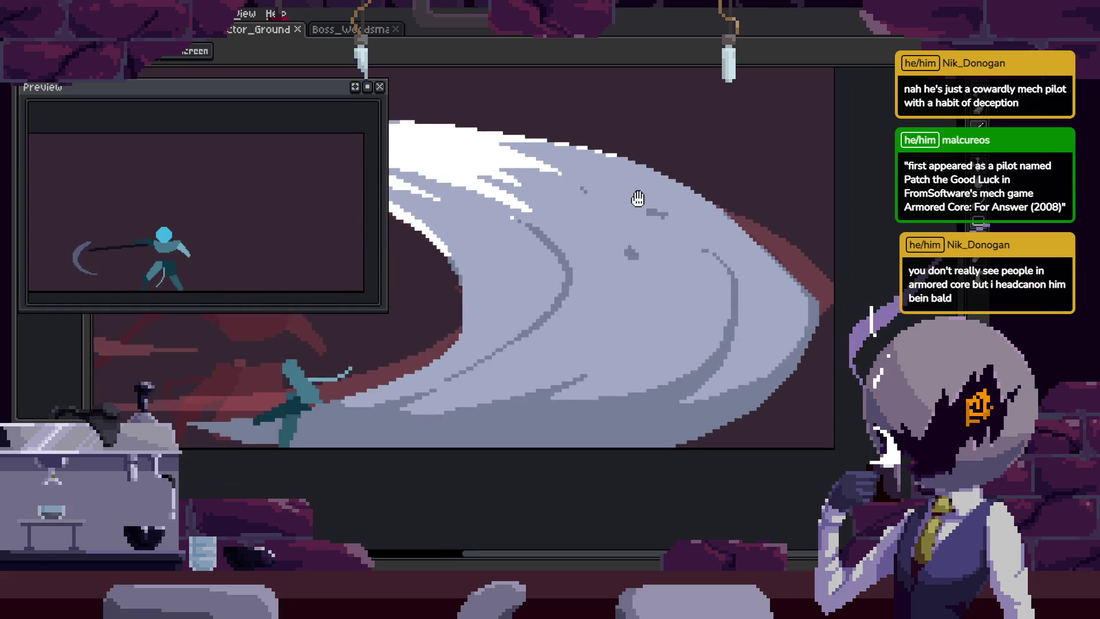
Zoom around the slash animation, toggling the timeline, ending with the timeline shown.
scroll(688, 240, "down", 3)
scroll(745, 229, "up", 4)
scroll(710, 283, "down", 1)
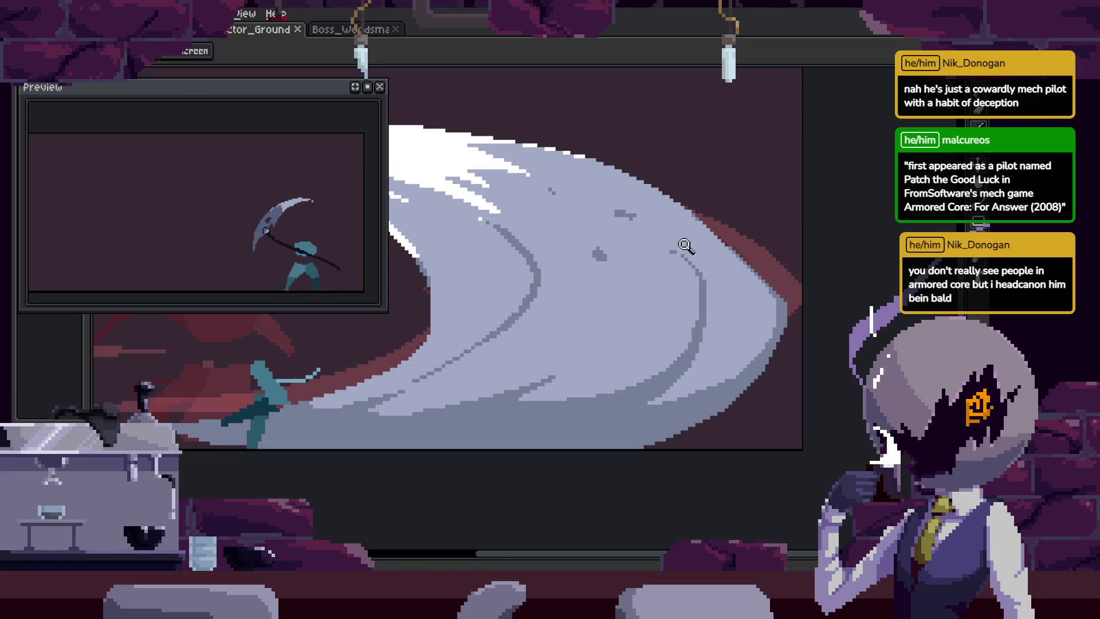
scroll(670, 238, "down", 1)
key("Tab")
scroll(706, 213, "up", 1)
scroll(706, 213, "down", 2)
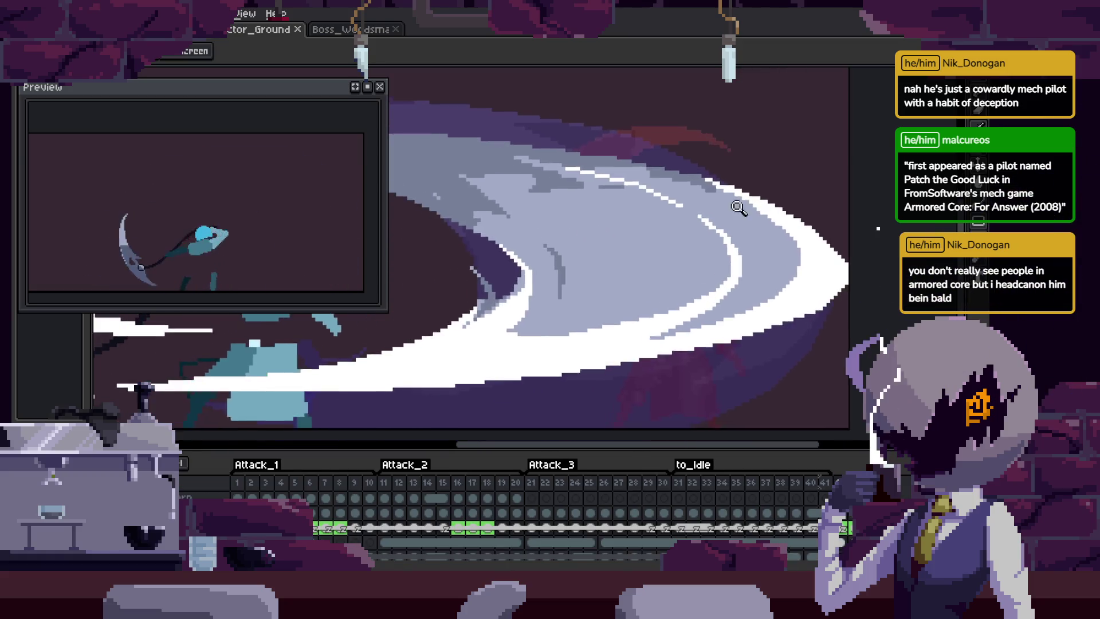
key("Tab")
scroll(760, 220, "up", 1)
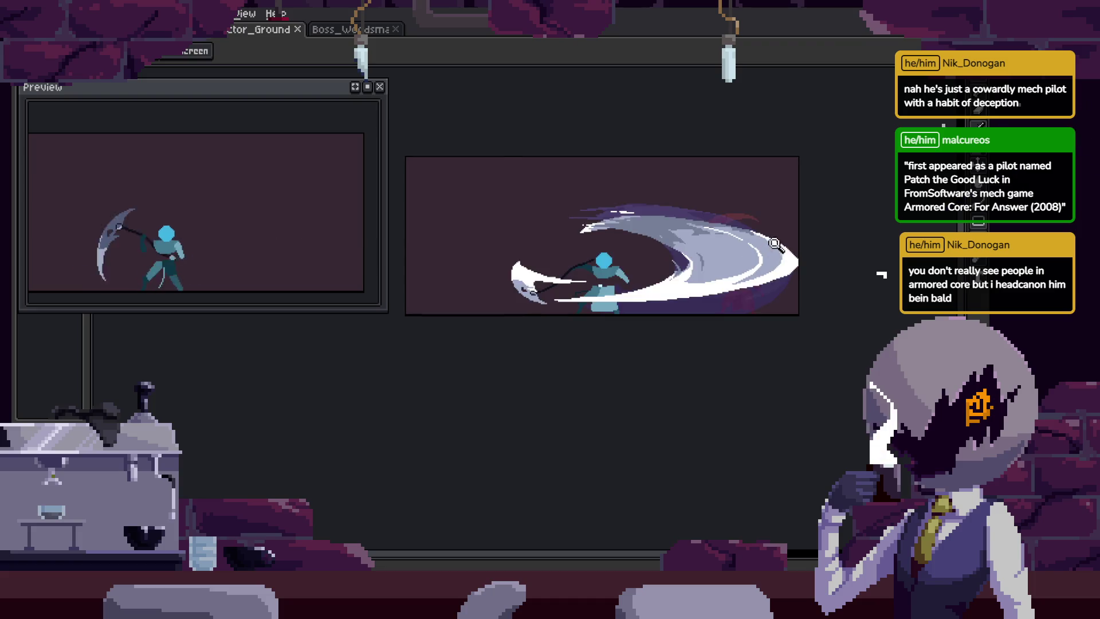
scroll(737, 262, "up", 2)
scroll(659, 229, "up", 1)
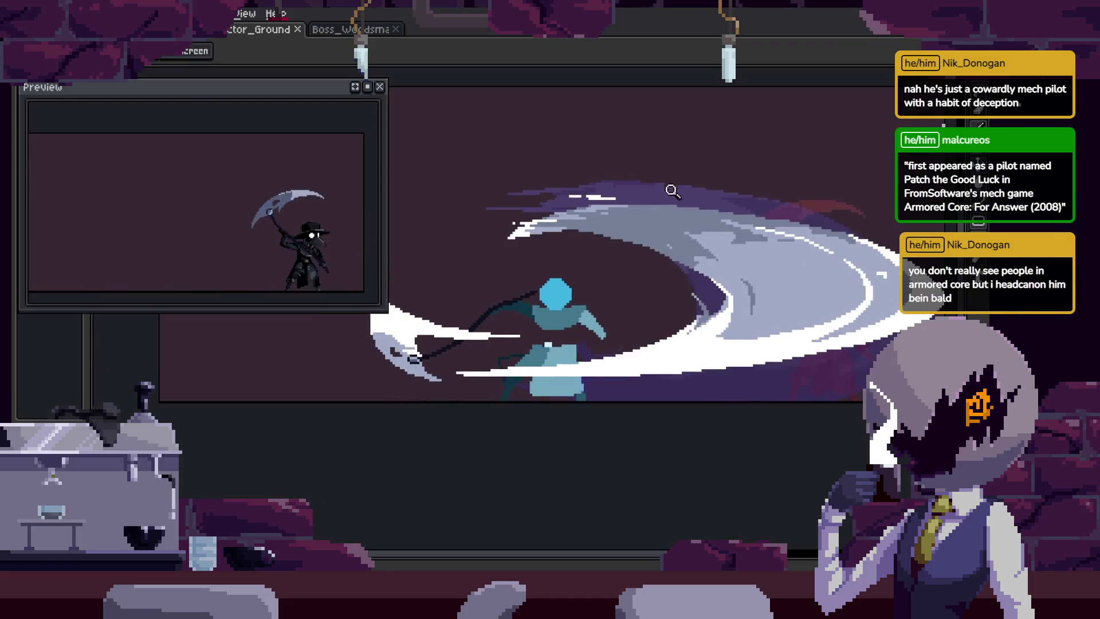
scroll(665, 218, "up", 1)
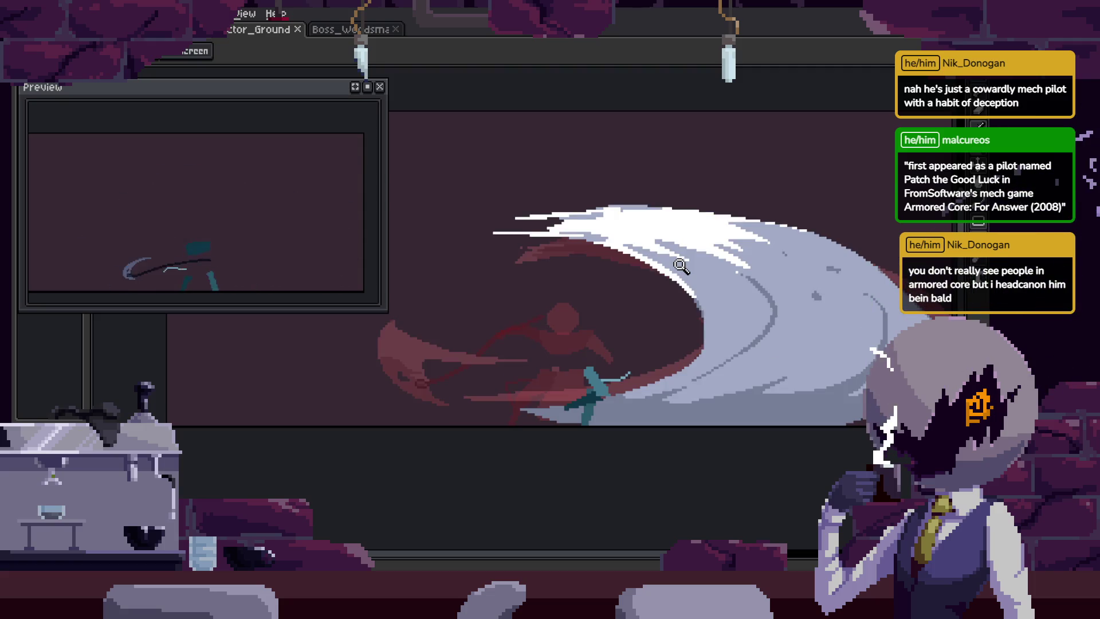
key("Tab")
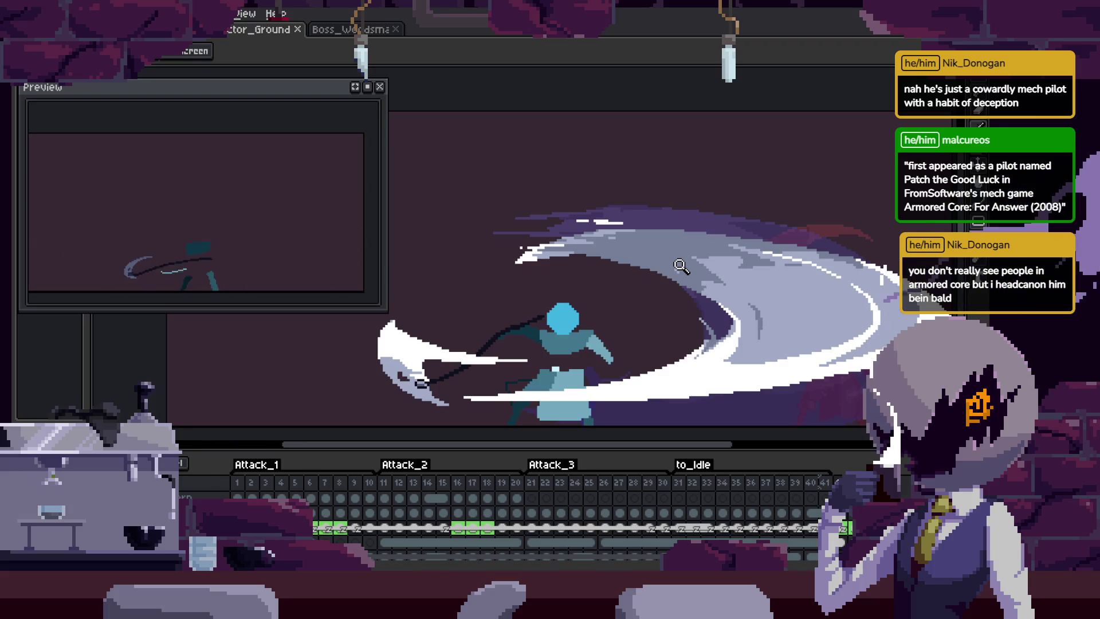
Go back to frame 23 and erase the plague-doctor figure with a freehand lasso selection.
key("b")
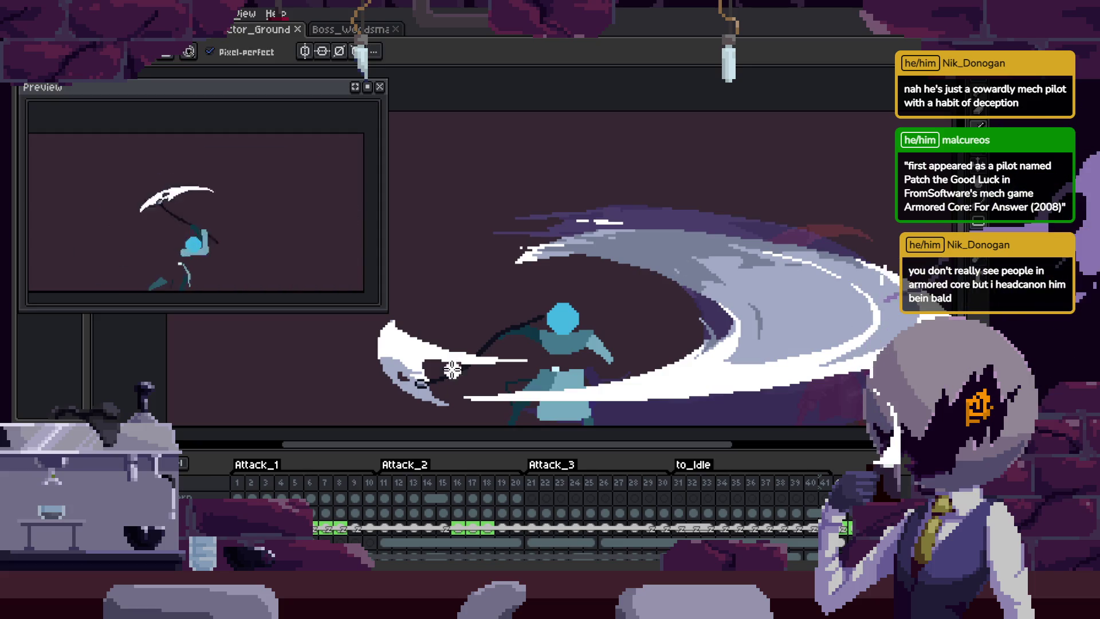
key("Right")
key("Right")
key("Left")
key("Left")
key("Left")
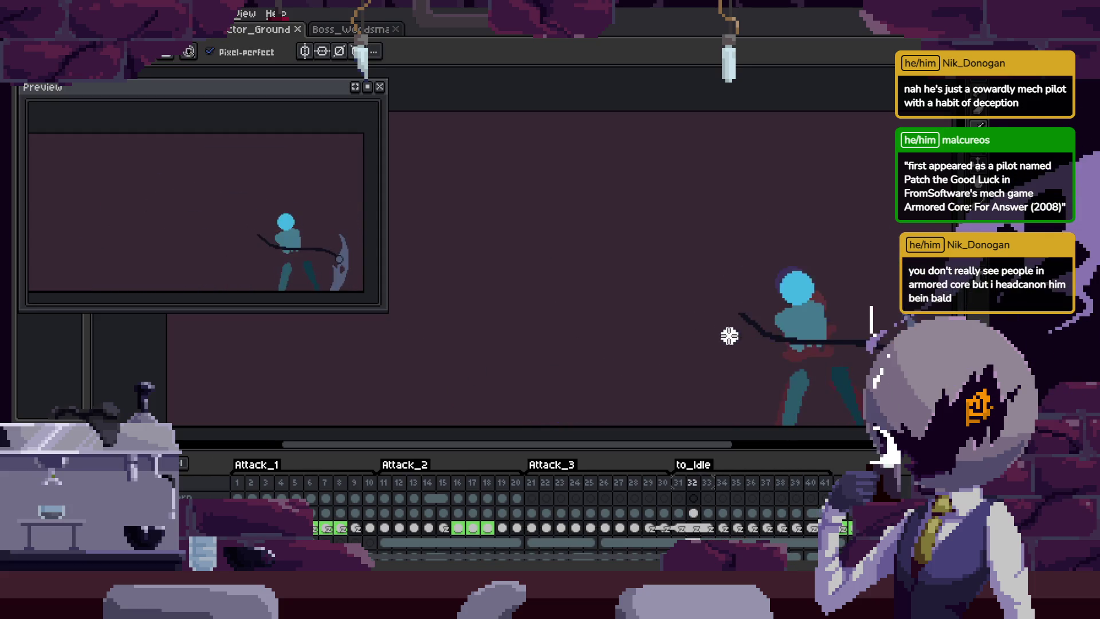
key("Left")
key("Left")
key("Left")
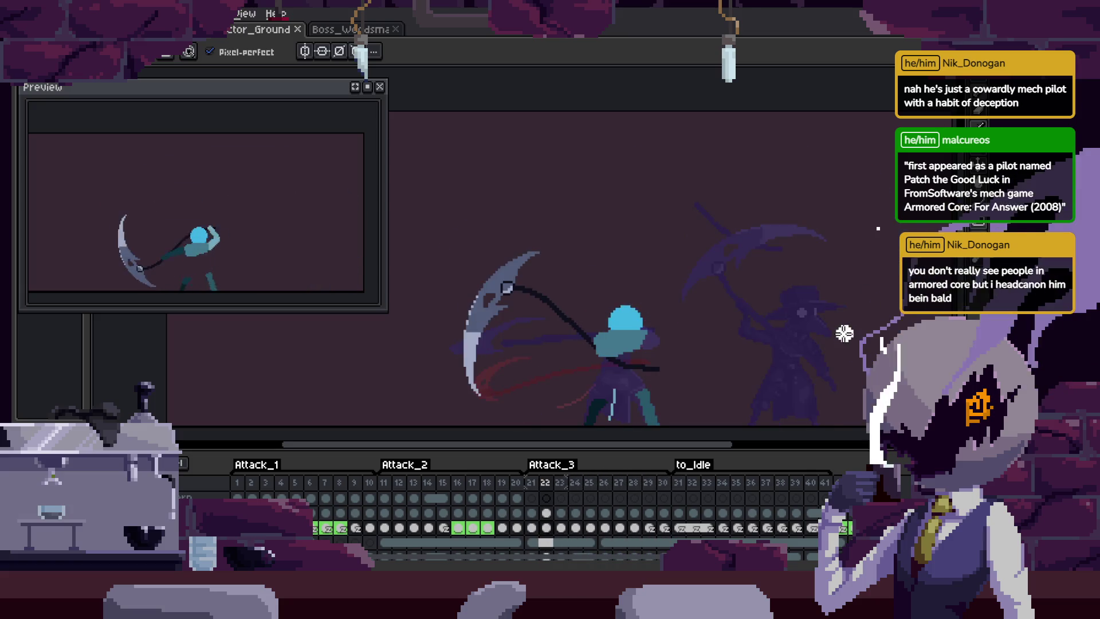
key("h")
scroll(538, 420, "up", 3)
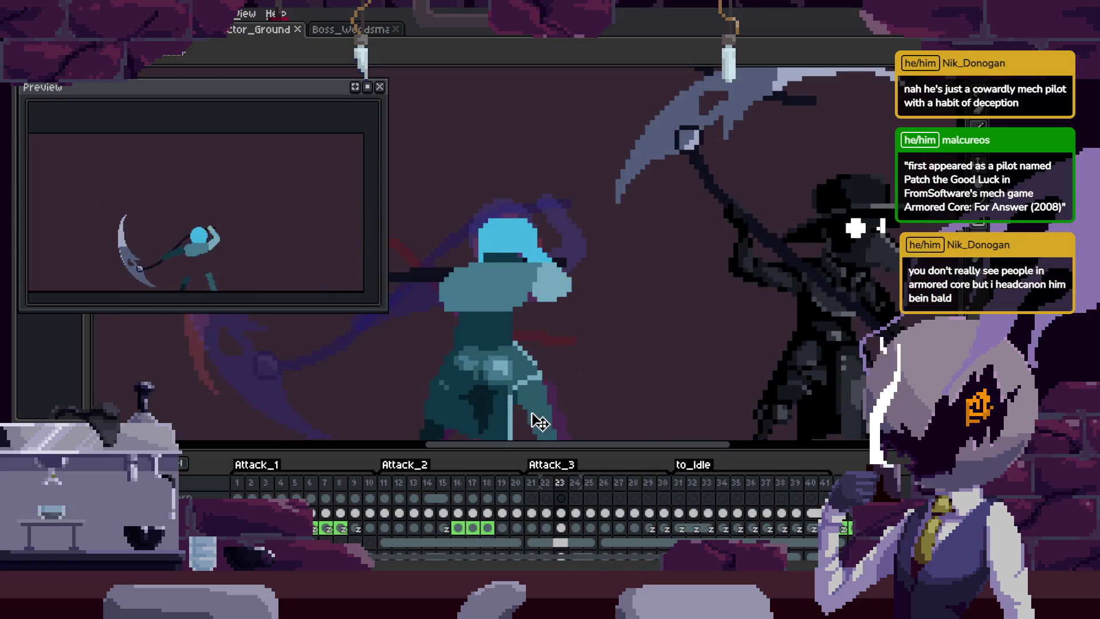
key("Tab")
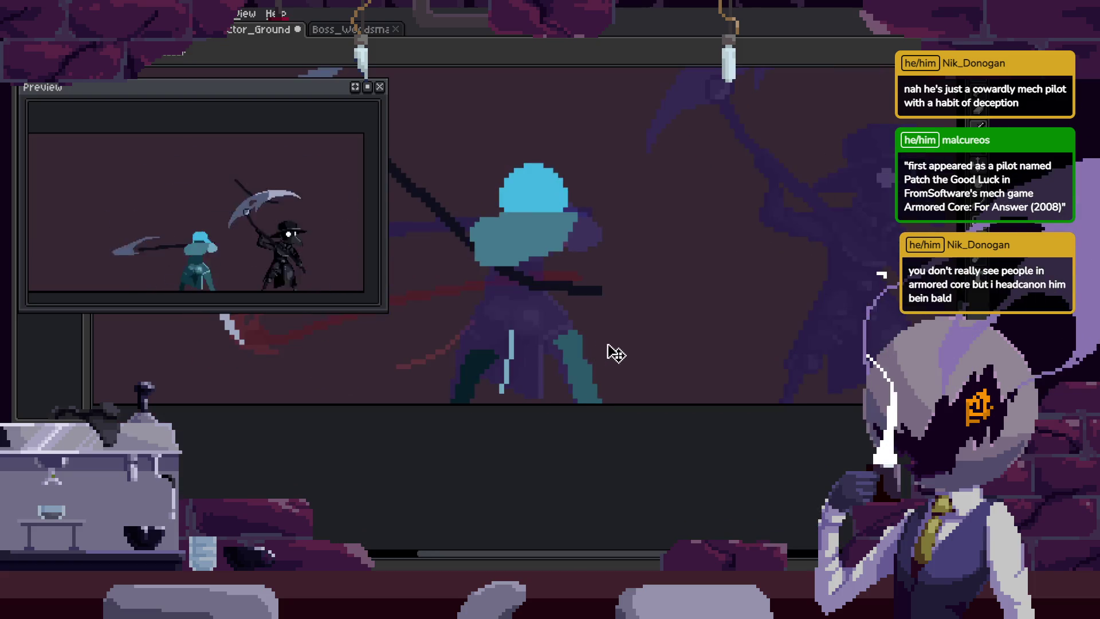
scroll(636, 279, "down", 3)
key("q")
mouse_move(739, 106)
left_mouse_down()
mouse_move(612, 96)
mouse_move(573, 264)
mouse_move(848, 114)
left_mouse_up()
key("Delete")
Play back the attack animation and zoom the canvas to check the figure is gone.
key("Tab")
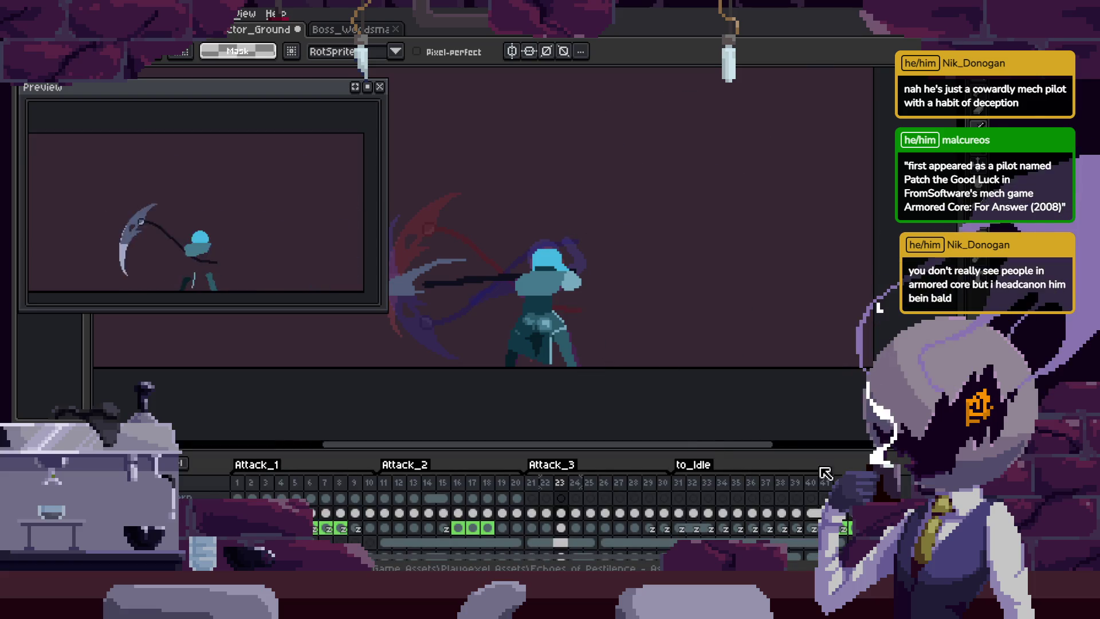
key("Return")
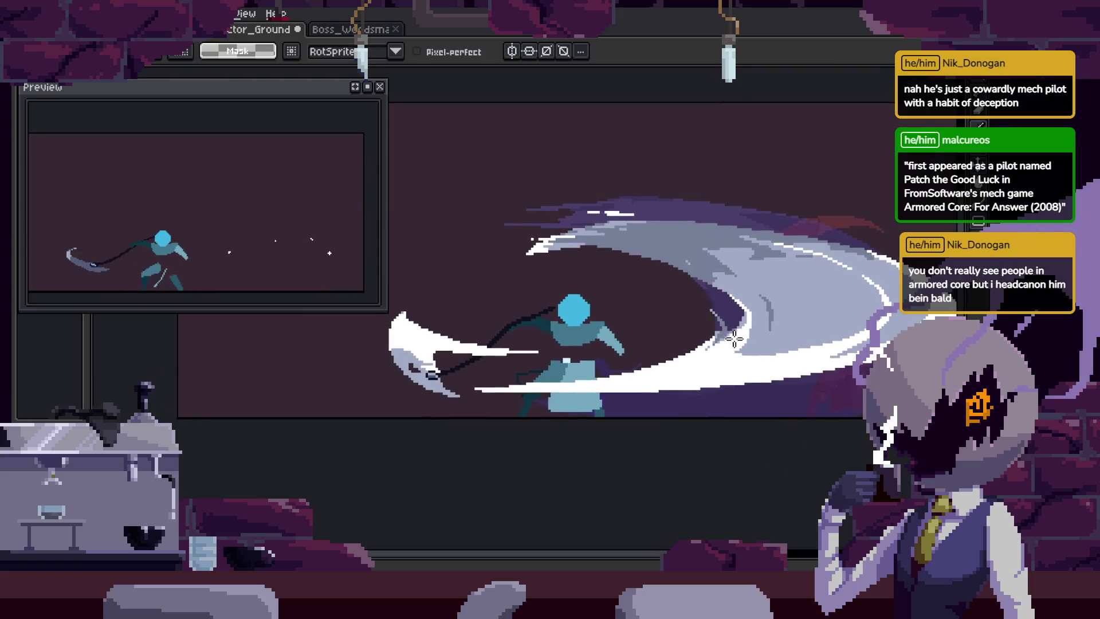
key("Tab")
key("h")
scroll(809, 312, "down", 4)
scroll(803, 329, "up", 4)
key("z")
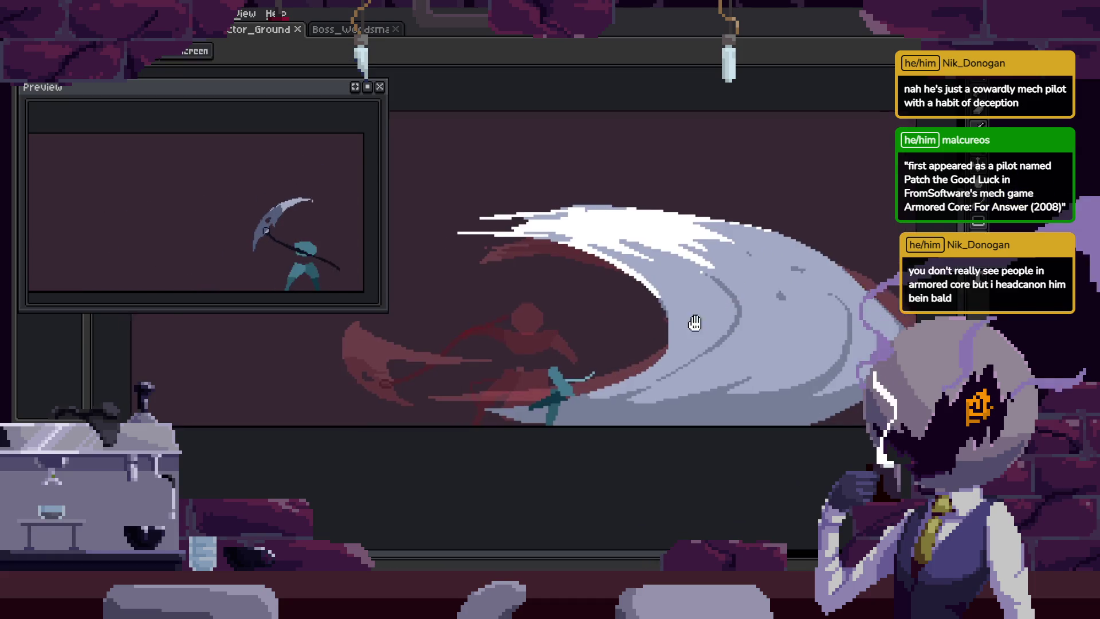
key("Tab")
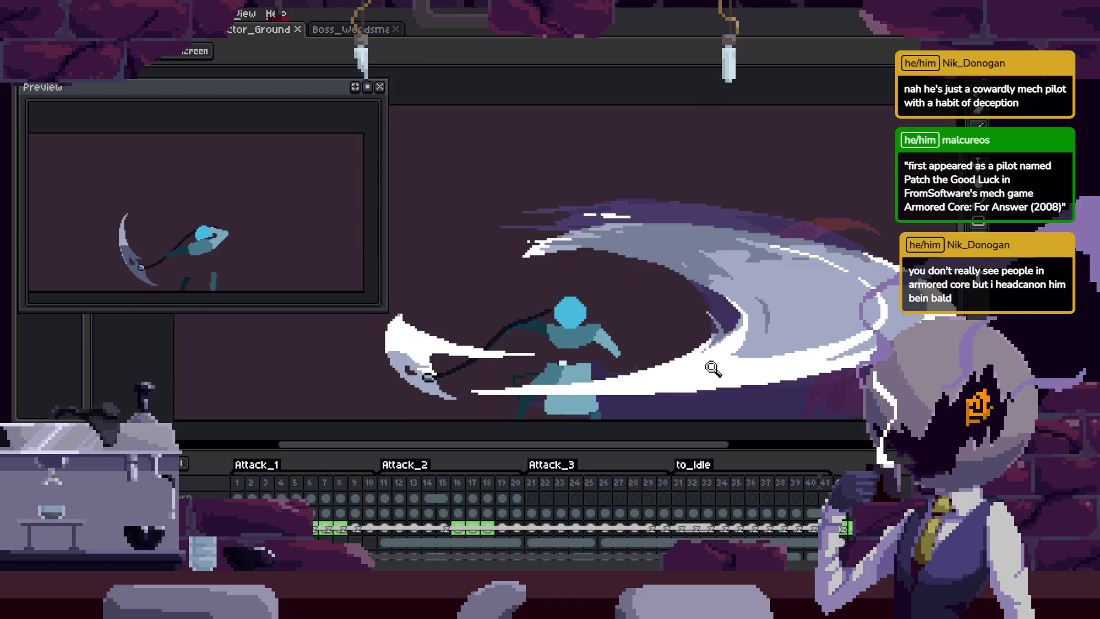
key("Tab")
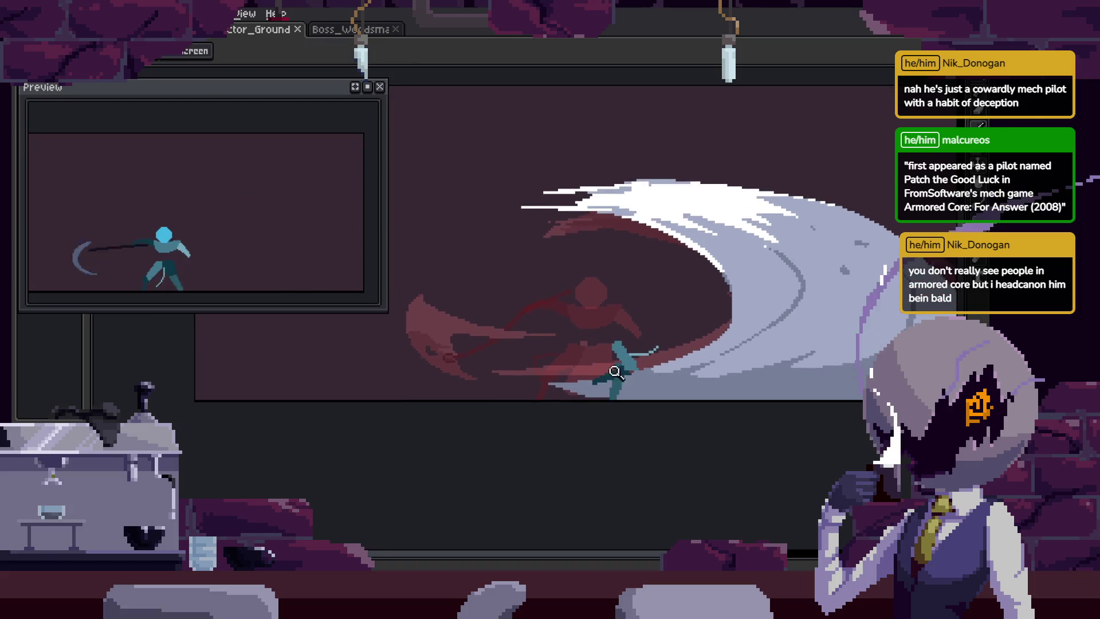
key("z")
scroll(630, 367, "up", 3)
scroll(727, 312, "down", 3)
Review the slash frames with the timeline, then step to the next slash frame.
key("b")
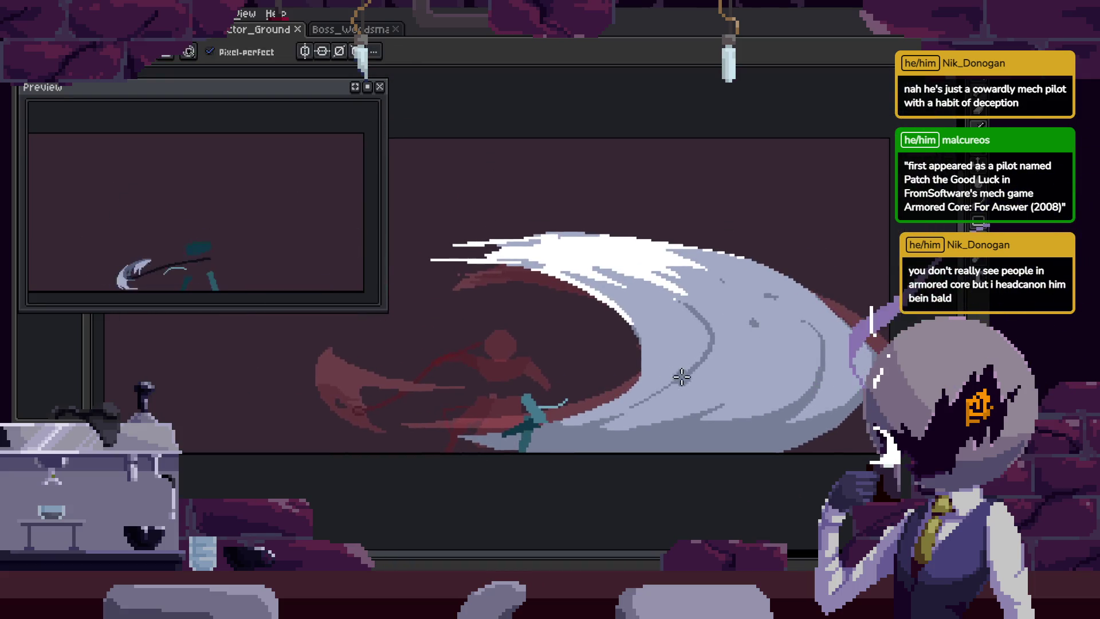
key("z")
scroll(745, 321, "down", 4)
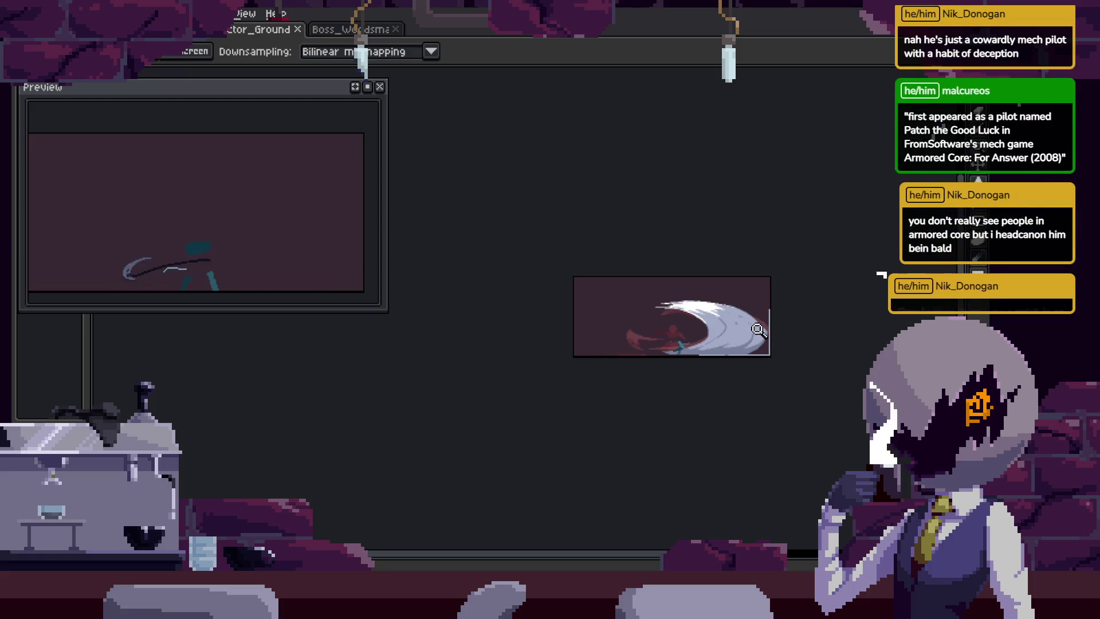
key("Tab")
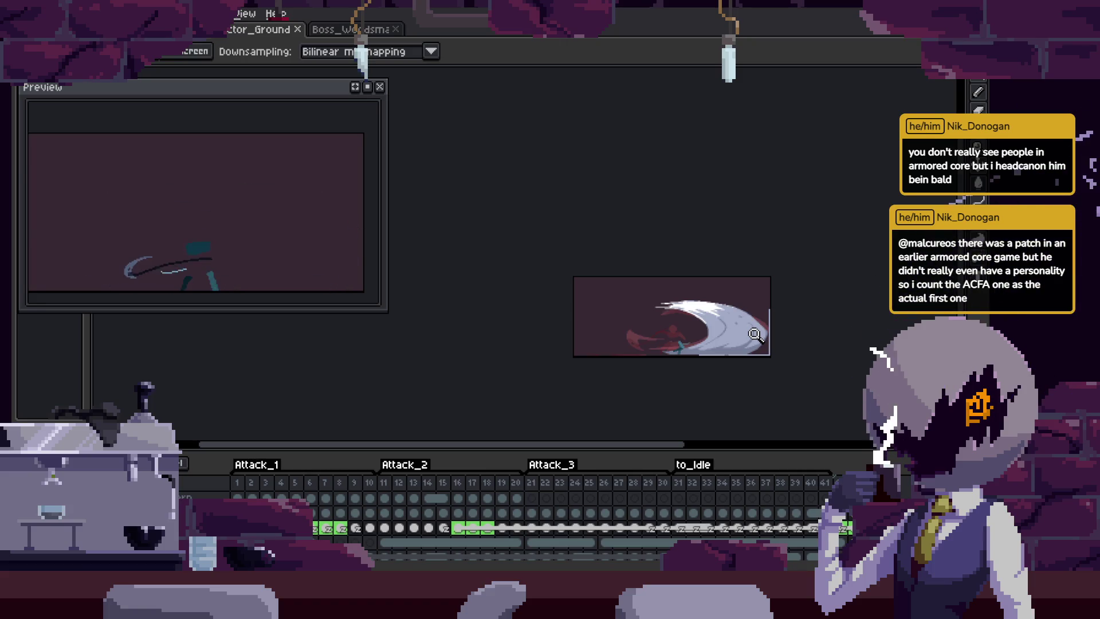
key("Tab")
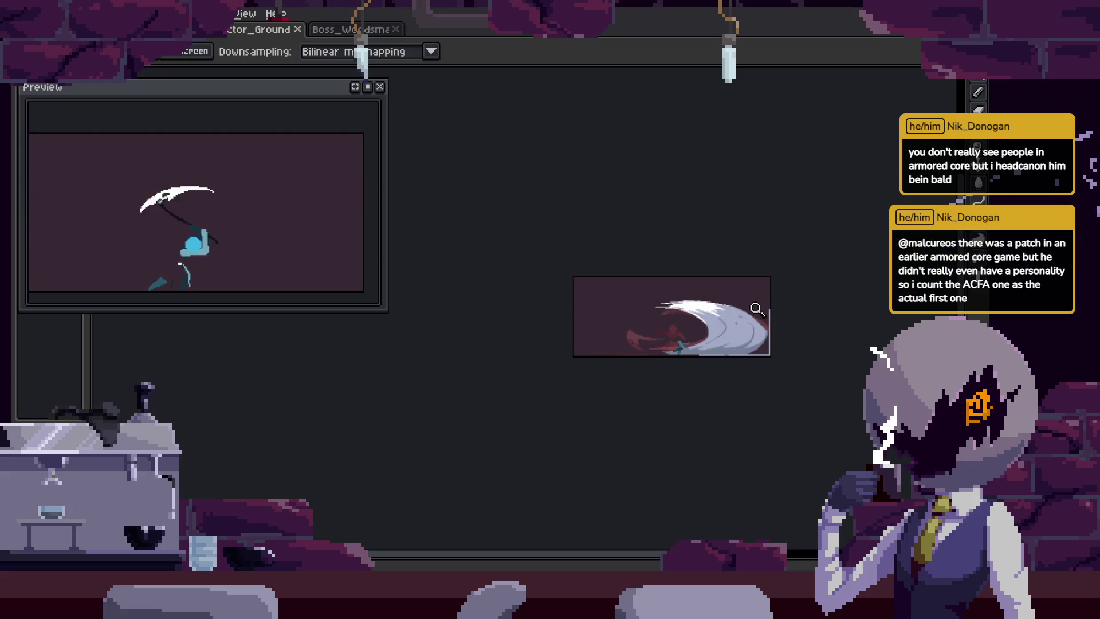
scroll(755, 274, "up", 4)
key("Right")
Paint a dark red band inside the white slash and save the sprite.
key("b")
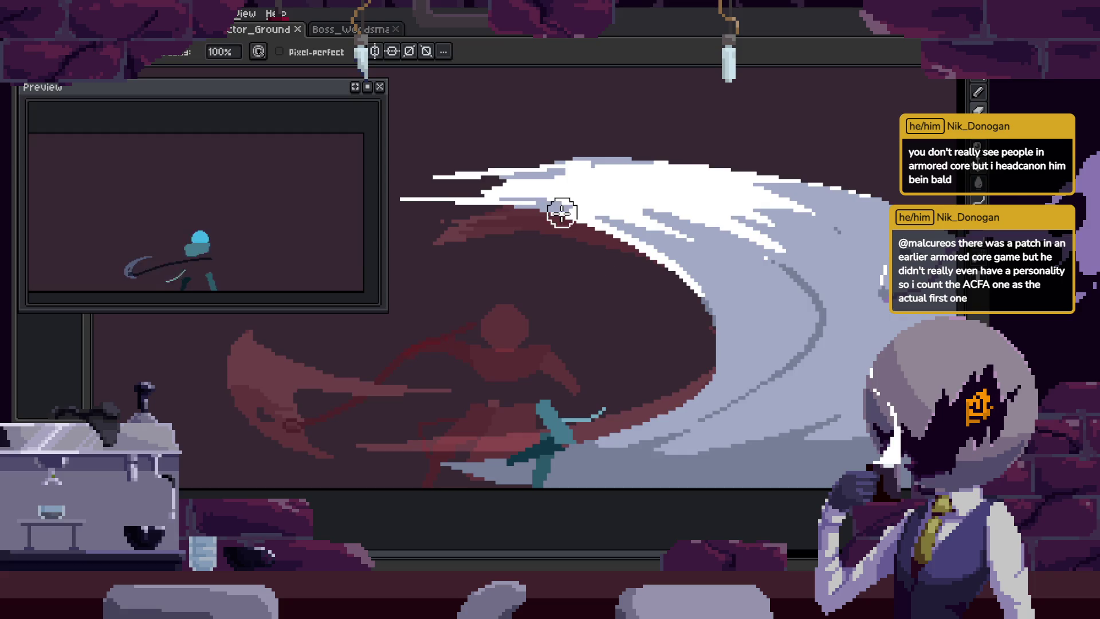
scroll(586, 227, "left", 2)
mouse_move(642, 251)
left_mouse_down()
mouse_move(744, 285)
mouse_move(678, 373)
left_mouse_up()
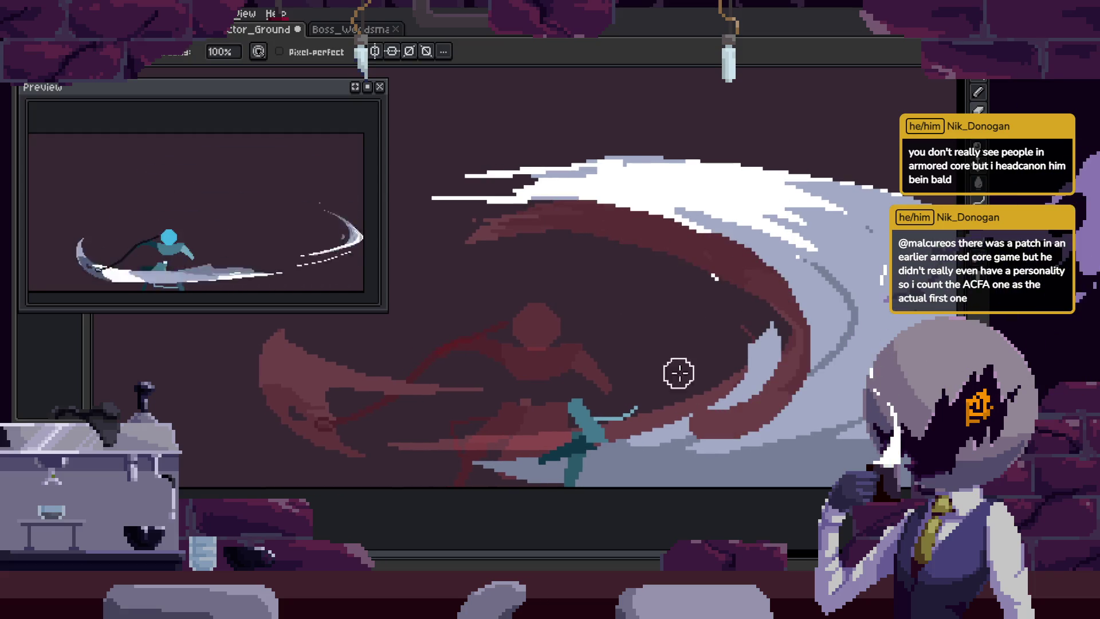
scroll(808, 310, "down", 5)
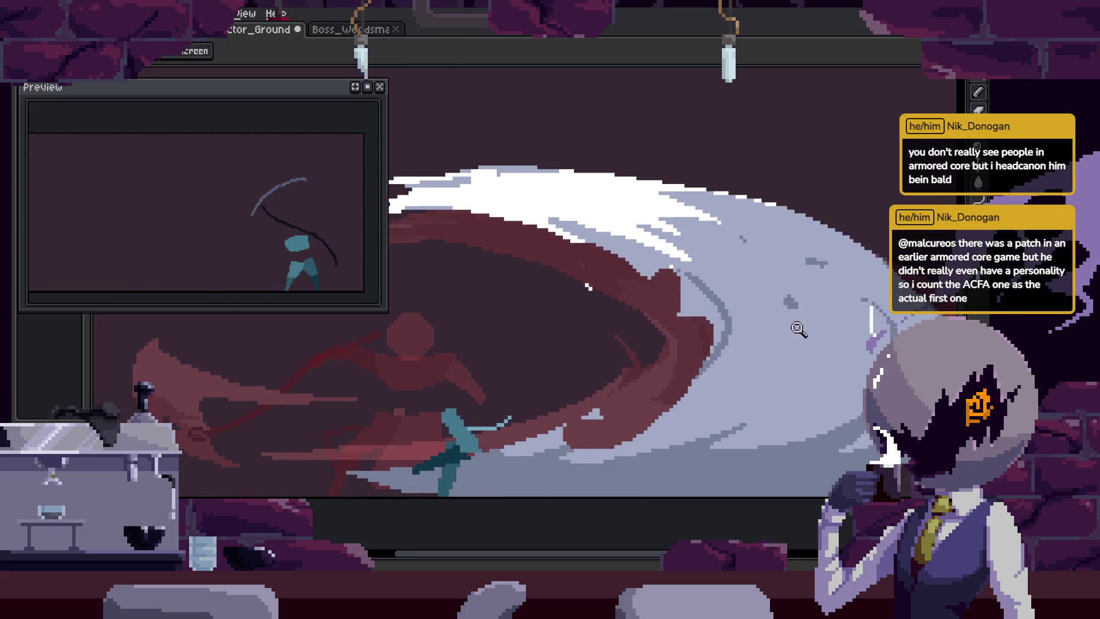
key("z")
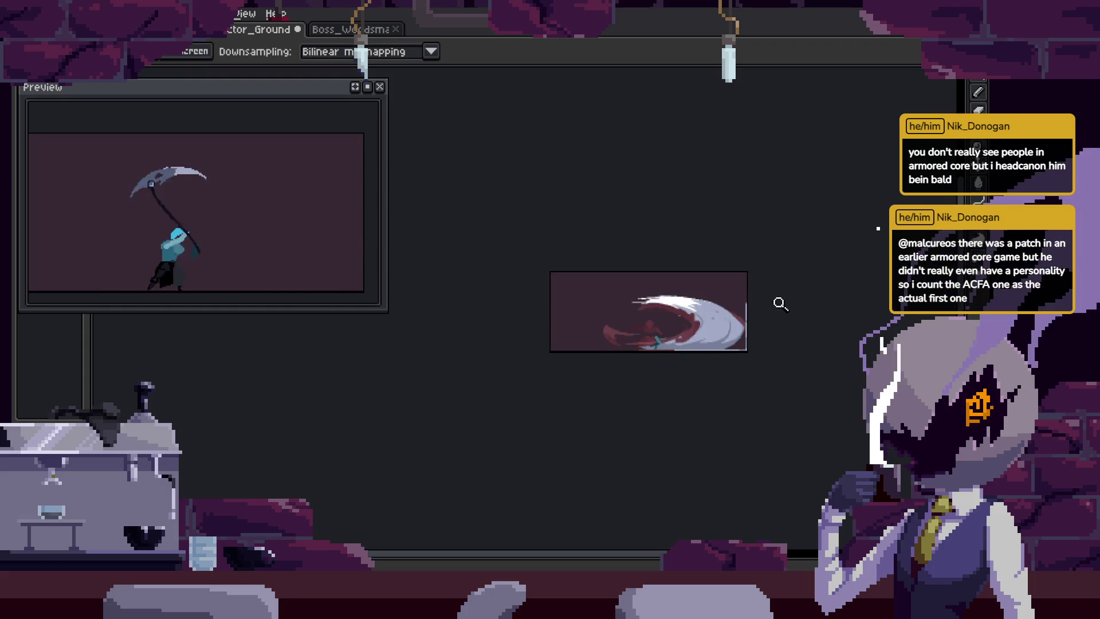
scroll(759, 305, "up", 2)
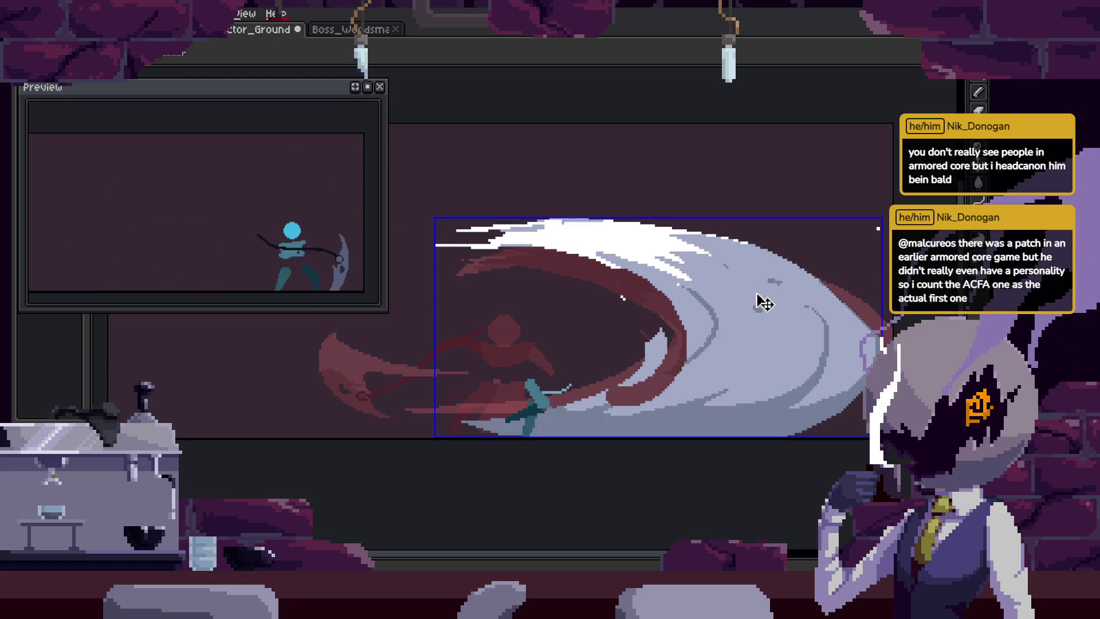
key("ctrl+s")
Marquee-select the whole slash and stretch it taller by dragging its top edge up.
left_click_drag(602, 265, 706, 273)
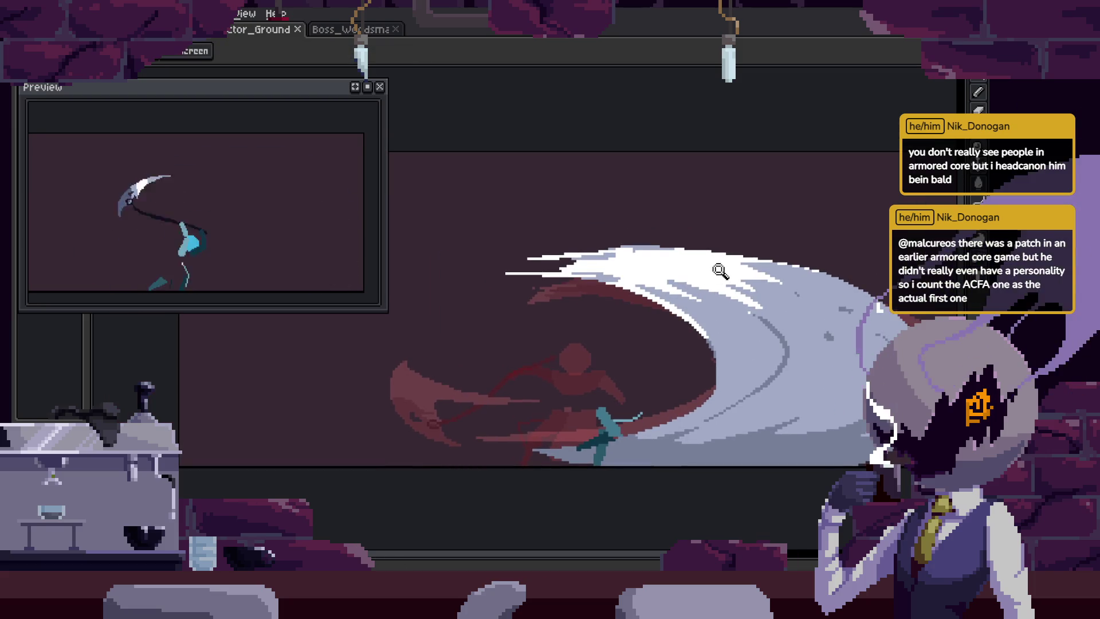
key("b")
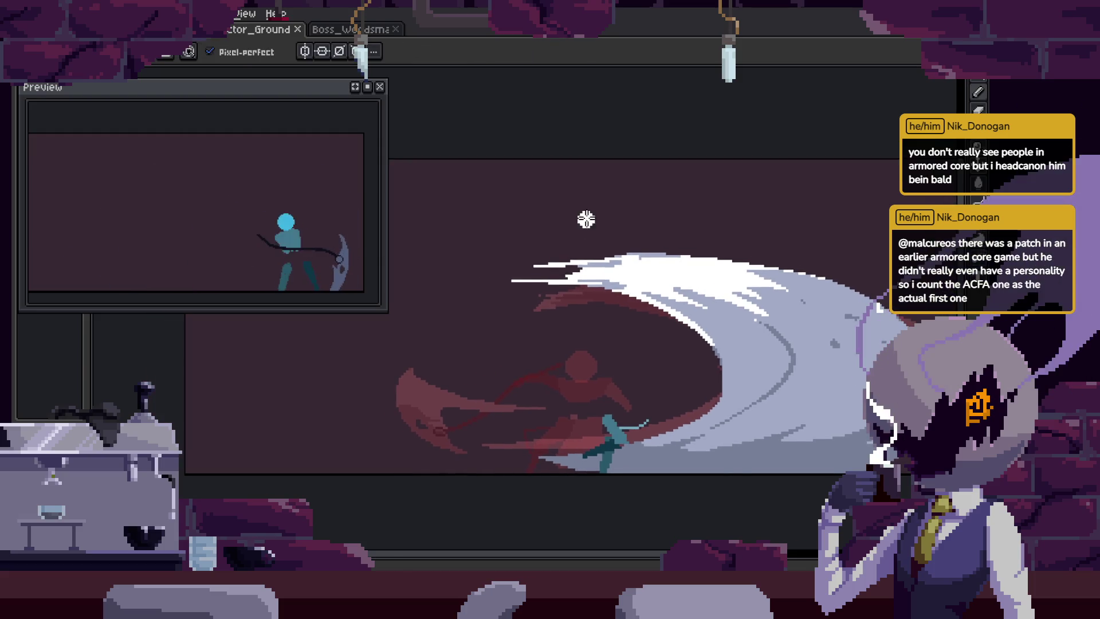
key("m")
mouse_move(451, 234)
left_mouse_down()
mouse_move(682, 334)
mouse_move(885, 393)
left_mouse_up()
left_click_drag(682, 229, 694, 155)
key("Return")
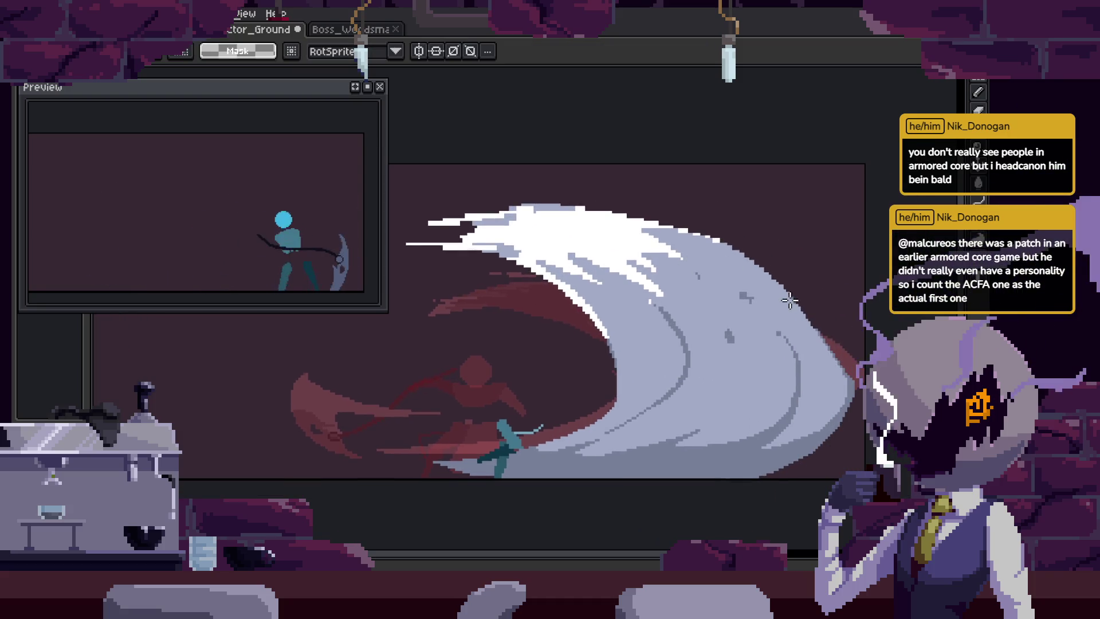
Move to the next slash frame and clear the selection around the slash.
key("Tab")
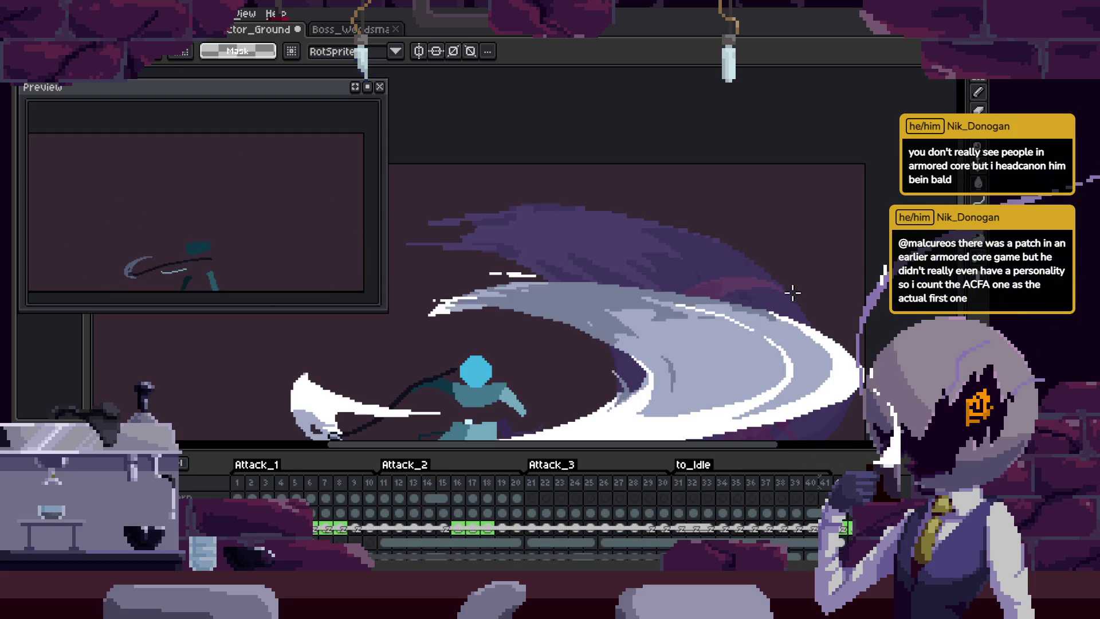
key("Tab")
key("z")
scroll(791, 263, "down", 2)
key("Right")
key("m")
mouse_move(588, 217)
left_mouse_down()
mouse_move(808, 269)
mouse_move(756, 269)
left_mouse_up()
key("ctrl+d")
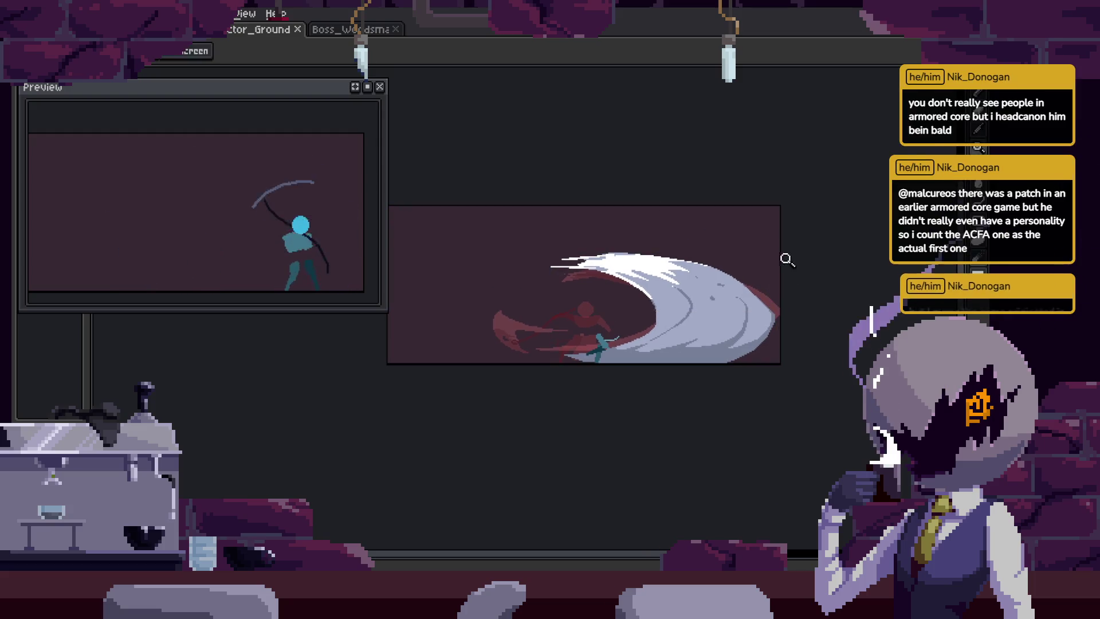
key("z")
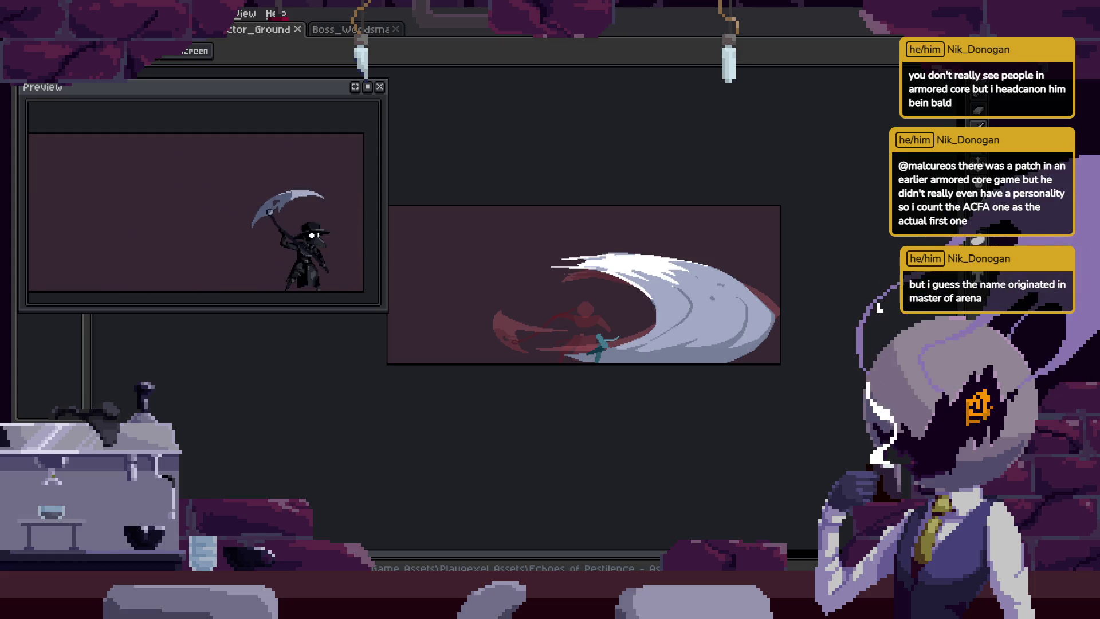
scroll(653, 376, "up", 2)
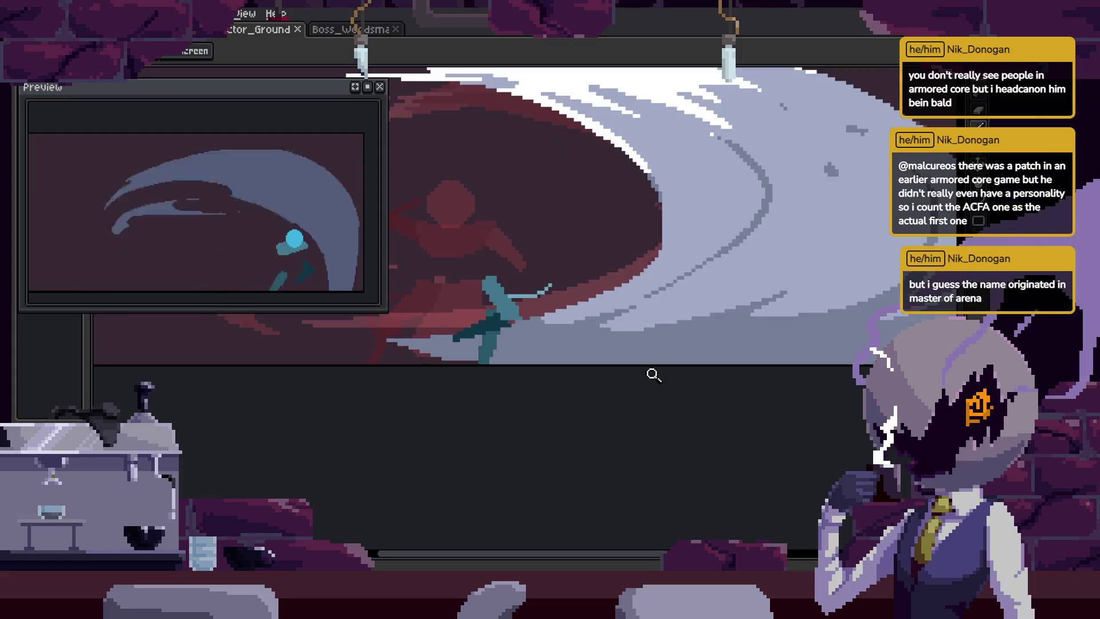
scroll(694, 346, "down", 1)
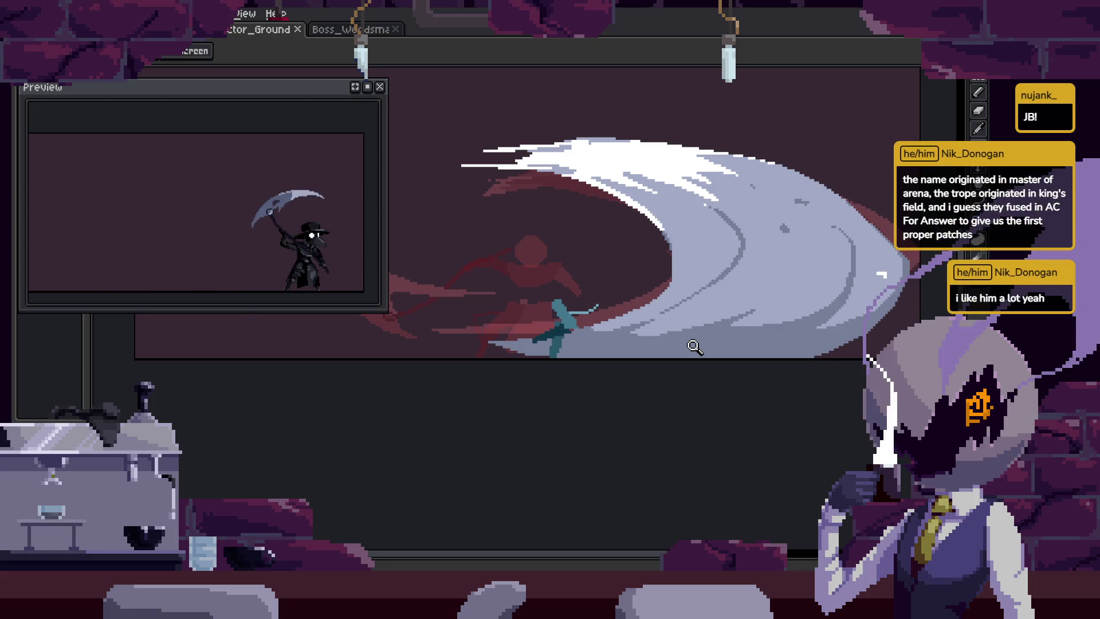
left_click(733, 331)
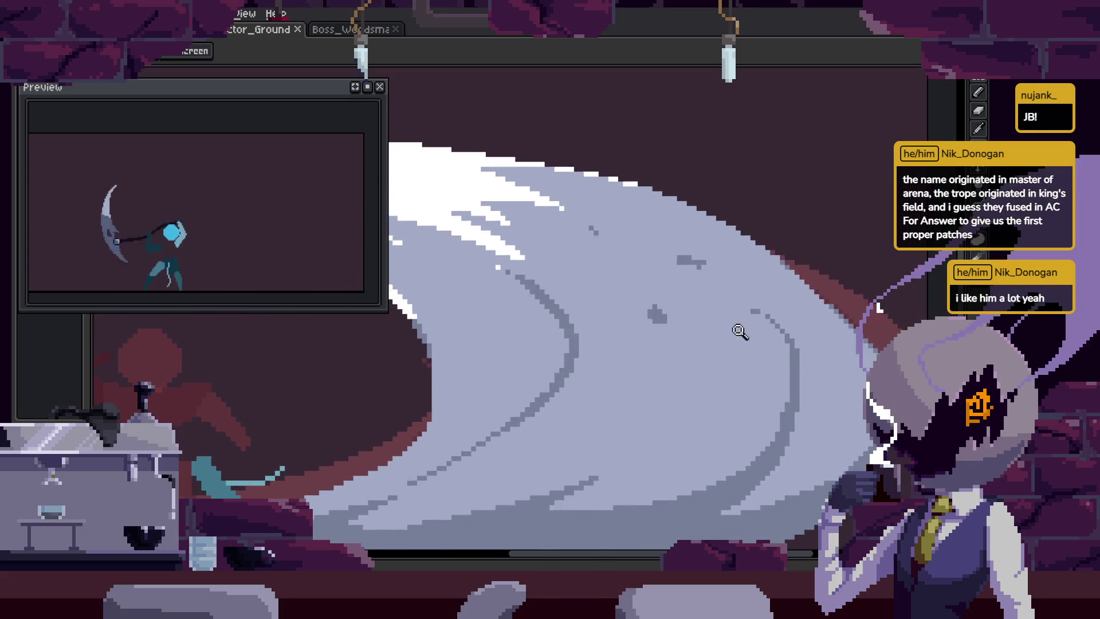
right_click(811, 307)
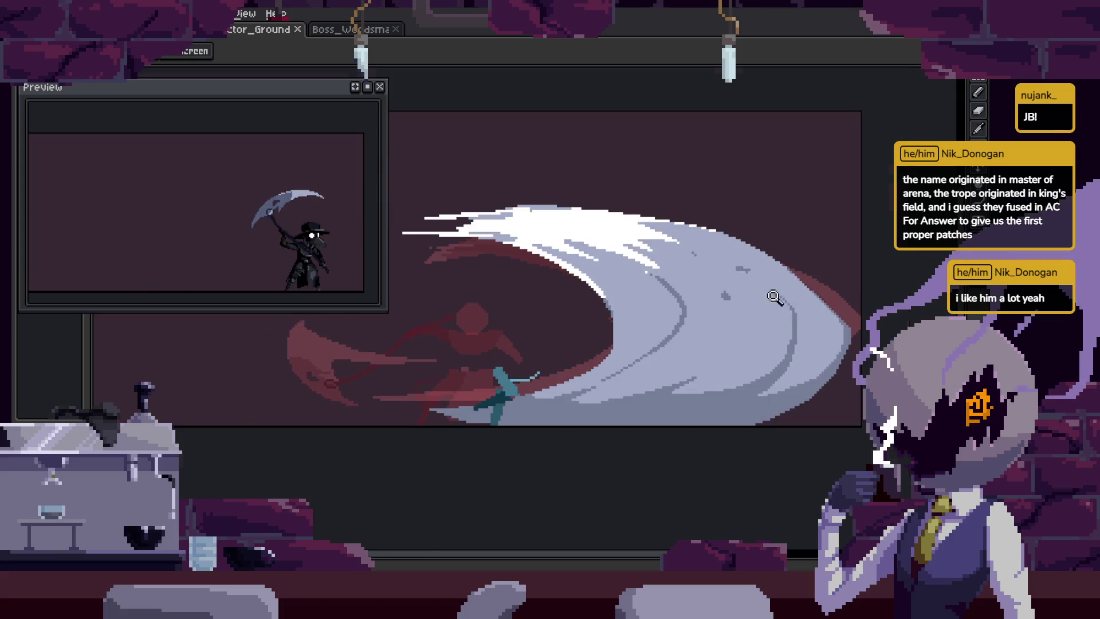
left_click(753, 309)
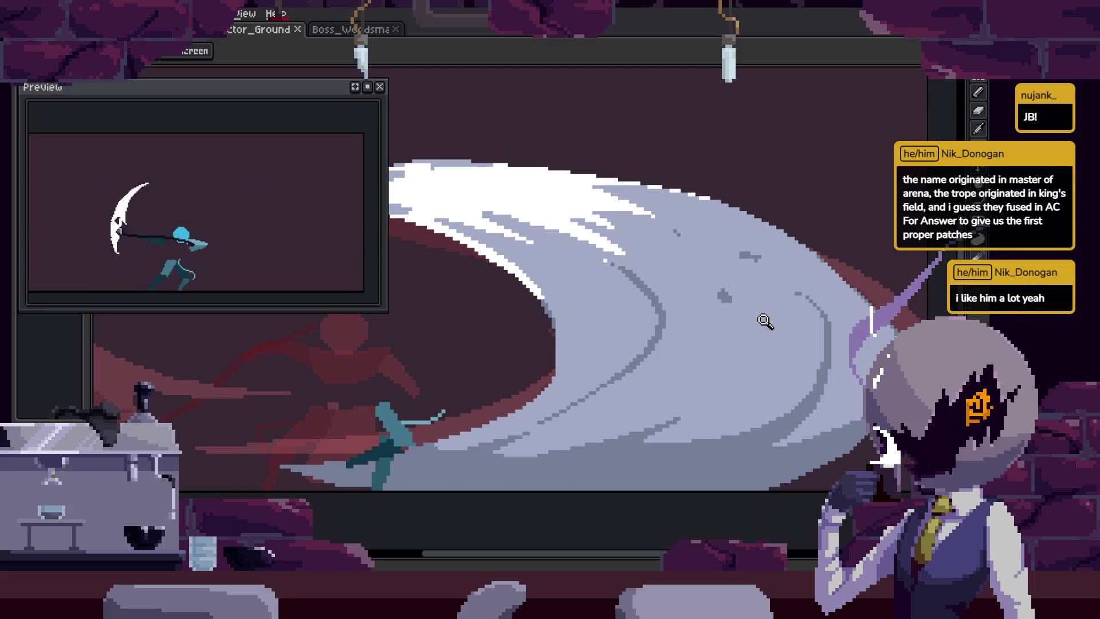
scroll(767, 318, "down", 4)
key("Tab")
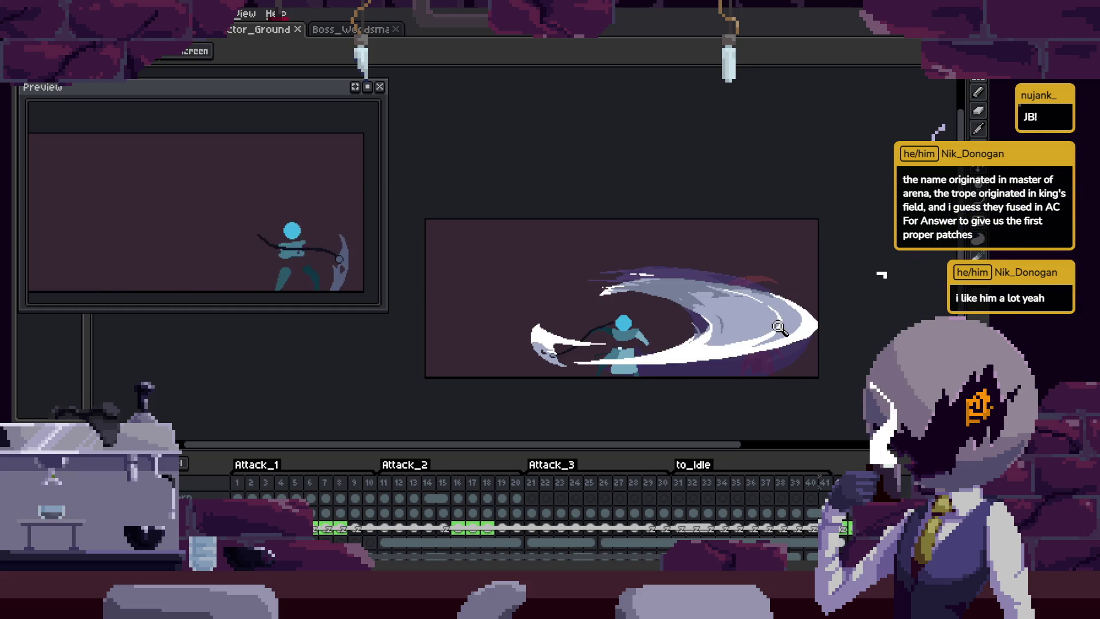
key("Right")
key("Right")
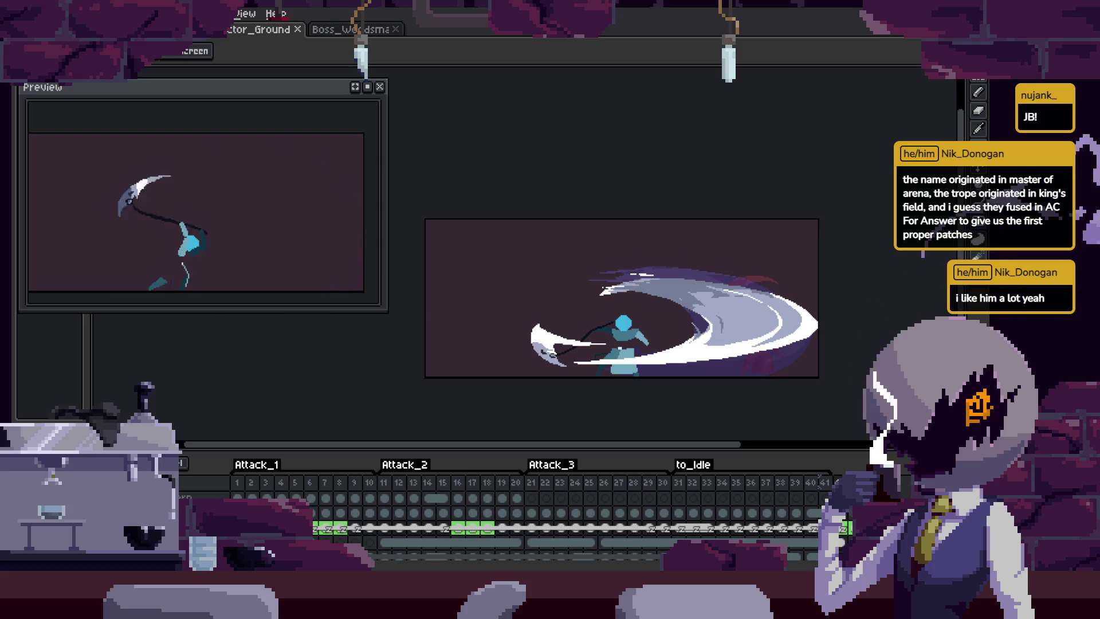
key("Return")
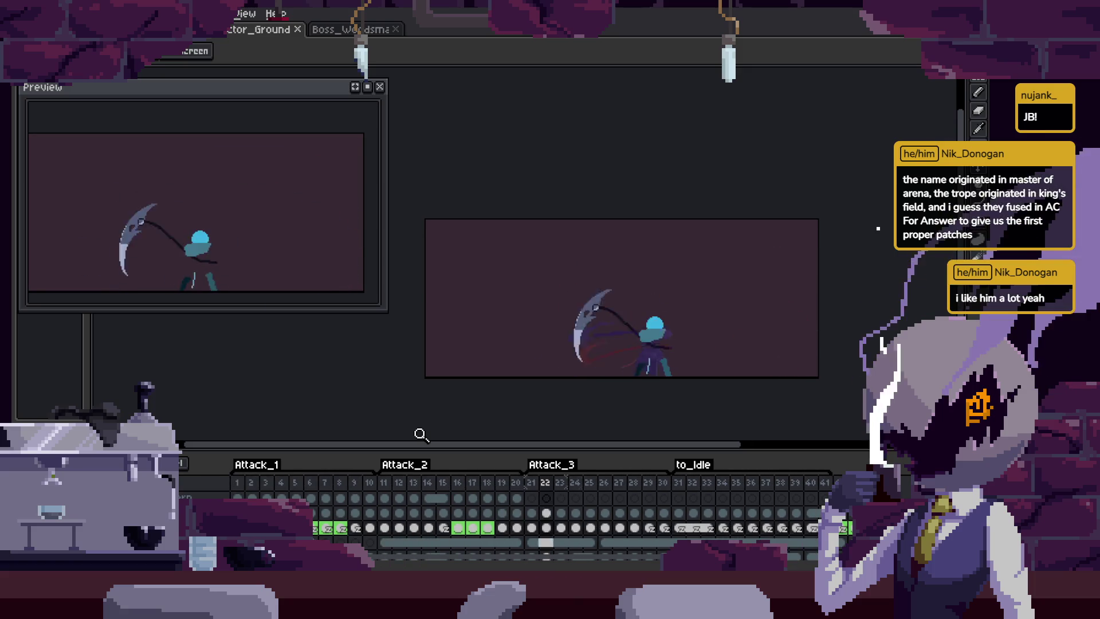
key("Tab")
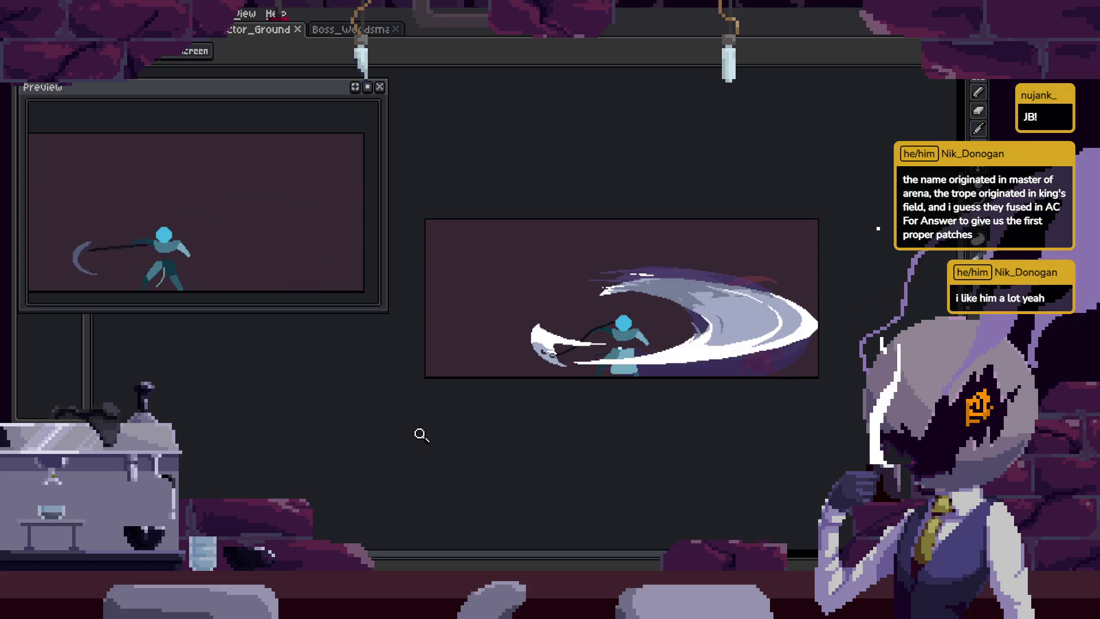
scroll(736, 340, "up", 3)
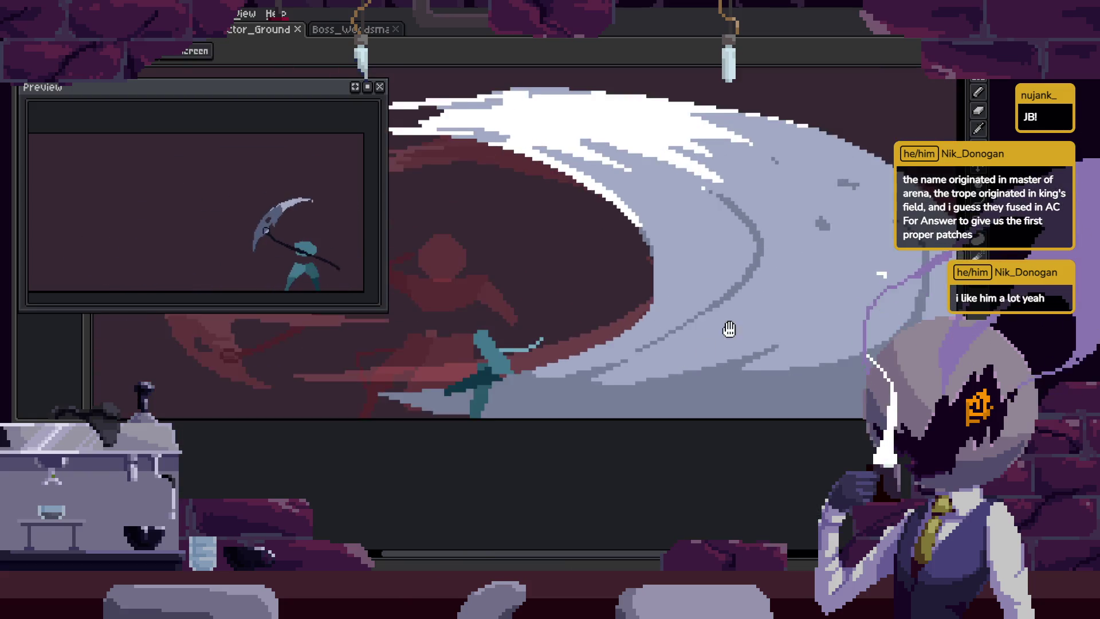
key("Tab")
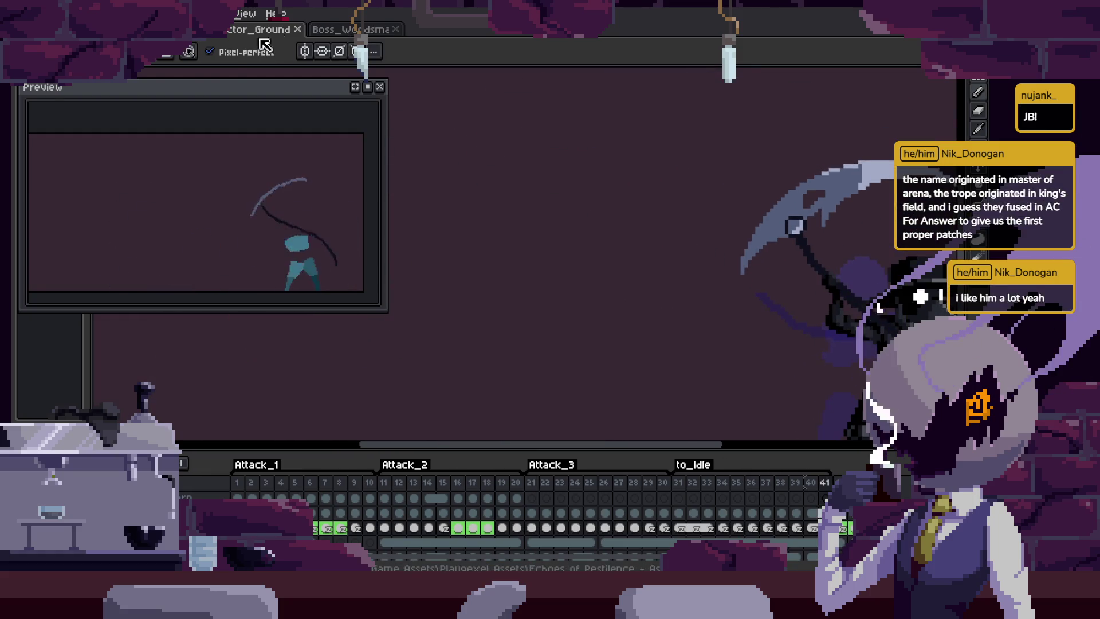
key("h")
left_click(189, 51)
key("z")
left_click(595, 321)
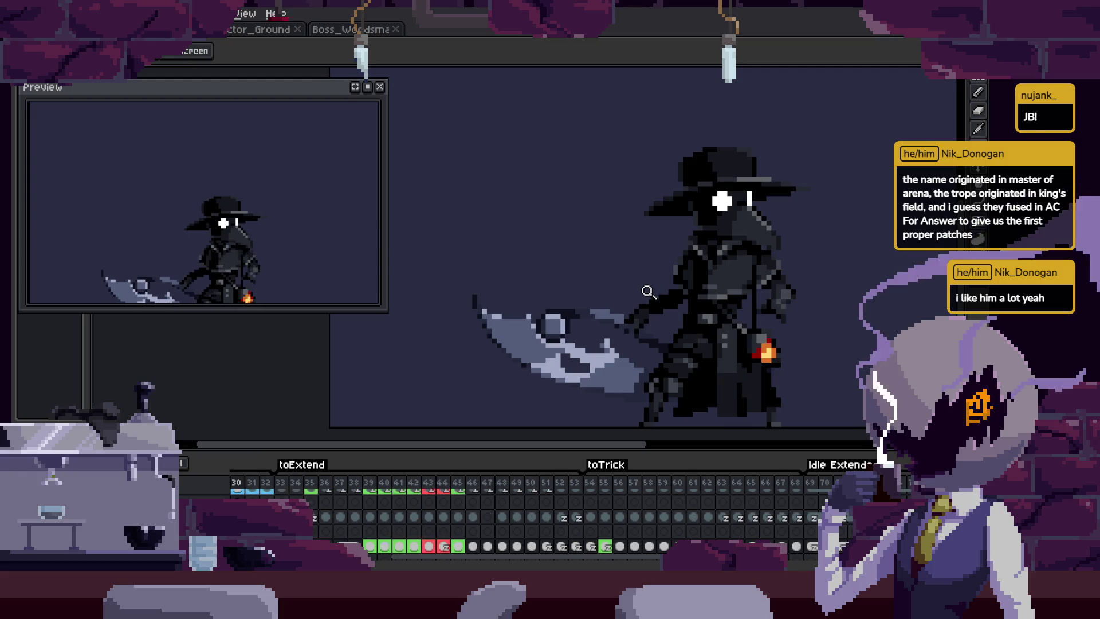
left_click(615, 259)
left_click(550, 204)
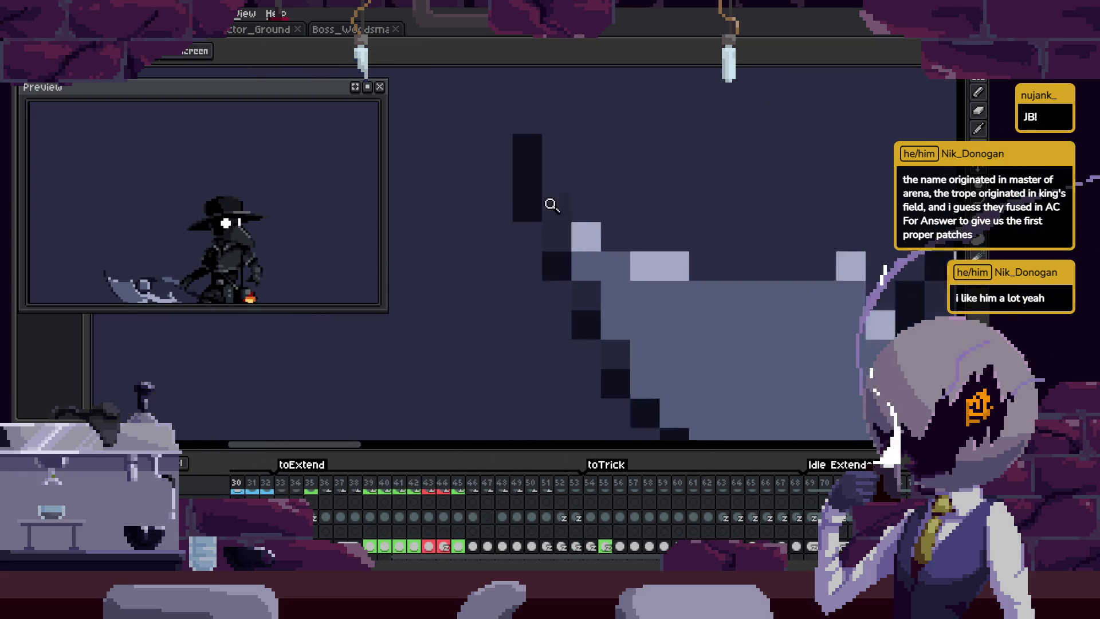
scroll(536, 188, "down", 3)
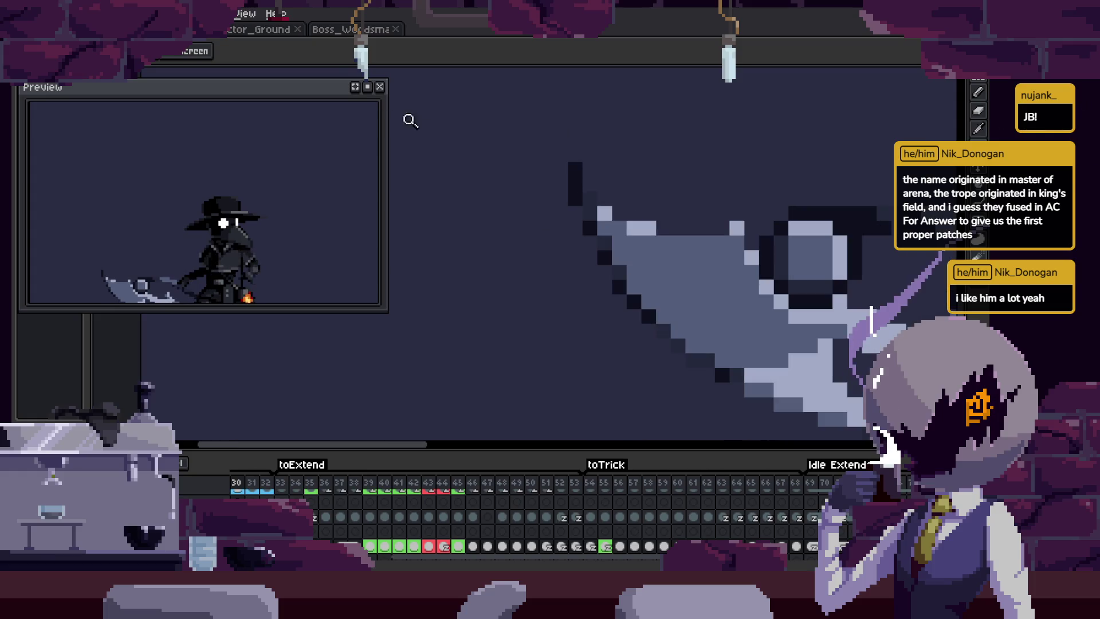
left_click(258, 29)
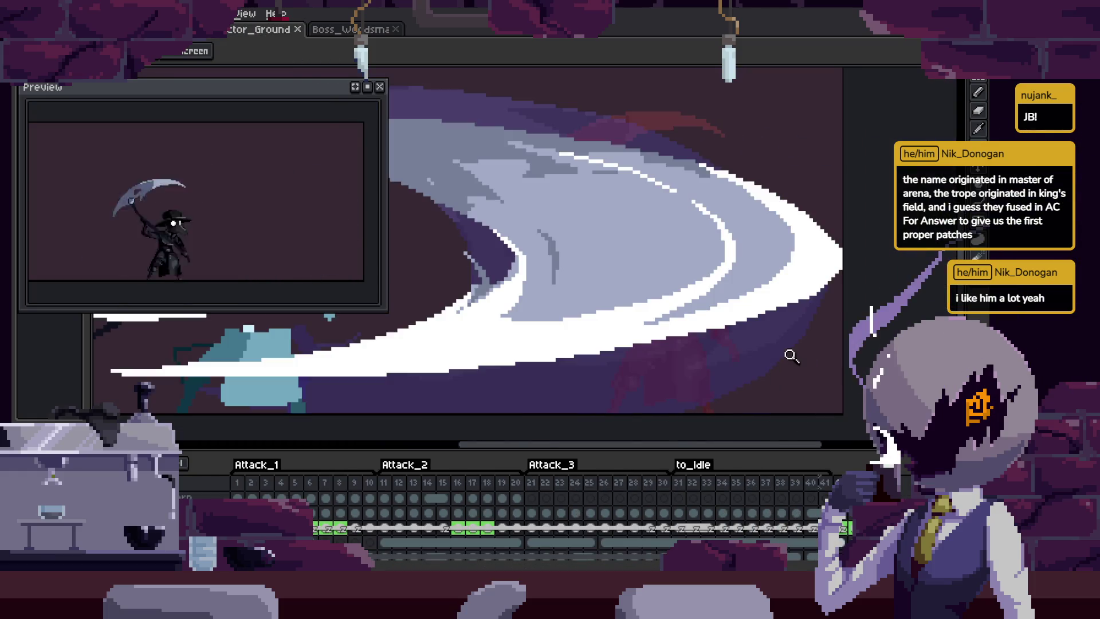
key("Tab")
left_click(800, 295)
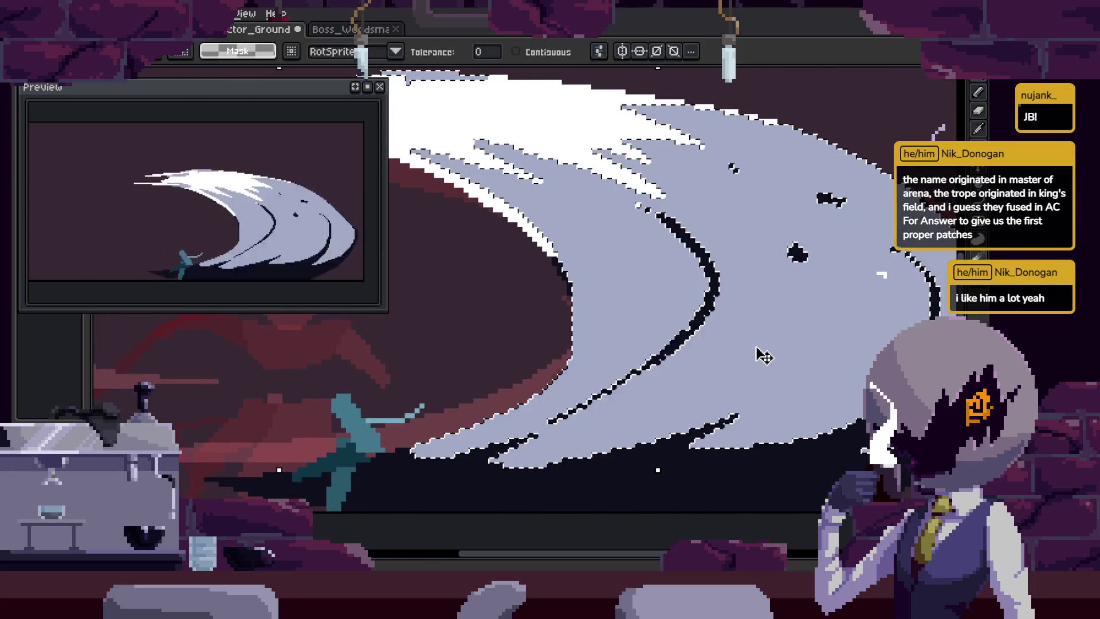
scroll(792, 346, "down", 5)
key("z")
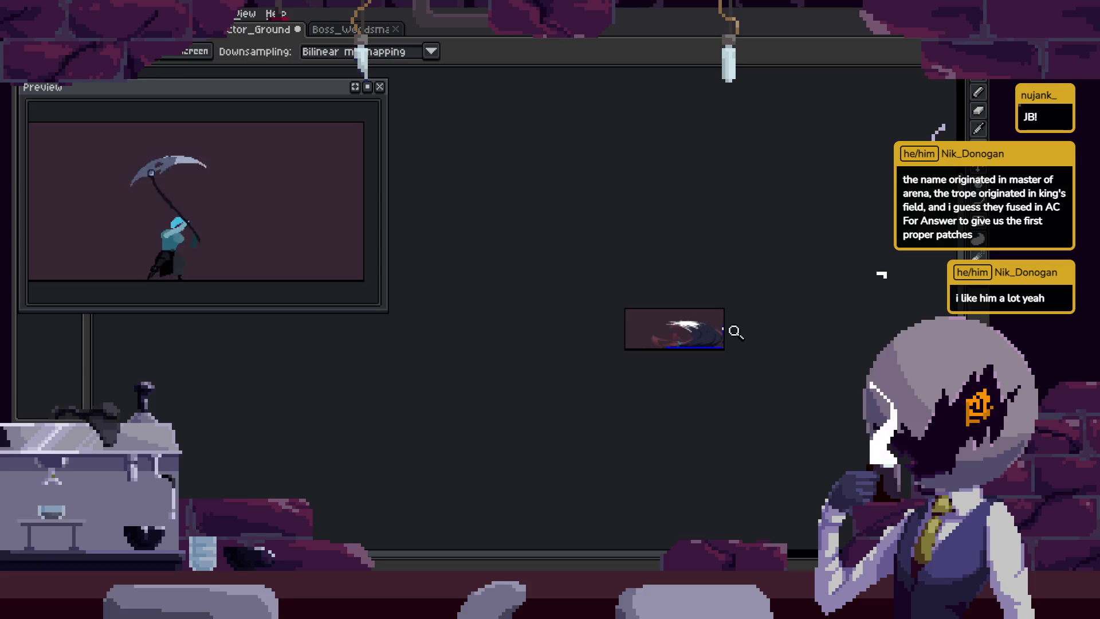
key("Tab")
key("Tab")
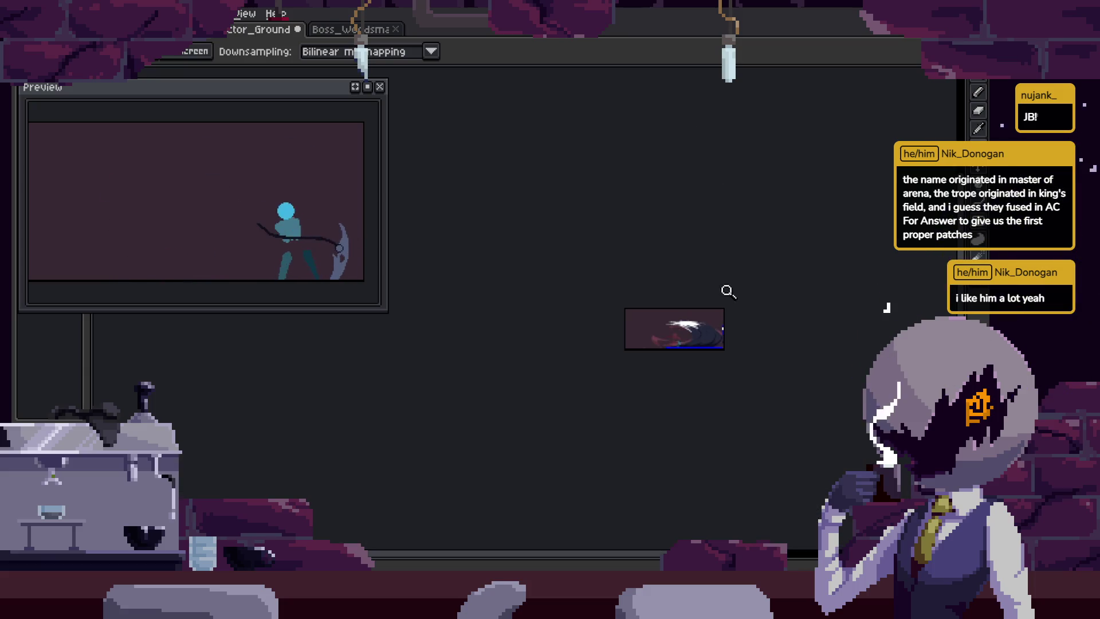
left_click(736, 288)
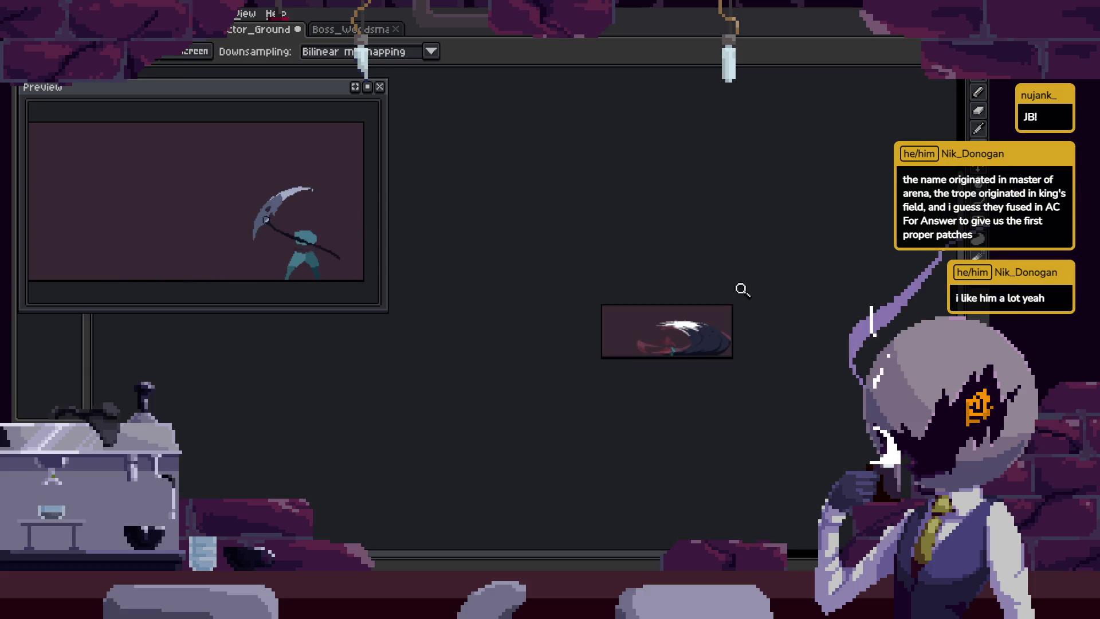
left_click(744, 319)
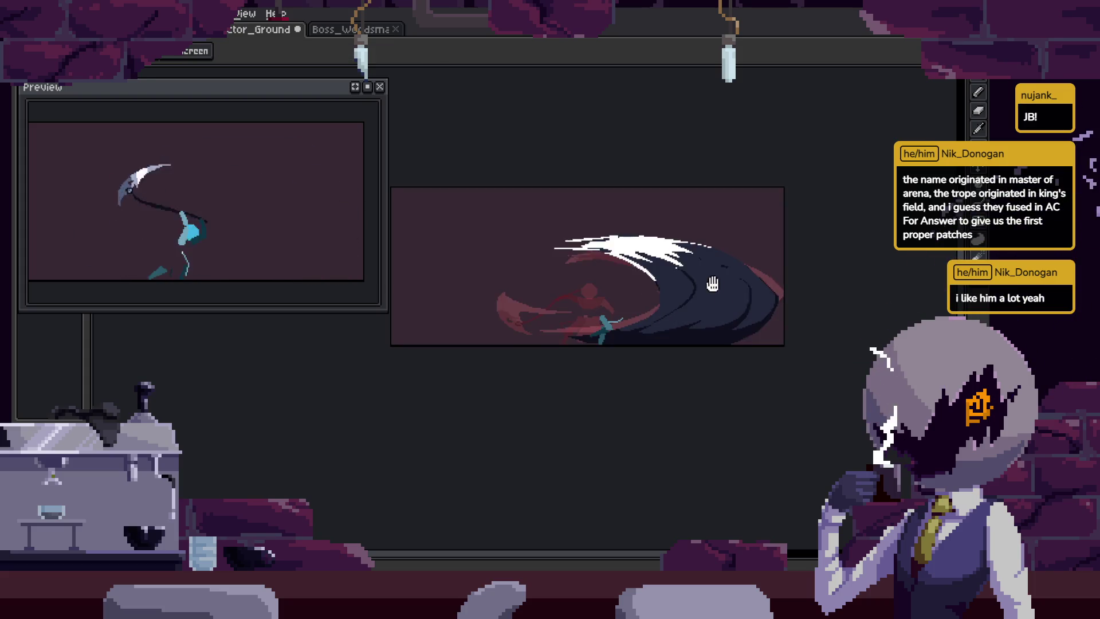
key("Tab")
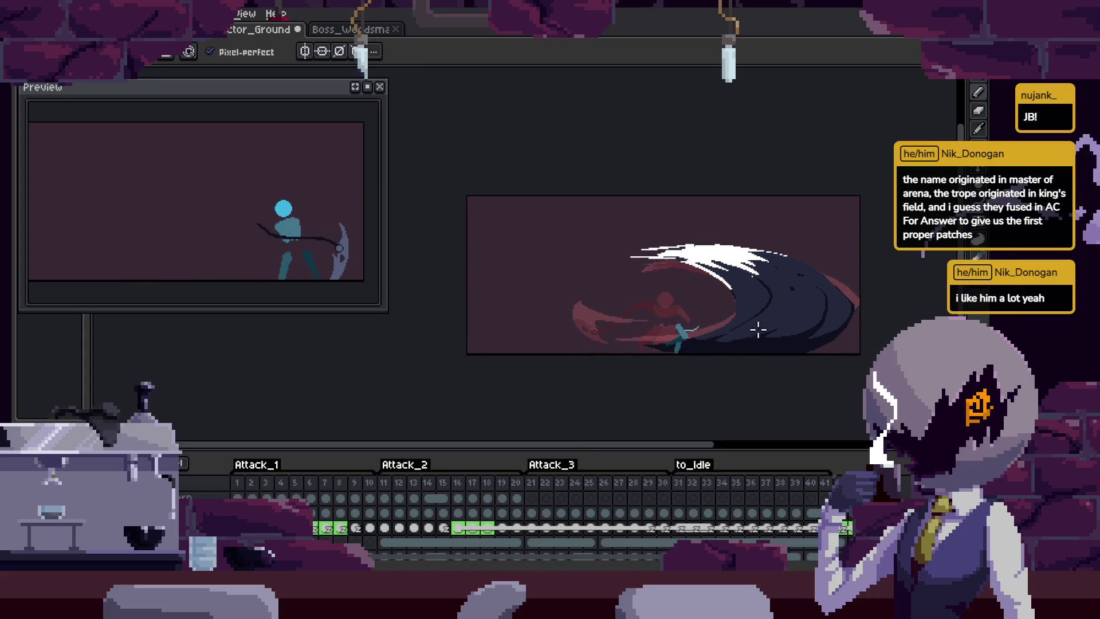
scroll(745, 286, "up", 5)
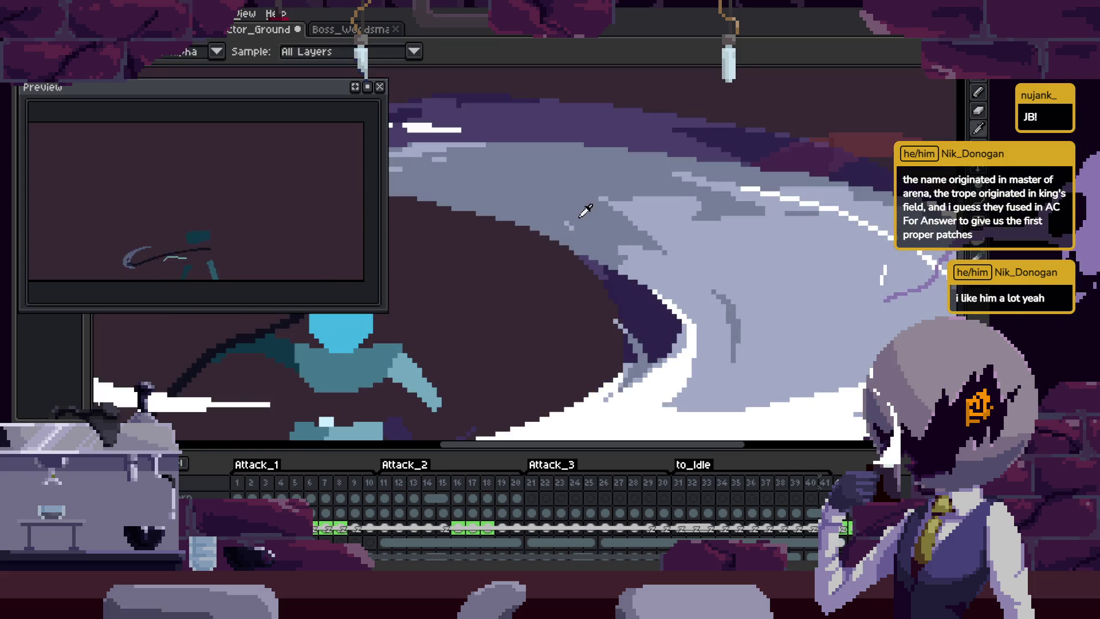
scroll(727, 252, "down", 5)
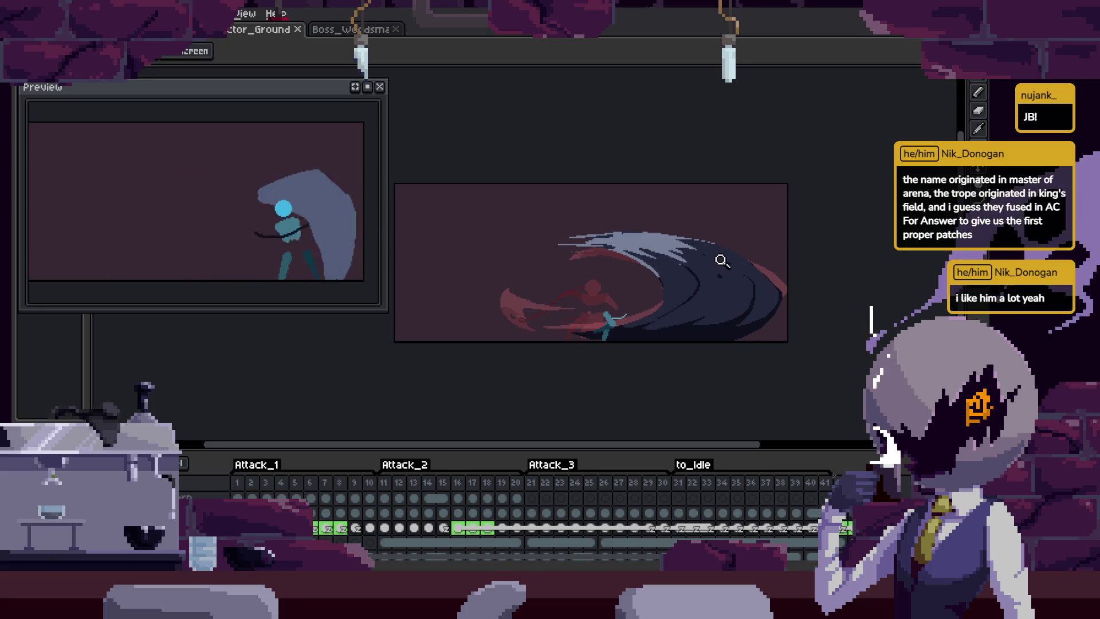
key("Return")
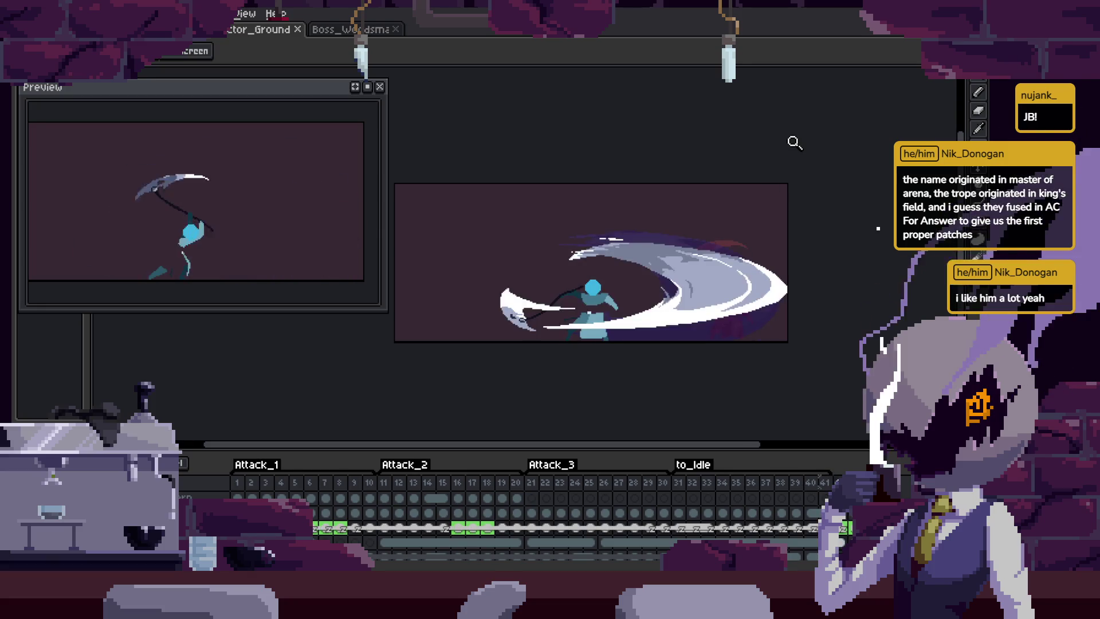
left_click_drag(632, 327, 645, 312)
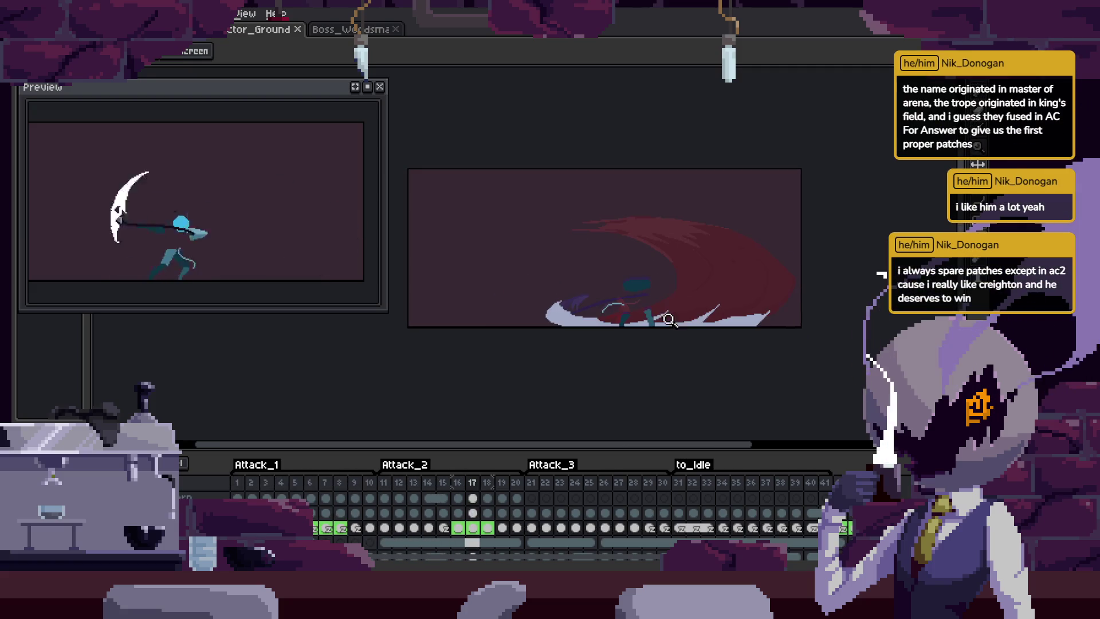
scroll(612, 312, "up", 5)
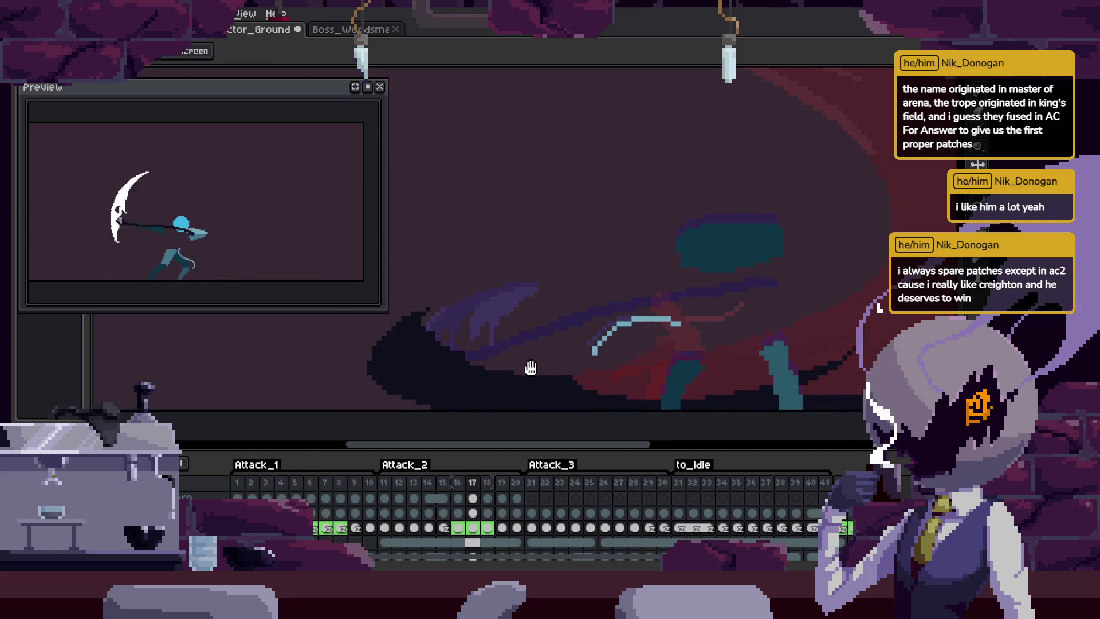
key("z")
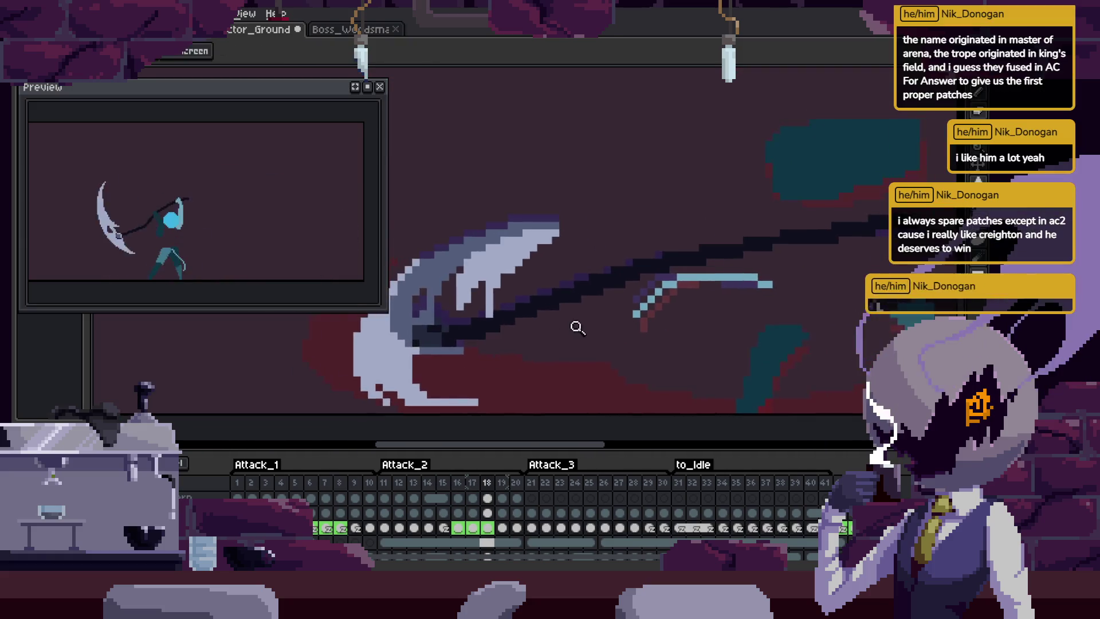
left_click(755, 313)
key("w")
key("z")
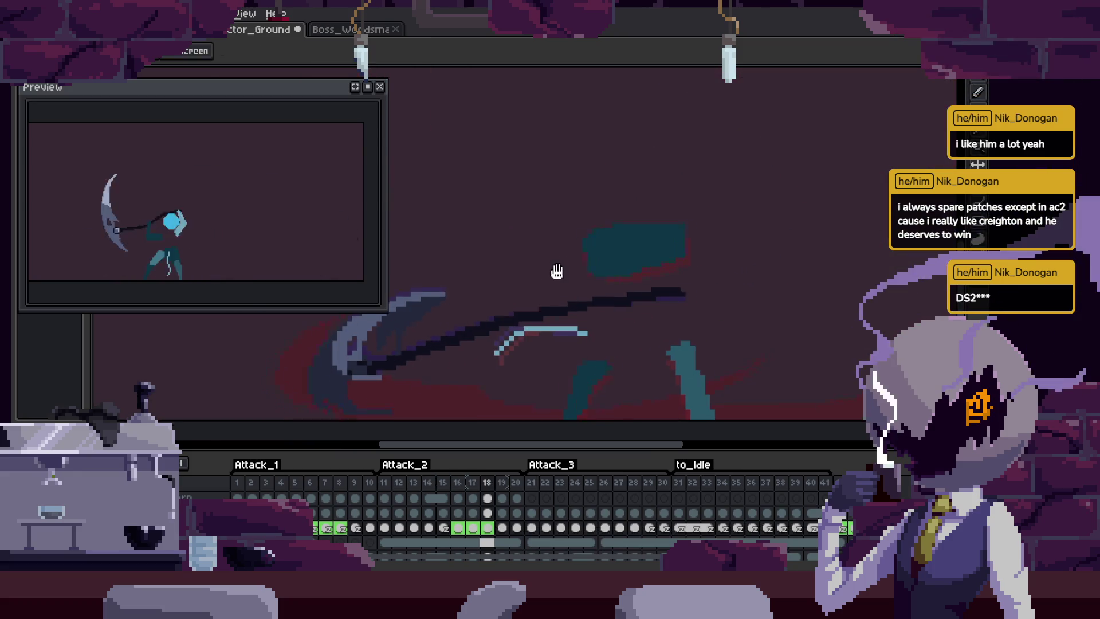
key("Tab")
key("Tab")
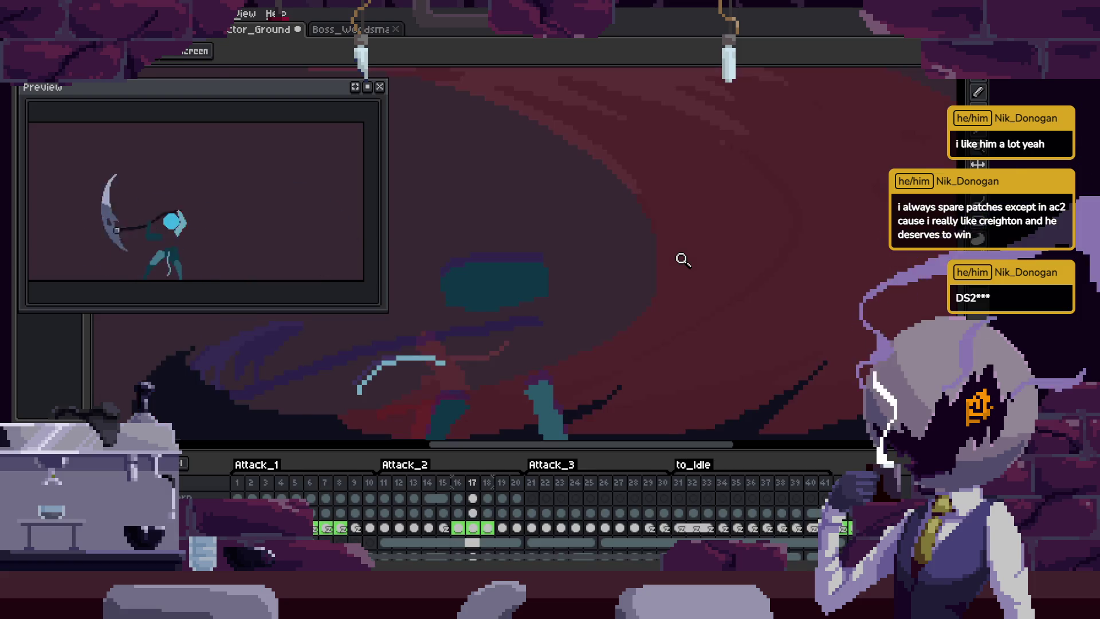
Zoom around the shaded slash while the attack loops, then stop playback at the first frame.
key("Tab")
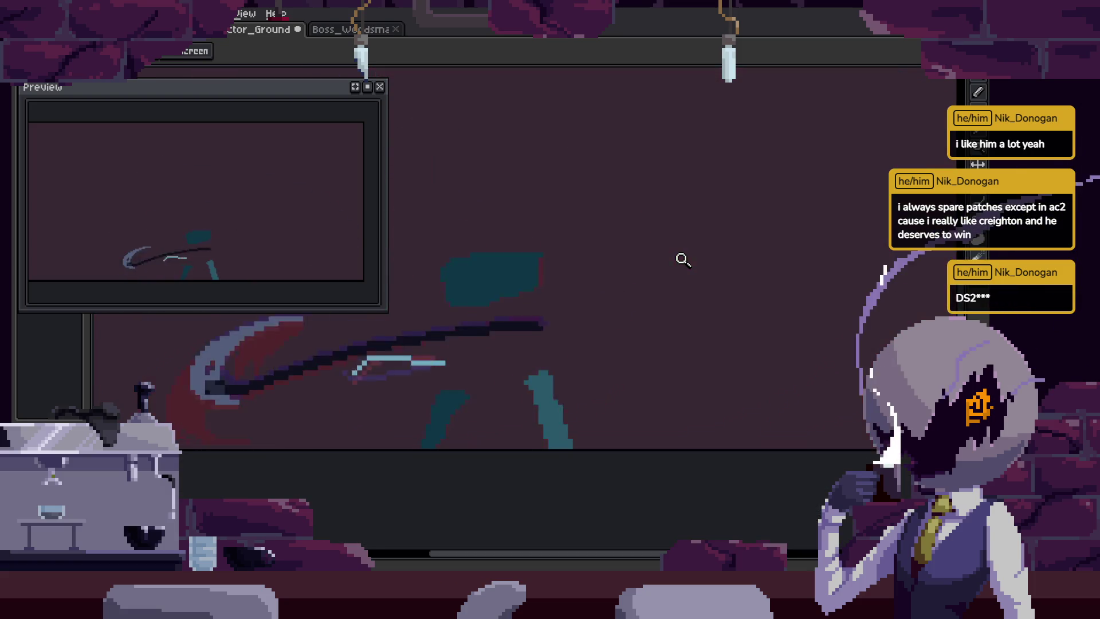
scroll(678, 294, "down", 3)
key("Tab")
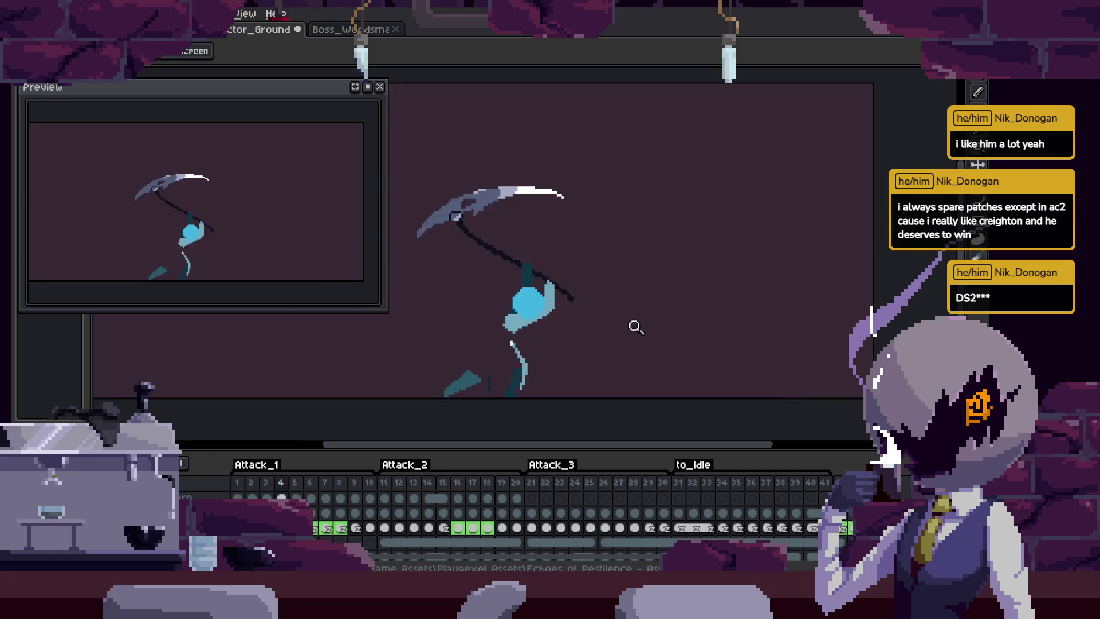
scroll(745, 240, "up", 4)
scroll(795, 257, "down", 5)
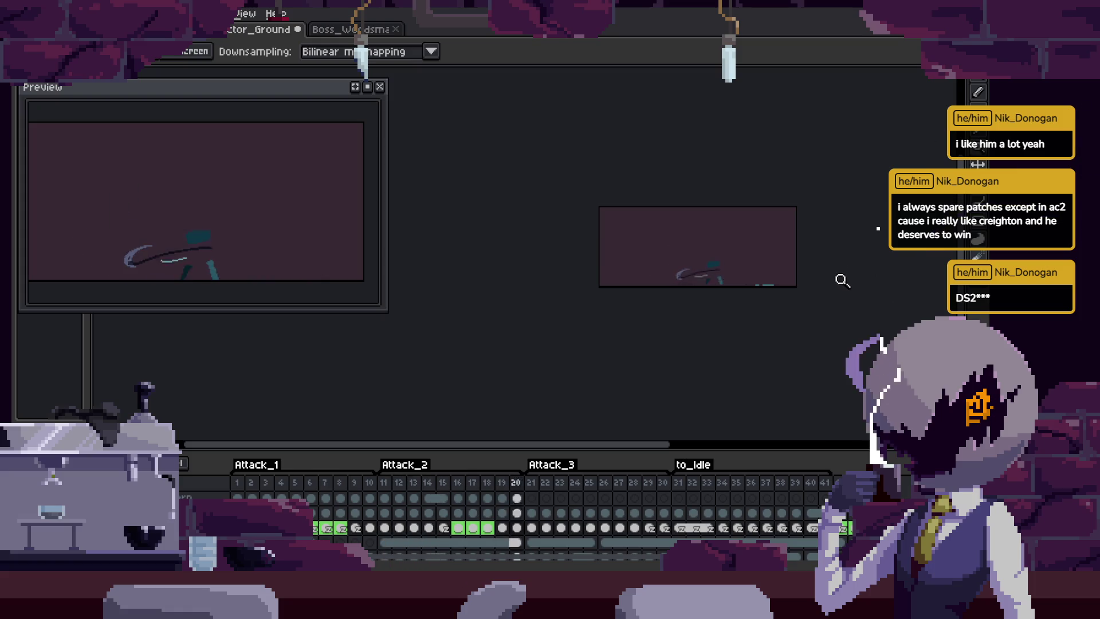
scroll(836, 286, "up", 3)
scroll(844, 344, "up", 2)
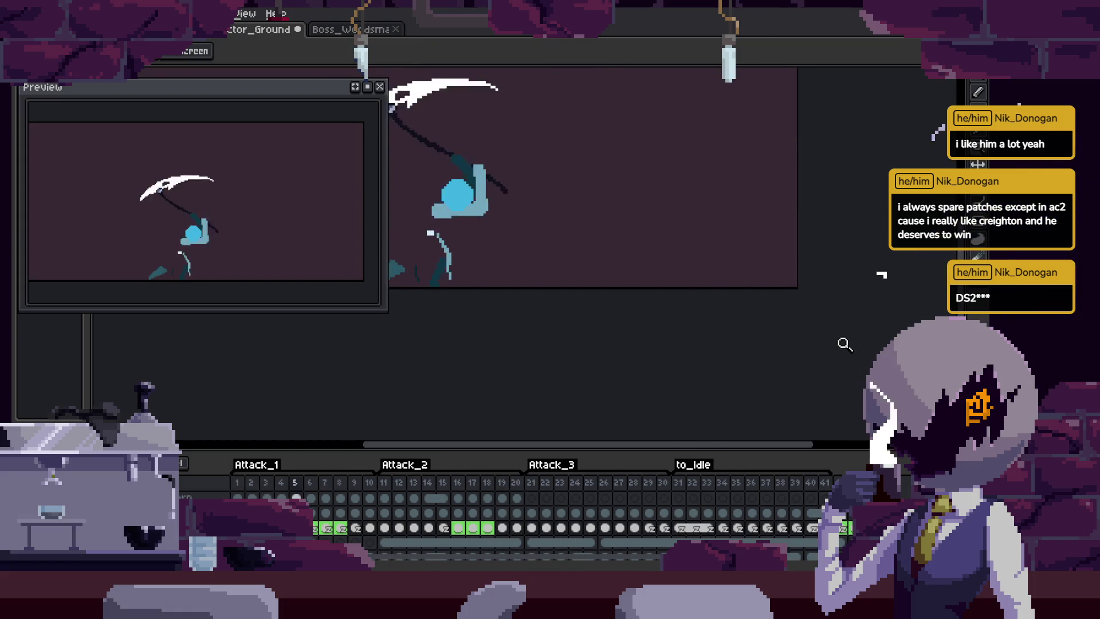
scroll(840, 303, "up", 1)
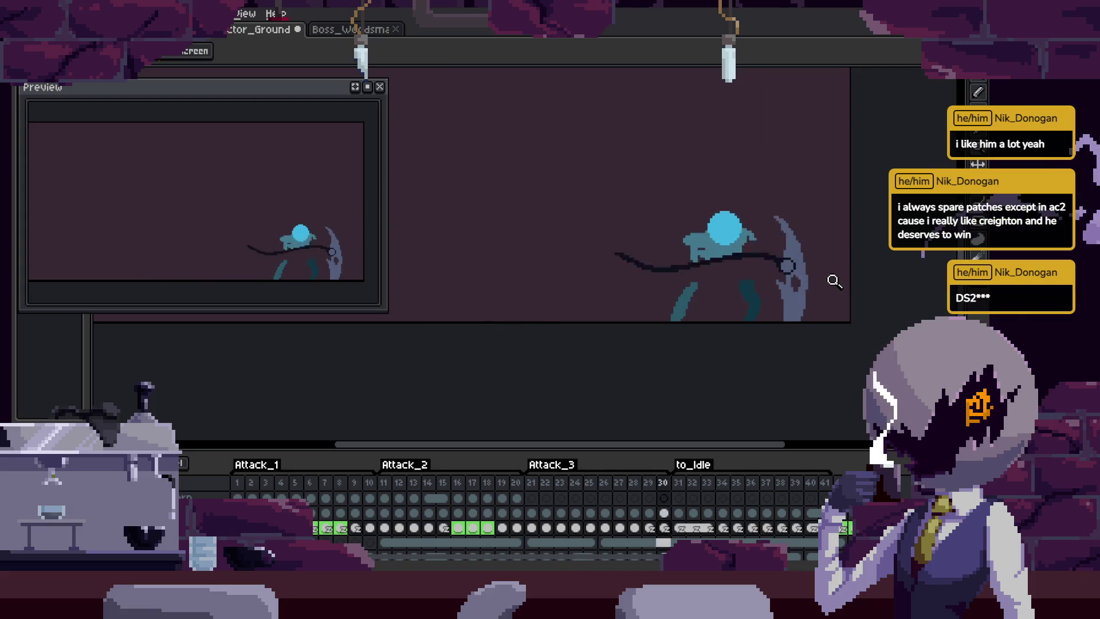
key("Return")
key("Return")
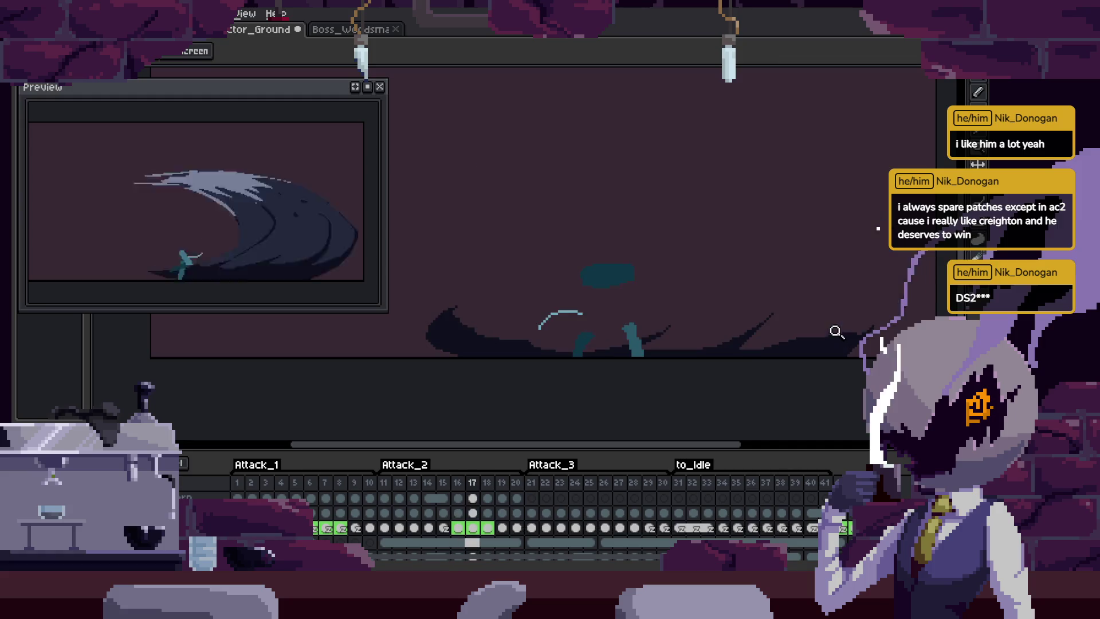
key("z")
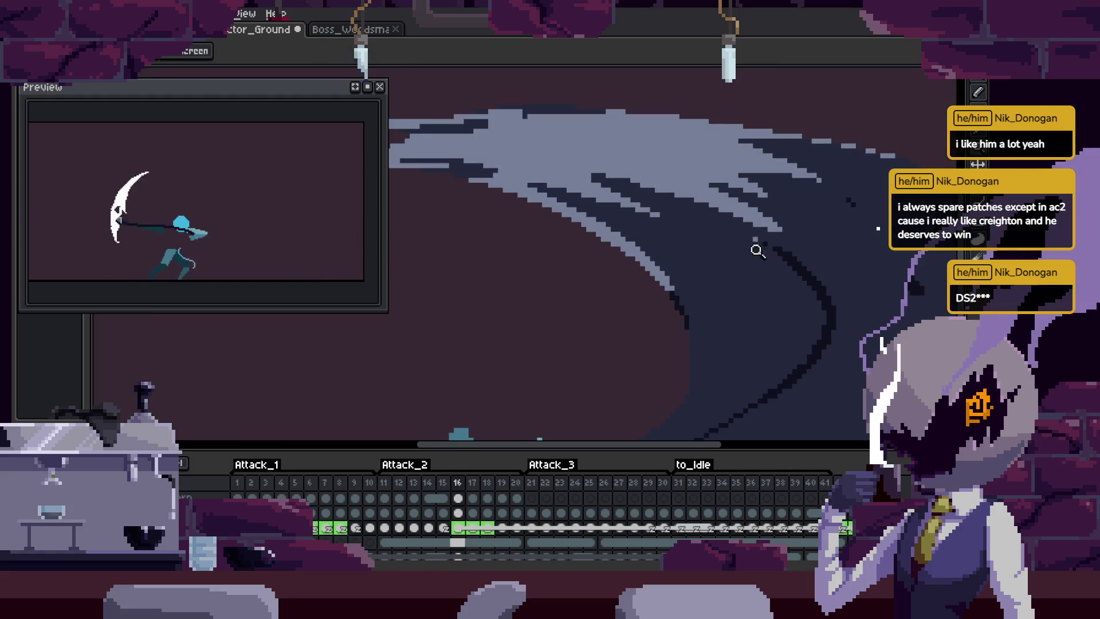
left_click(766, 233)
left_click(812, 273)
right_click(812, 274)
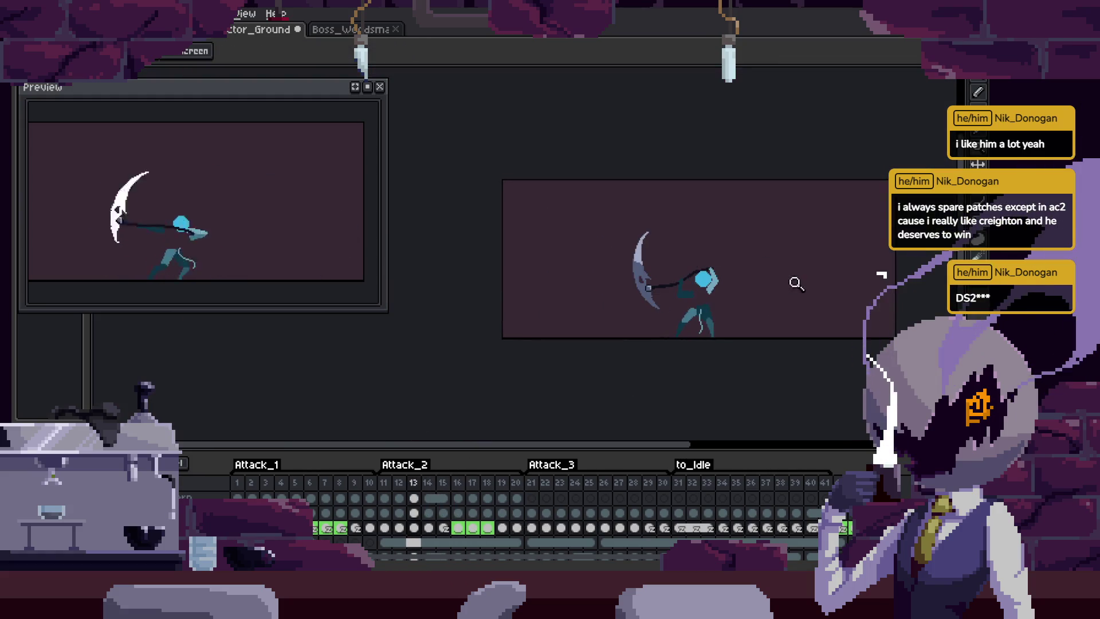
left_click(607, 288)
key("z")
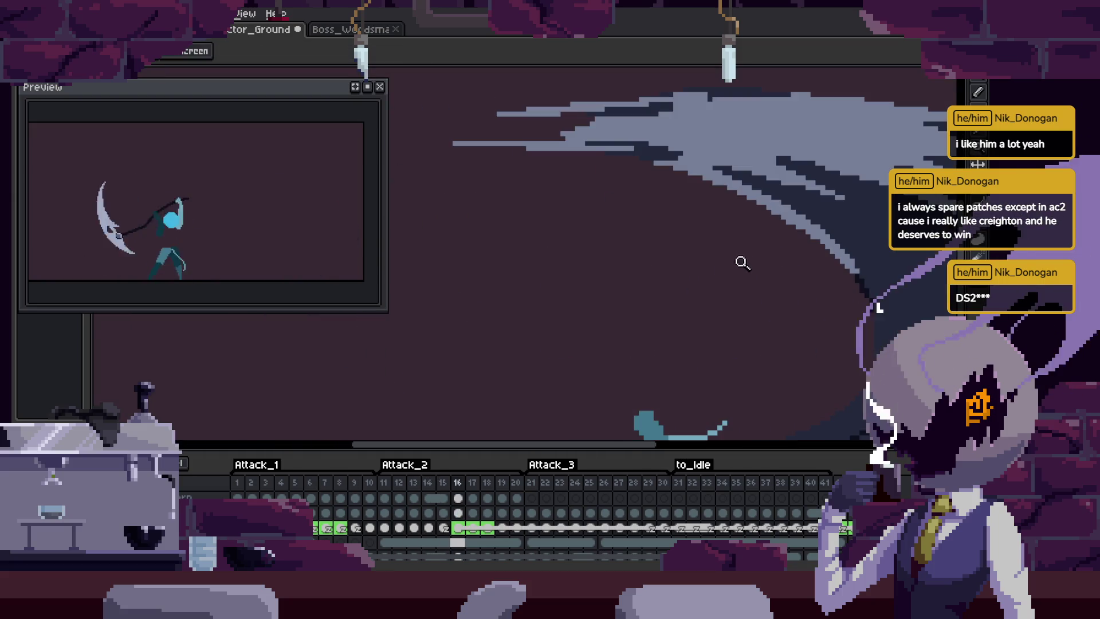
left_click(796, 173)
right_click(766, 246)
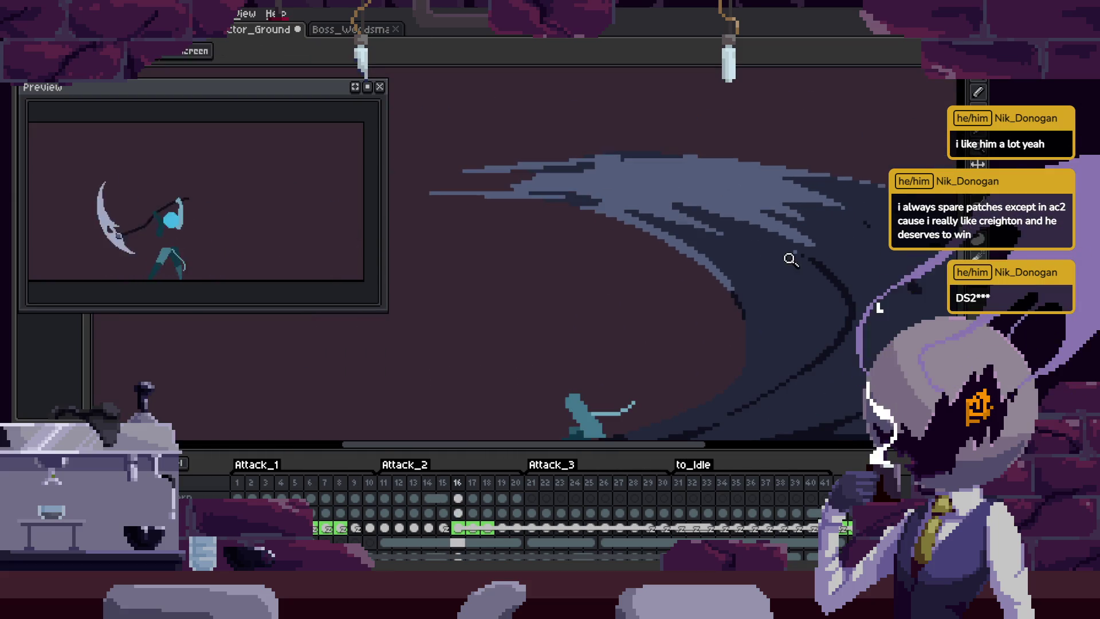
left_click(812, 280)
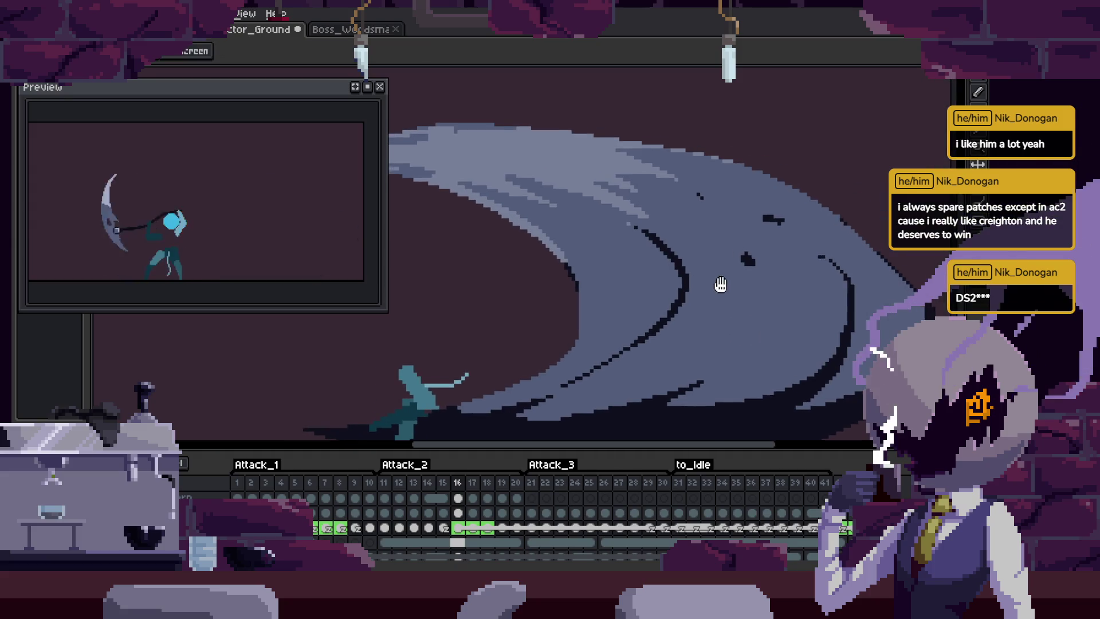
right_click(716, 265)
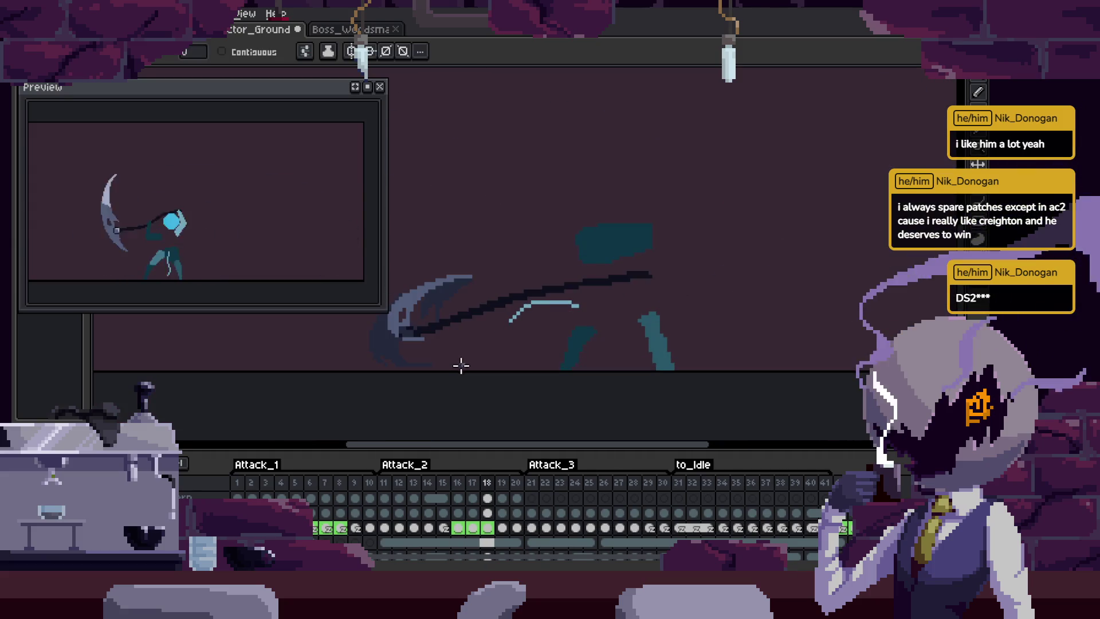
left_click(775, 296)
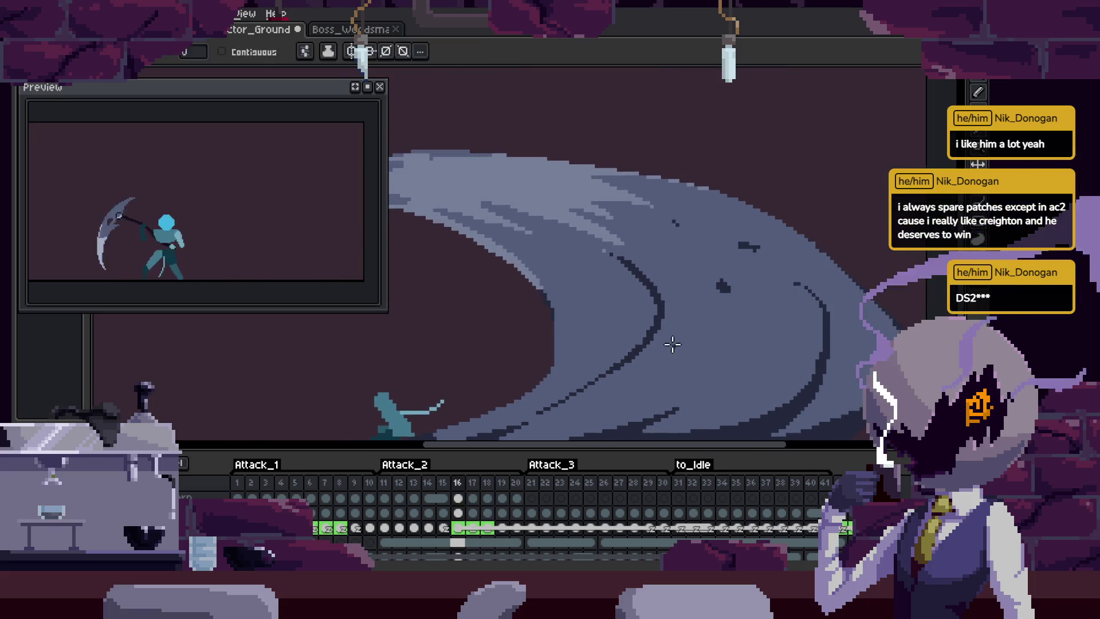
key("z")
scroll(692, 323, "down", 5)
scroll(743, 324, "up", 6)
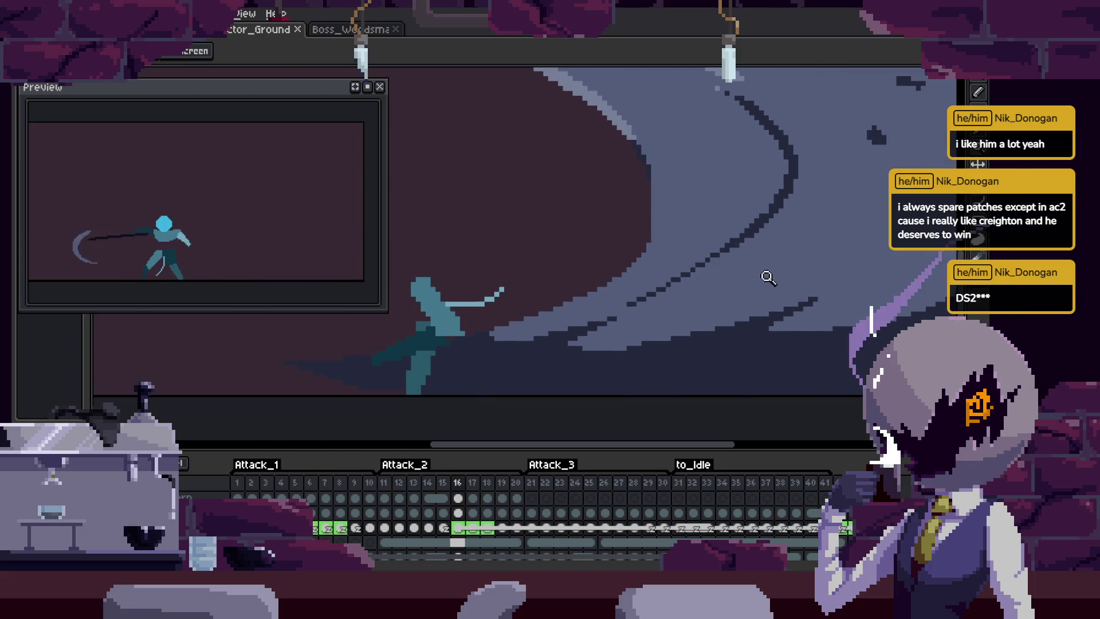
scroll(533, 380, "down", 5)
key("period")
key("period")
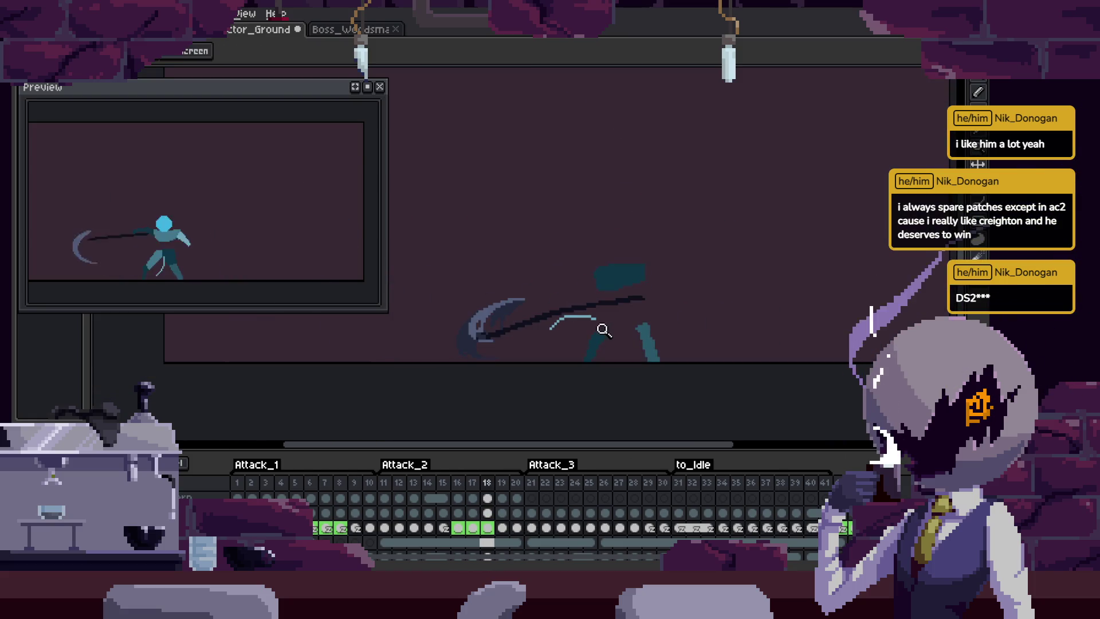
key("comma")
key("comma")
scroll(604, 330, "right", 2)
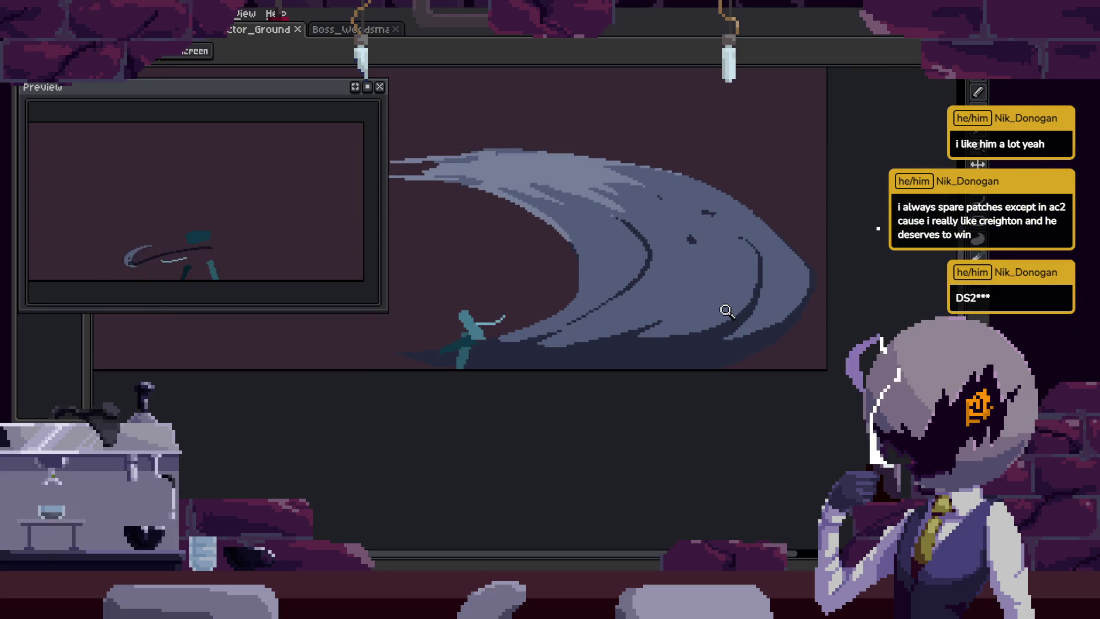
scroll(800, 363, "left", 2)
scroll(800, 364, "up", 1)
key("Tab")
scroll(702, 254, "up", 2)
key("period")
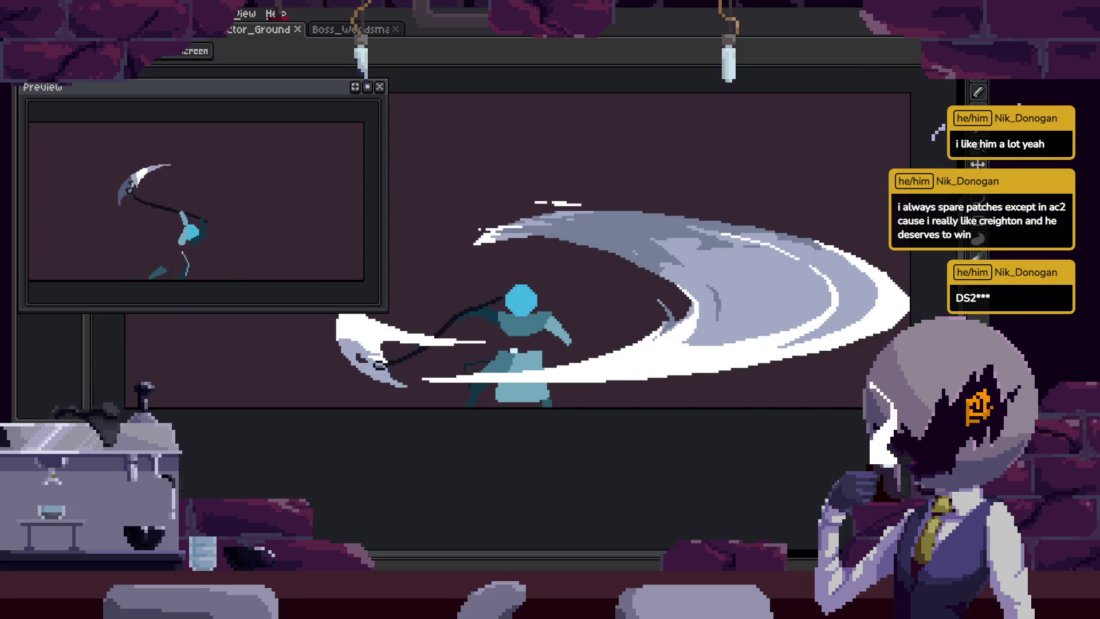
key("i")
key("b")
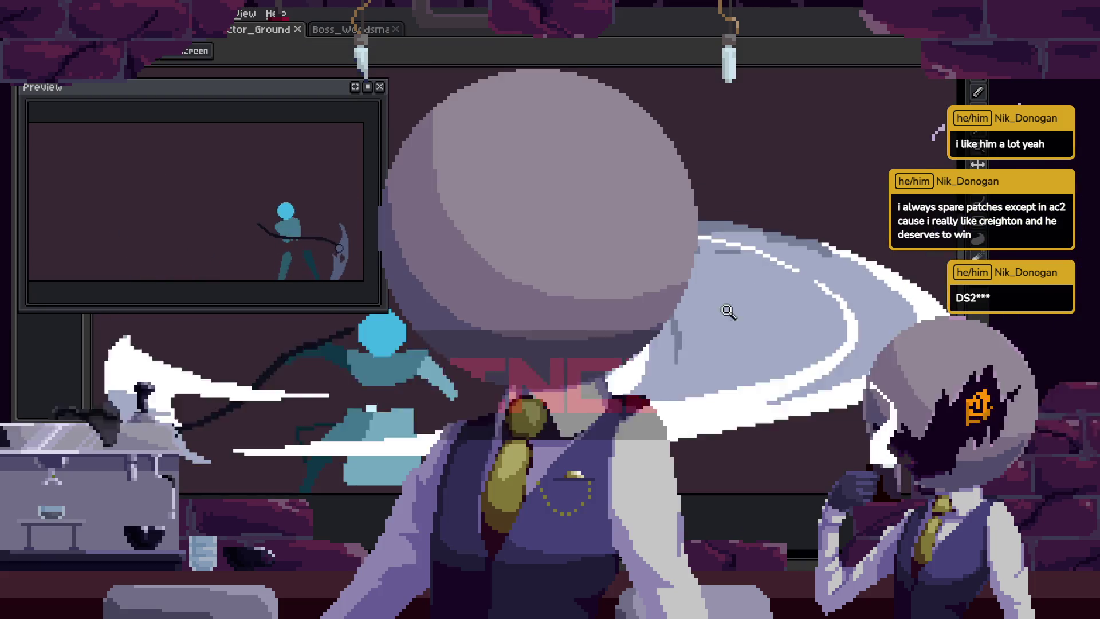
key("Tab")
scroll(727, 309, "down", 2)
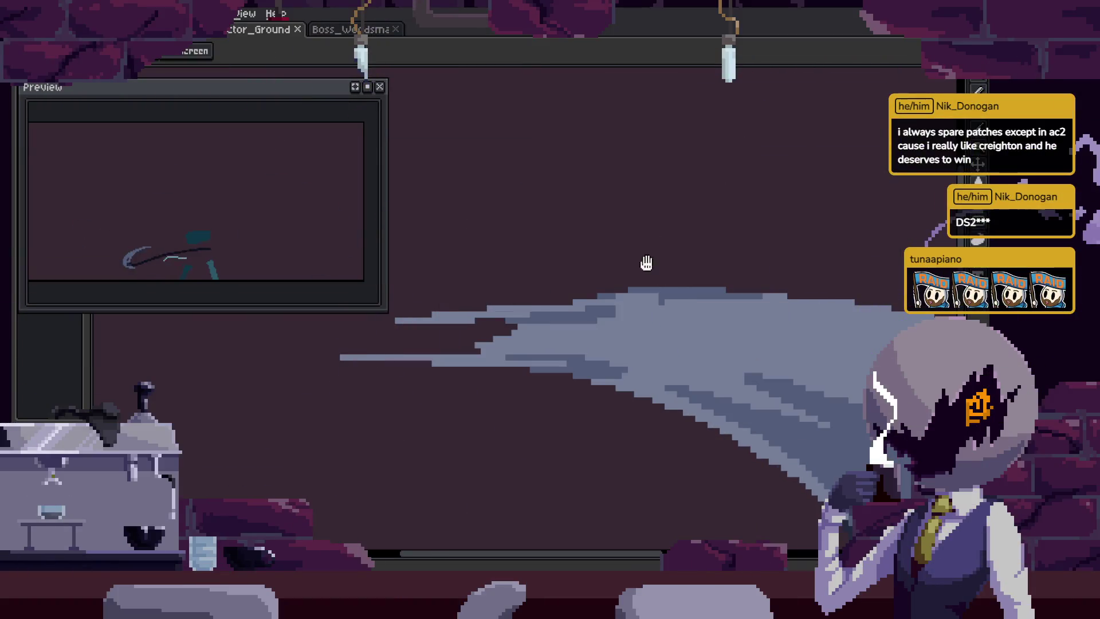
Draw a white streak along the slash's upper edge and save the file.
left_click_drag(615, 273, 659, 243)
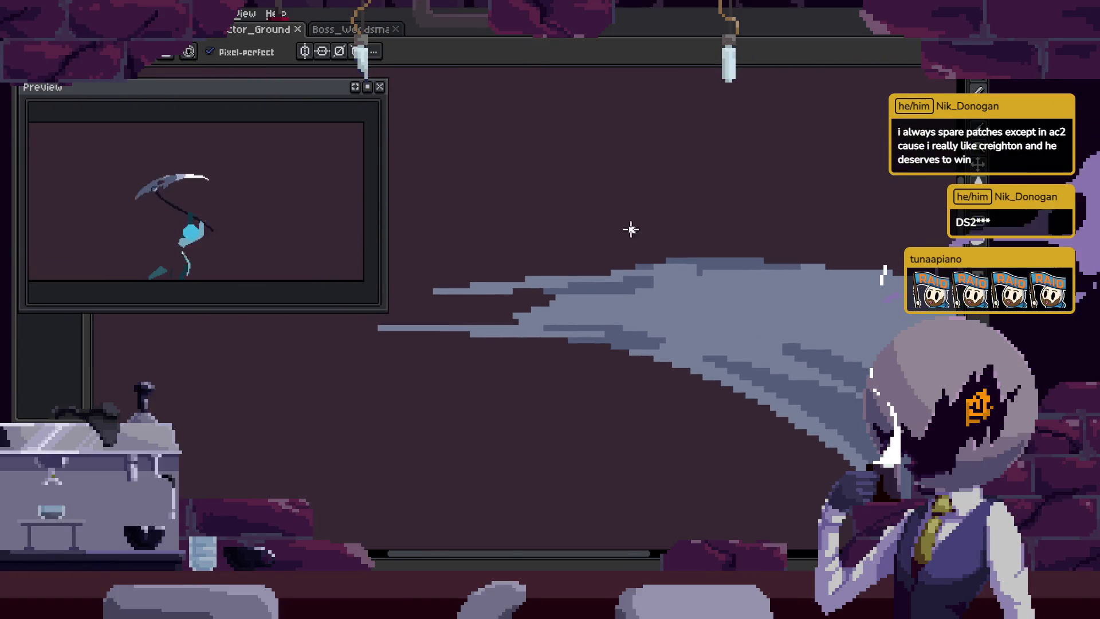
left_click_drag(565, 272, 490, 223)
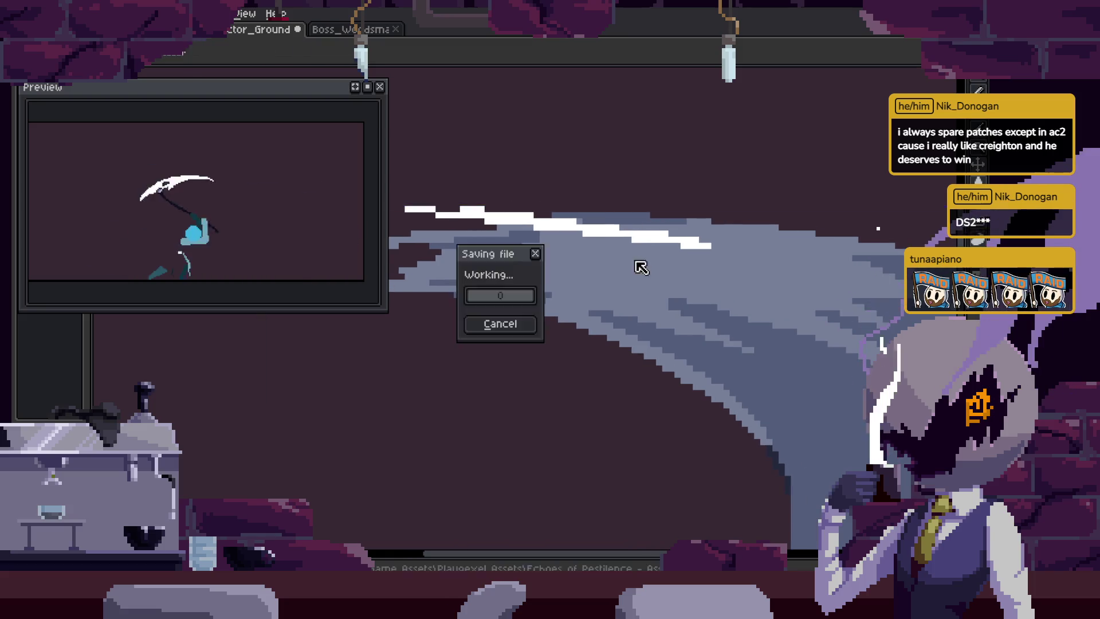
scroll(596, 252, "up", 2)
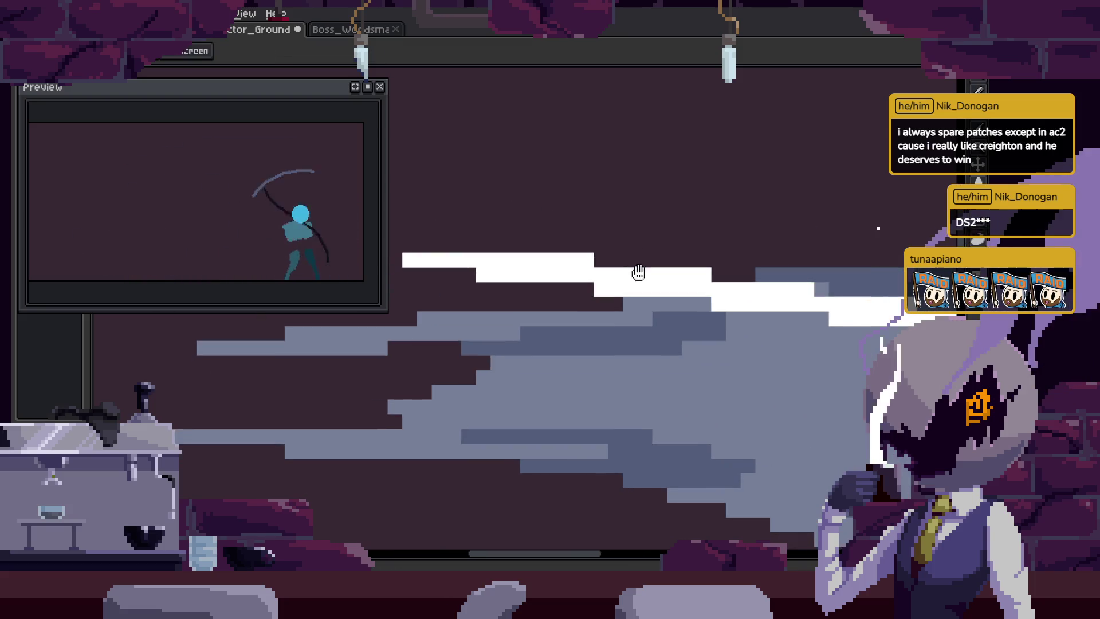
key("ctrl+s")
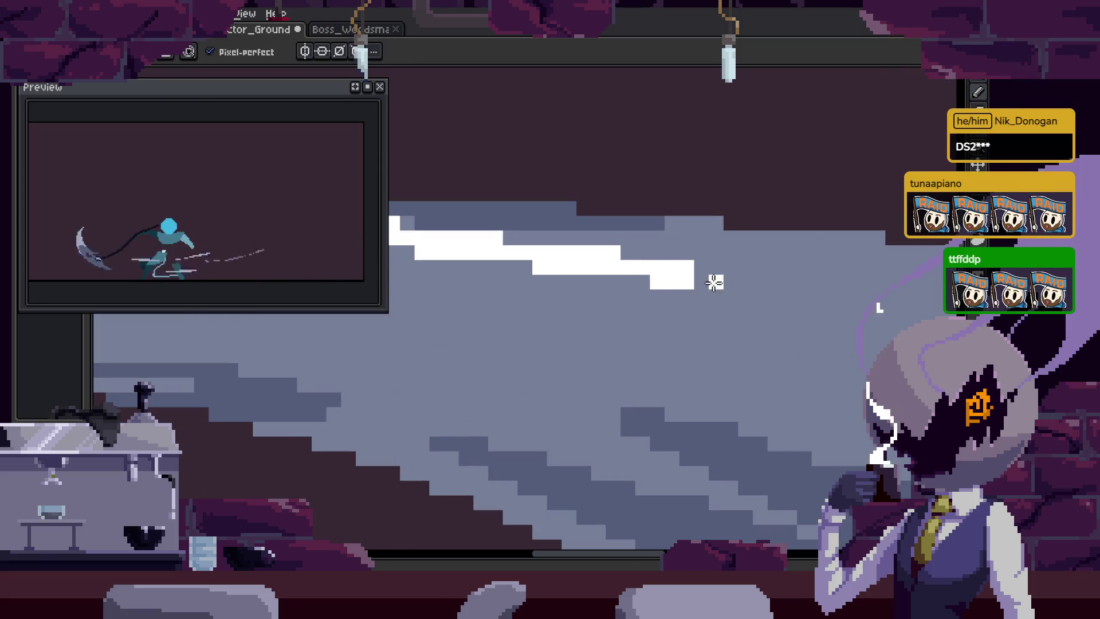
Go to frame 15 and zoom in on the character's scythe swing.
key("z")
scroll(698, 285, "down", 2)
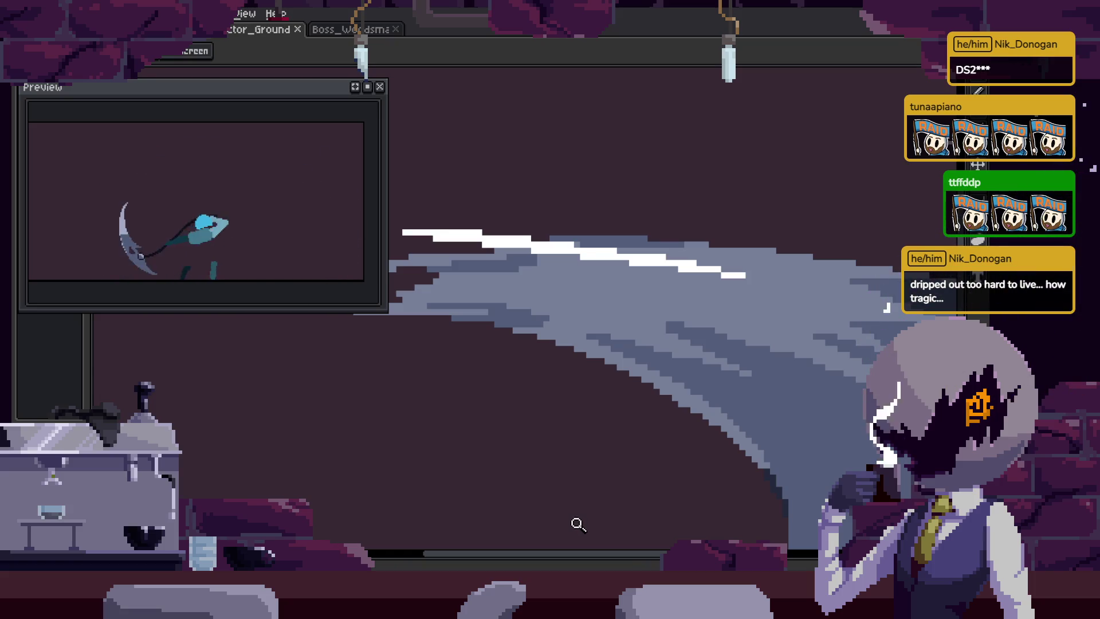
scroll(759, 324, "down", 3)
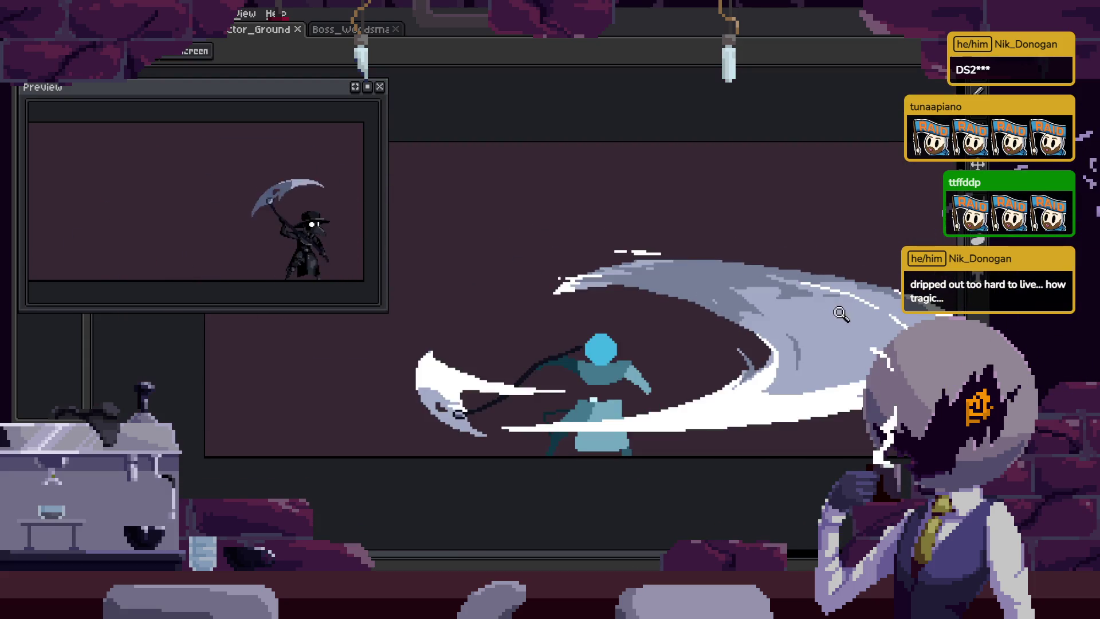
left_click_drag(864, 321, 817, 316)
key("Tab")
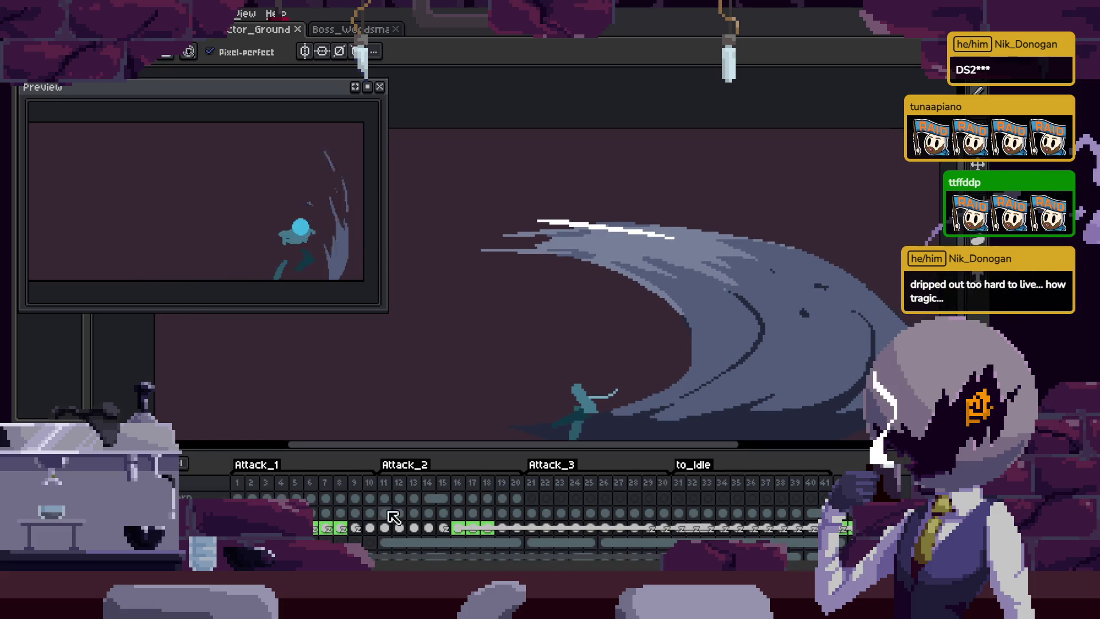
left_click(444, 527)
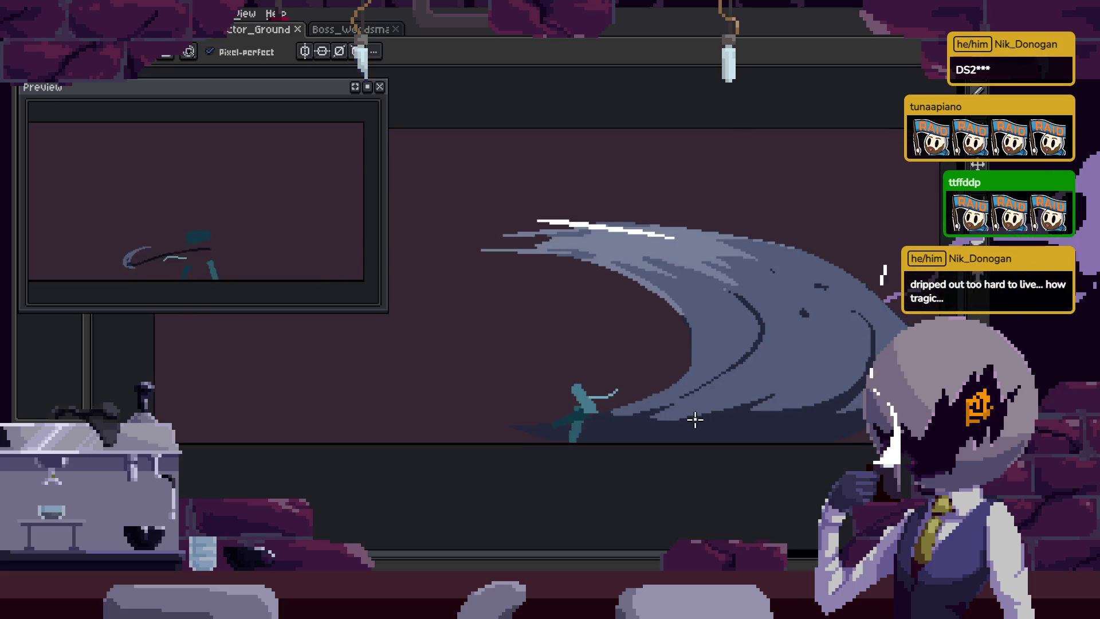
key("z")
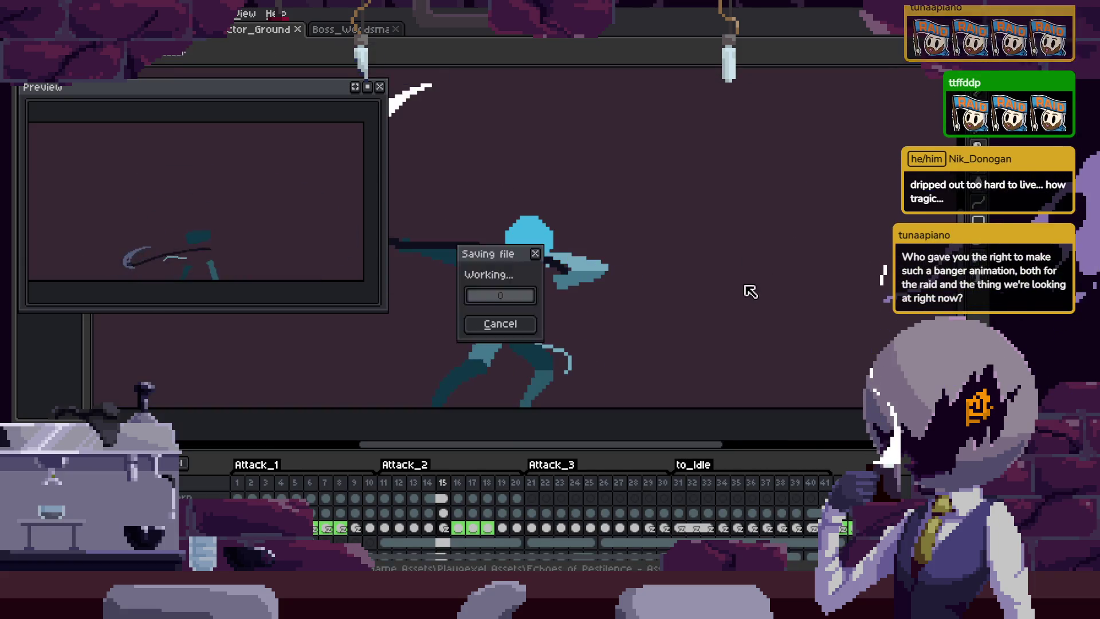
left_click(798, 293)
Play the animation with the timeline hidden and close the Preview window.
key("Return")
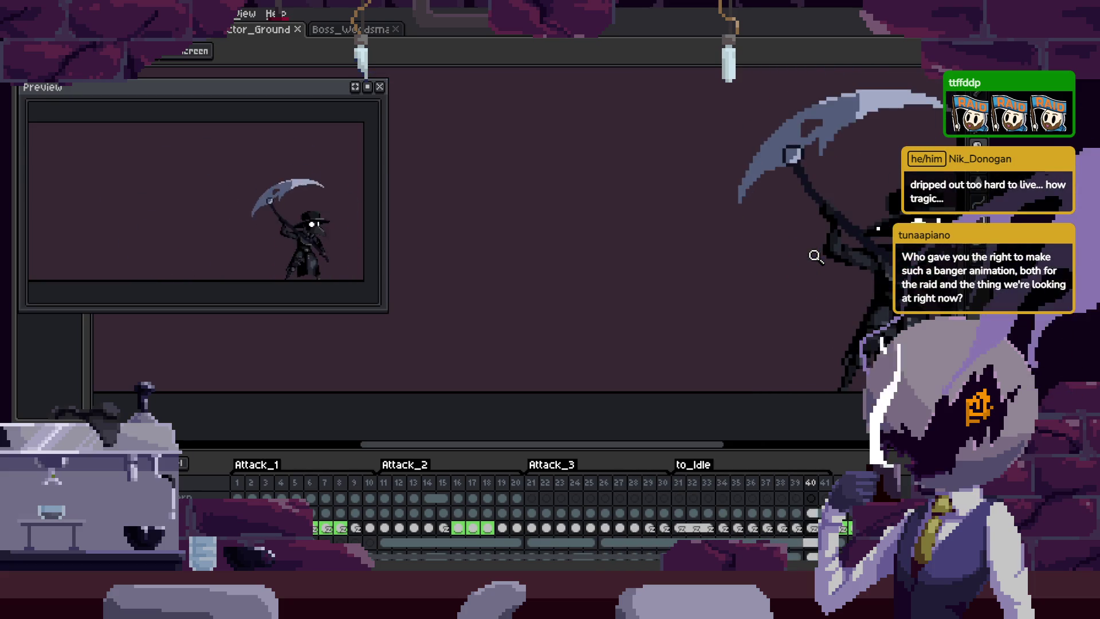
key("Tab")
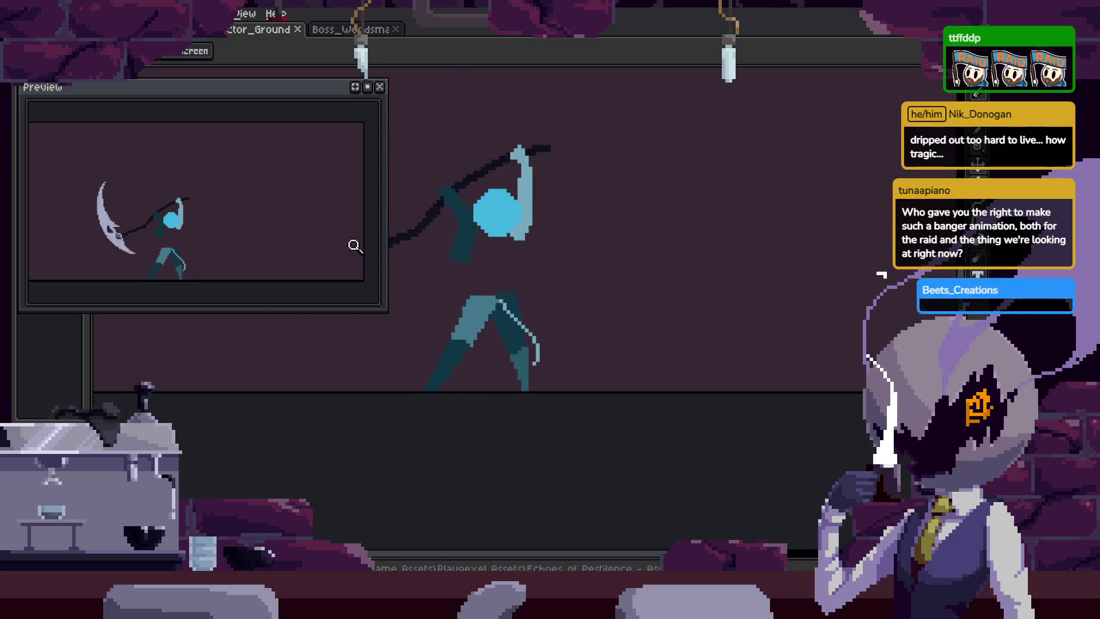
left_click(380, 87)
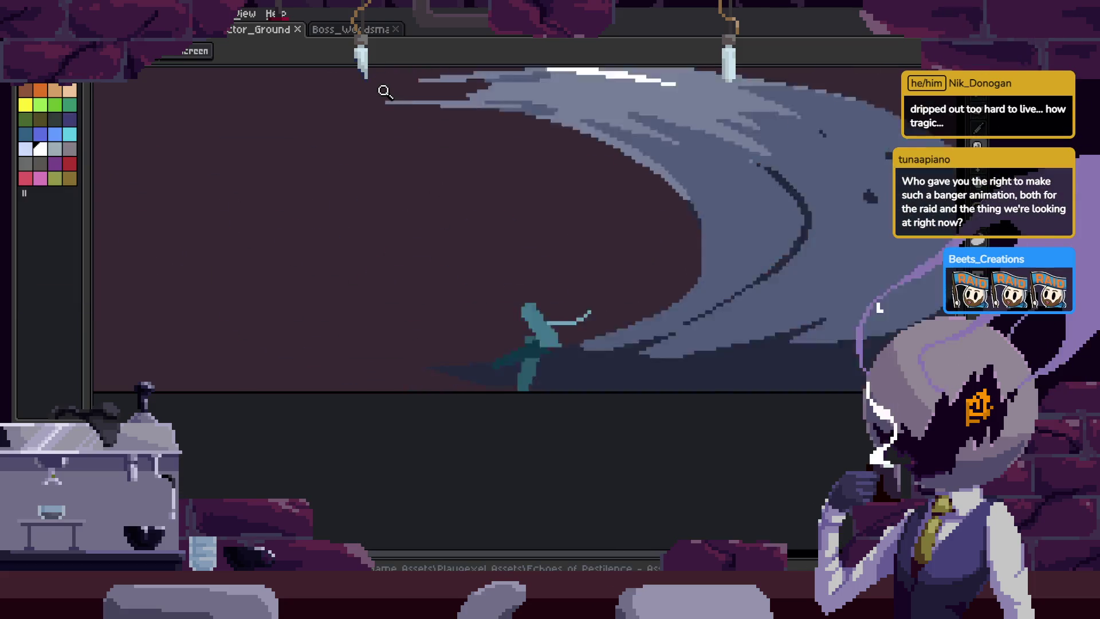
key("Tab")
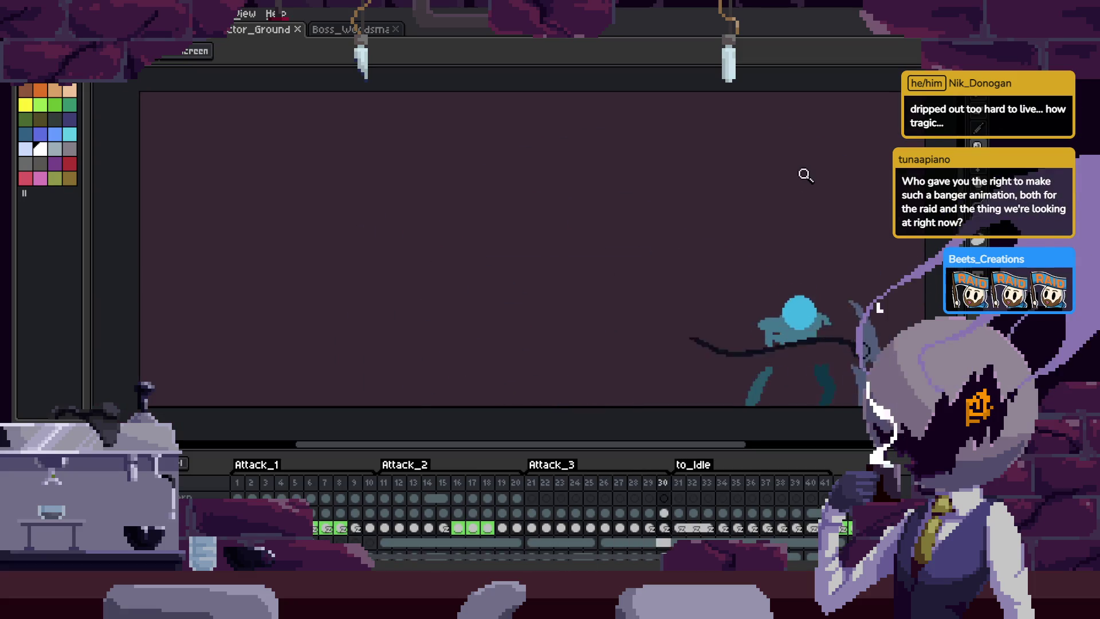
Confirm the frame properties of frames 42 and 43.
key("p")
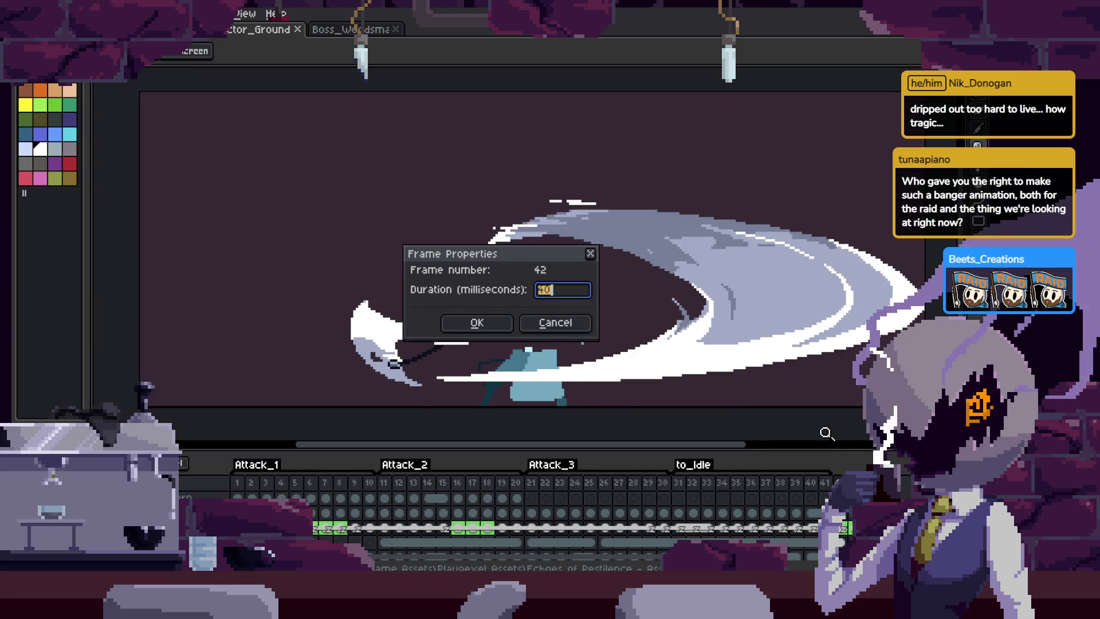
key("Return")
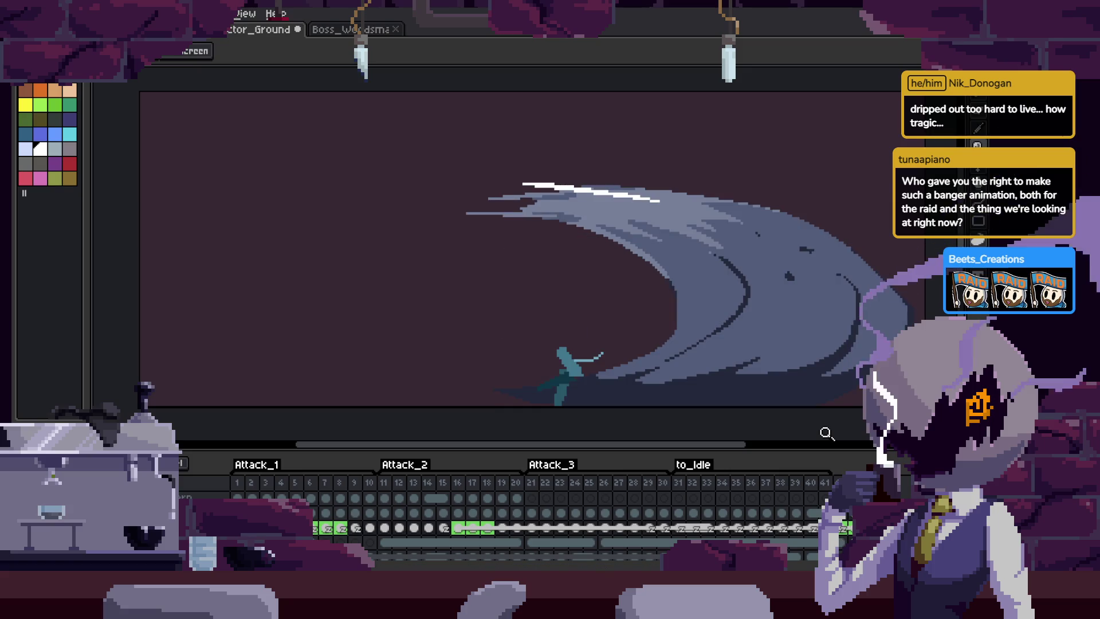
key("p")
key("Return")
key("Return")
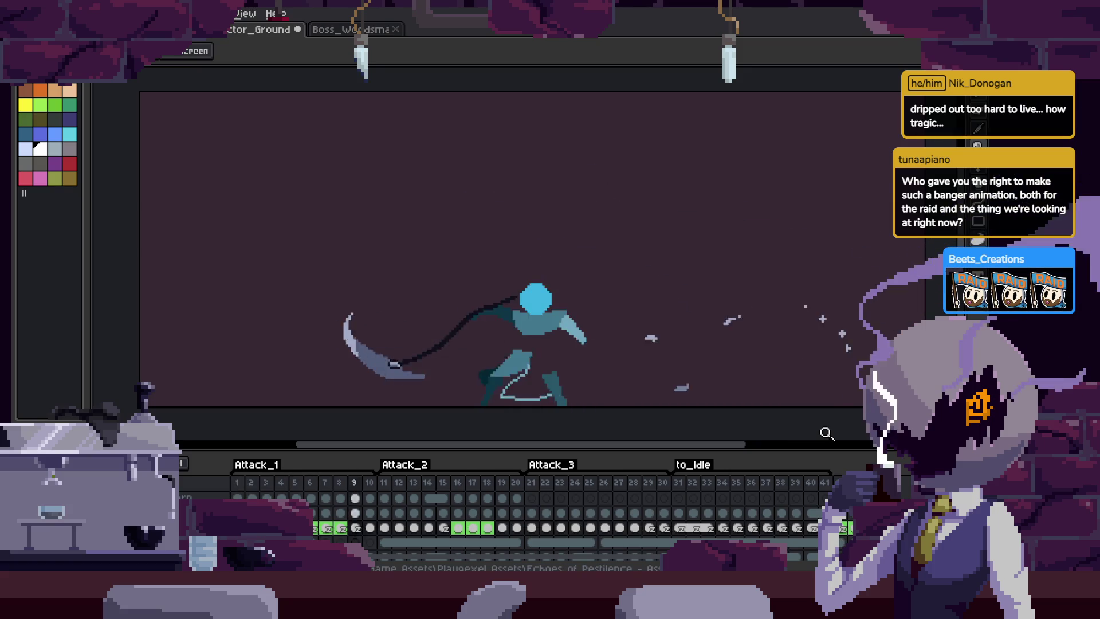
Watch the attack play, save Doctor_Ground, and switch to the Boss_Woodsman file.
key("Tab")
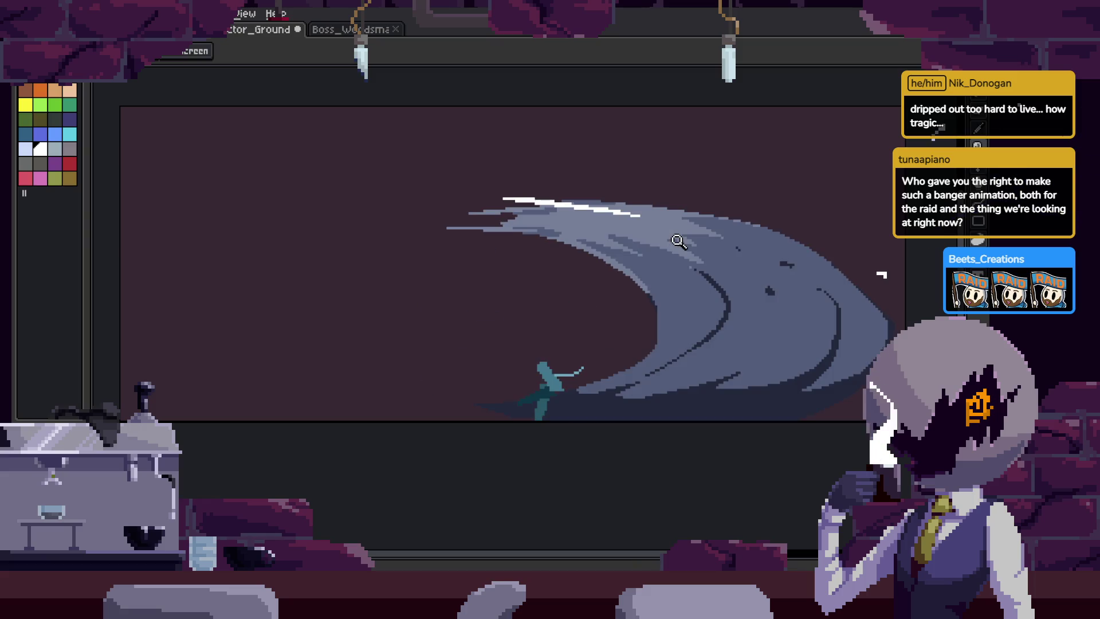
key("ctrl+s")
key("Tab")
key("Tab")
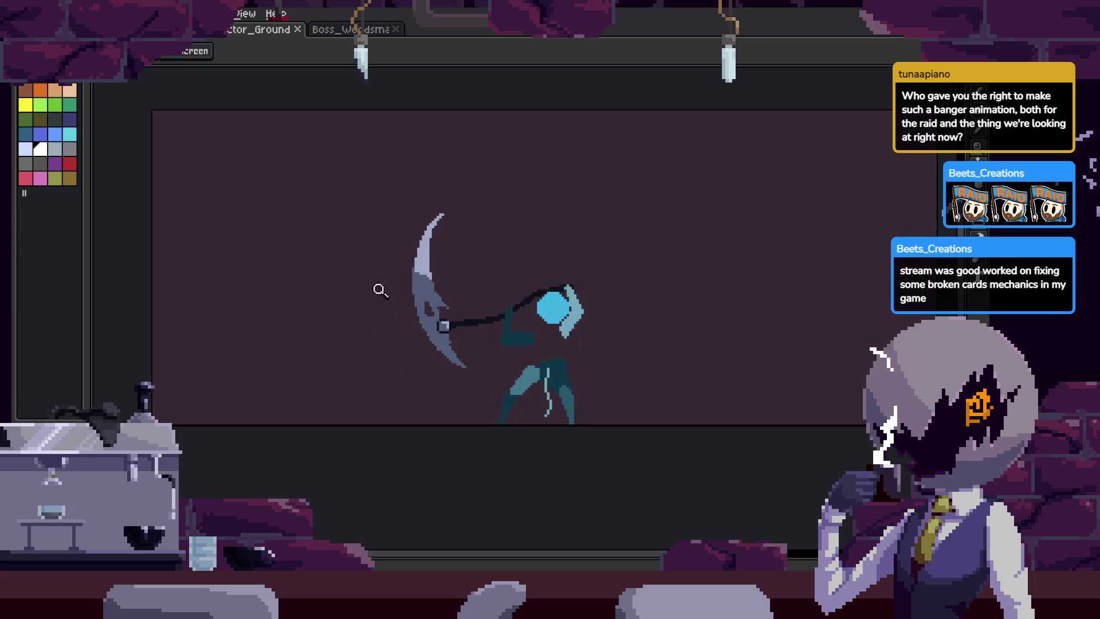
left_click(350, 29)
Review the scythe animation, the mushroom boss sprite, and the woodsman sprite sheet.
scroll(750, 303, "up", 1)
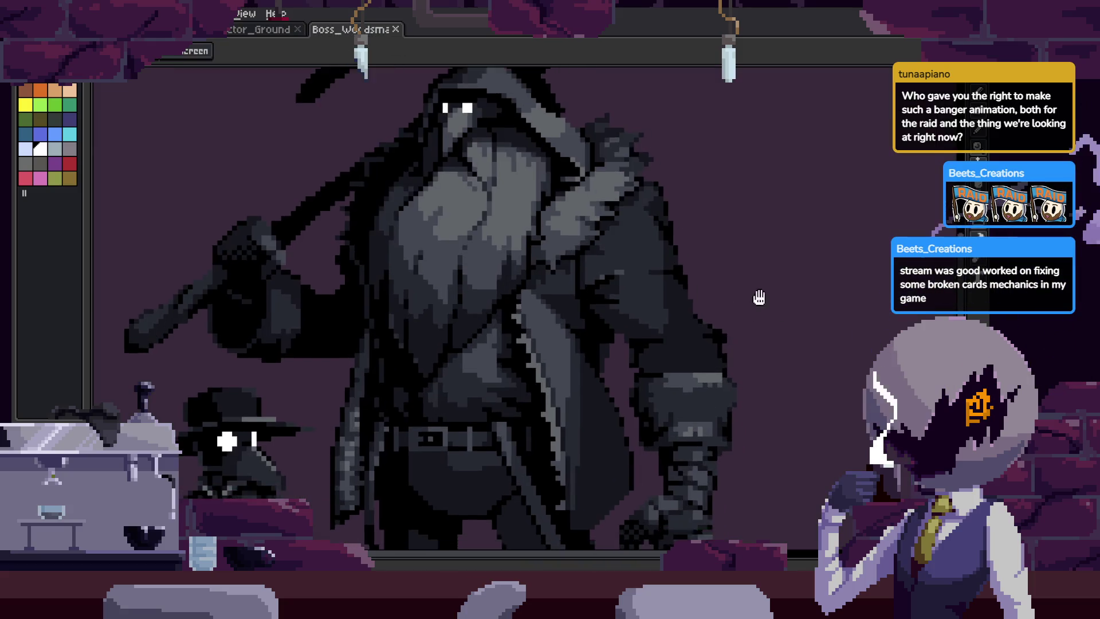
scroll(768, 306, "down", 1)
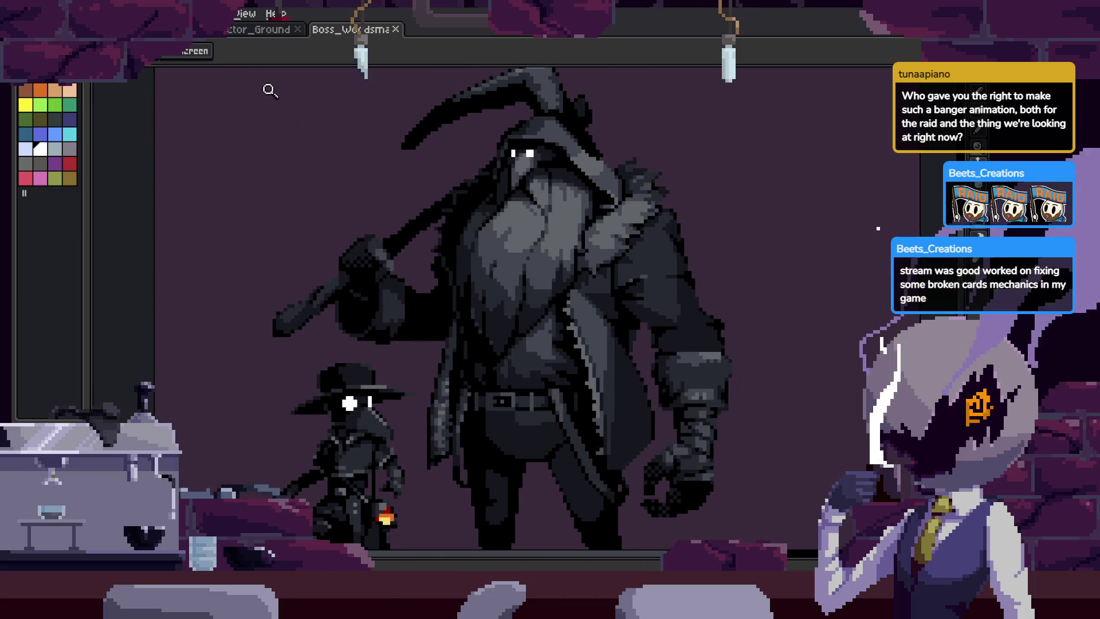
left_click(261, 29)
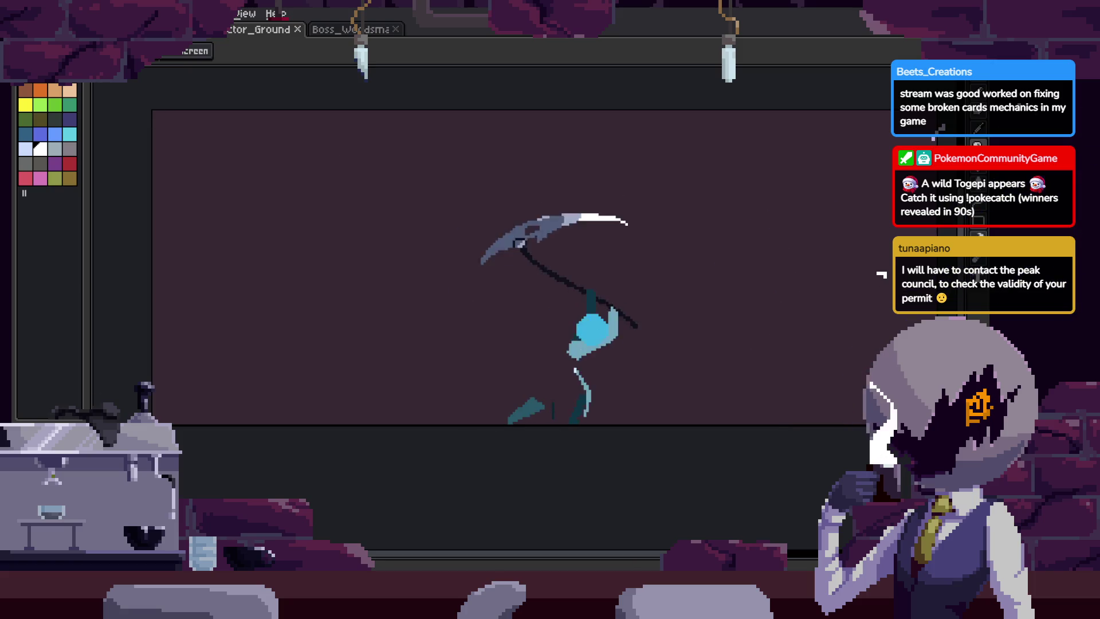
key("ctrl+shift+Tab")
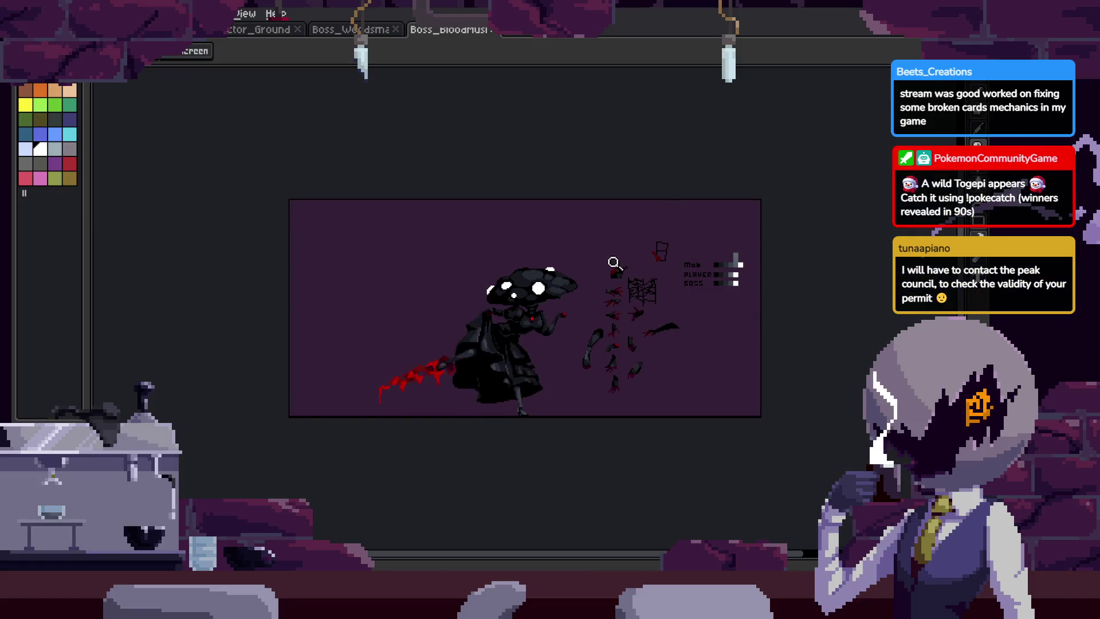
left_click(573, 281)
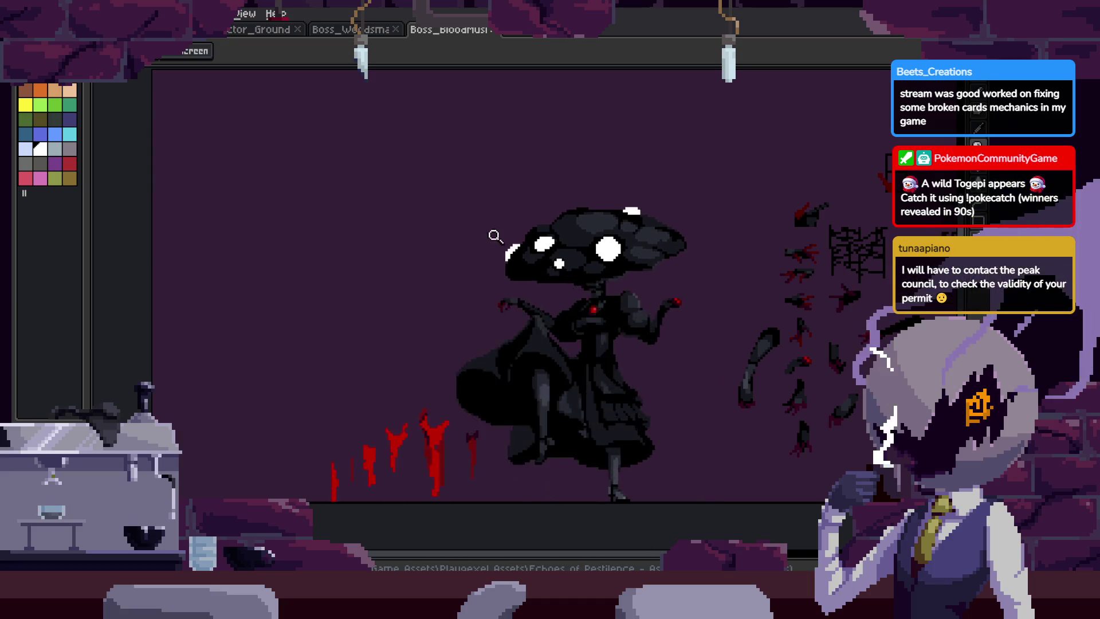
left_click(378, 32)
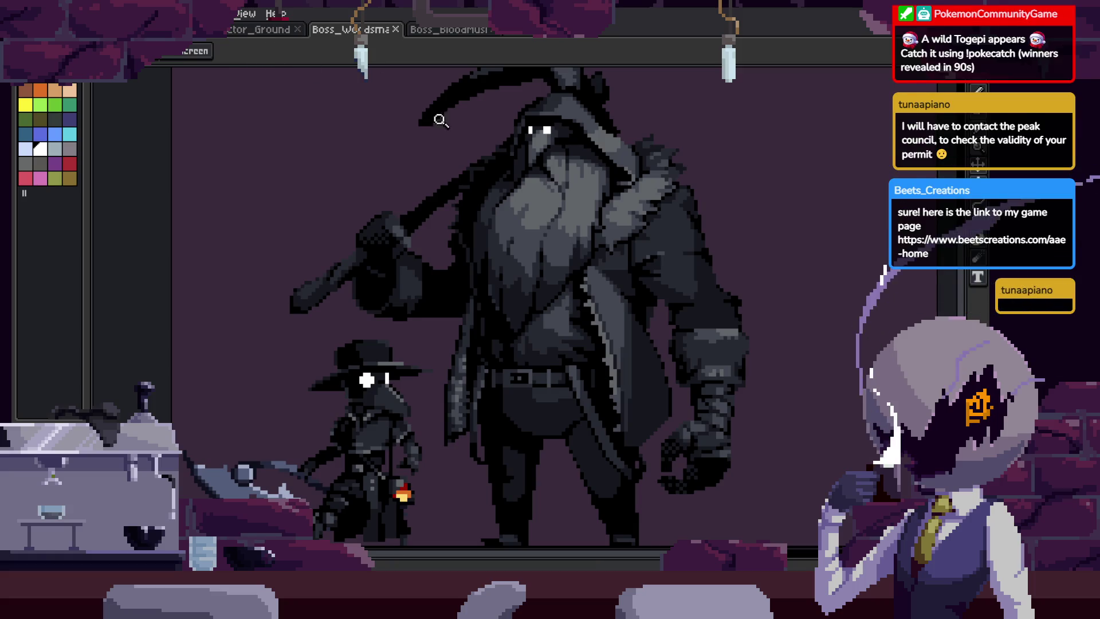
scroll(602, 287, "down", 4)
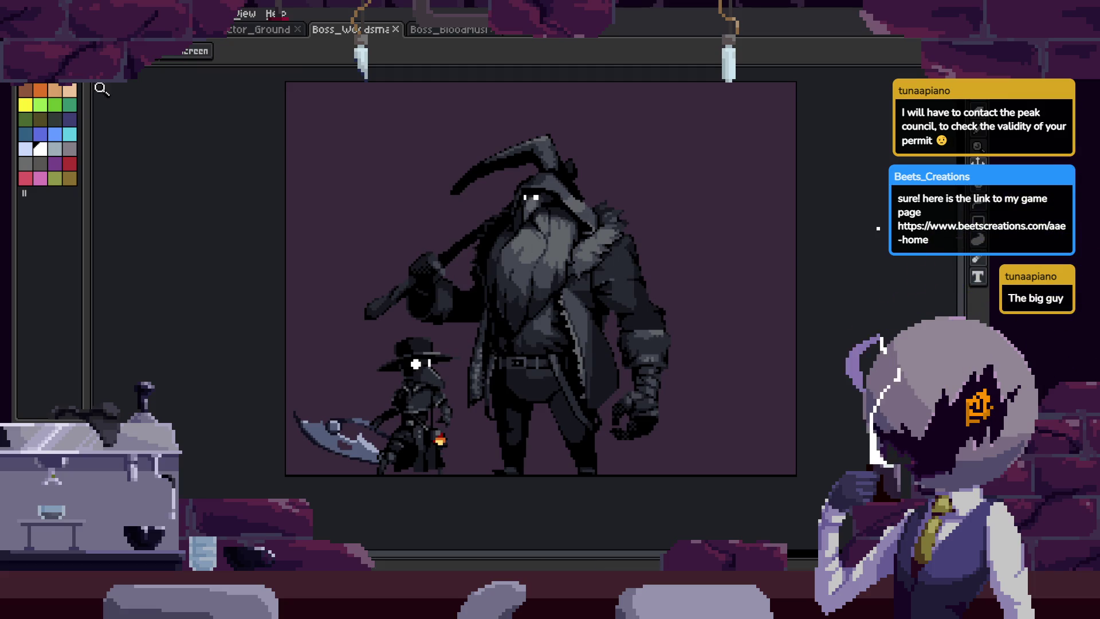
left_click_drag(511, 228, 496, 237)
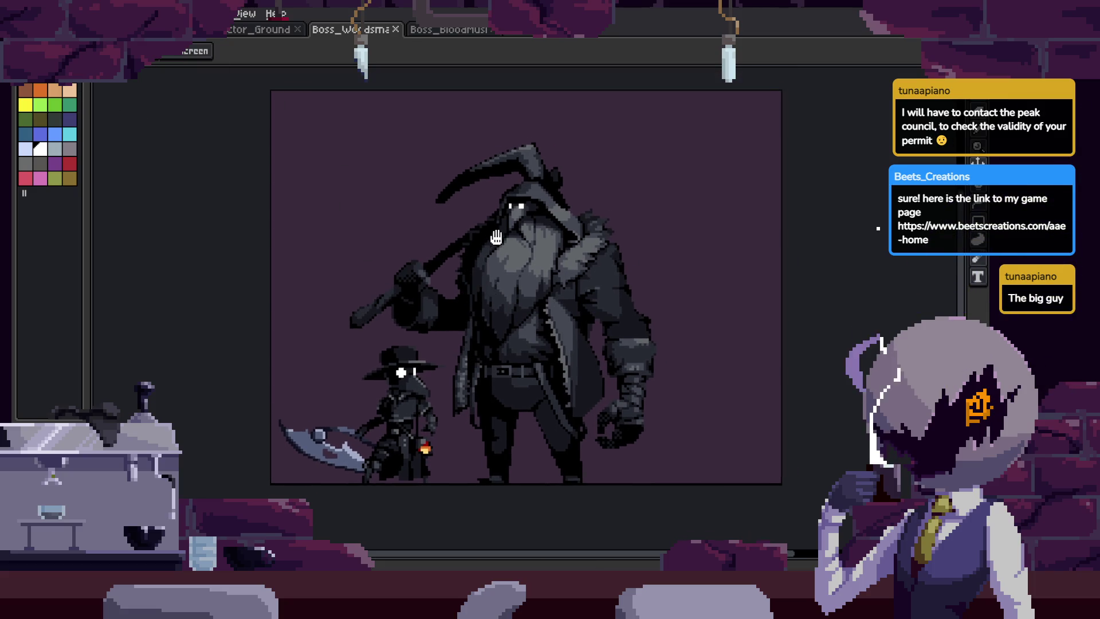
Cycle through open files, play the plague doctor's attack, then close the Boss_BloodMushroom file.
key("ctrl+Tab")
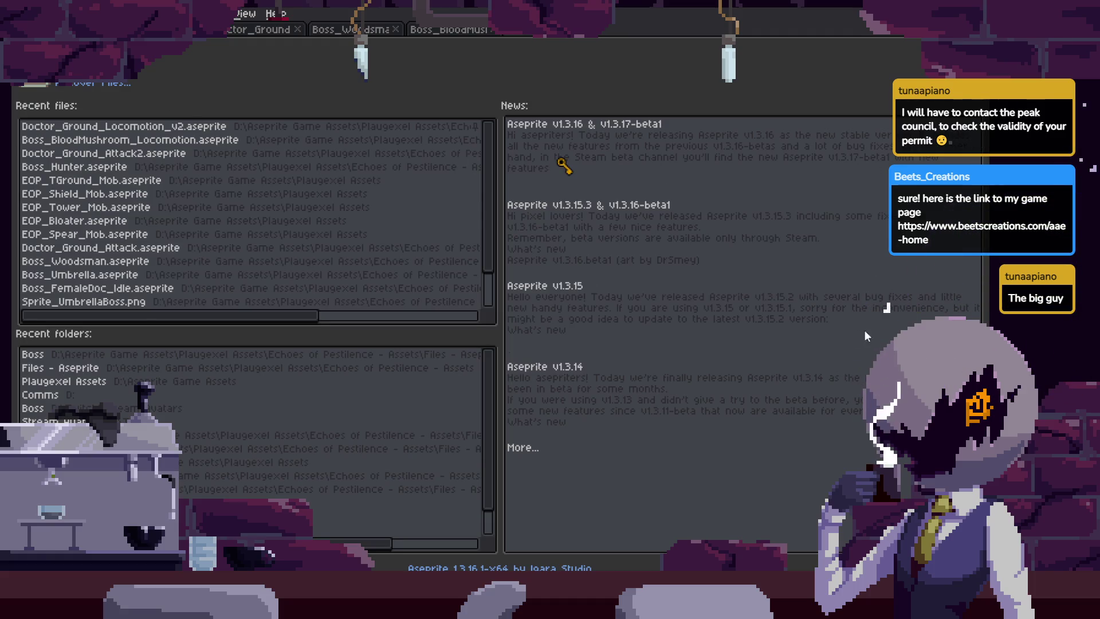
key("ctrl+Tab")
scroll(694, 352, "down", 2)
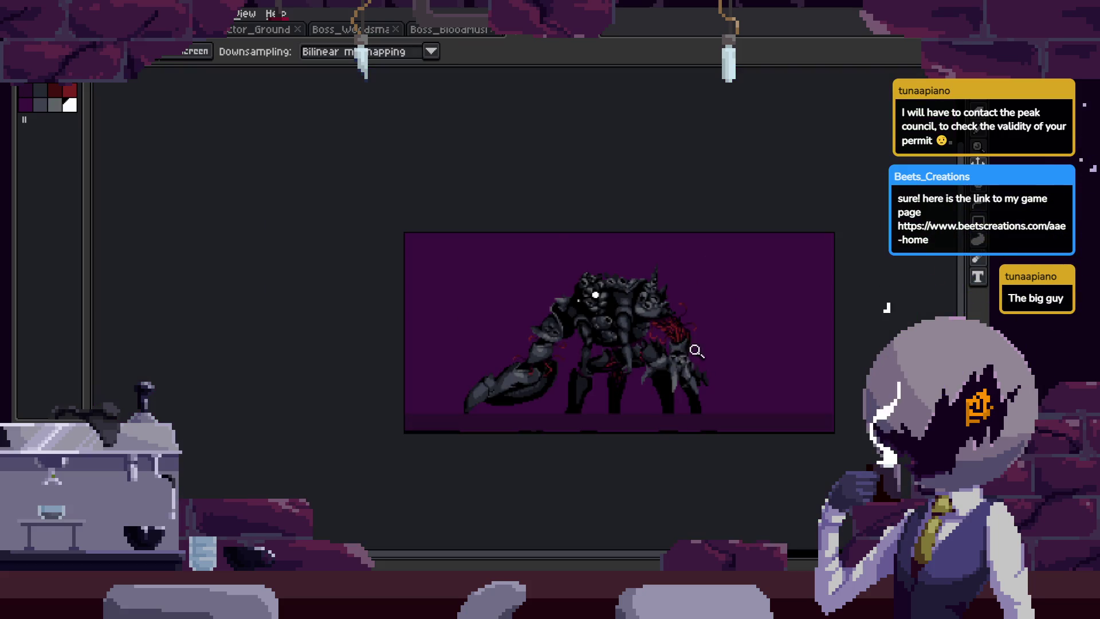
scroll(694, 319, "up", 1)
scroll(670, 295, "up", 2)
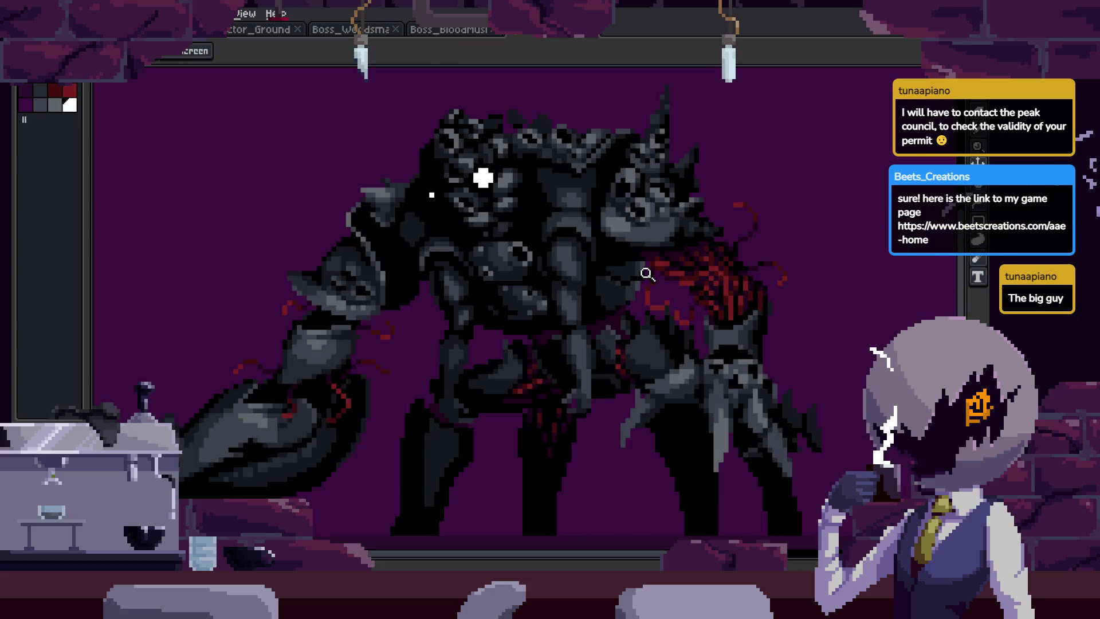
left_click_drag(642, 233, 648, 240)
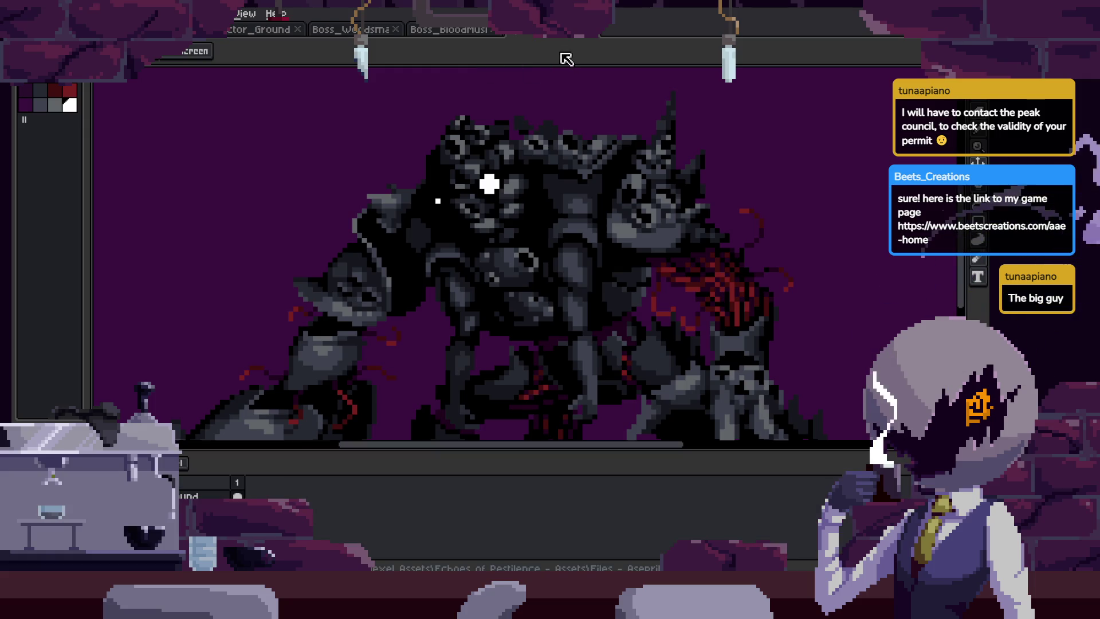
key("ctrl+Tab")
key("ctrl+Tab")
key("ctrl+Tab")
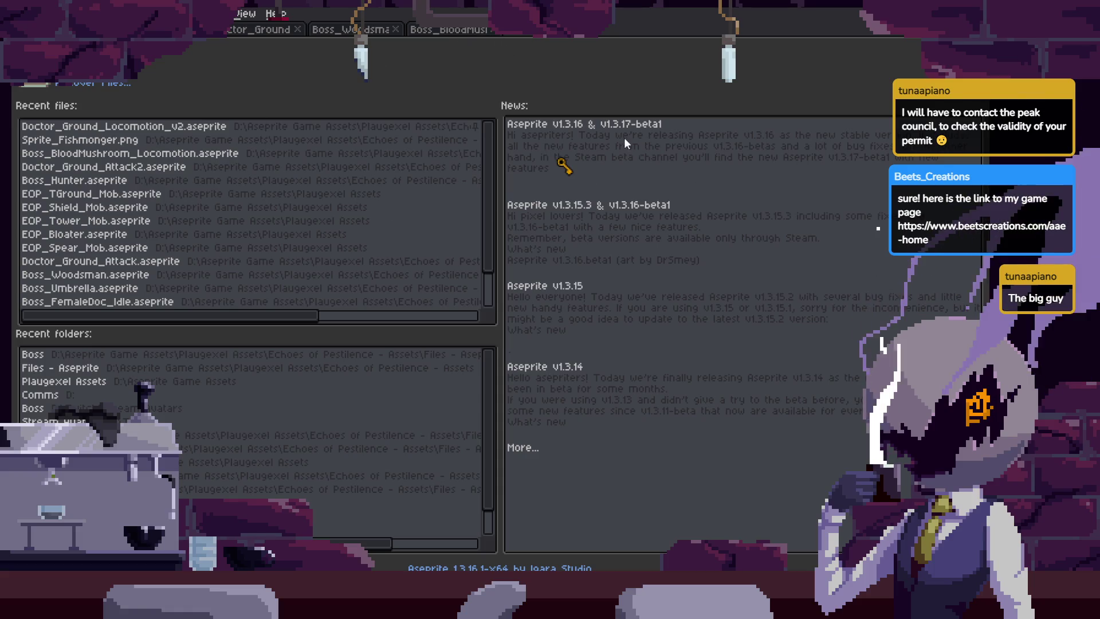
key("ctrl+Tab")
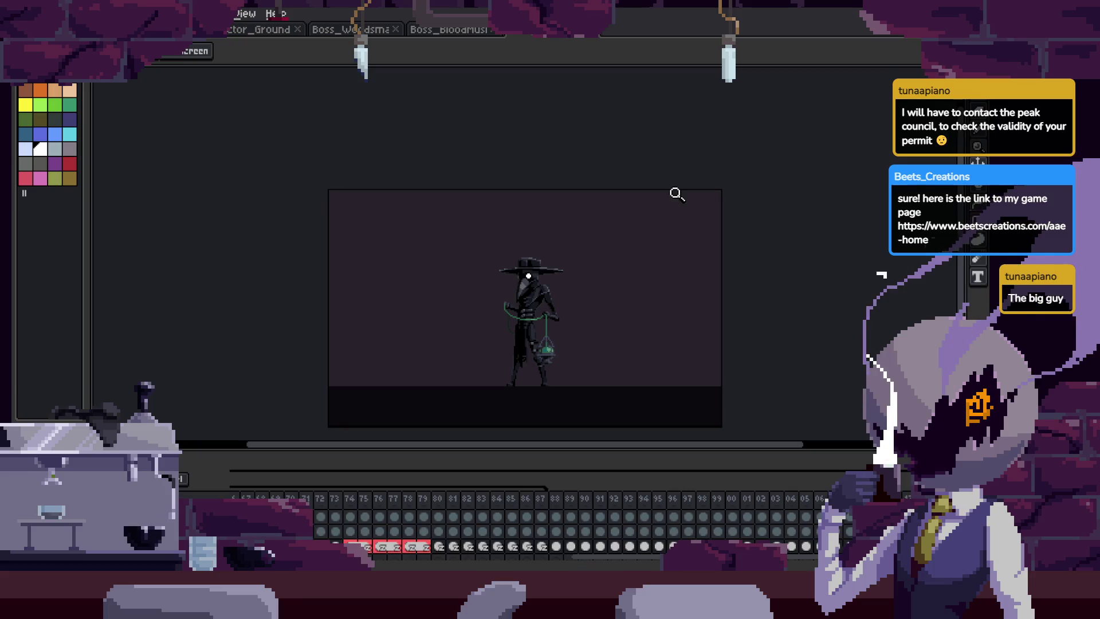
left_click(582, 277)
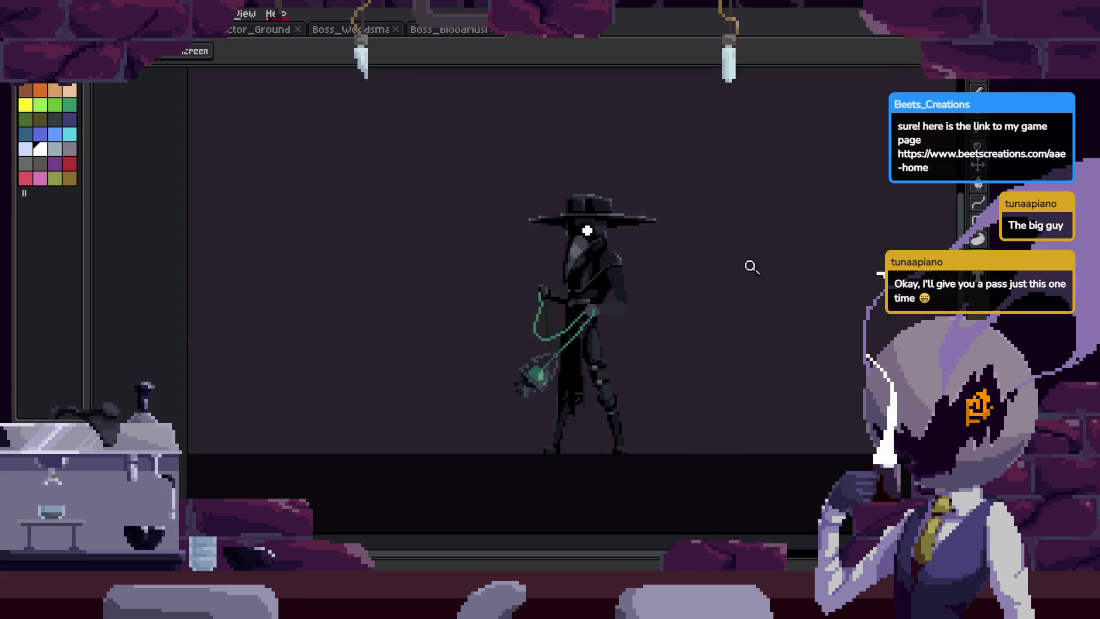
key("Return")
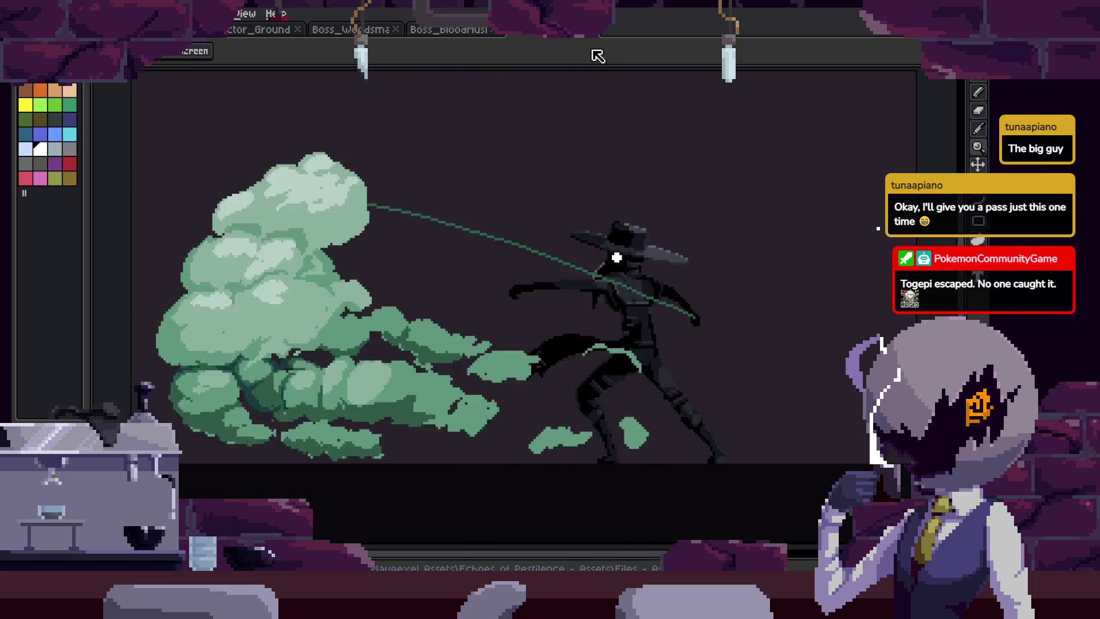
left_click(467, 30)
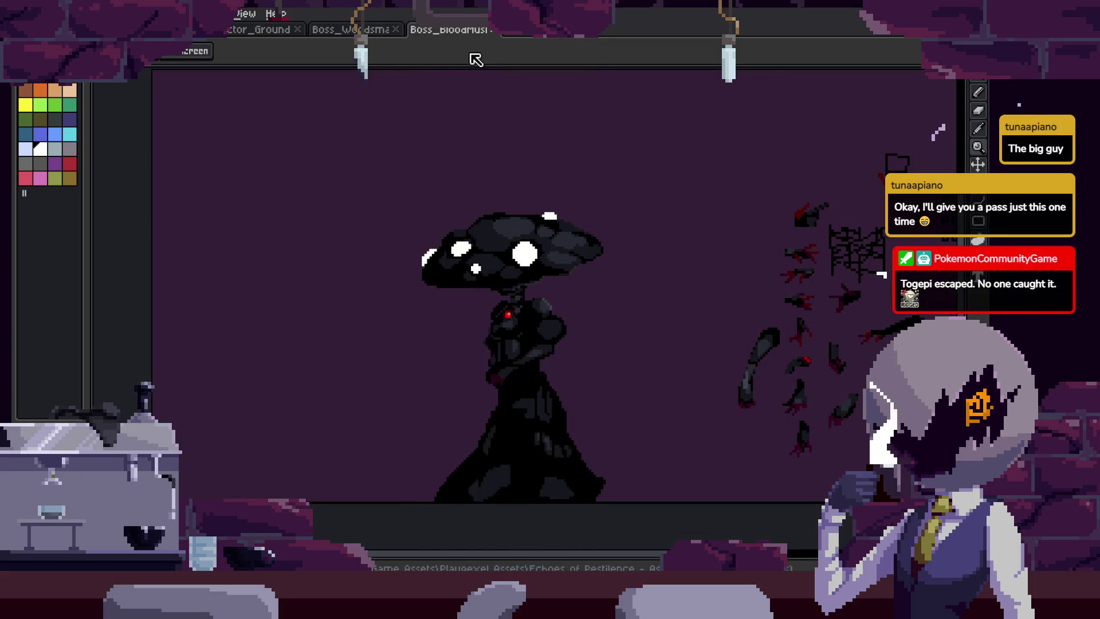
left_click(489, 29)
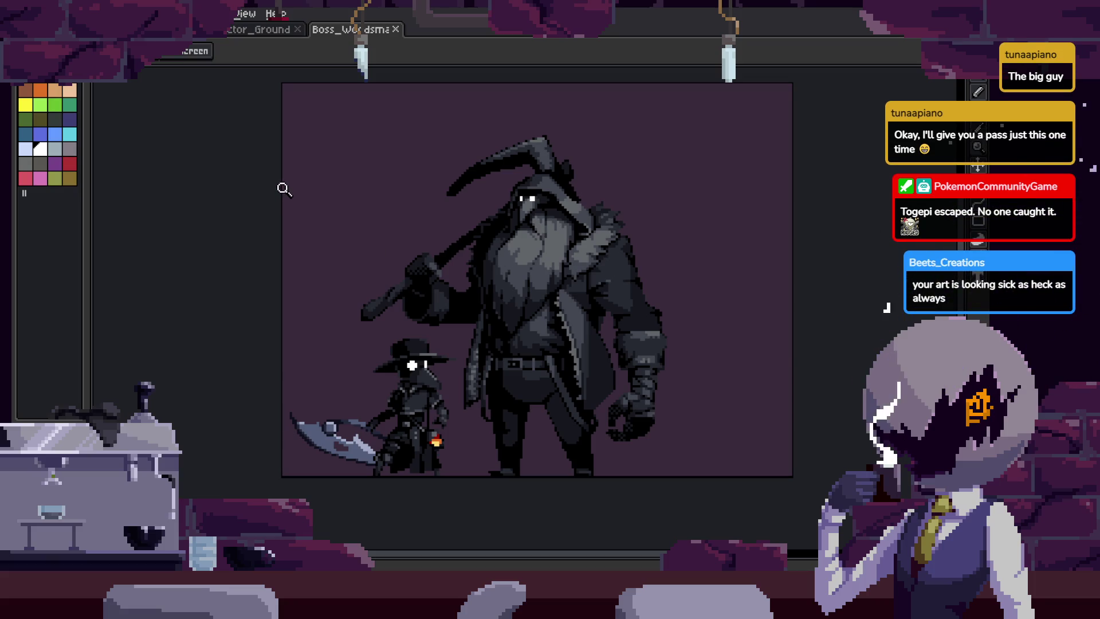
Return to the scythe attack animation, play it, and zoom in on the large slash.
left_click(261, 29)
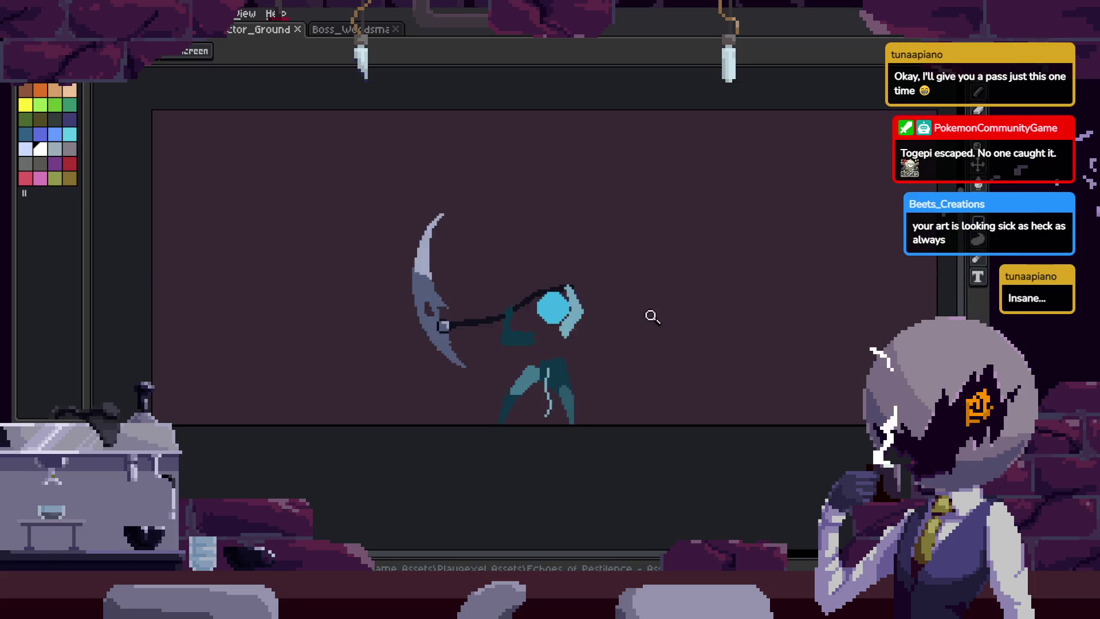
key("Tab")
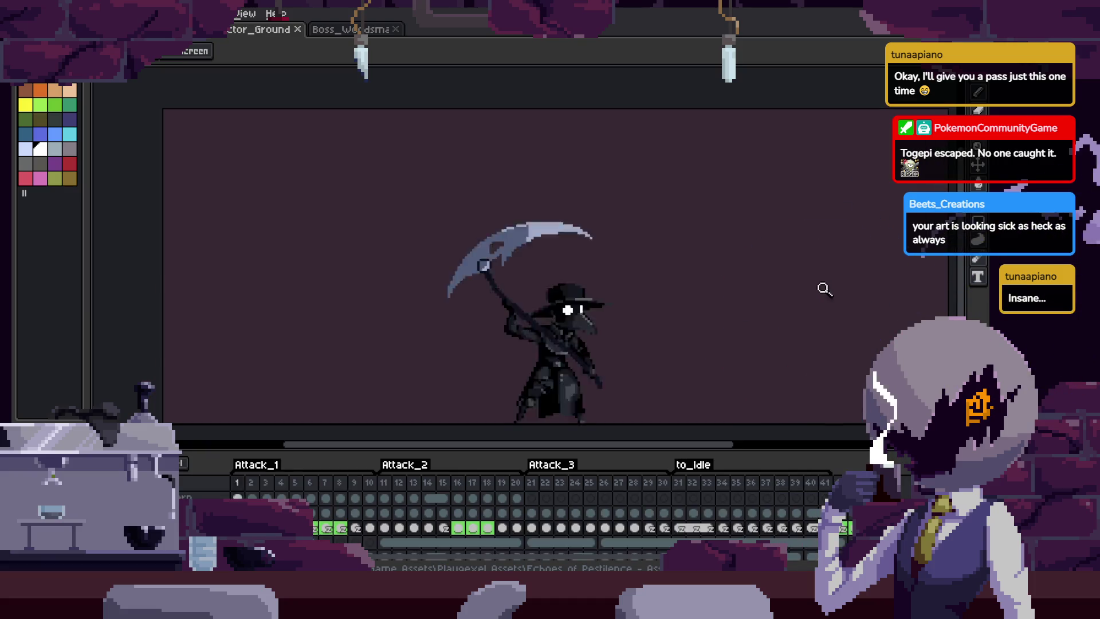
key("Tab")
key("Return")
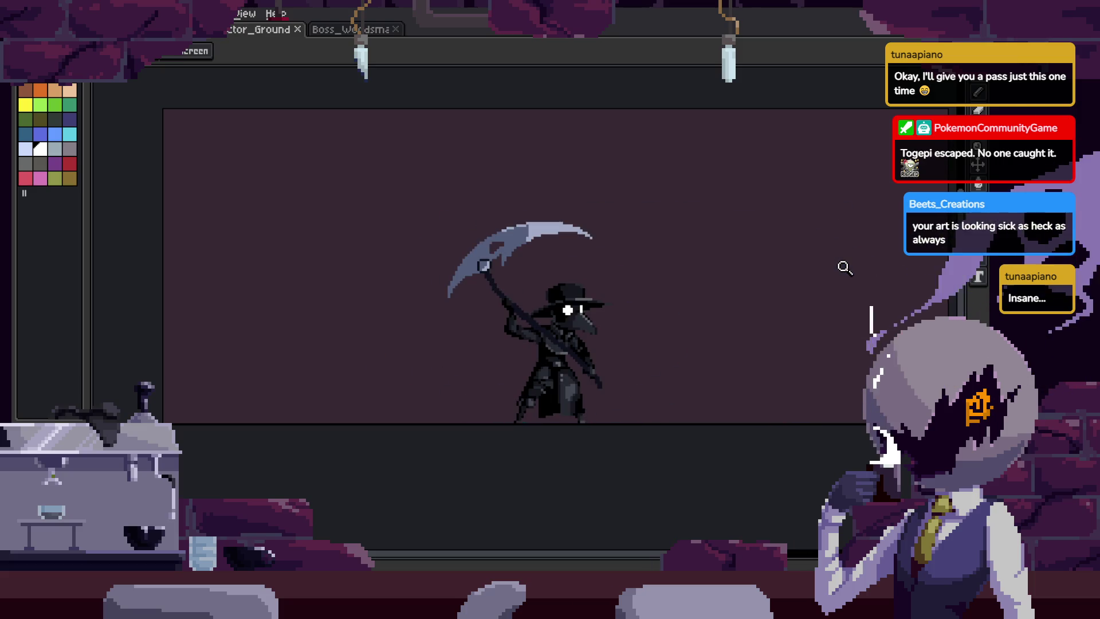
key("Tab")
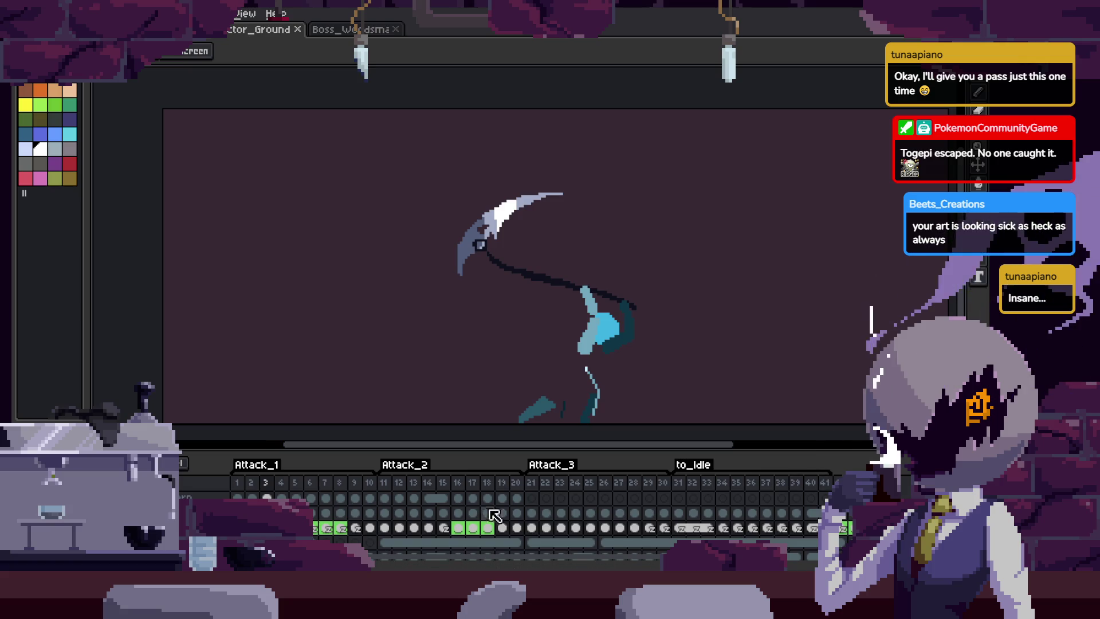
key("Tab")
left_click(713, 166)
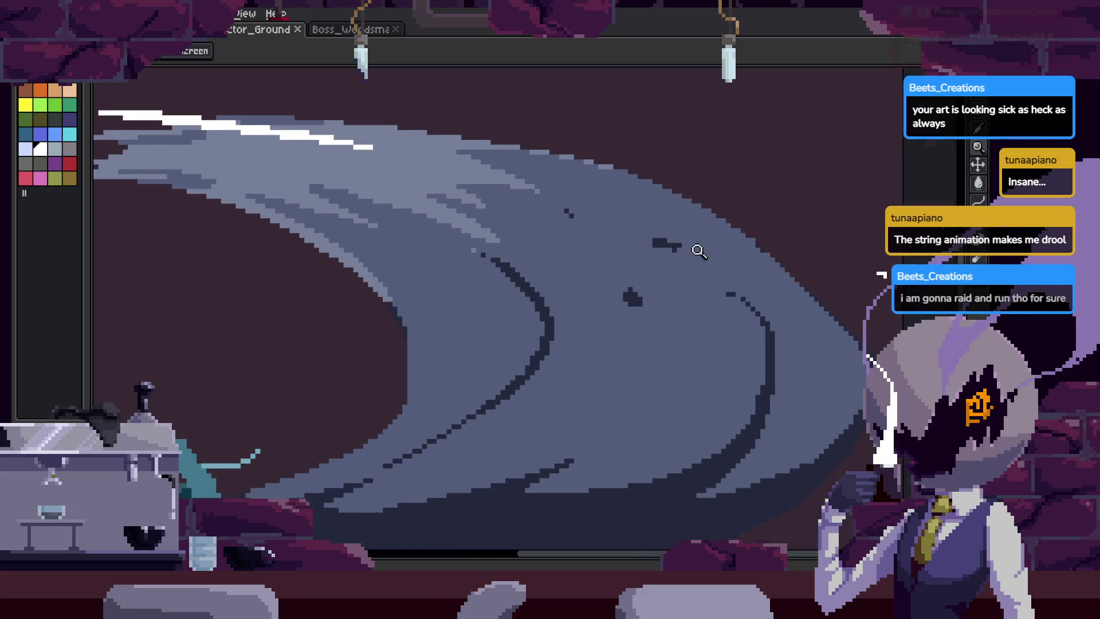
Open the F8 preview of the animation and save the file.
scroll(710, 241, "down", 1)
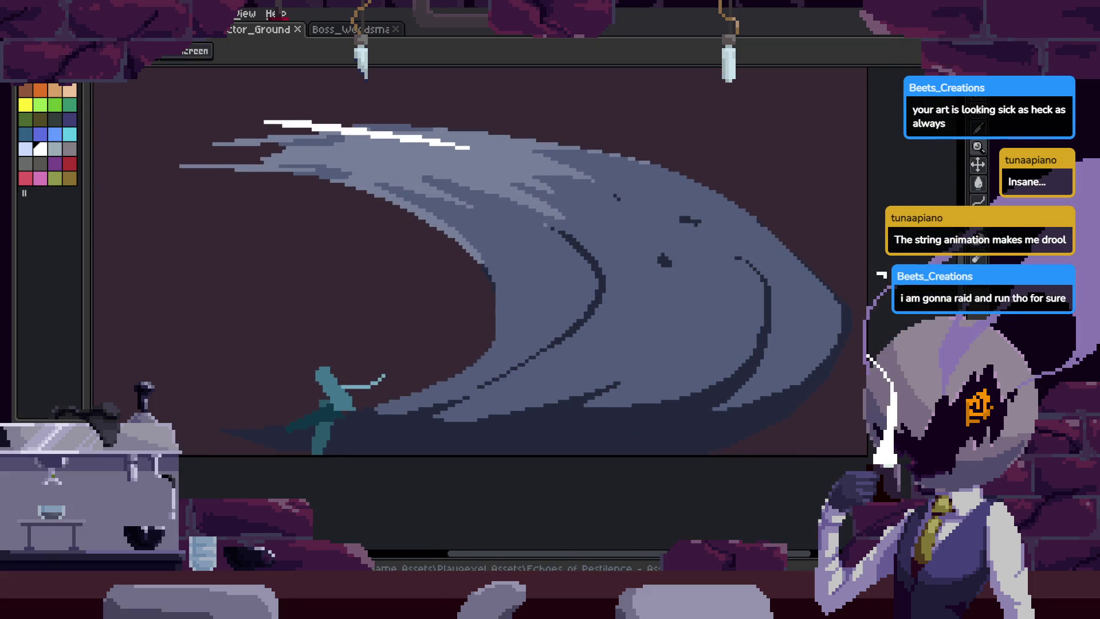
key("F8")
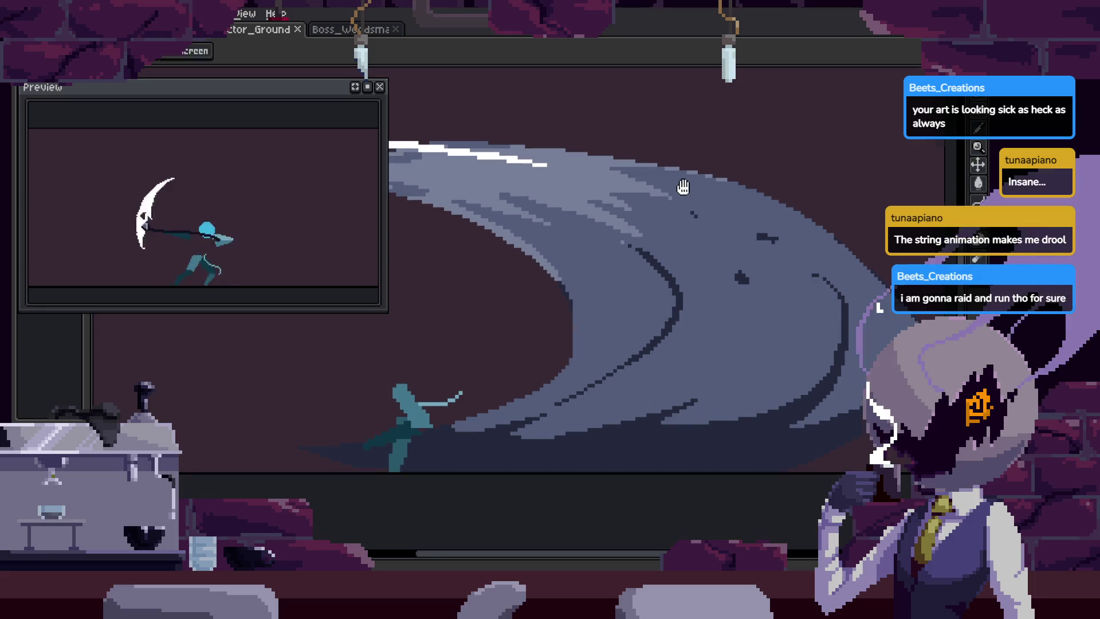
scroll(814, 270, "up", 3)
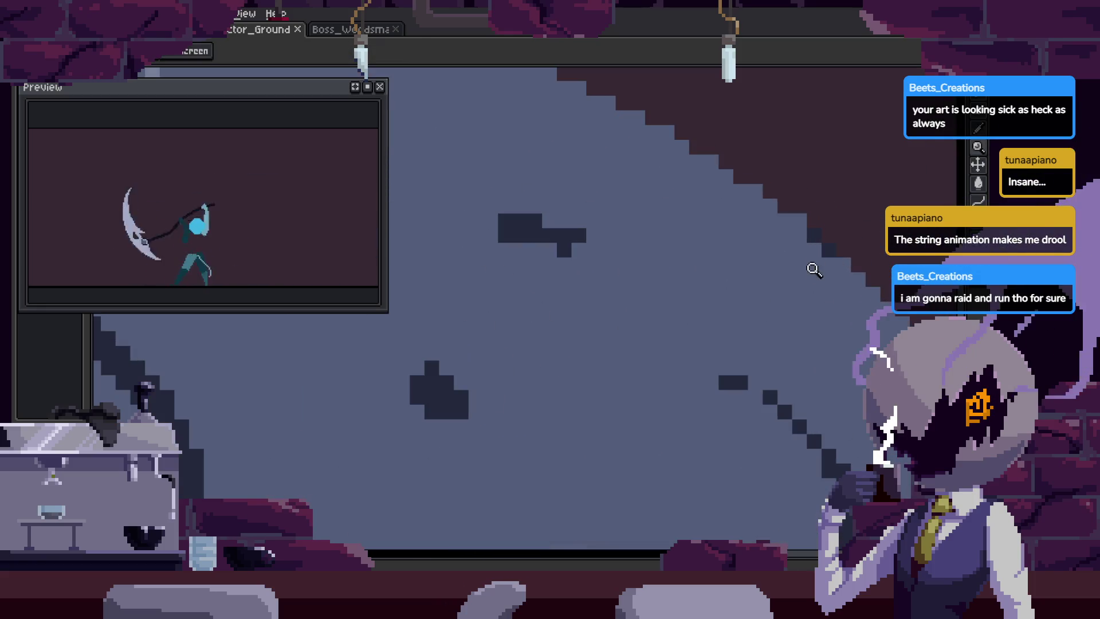
scroll(819, 243, "down", 3)
key("ctrl+s")
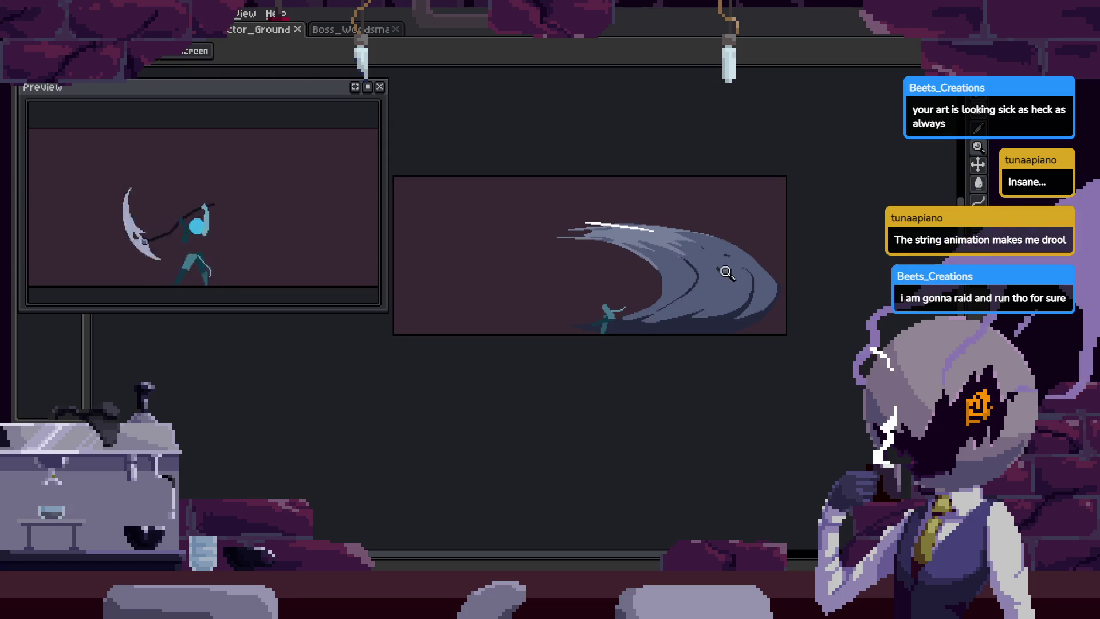
scroll(816, 234, "up", 4)
scroll(816, 235, "down", 5)
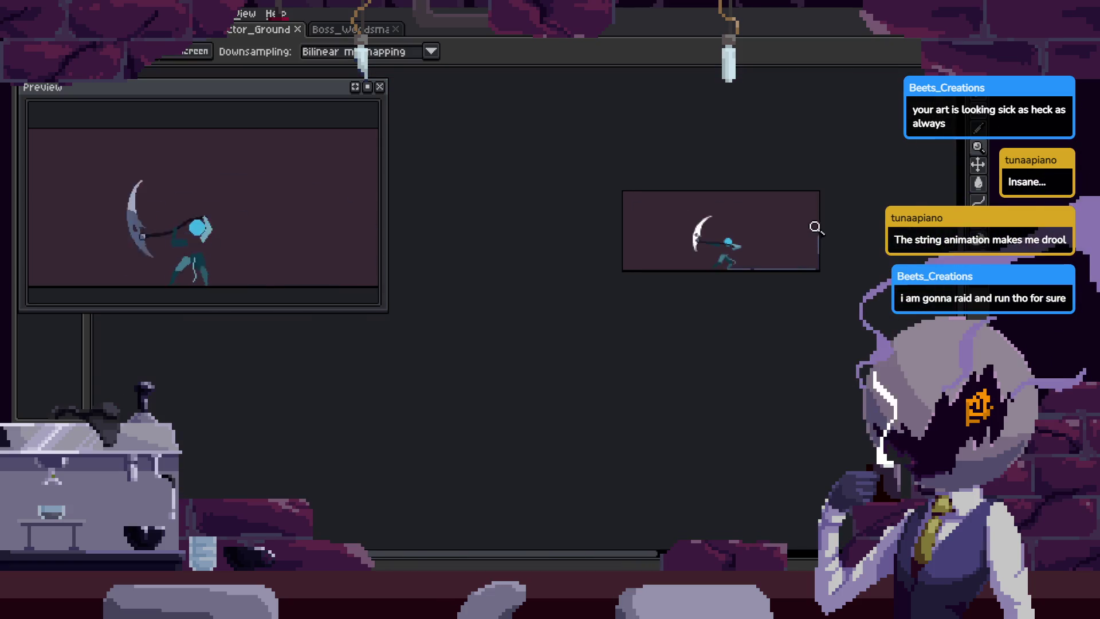
scroll(825, 232, "up", 3)
scroll(779, 189, "up", 2)
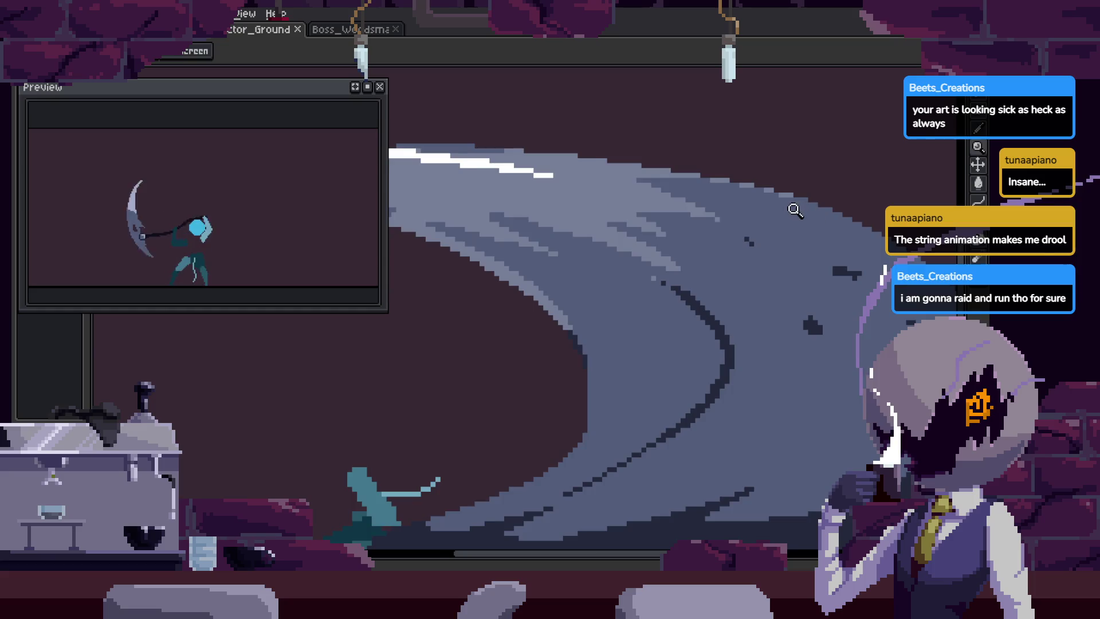
Draw a second white highlight streak diagonally across the slash's pale band, then go to the next frame.
key("b")
left_click_drag(858, 275, 646, 193)
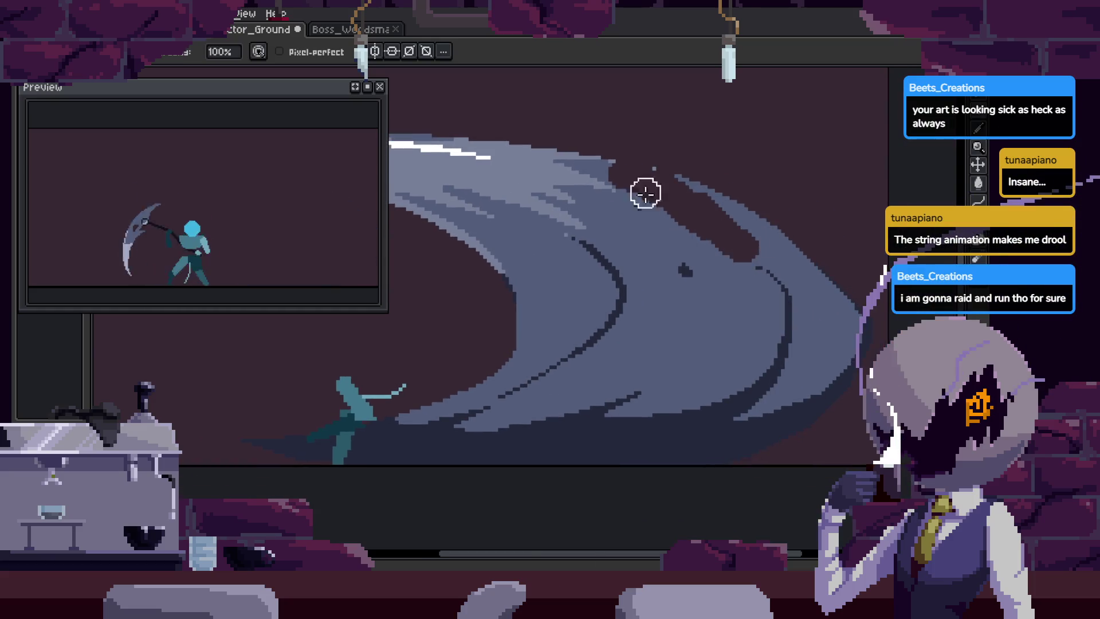
scroll(768, 208, "down", 5)
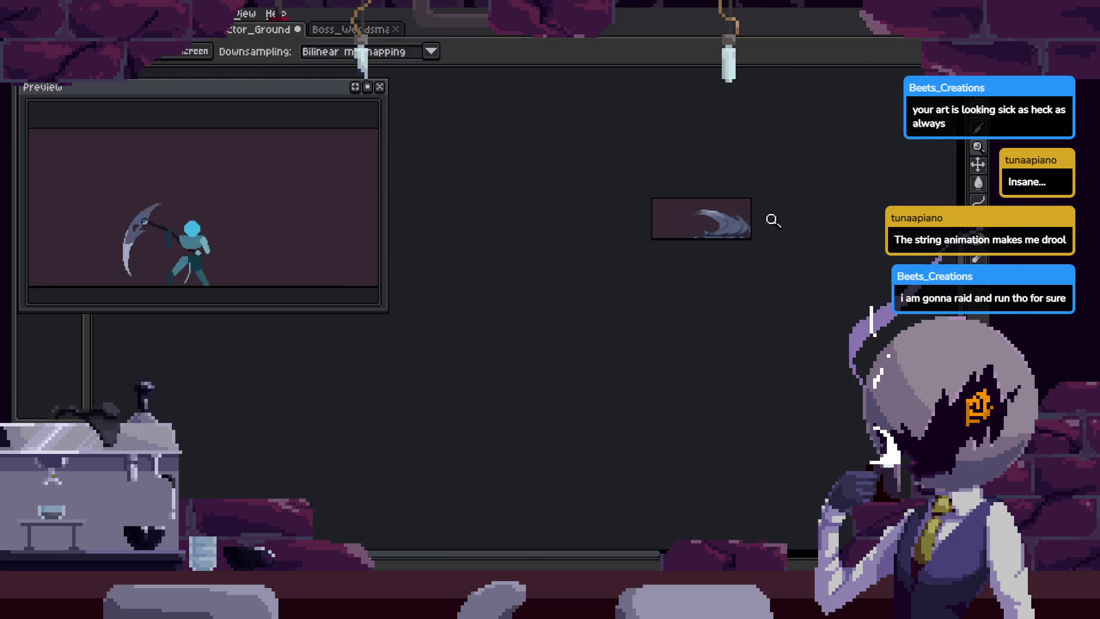
scroll(752, 226, "up", 1)
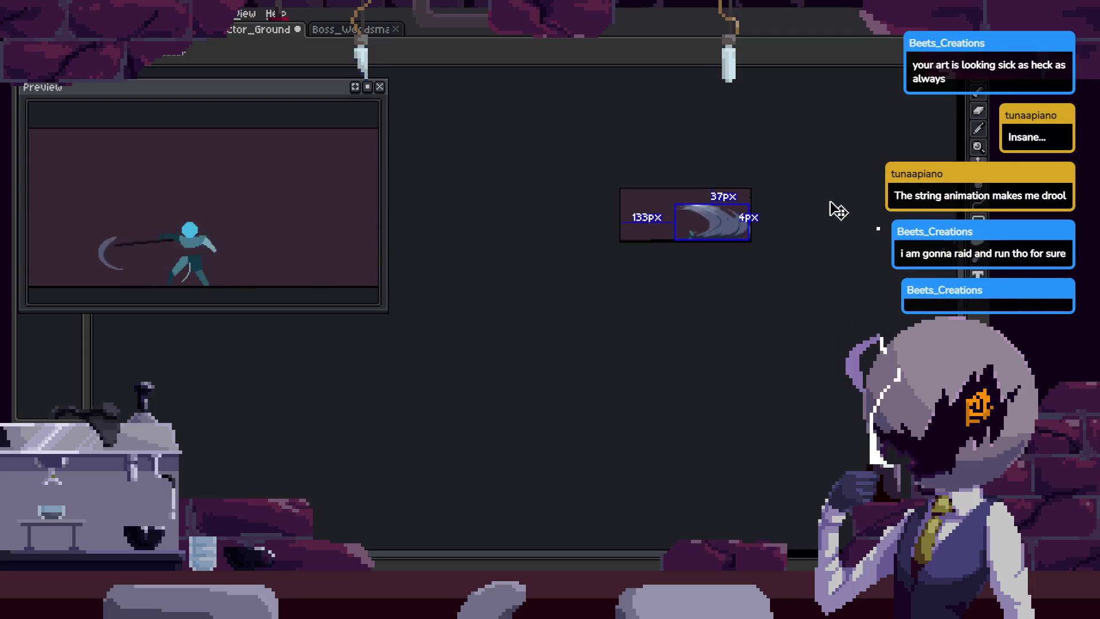
scroll(825, 172, "up", 3)
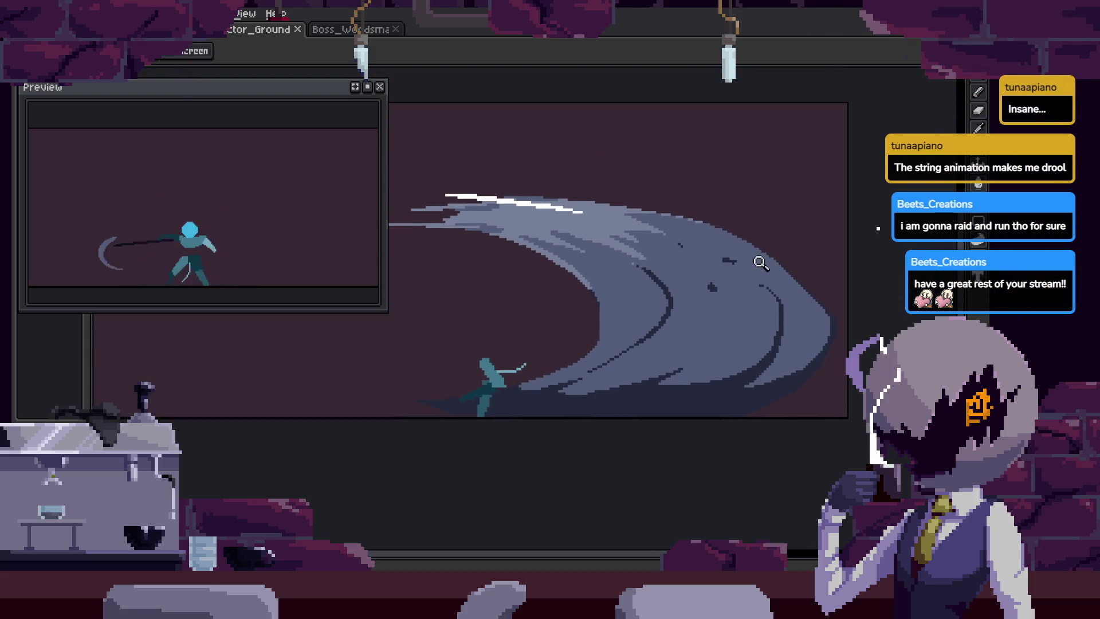
scroll(760, 263, "up", 2)
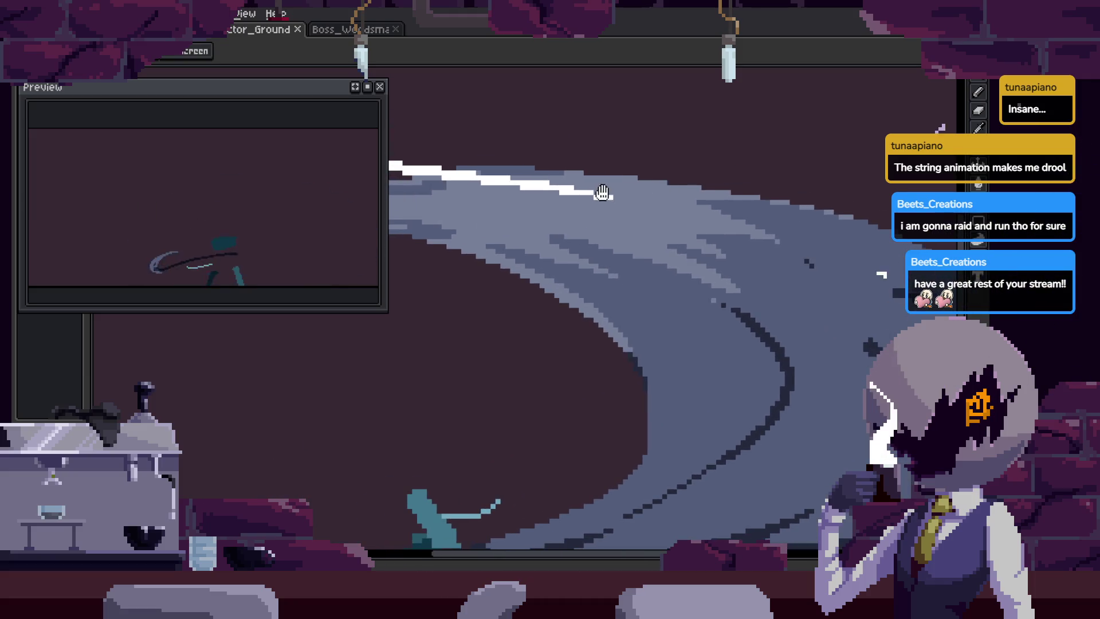
scroll(602, 193, "down", 3)
scroll(701, 172, "up", 1)
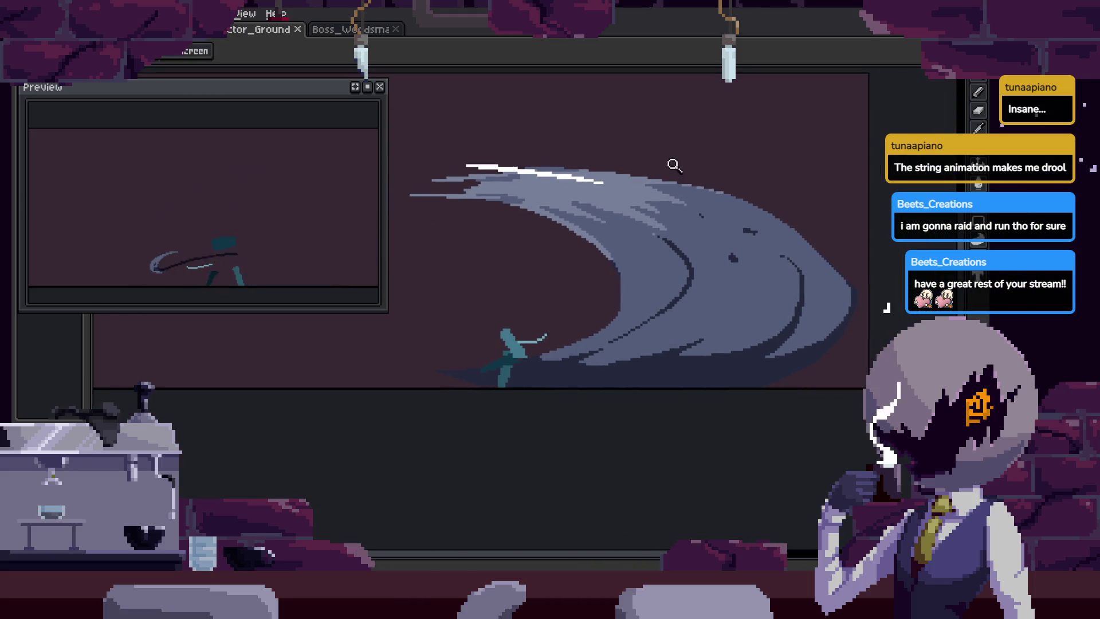
scroll(642, 210, "up", 2)
key("b")
key("Right")
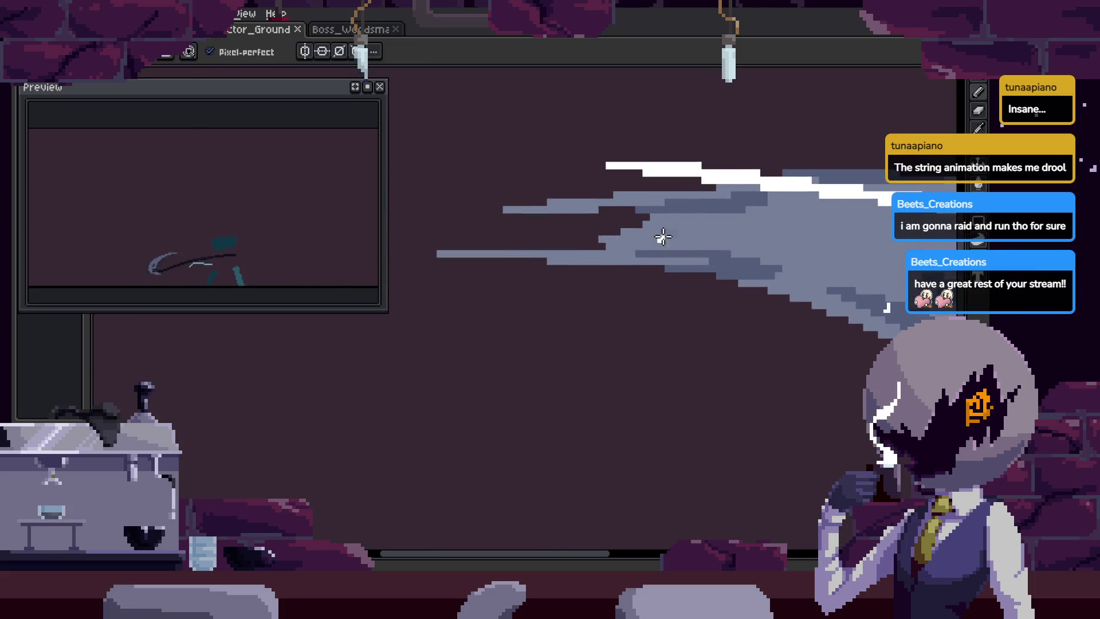
left_click_drag(678, 258, 645, 232)
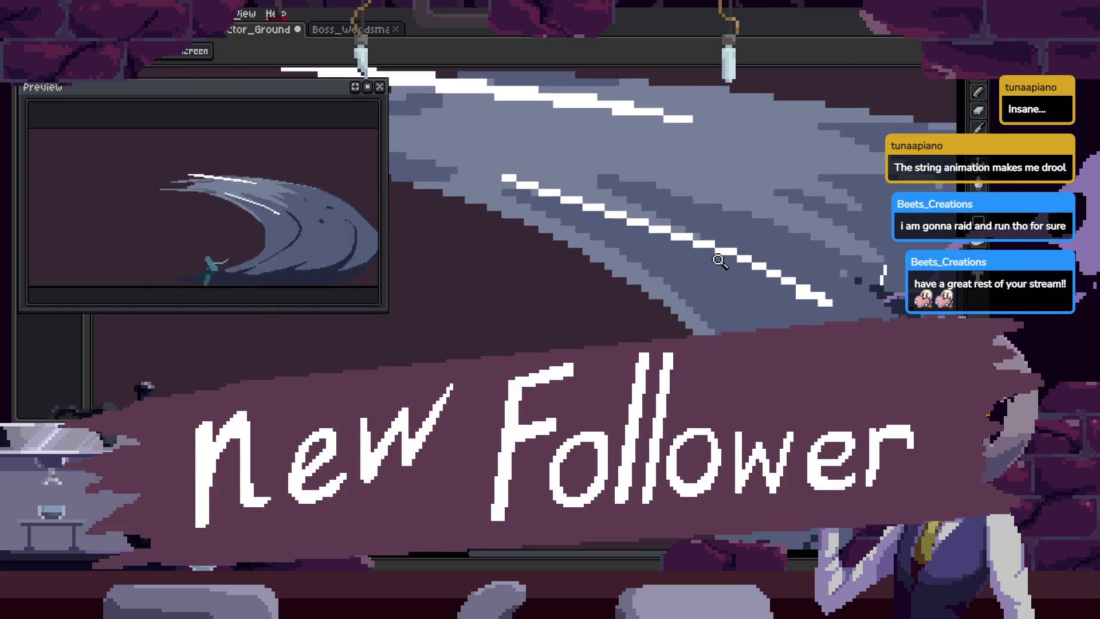
Go to the slash frame with the curved white line and zoom in on it.
key("Right")
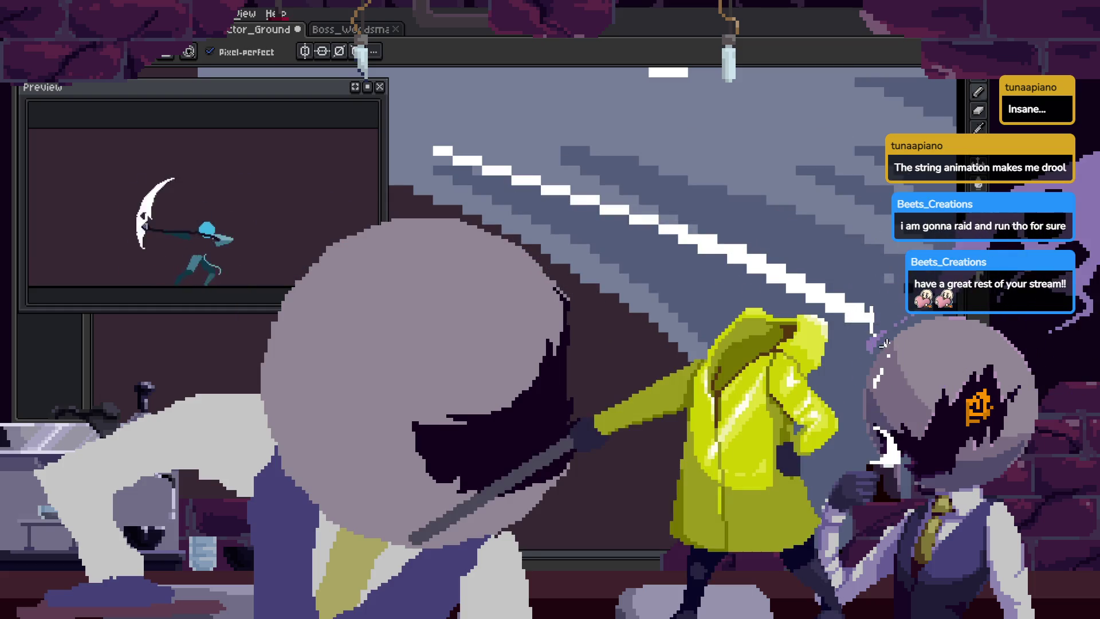
key("Right")
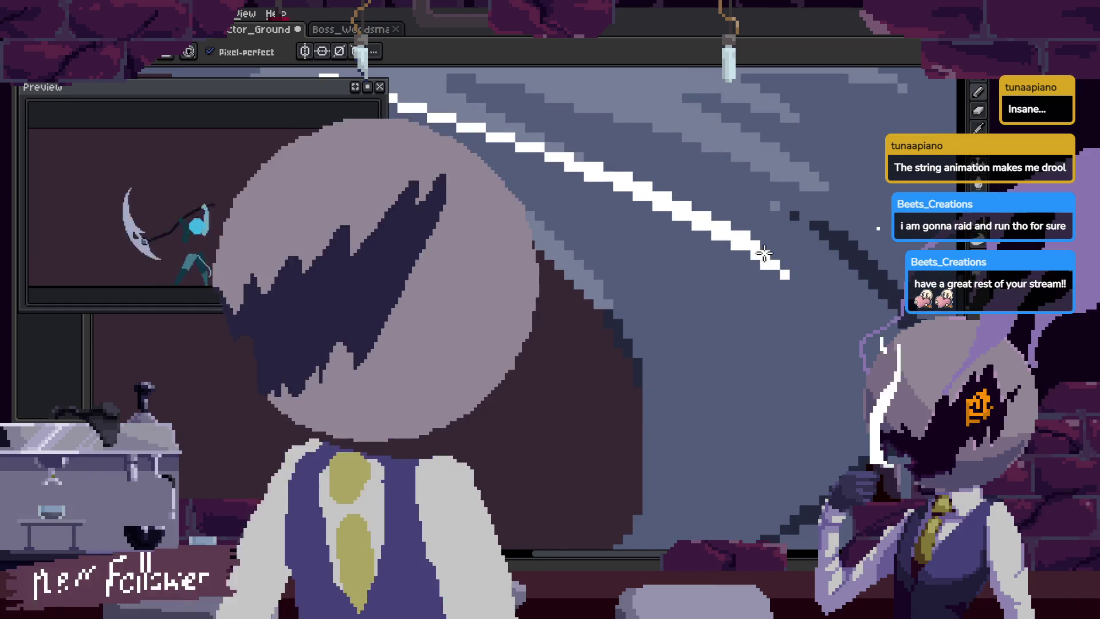
scroll(793, 295, "up", 2)
key("z")
scroll(802, 287, "down", 5)
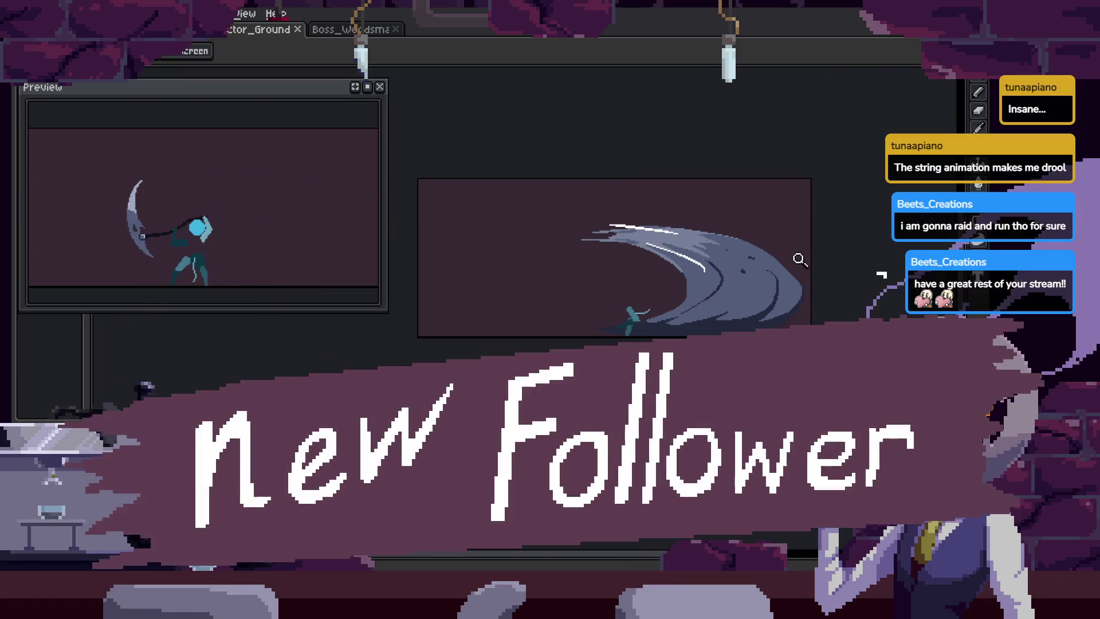
scroll(811, 251, "up", 5)
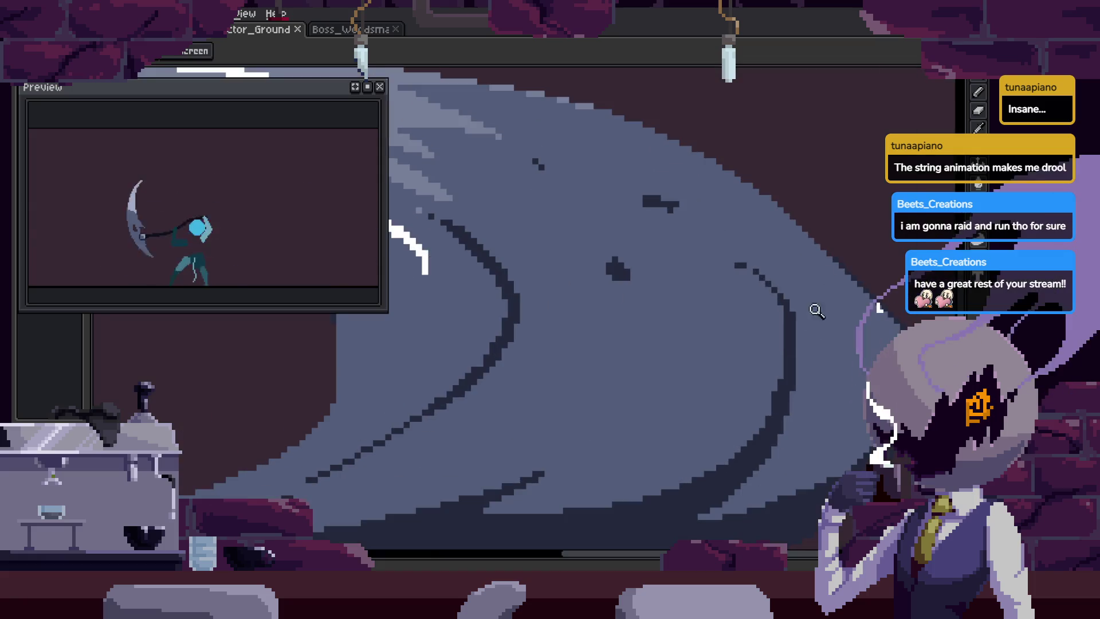
key("b")
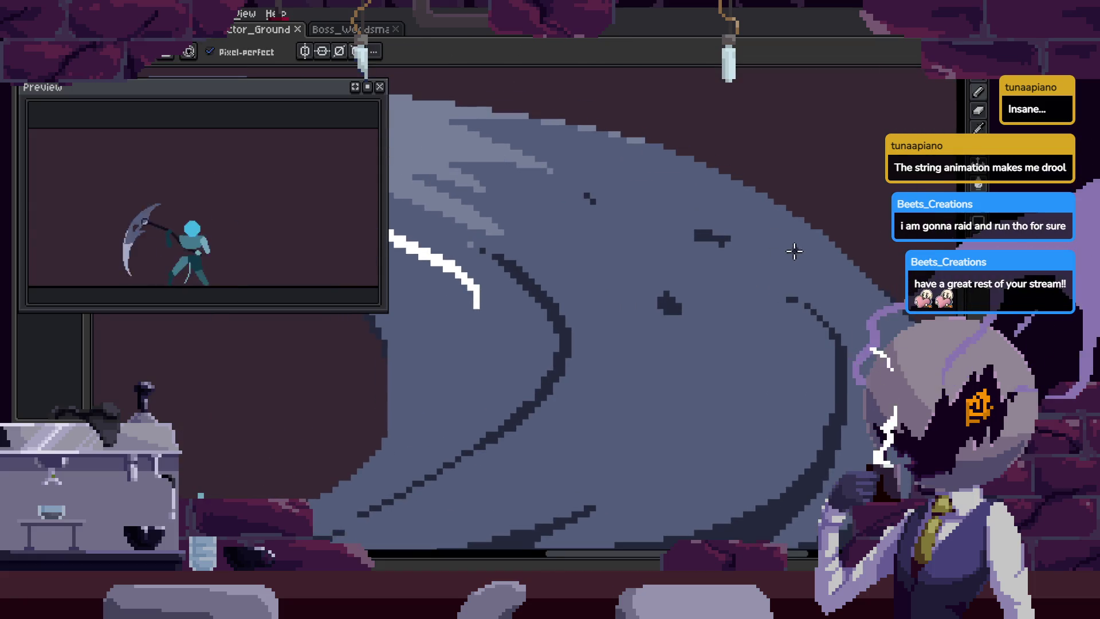
scroll(802, 261, "down", 2)
scroll(716, 182, "up", 2)
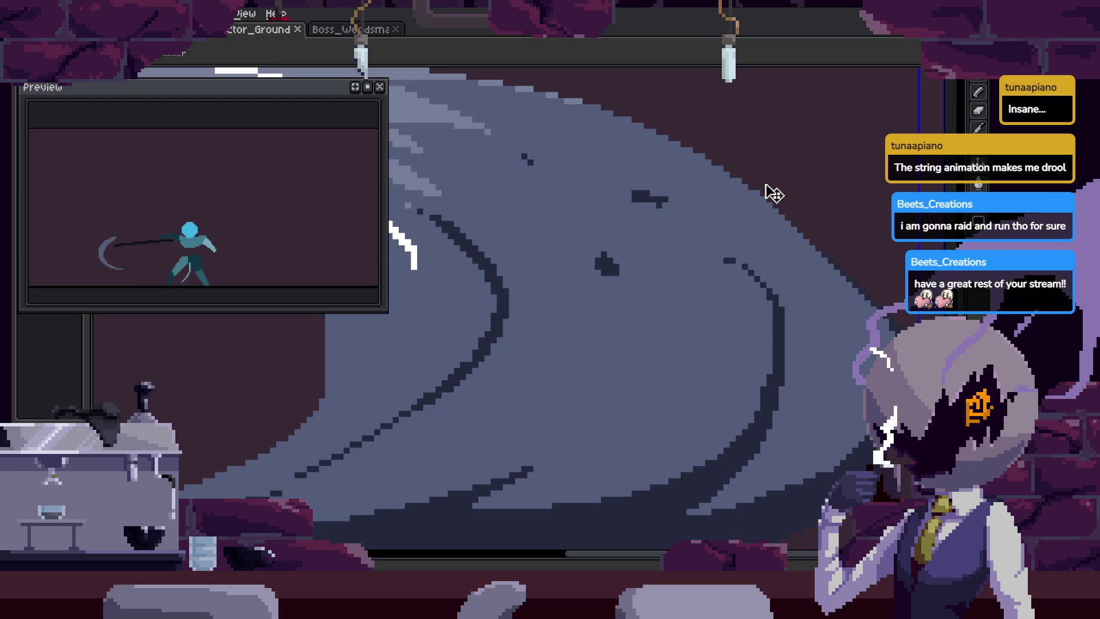
Magic-wand the grey slash body and remove the dark band along its top-right edge.
left_click_drag(679, 428, 671, 365)
key("w")
left_click(671, 365)
key("b")
key("ctrl+z")
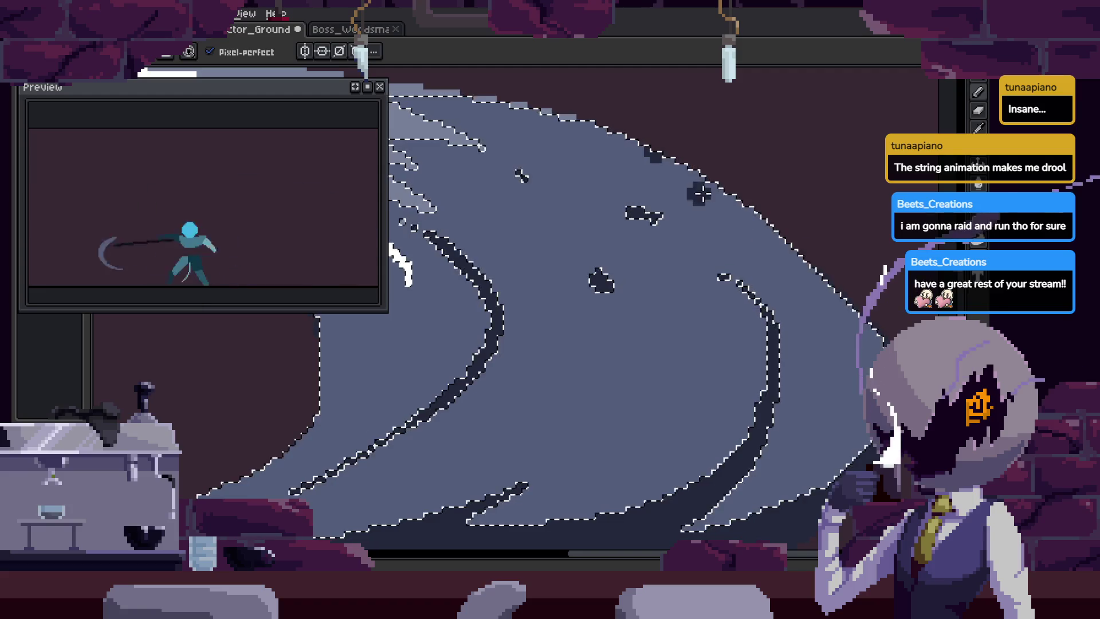
left_click_drag(653, 164, 781, 216)
key("ctrl+z")
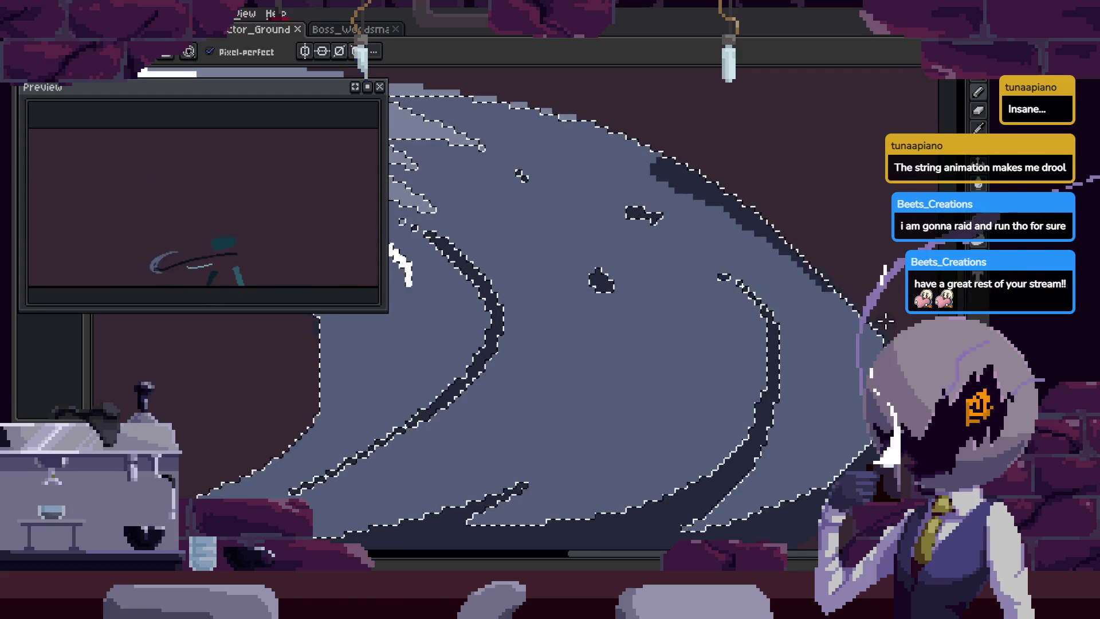
left_click_drag(810, 271, 834, 316)
key("z")
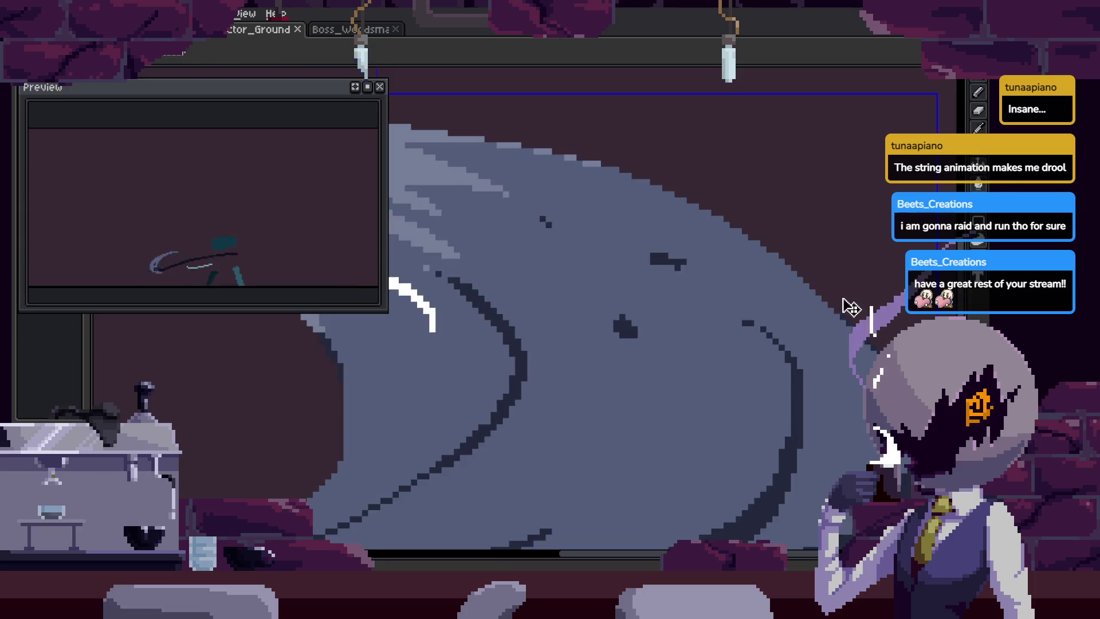
scroll(822, 275, "down", 3)
key("Right")
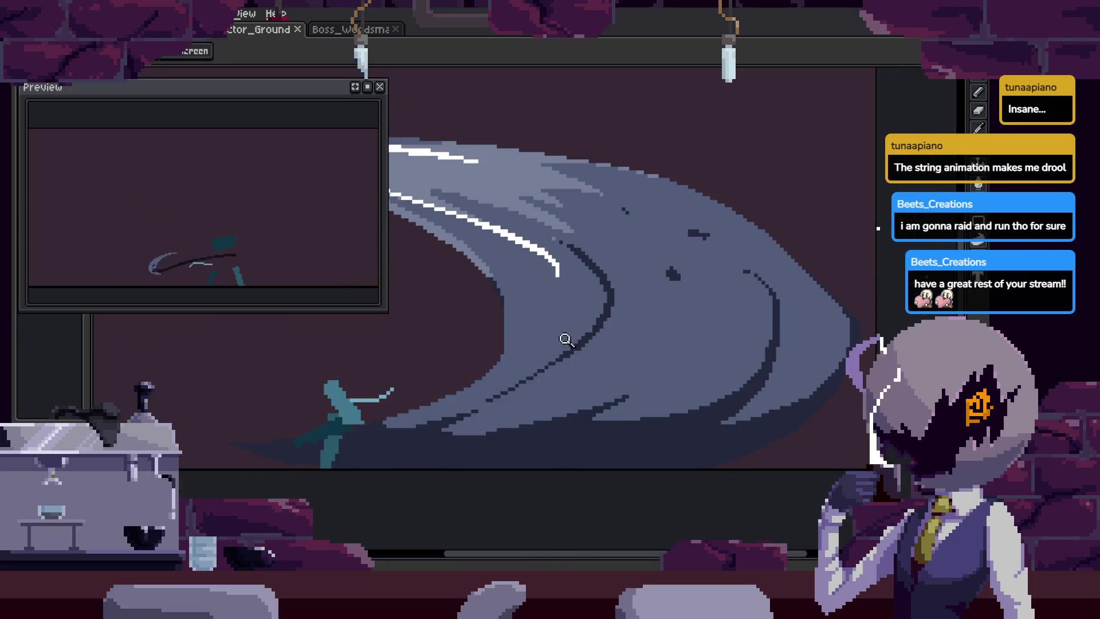
Step forward through the later slash frames, panning to the left side of the slash.
key("Tab")
key("Tab")
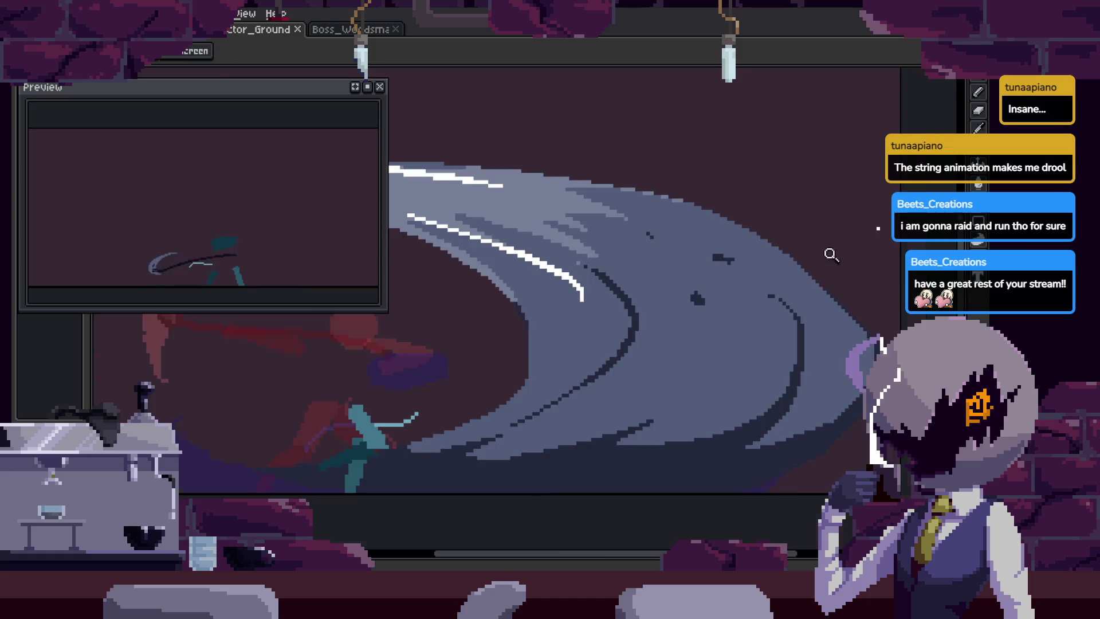
left_click(831, 255)
key("b")
key("Right")
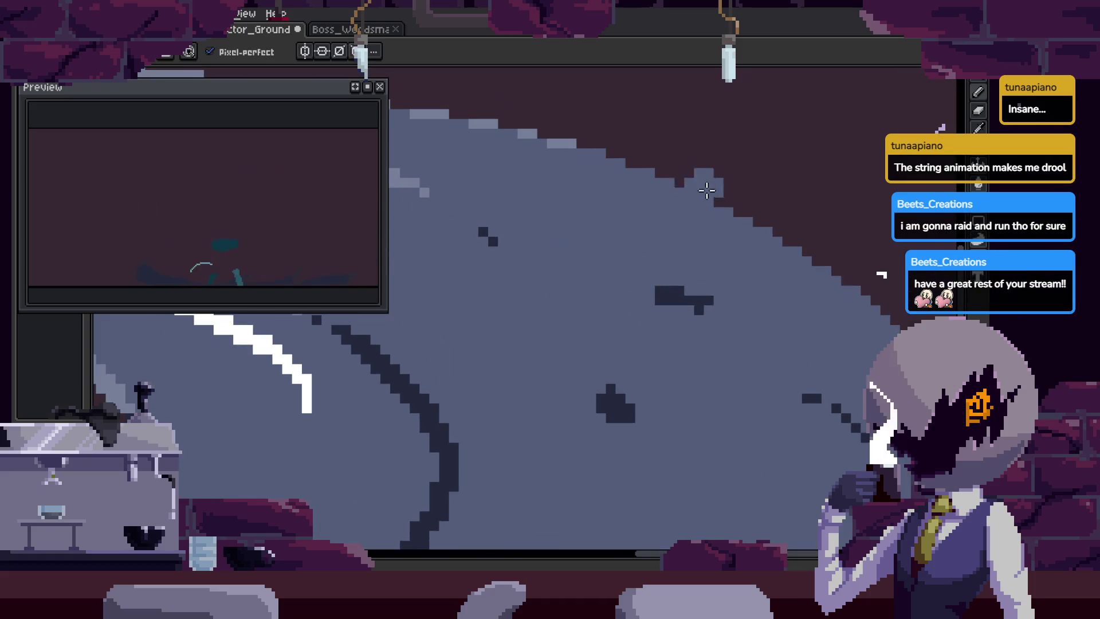
key("Right")
key("Right")
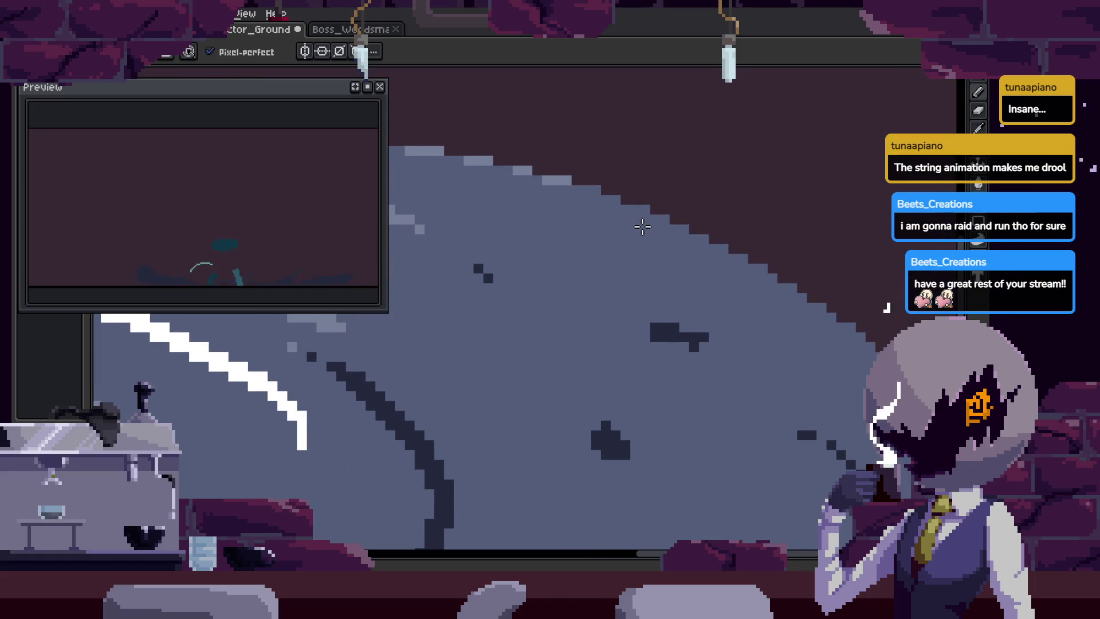
key("Right")
key("Right")
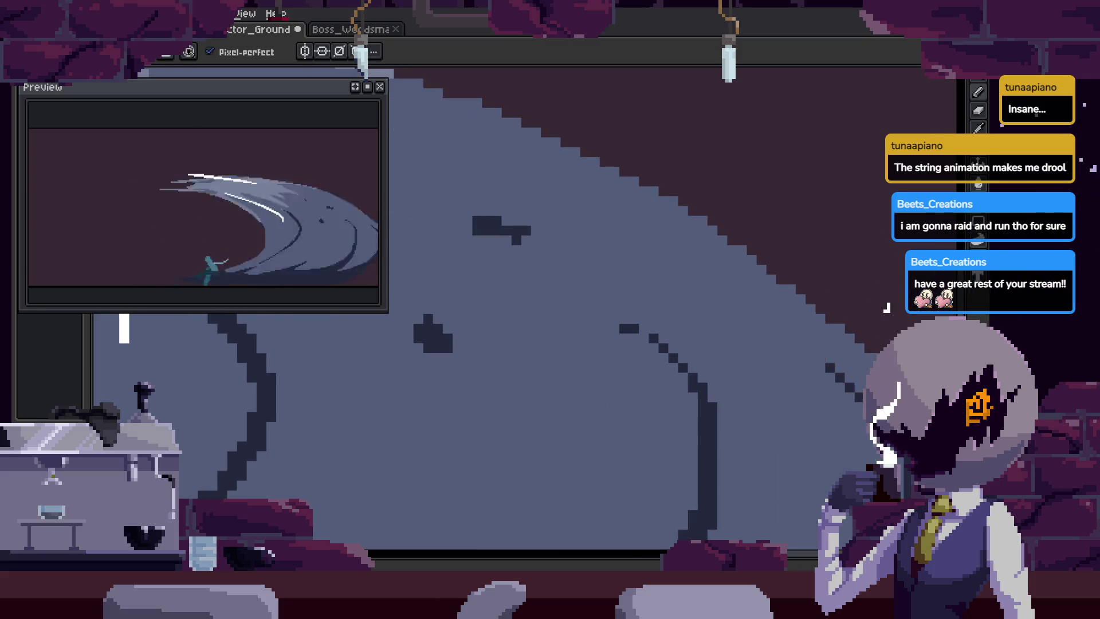
key("Right")
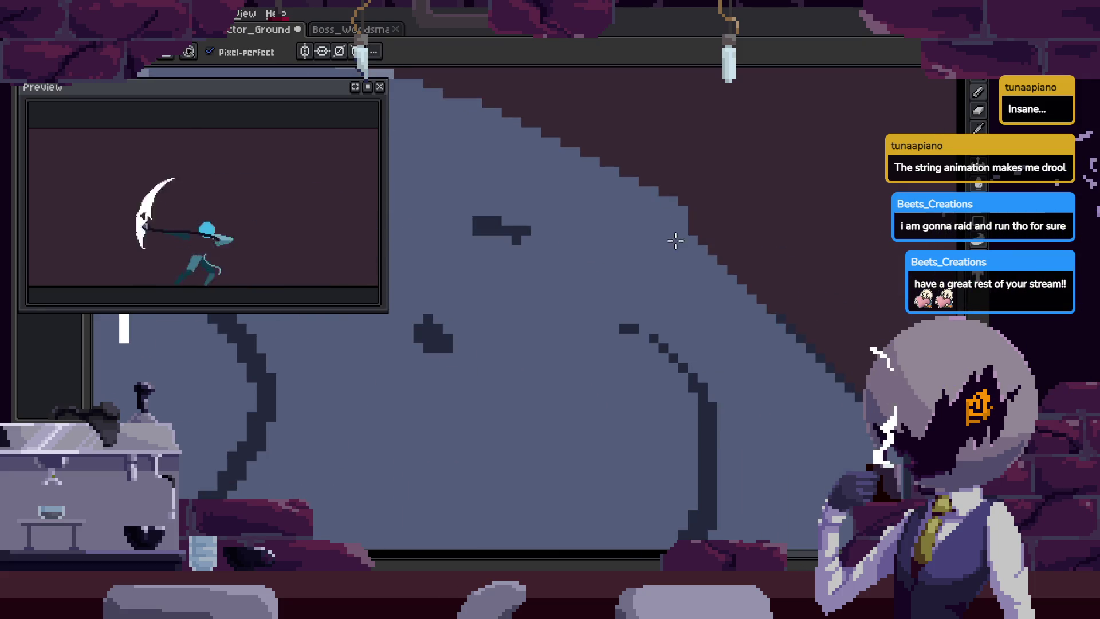
key("Right")
left_click_drag(613, 244, 519, 244)
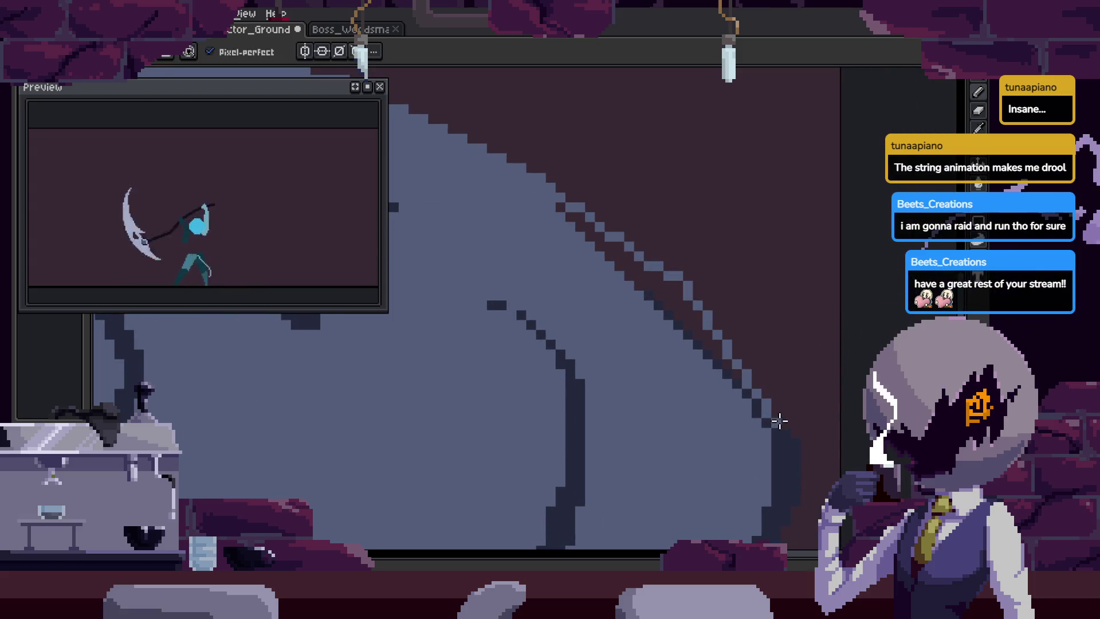
key("Right")
key("Right")
key("Right")
Zoom in on the slash and sample the dark edge colour with the Eyedropper.
scroll(675, 235, "up", 2)
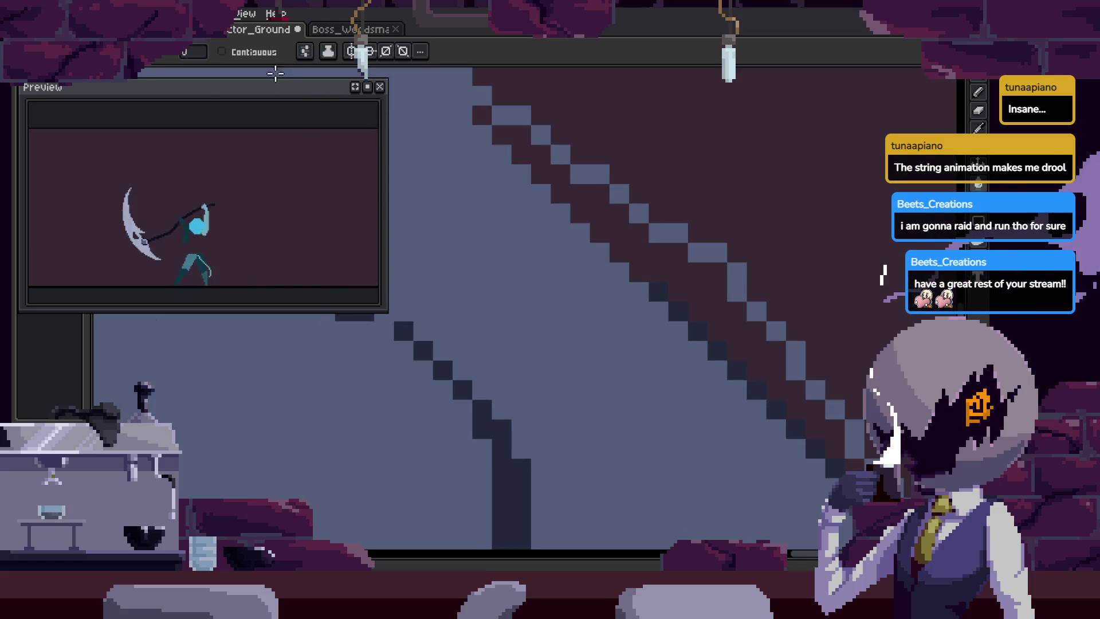
scroll(793, 346, "down", 1)
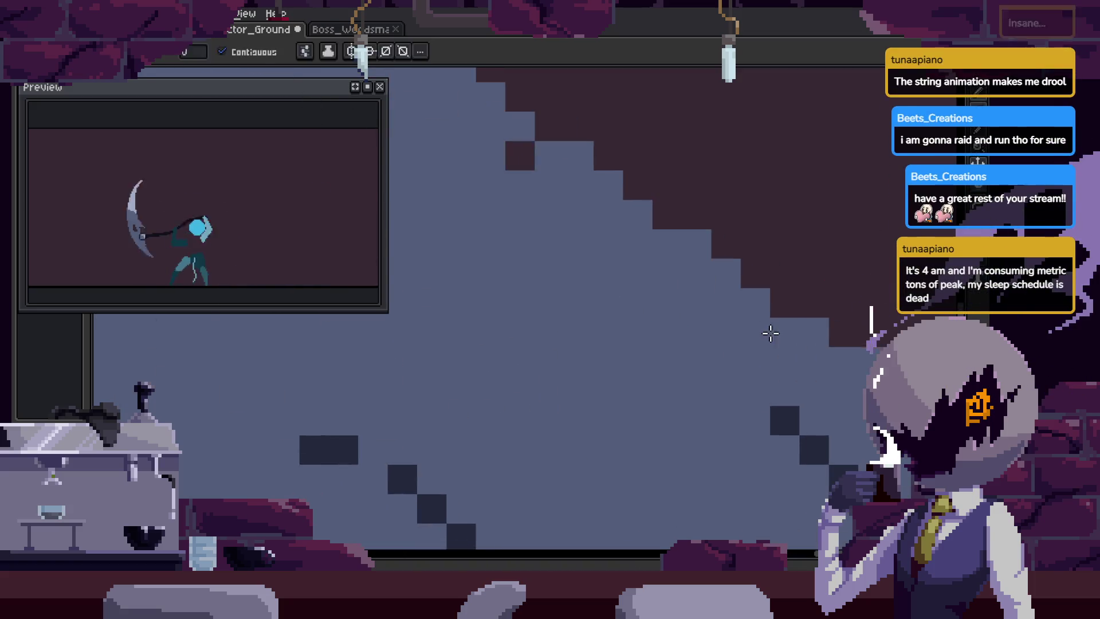
scroll(719, 346, "up", 1)
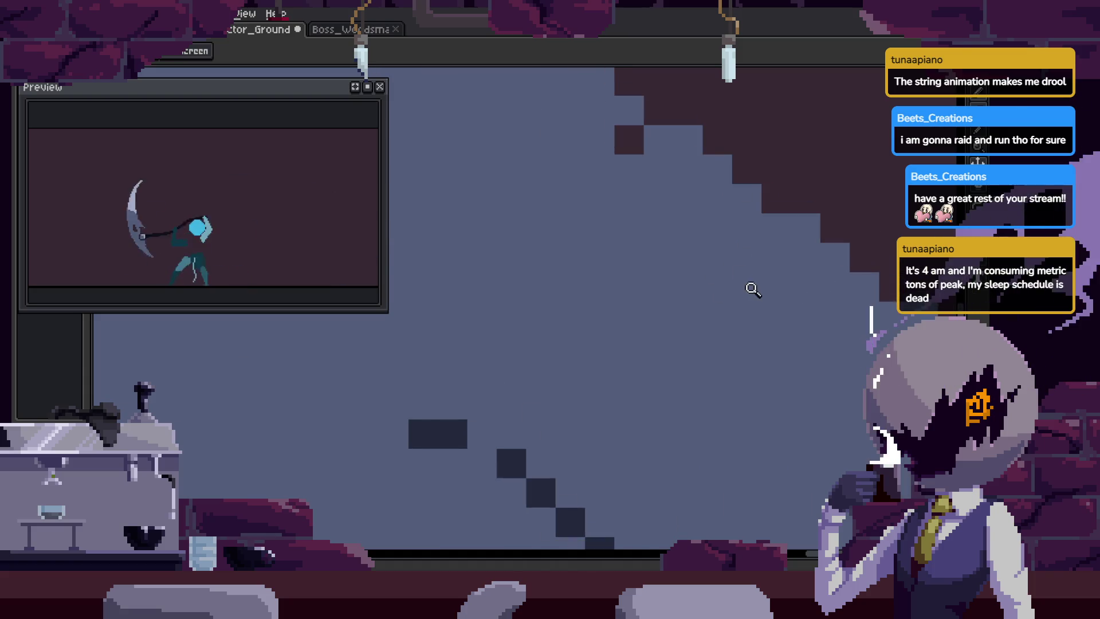
key("b")
key("i")
scroll(724, 314, "up", 1)
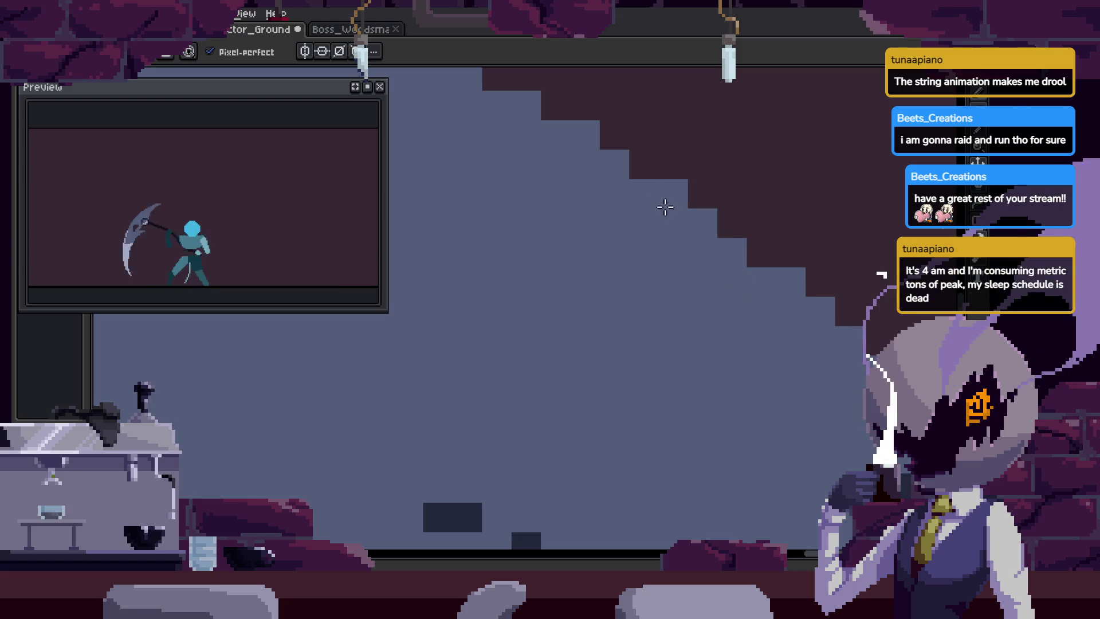
Touch up the dark stepped edge line along the lower stretch of the slash curve.
left_click_drag(750, 257, 755, 322)
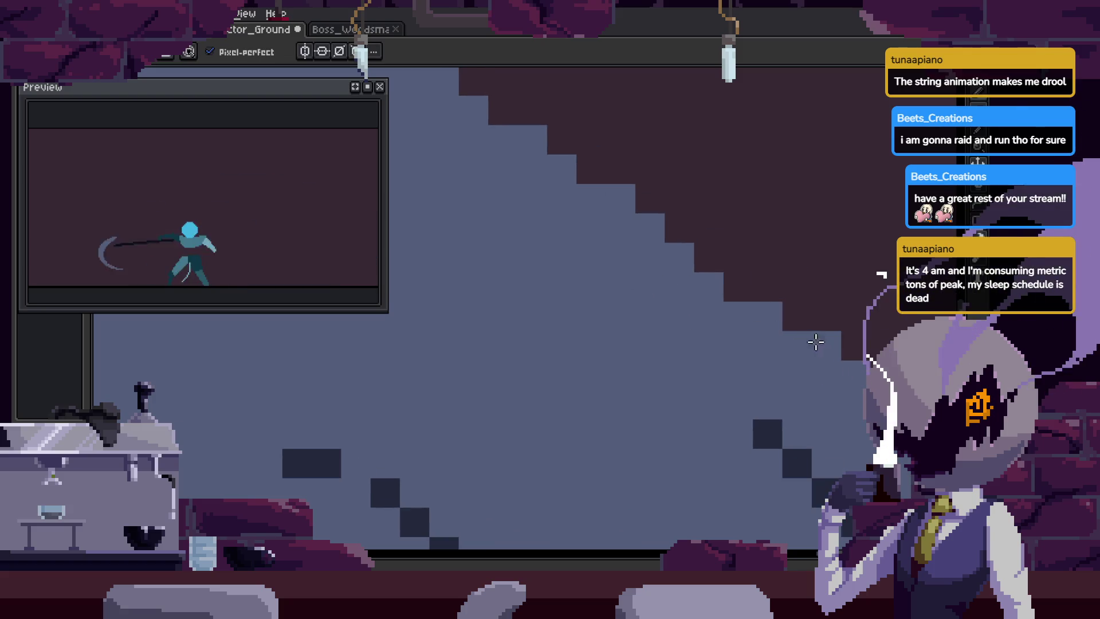
scroll(732, 335, "up", 1)
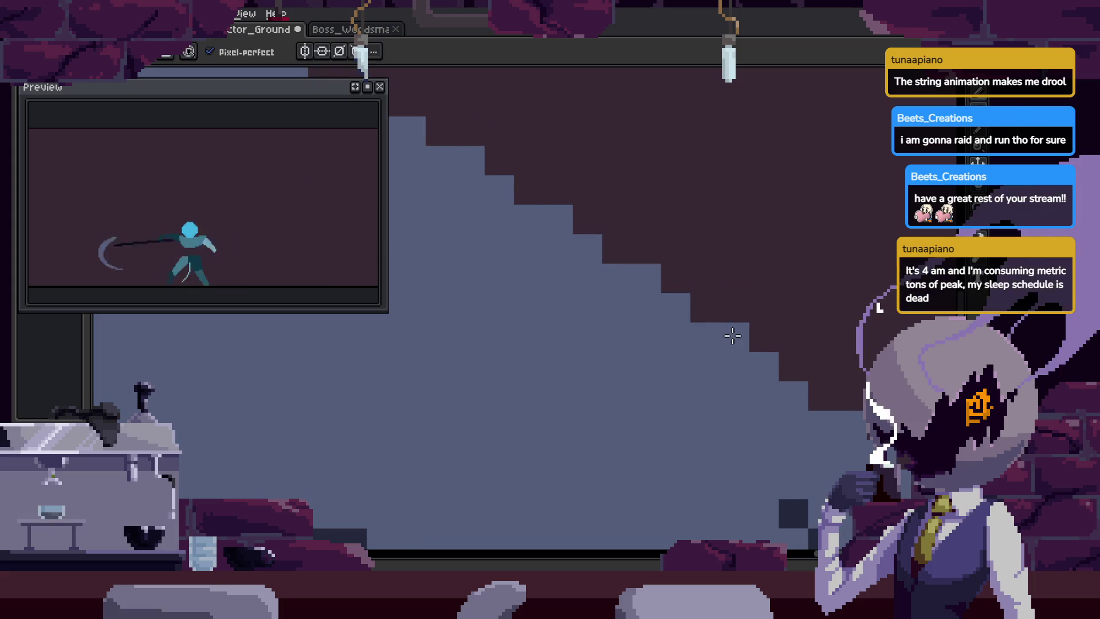
scroll(706, 343, "up", 1)
scroll(722, 355, "down", 1)
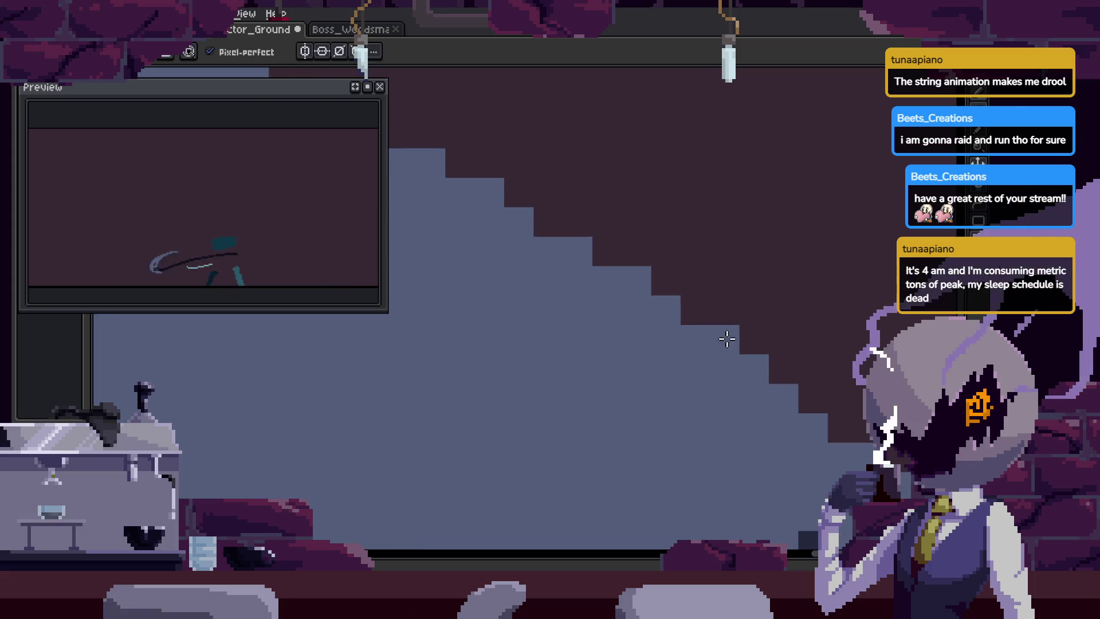
left_click_drag(759, 394, 755, 362)
scroll(739, 337, "down", 1)
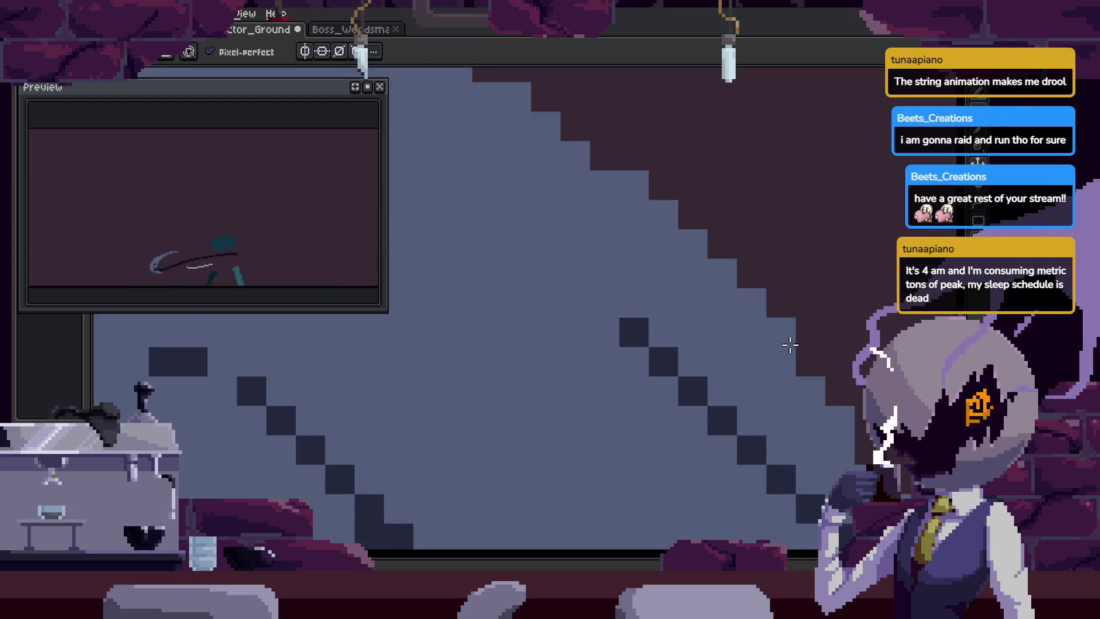
scroll(802, 356, "down", 1)
left_click_drag(834, 427, 750, 285)
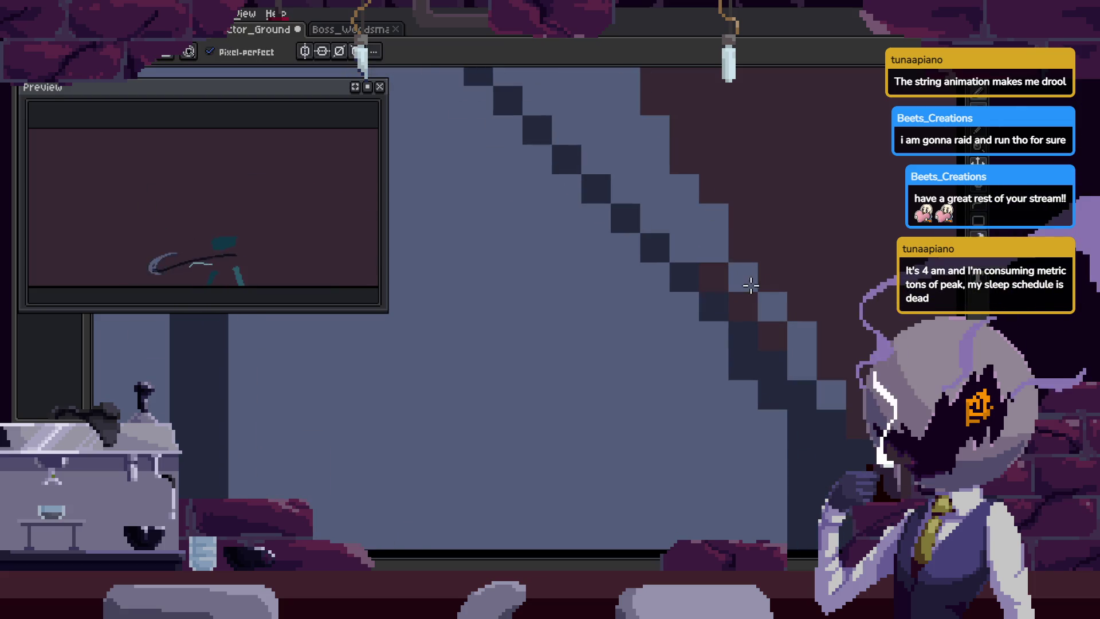
scroll(769, 400, "right", 2)
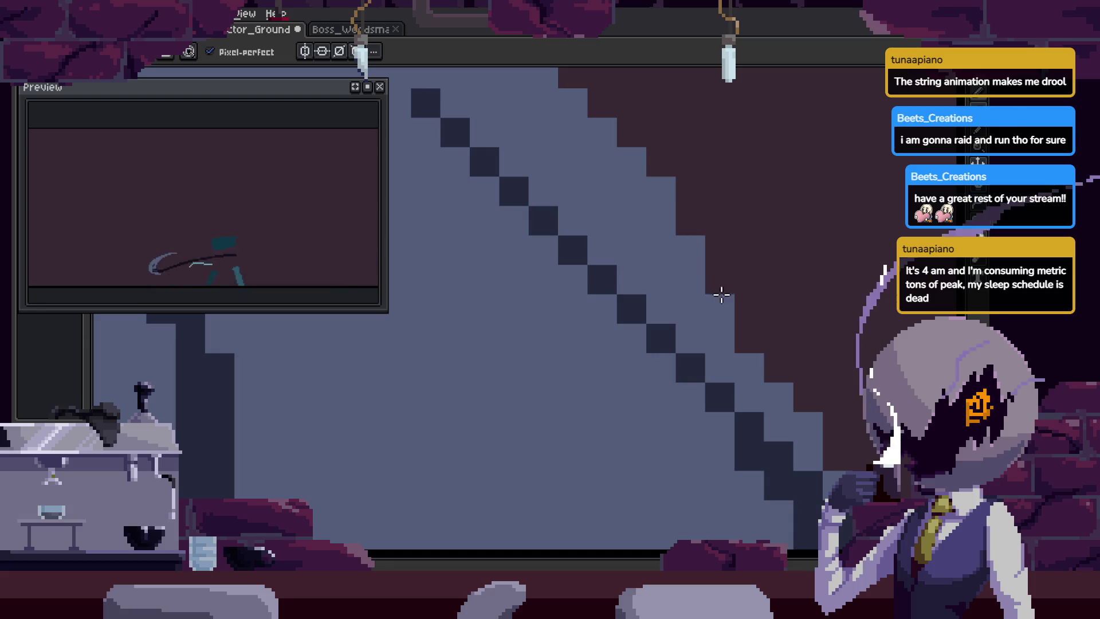
scroll(714, 277, "down", 2)
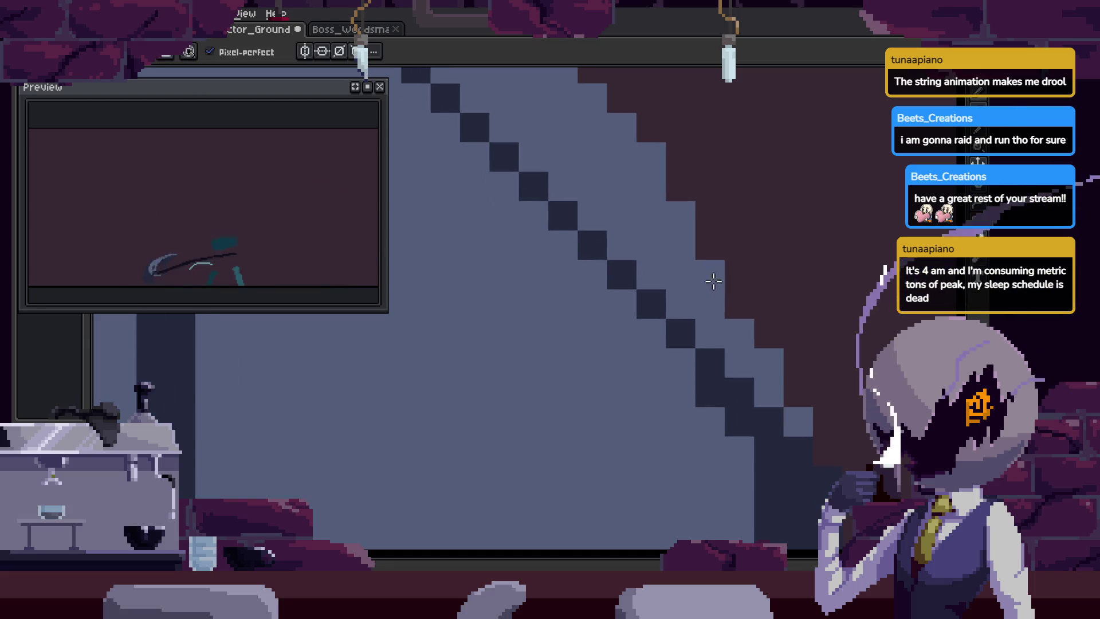
scroll(792, 355, "down", 4)
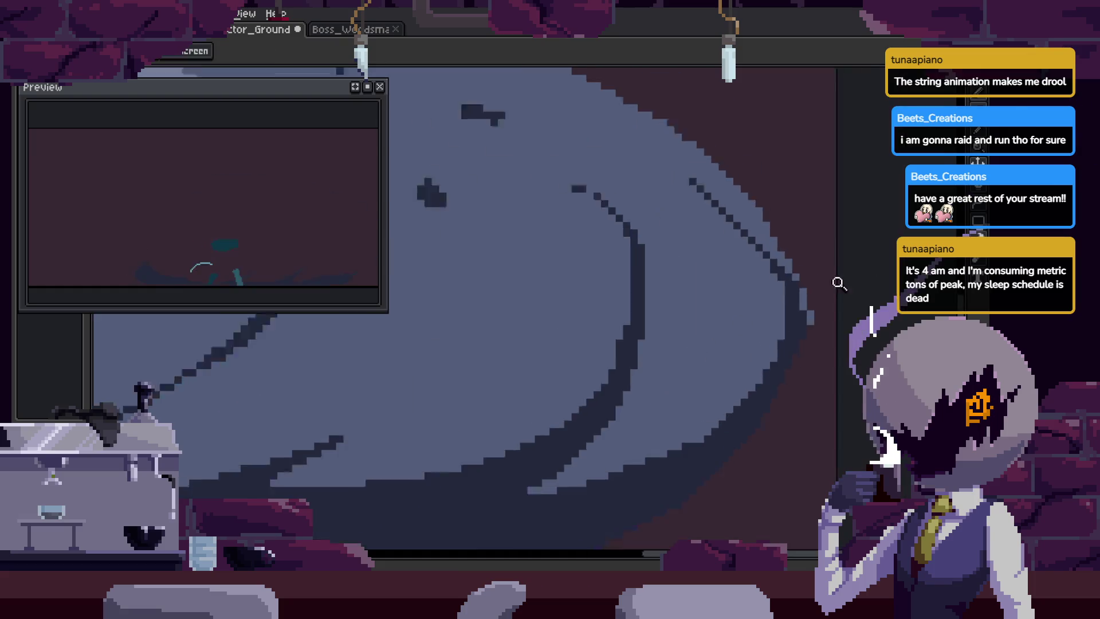
Sample the slash's dark colour and repaint a few more pixels along its edge.
scroll(871, 298, "up", 4)
scroll(674, 251, "down", 5)
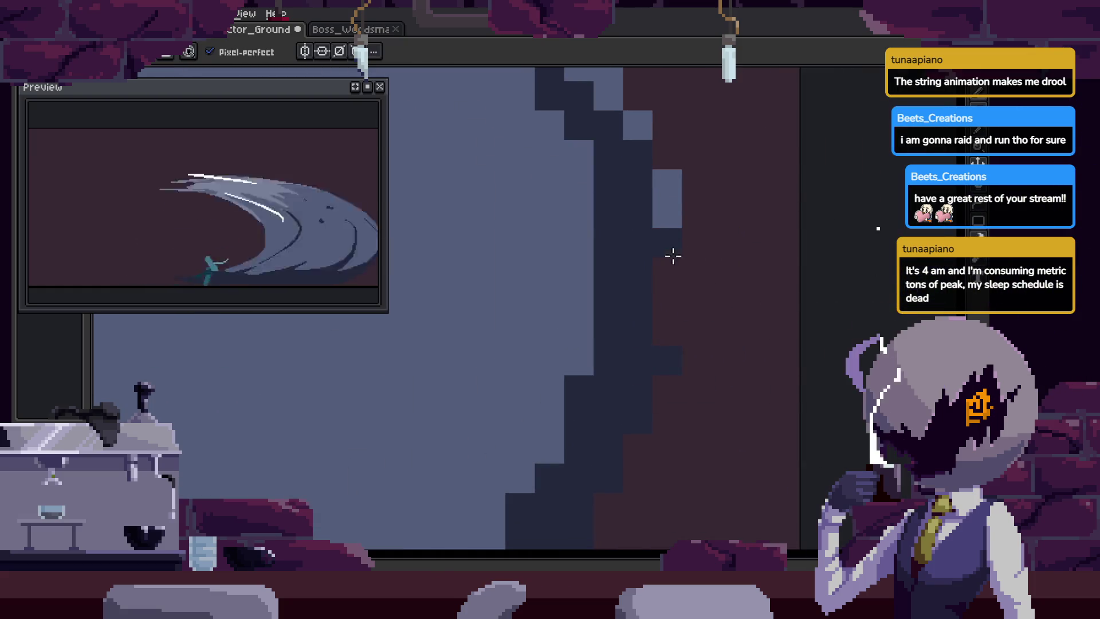
scroll(734, 279, "up", 5)
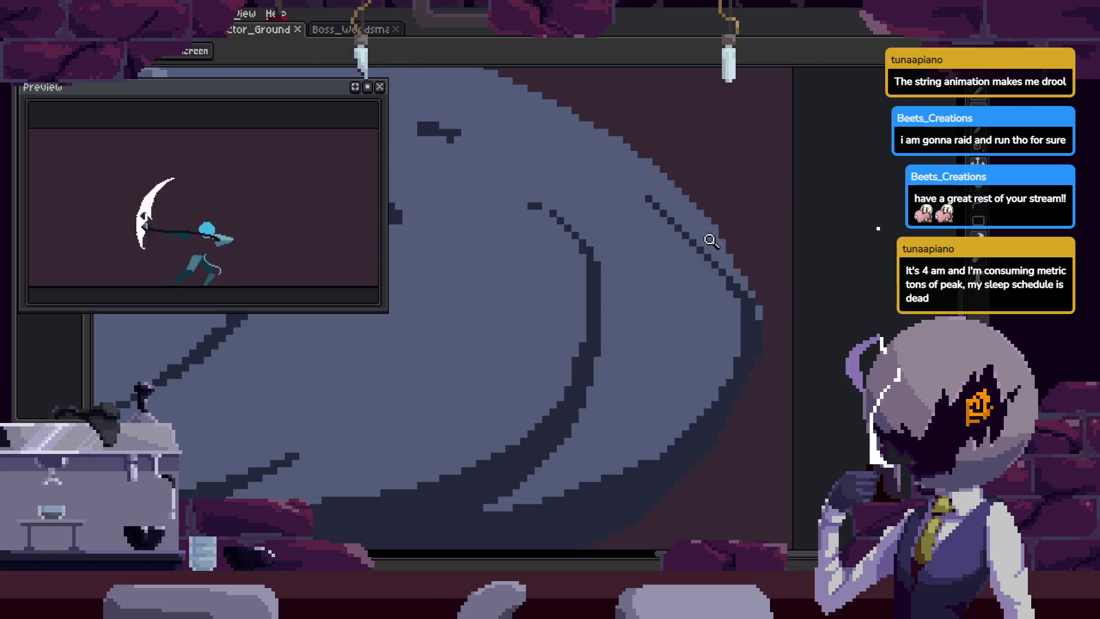
scroll(711, 241, "up", 2)
key("b")
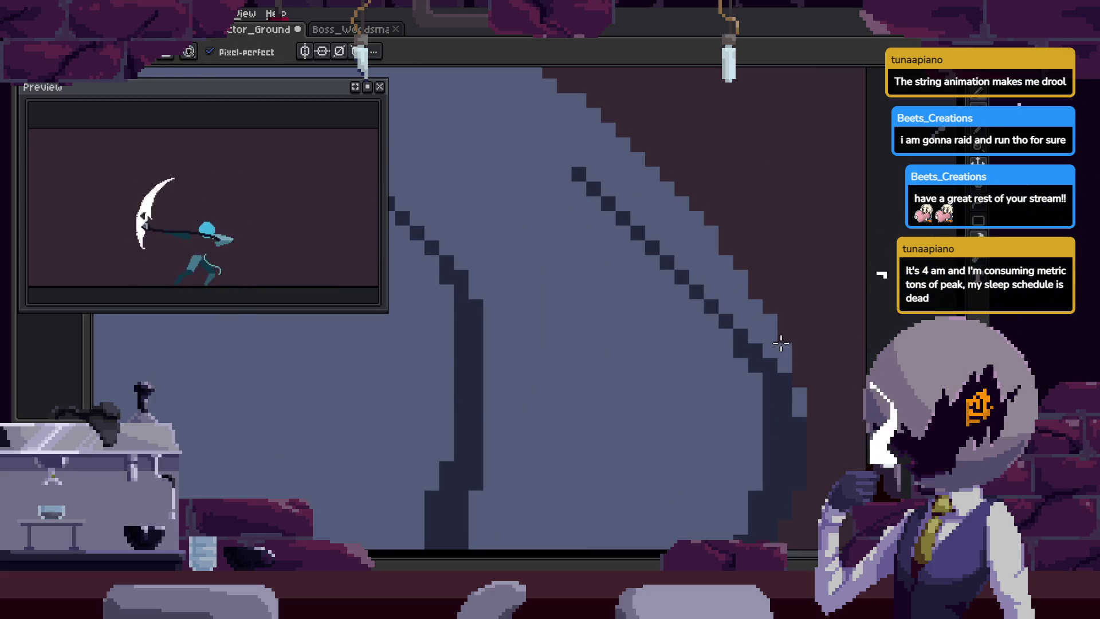
key("z")
scroll(793, 367, "down", 5)
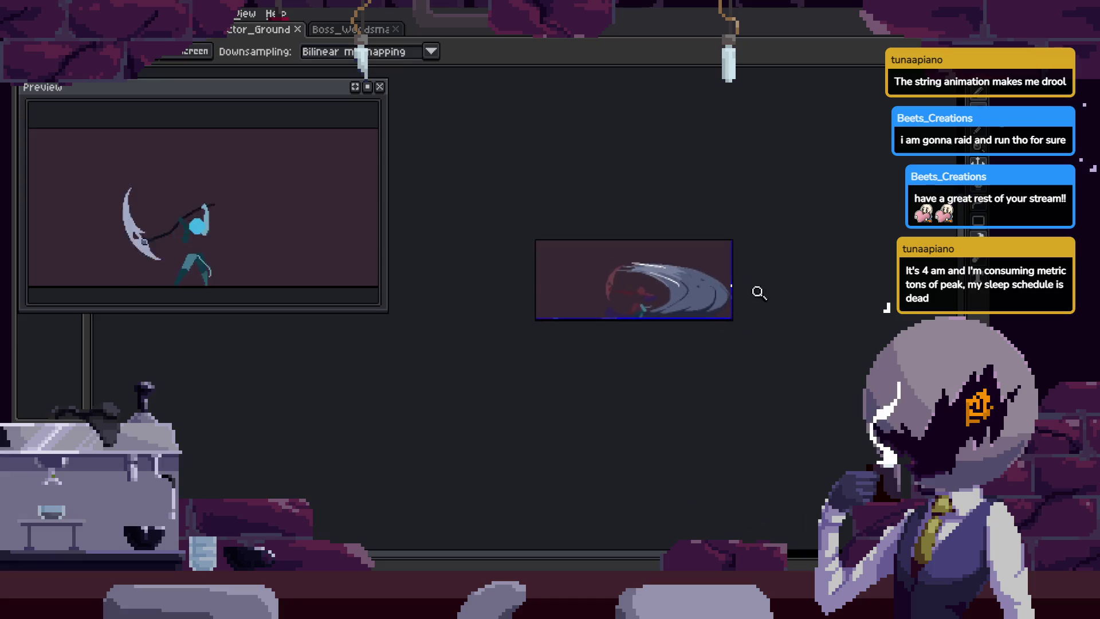
scroll(791, 198, "up", 5)
scroll(663, 240, "up", 4)
key("i")
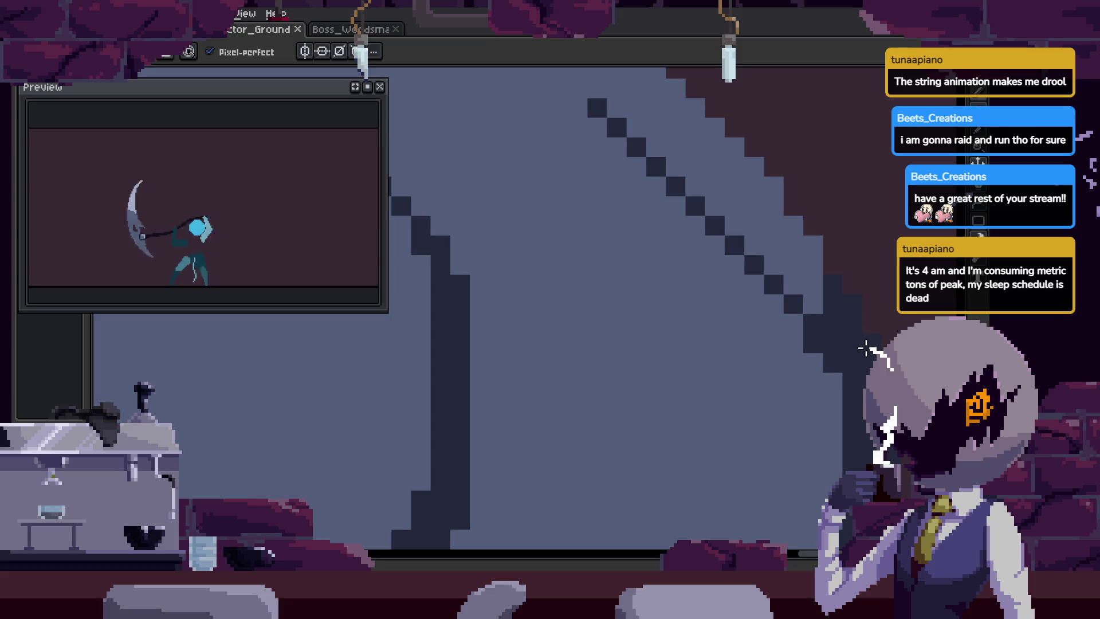
left_click_drag(810, 367, 814, 361)
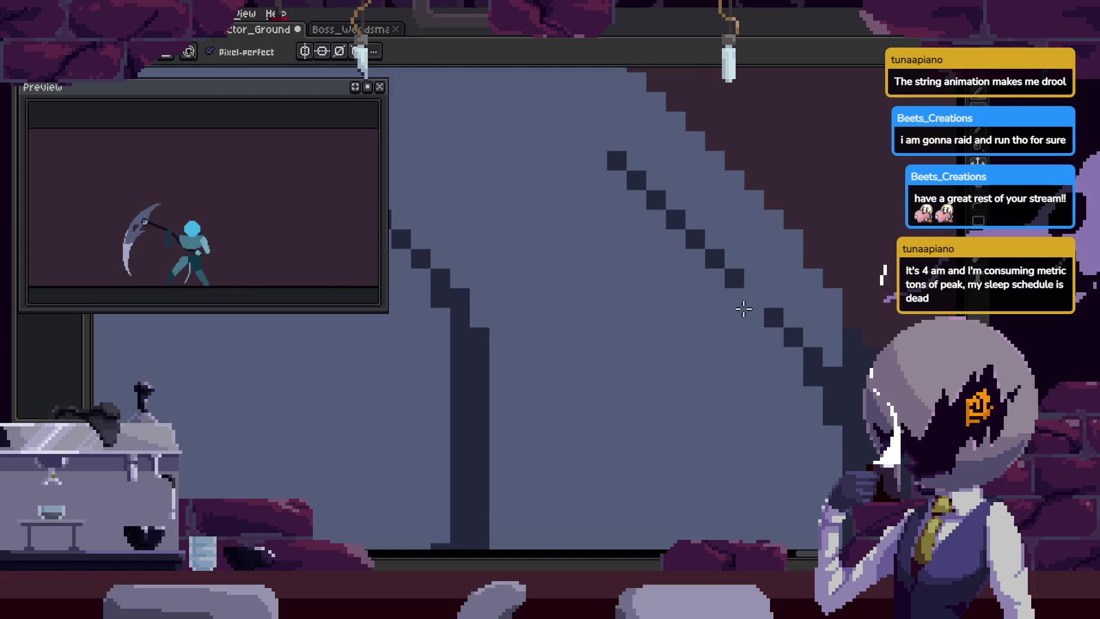
Save the Doctor_Ground animation file with Ctrl+S.
scroll(743, 309, "down", 5)
key("ctrl+s")
scroll(742, 233, "up", 4)
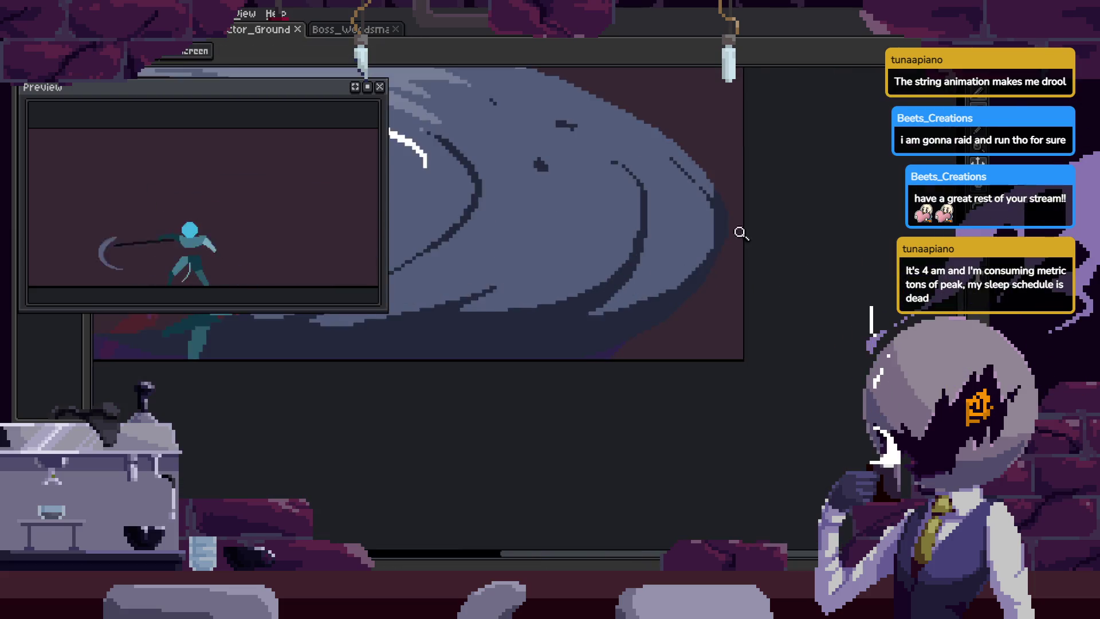
Zoom out to review the whole slash frame, then zoom back in to retouch edge pixels.
scroll(739, 235, "up", 3)
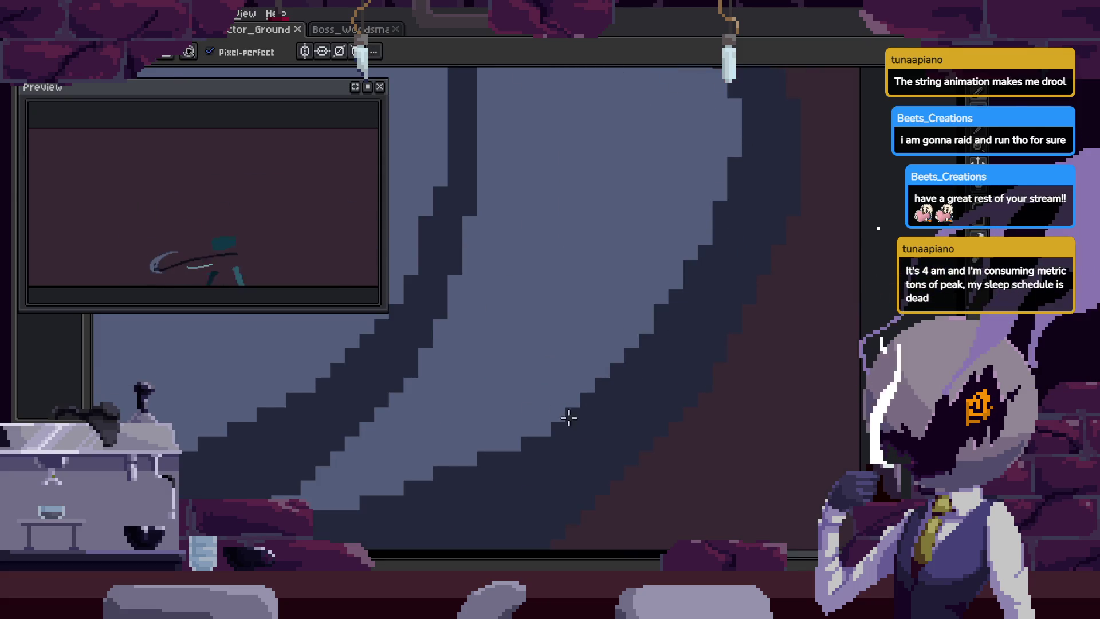
scroll(638, 368, "down", 5)
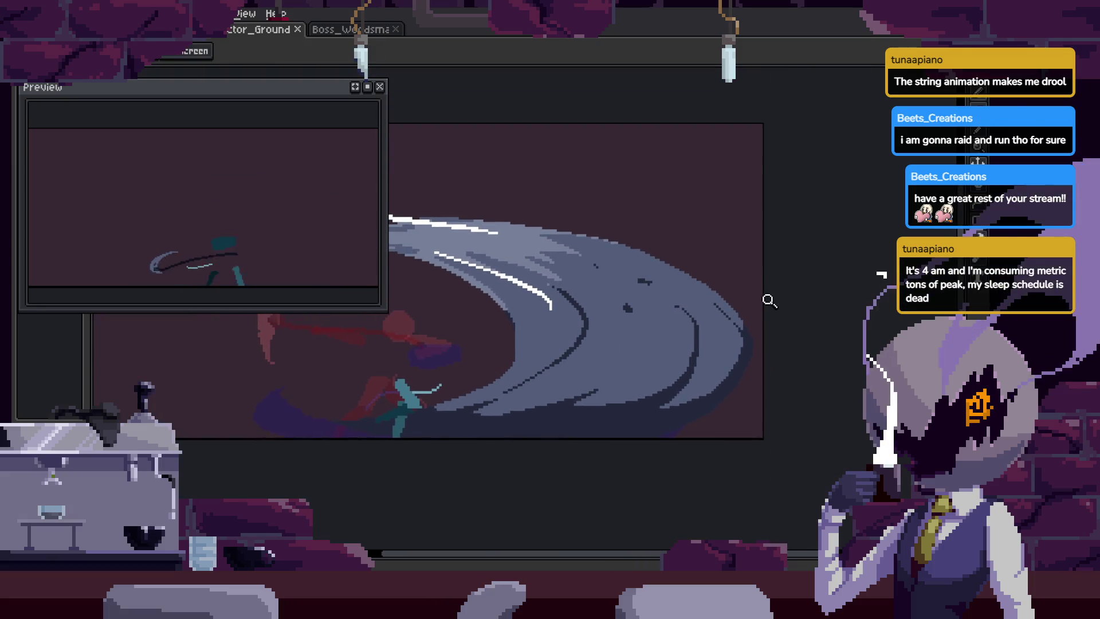
scroll(736, 373, "up", 3)
scroll(736, 373, "down", 2)
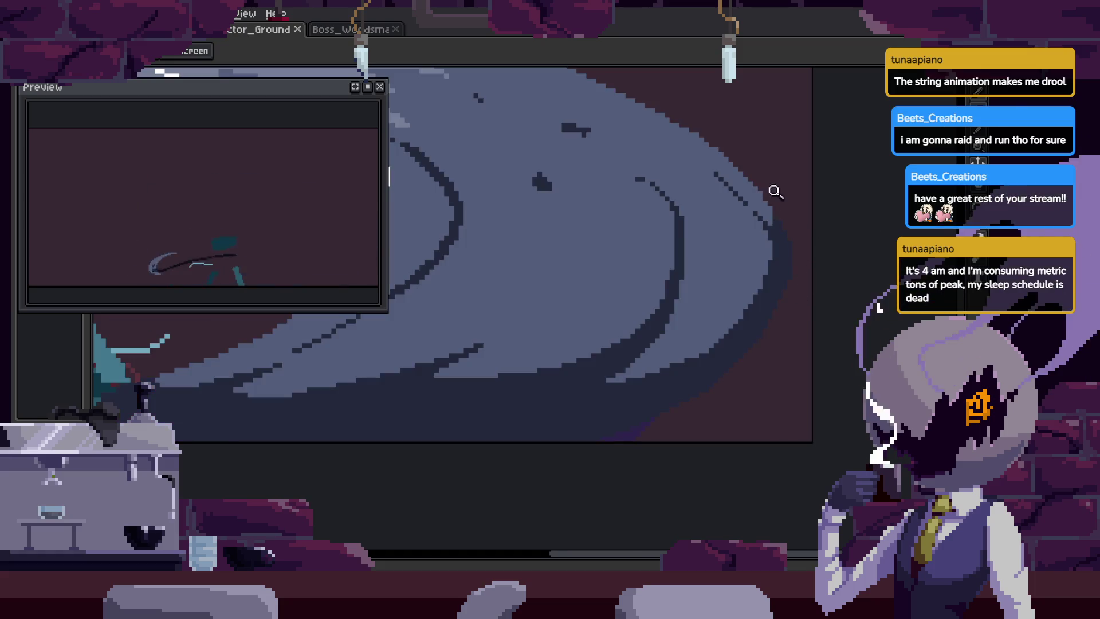
key("i")
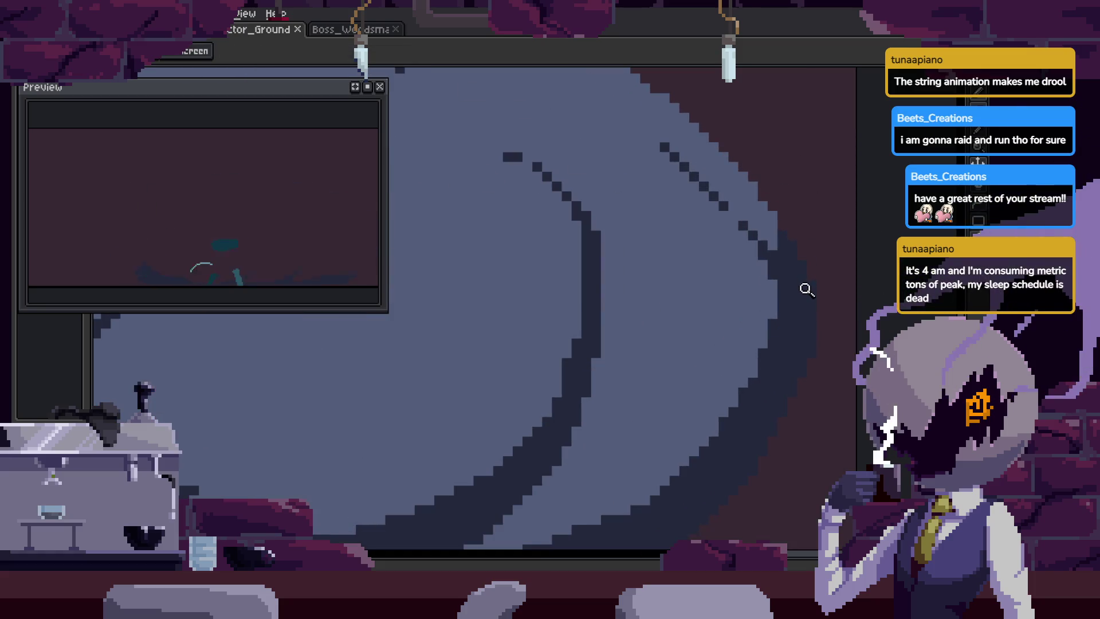
scroll(812, 309, "down", 2)
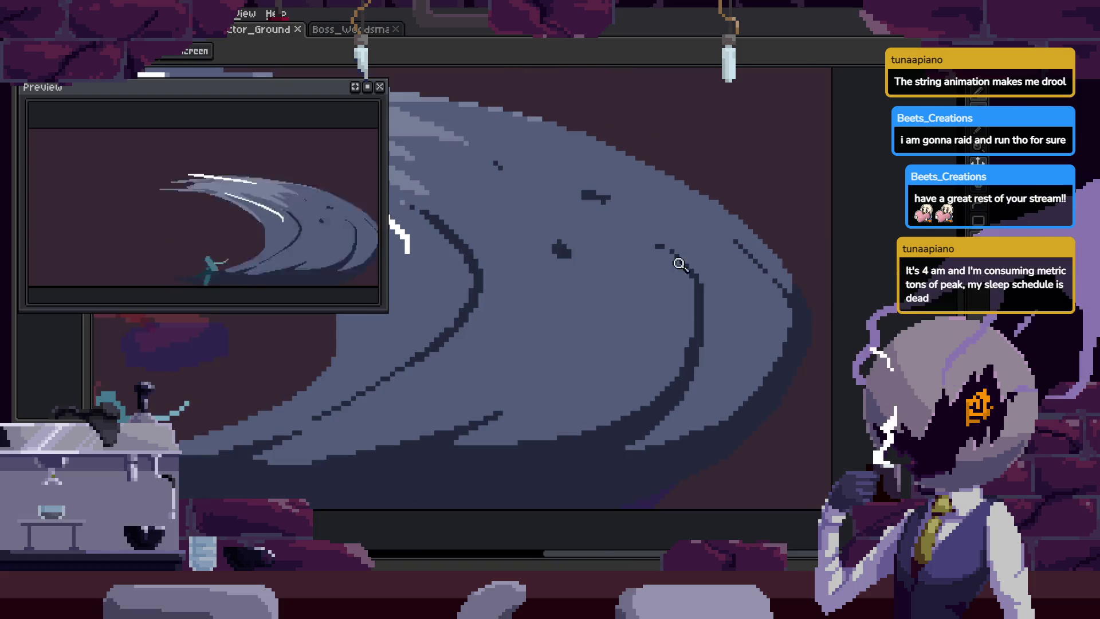
scroll(816, 315, "up", 2)
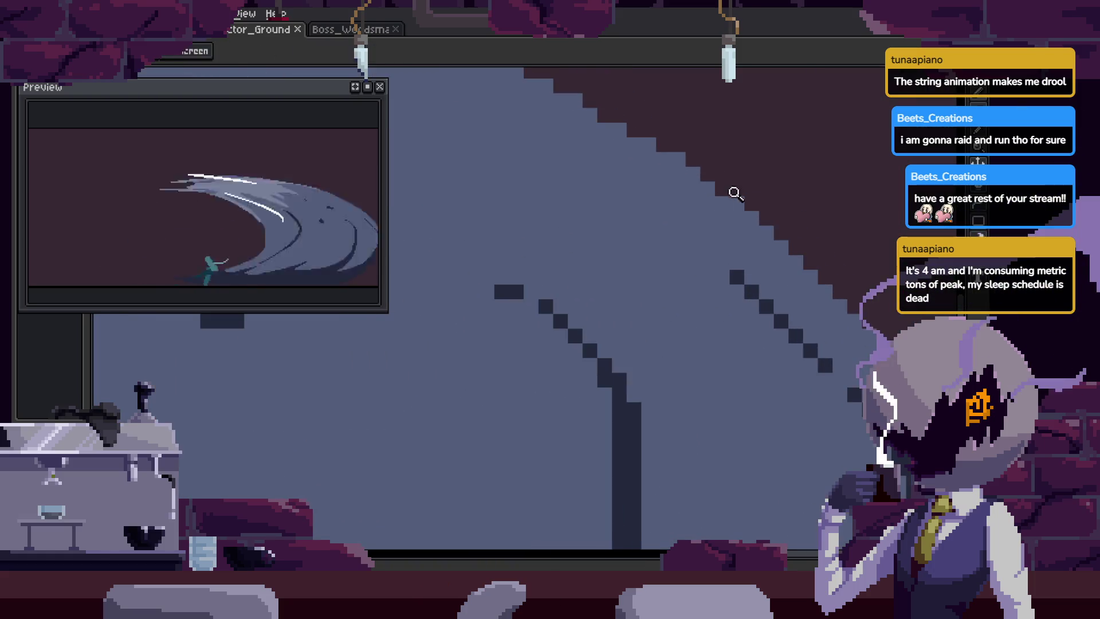
key("b")
key("z")
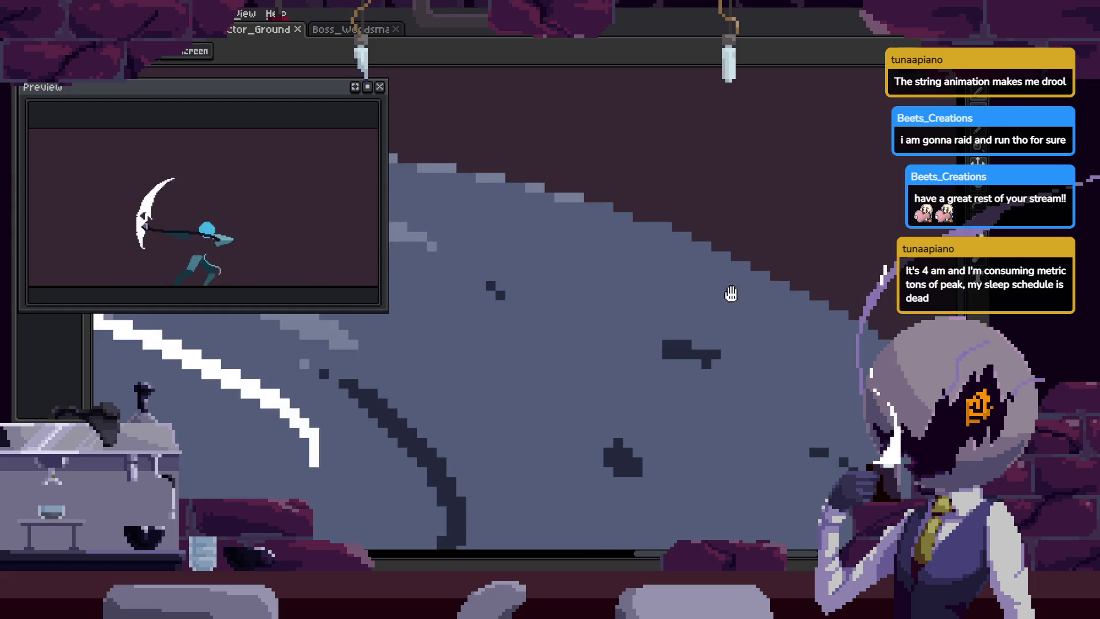
left_click(674, 230)
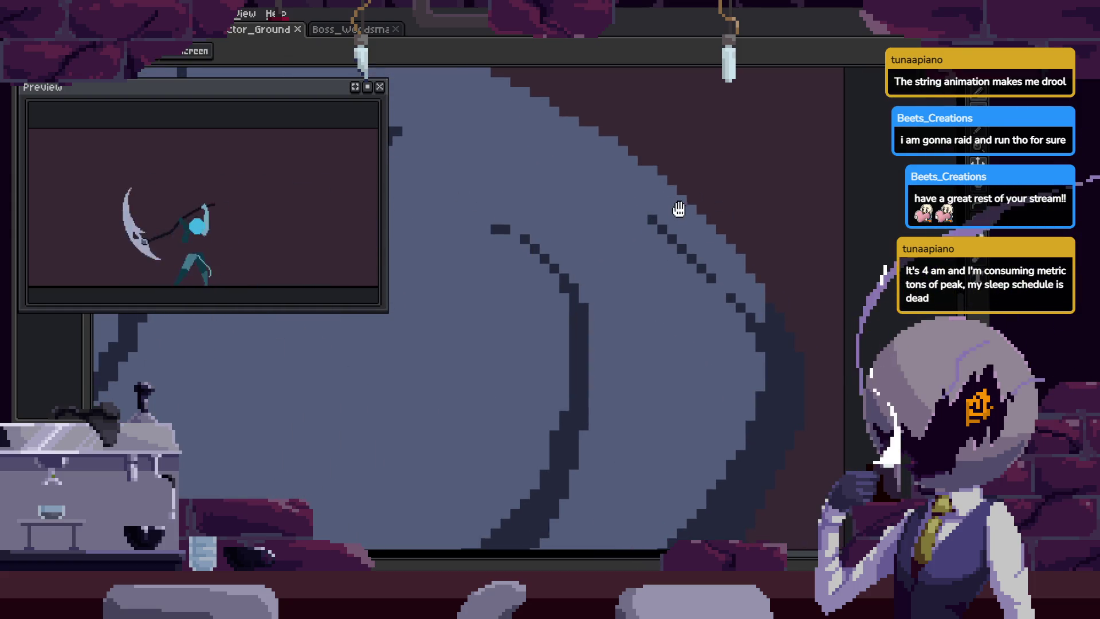
key("b")
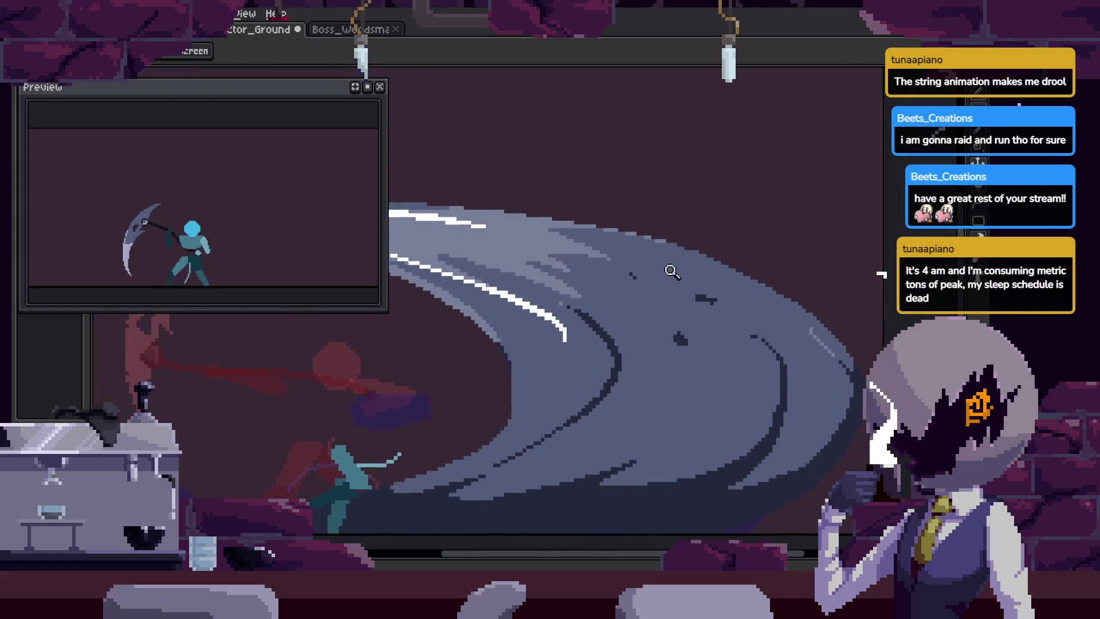
Change the pencil's ink from Simple Ink to Lock Alpha.
key("b")
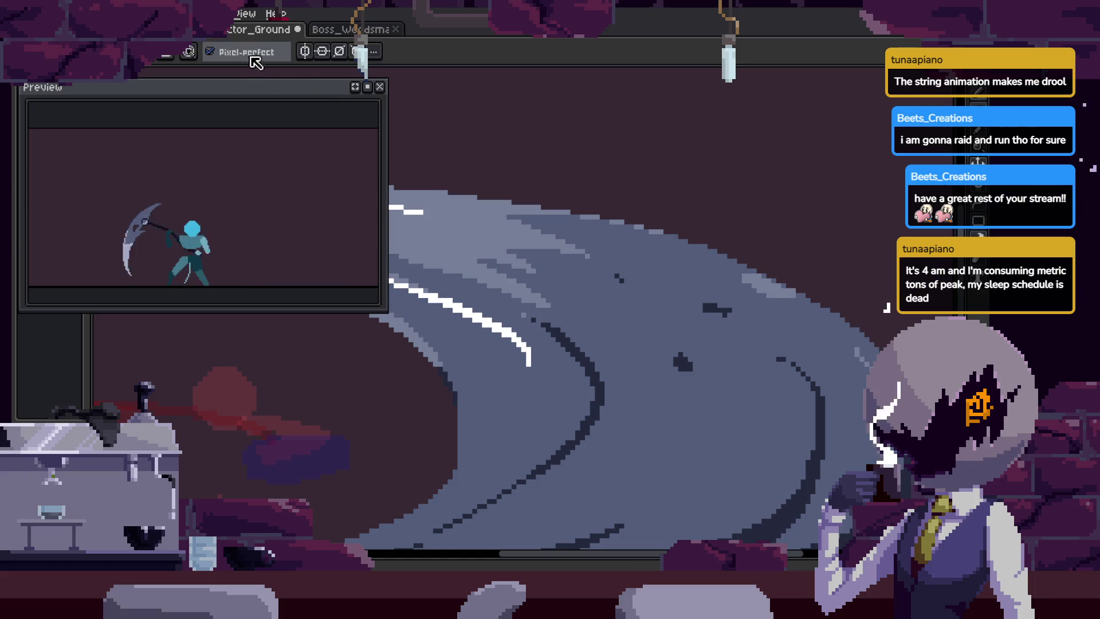
left_click(164, 57)
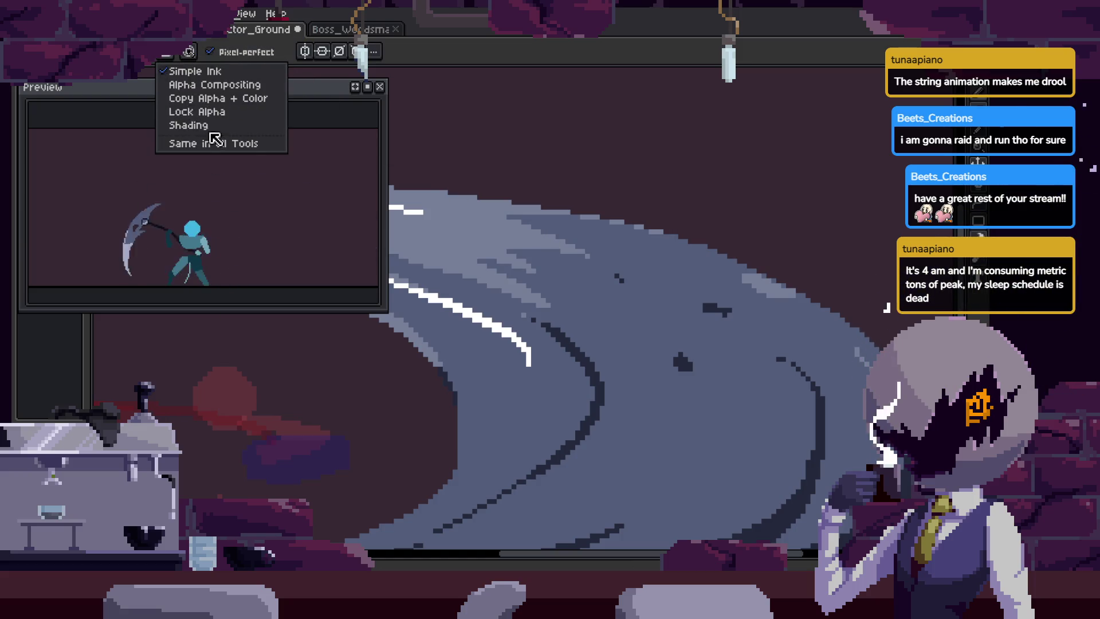
left_click(214, 114)
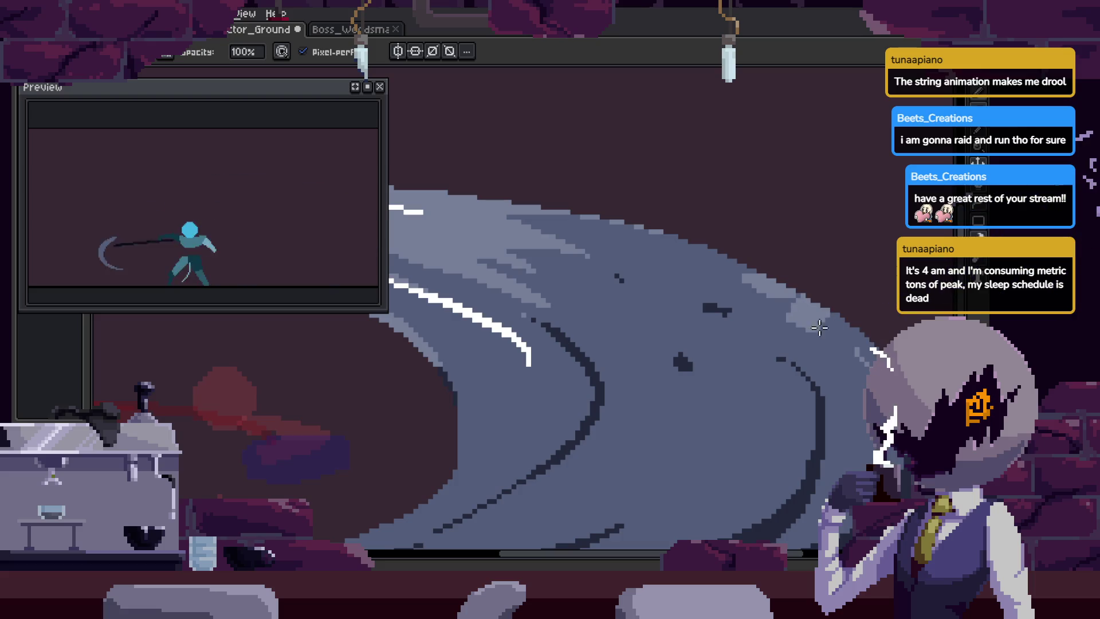
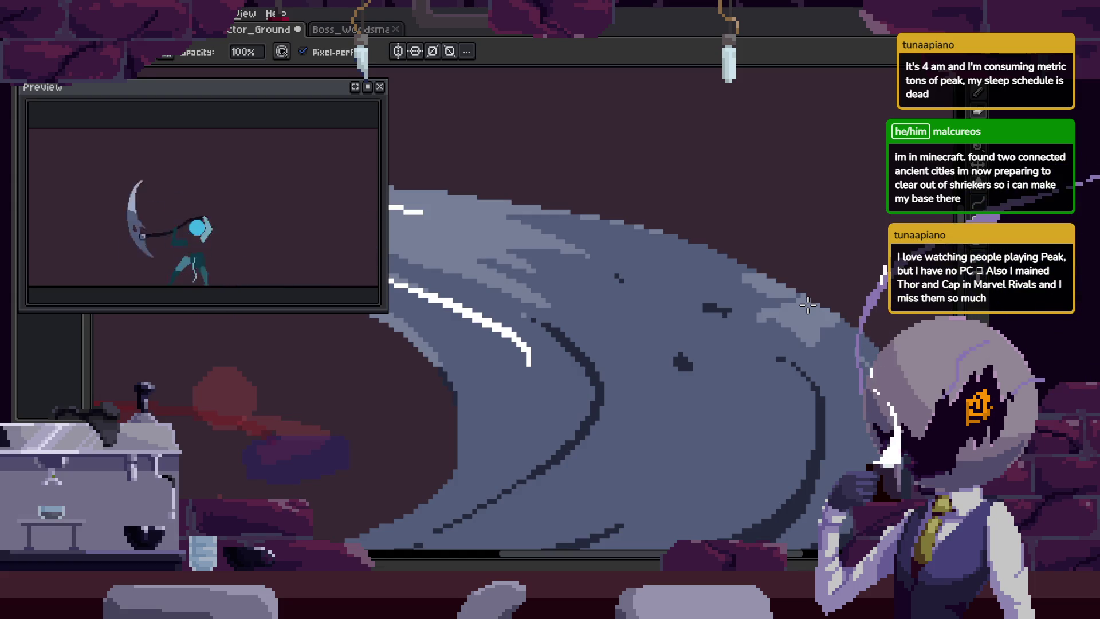
Add light highlight pixels along the blade's lower stair-step edge with the Pencil.
scroll(762, 298, "up", 5)
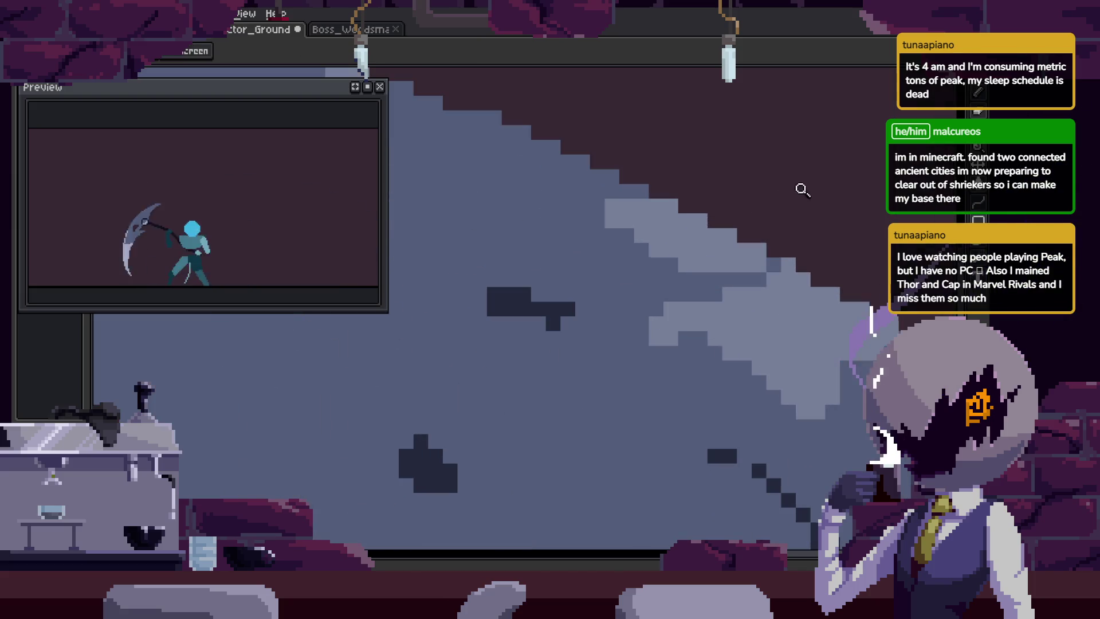
key("b")
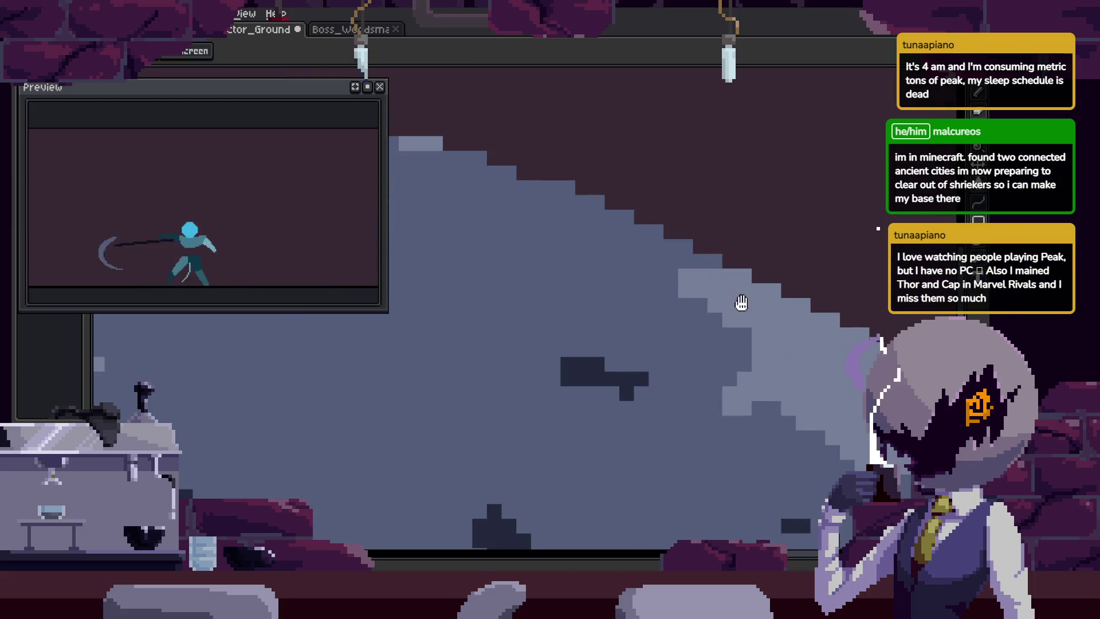
key("b")
scroll(676, 206, "up", 2)
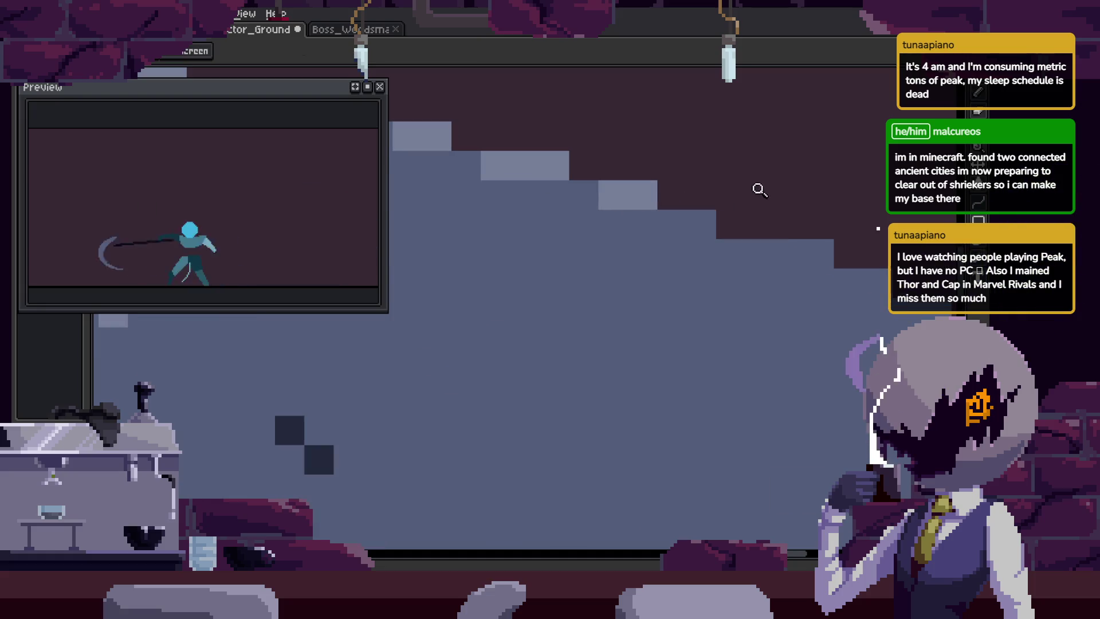
left_click_drag(856, 254, 767, 225)
left_click(759, 262)
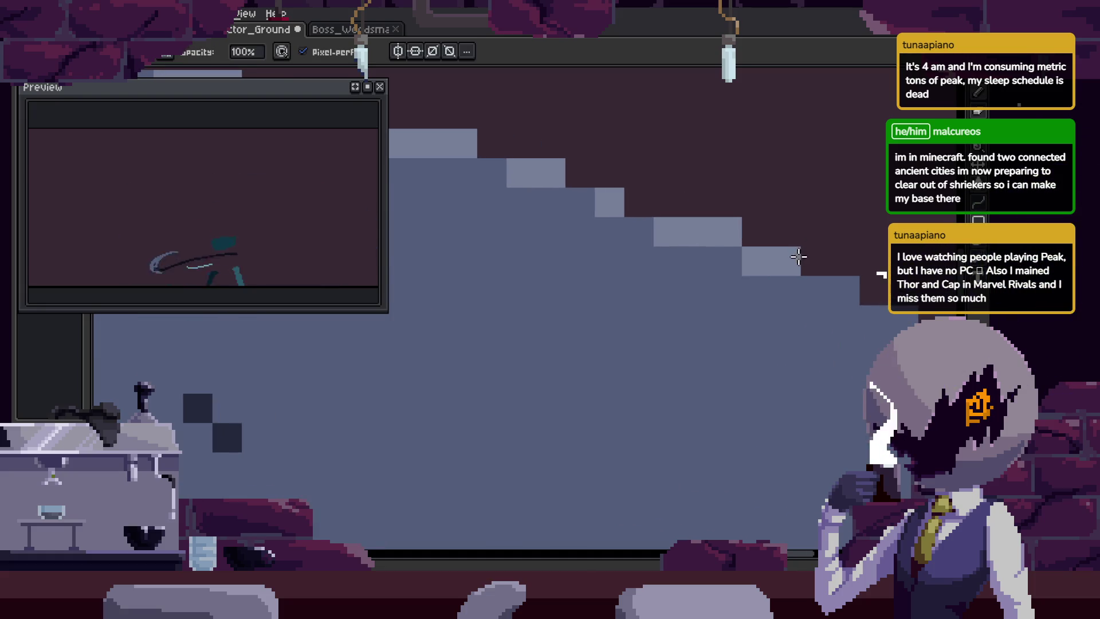
mouse_move(682, 247)
left_mouse_down()
mouse_move(876, 339)
mouse_move(806, 307)
left_mouse_up()
left_click_drag(629, 326, 626, 389)
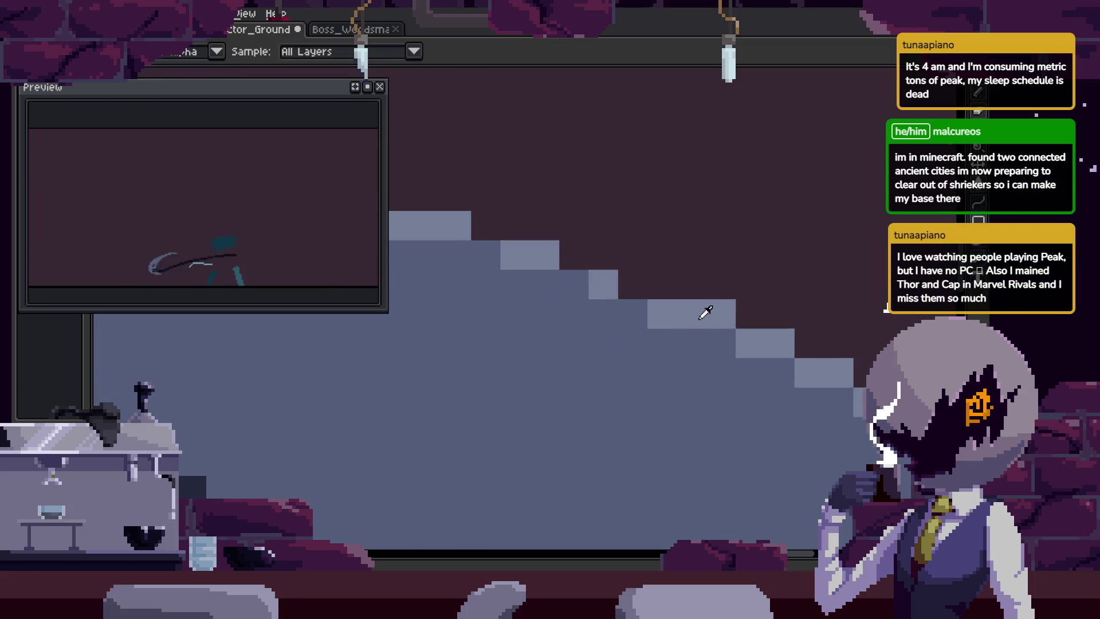
Paint more light highlights over the stair area of the blade and save the sprite.
left_click_drag(651, 307, 612, 278)
scroll(612, 277, "down", 3)
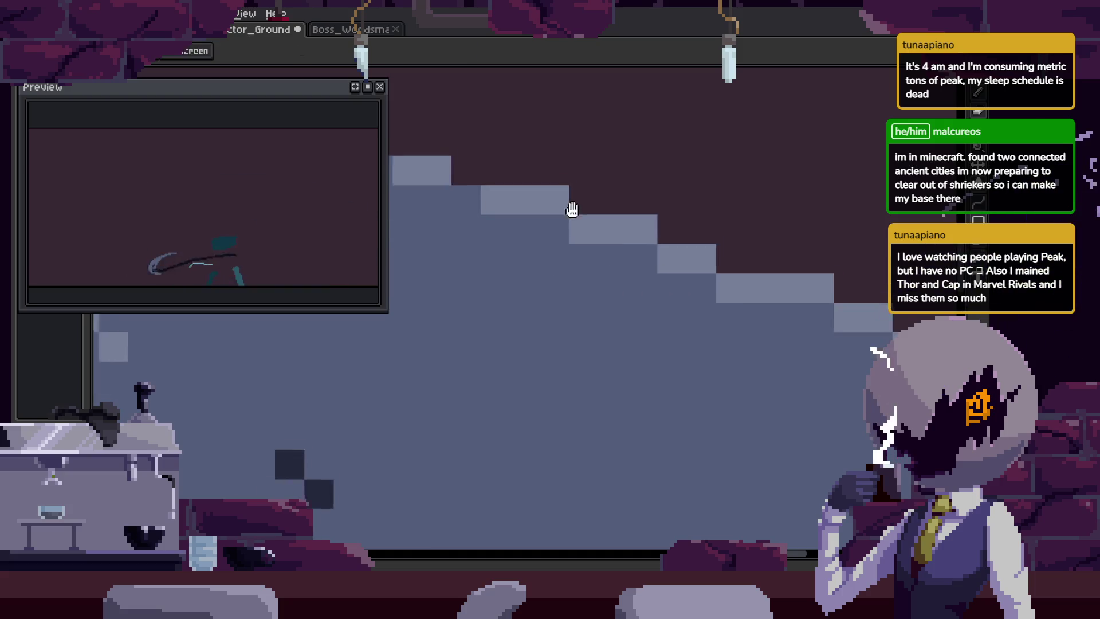
scroll(630, 239, "up", 2)
mouse_move(630, 240)
left_mouse_down()
mouse_move(777, 285)
mouse_move(696, 293)
left_mouse_up()
mouse_move(837, 380)
left_mouse_down()
mouse_move(847, 401)
mouse_move(720, 280)
left_mouse_up()
key("ctrl+s")
Reposition the zoomed view over the upper blade and sample a grey shade from it.
scroll(652, 266, "down", 5)
scroll(659, 269, "up", 2)
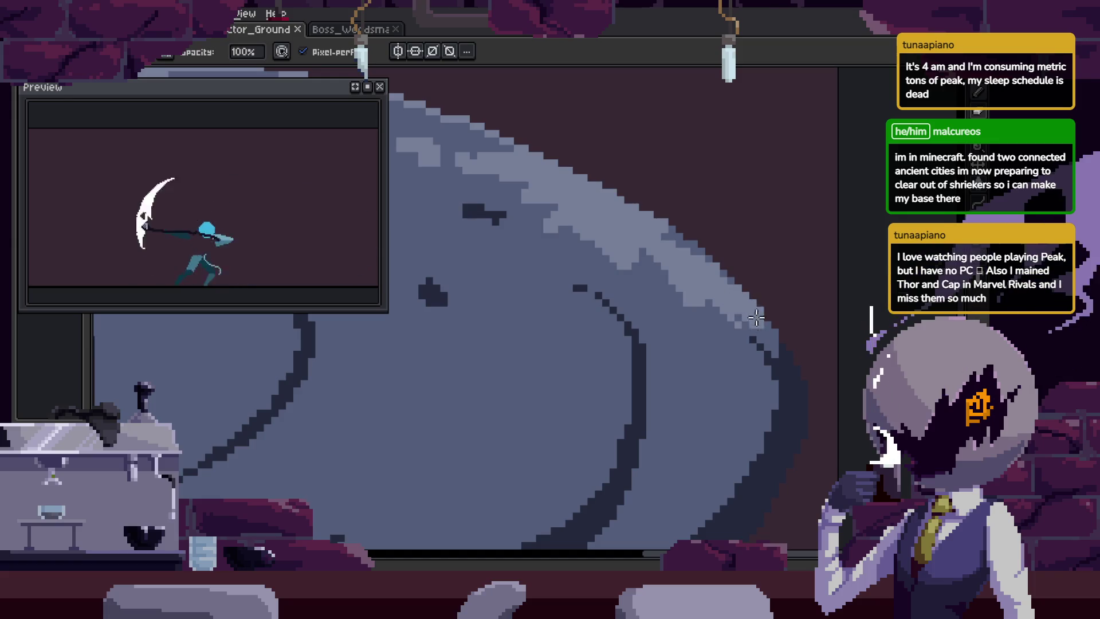
left_click_drag(712, 307, 701, 251)
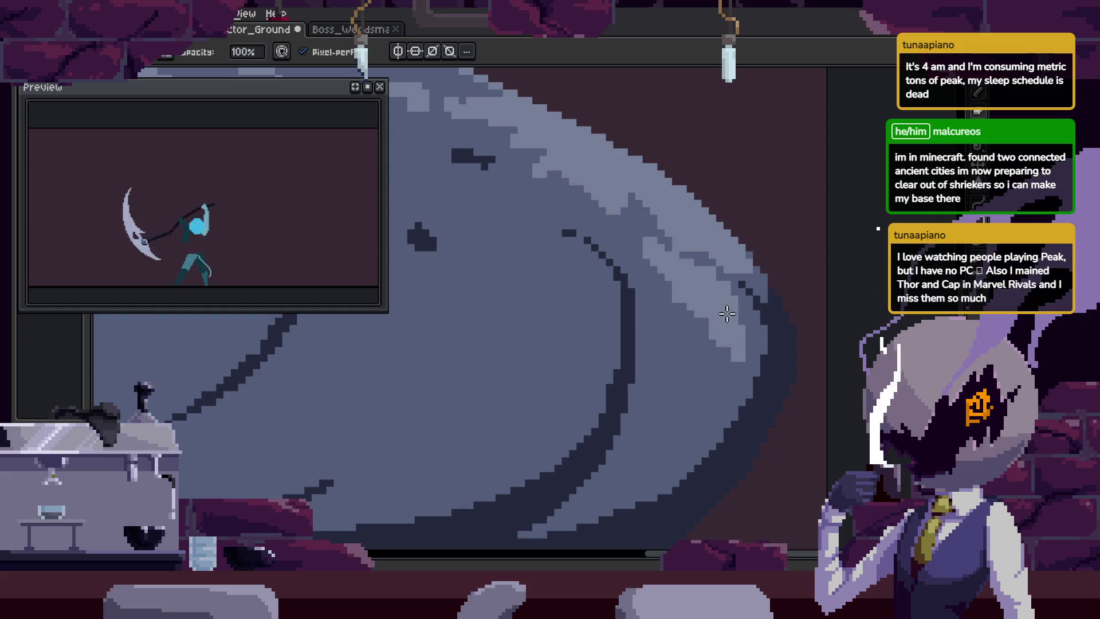
scroll(727, 313, "up", 1)
scroll(804, 351, "down", 1)
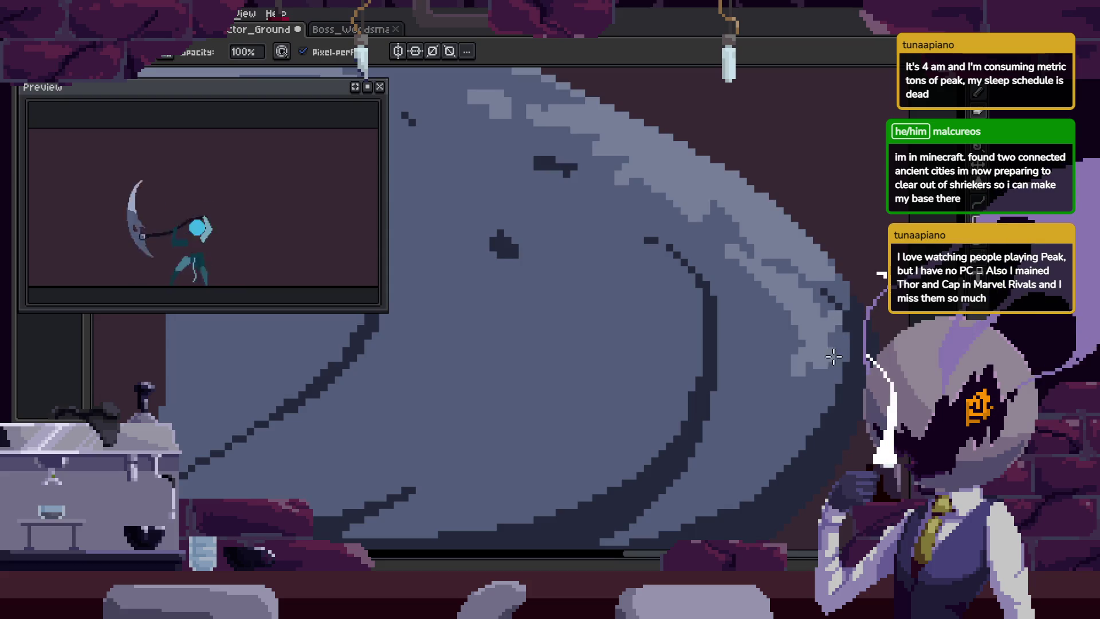
scroll(739, 298, "up", 2)
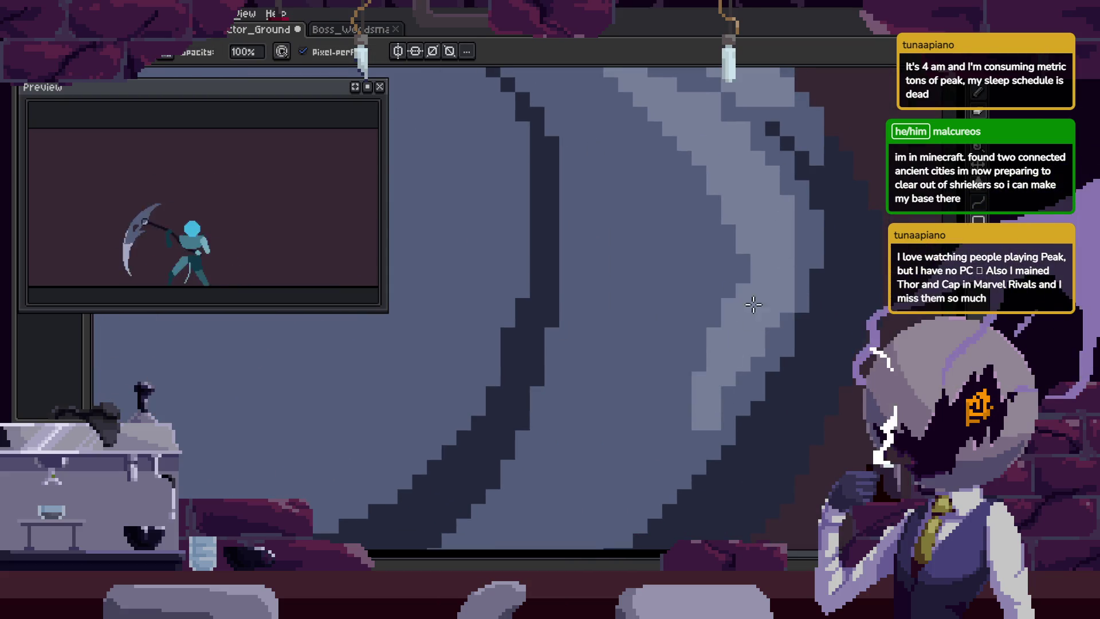
key("z")
scroll(685, 310, "up", 3)
key("b")
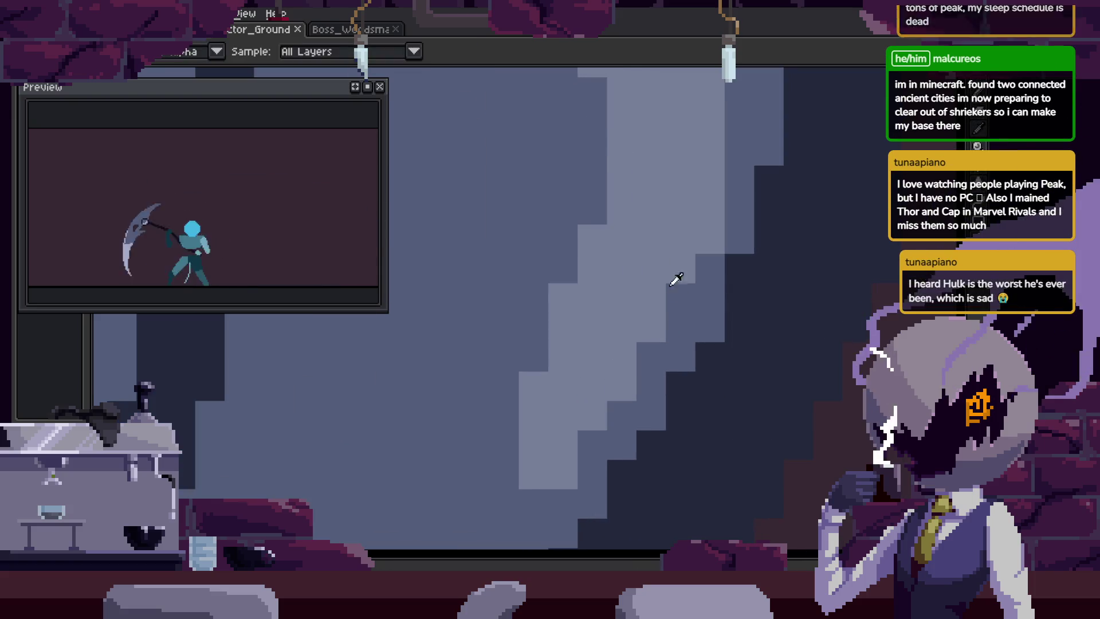
middle_click(676, 277)
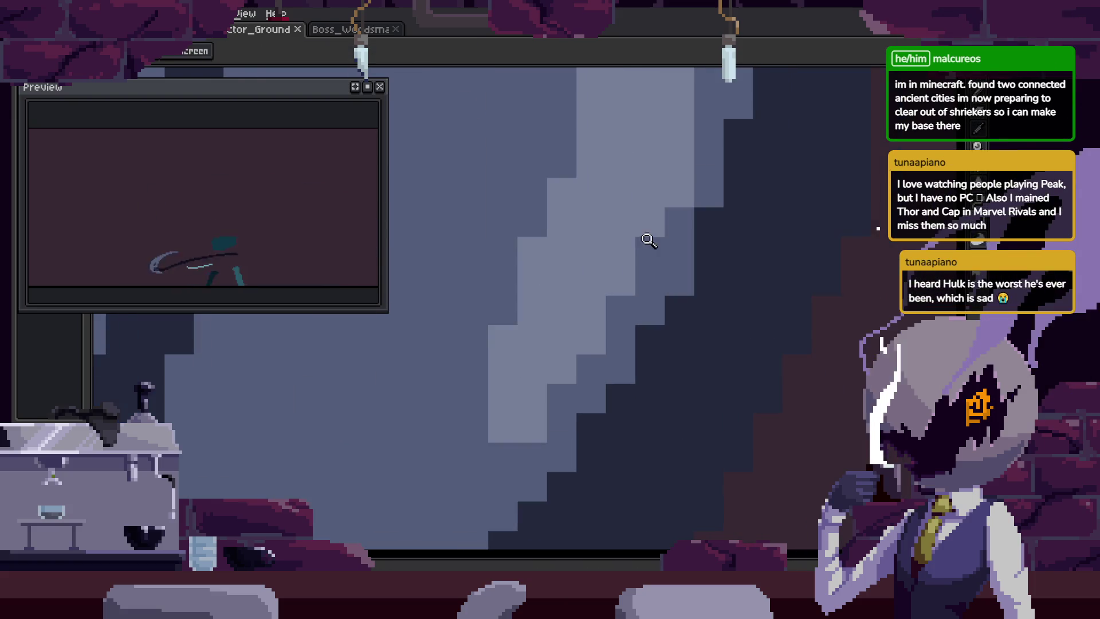
left_click(582, 309, "alt")
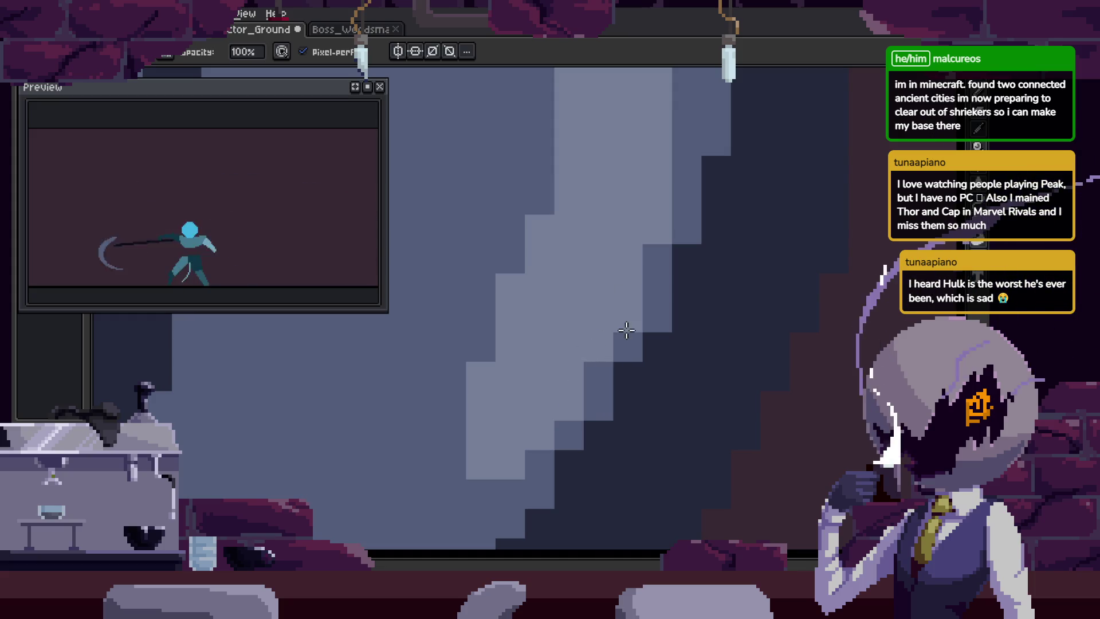
Step forward through six animation frames, then zoom out to see the whole sprite.
key("Right")
key("Right")
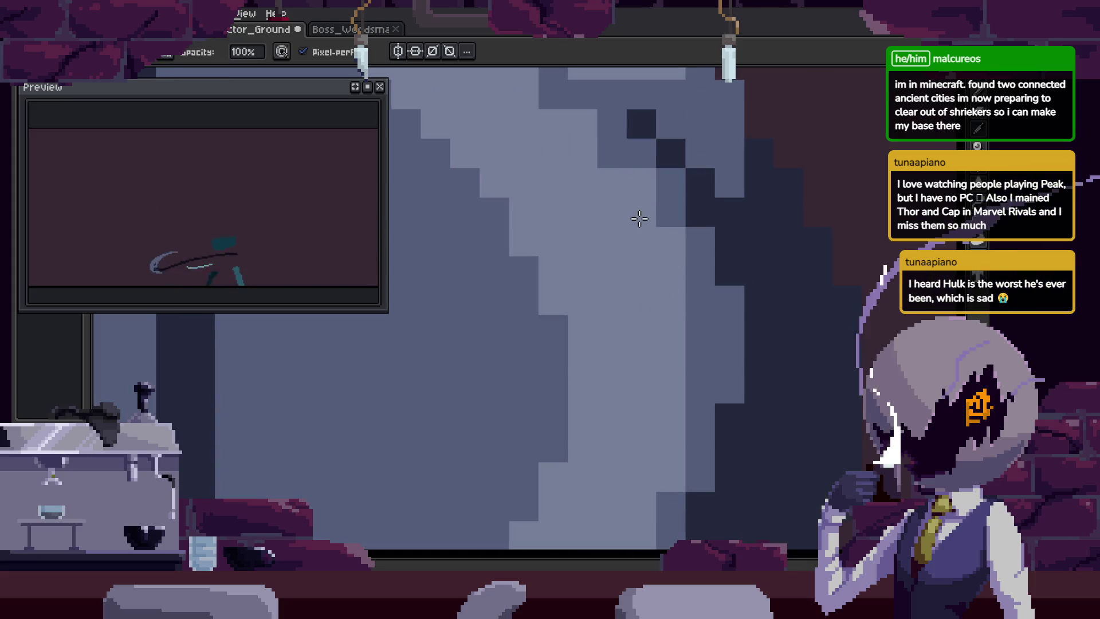
key("Right")
key("Right")
key("Right")
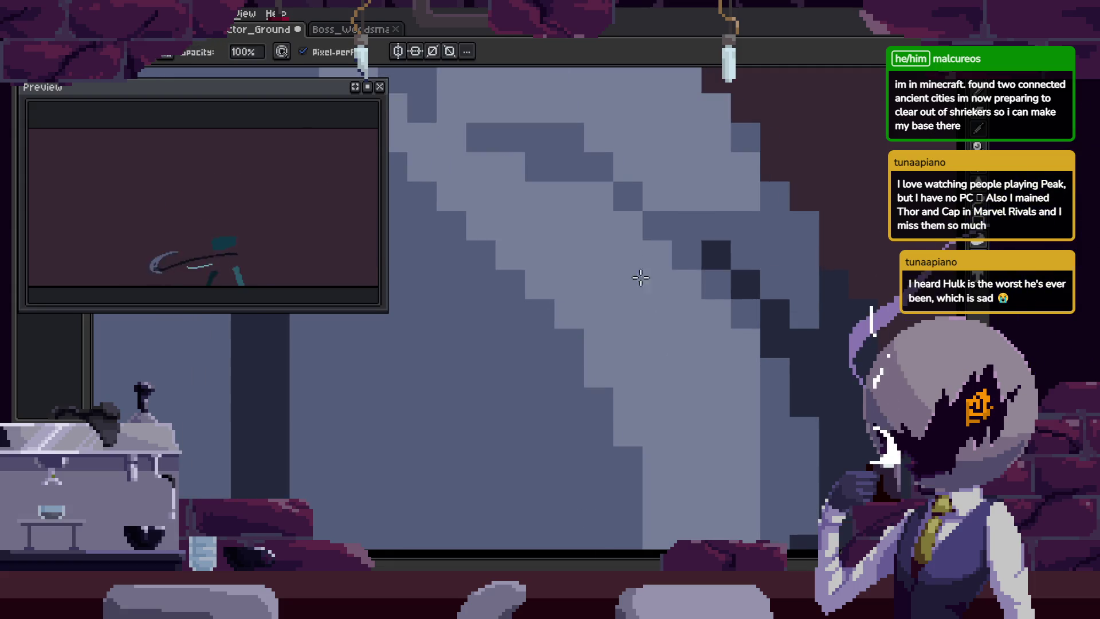
key("Right")
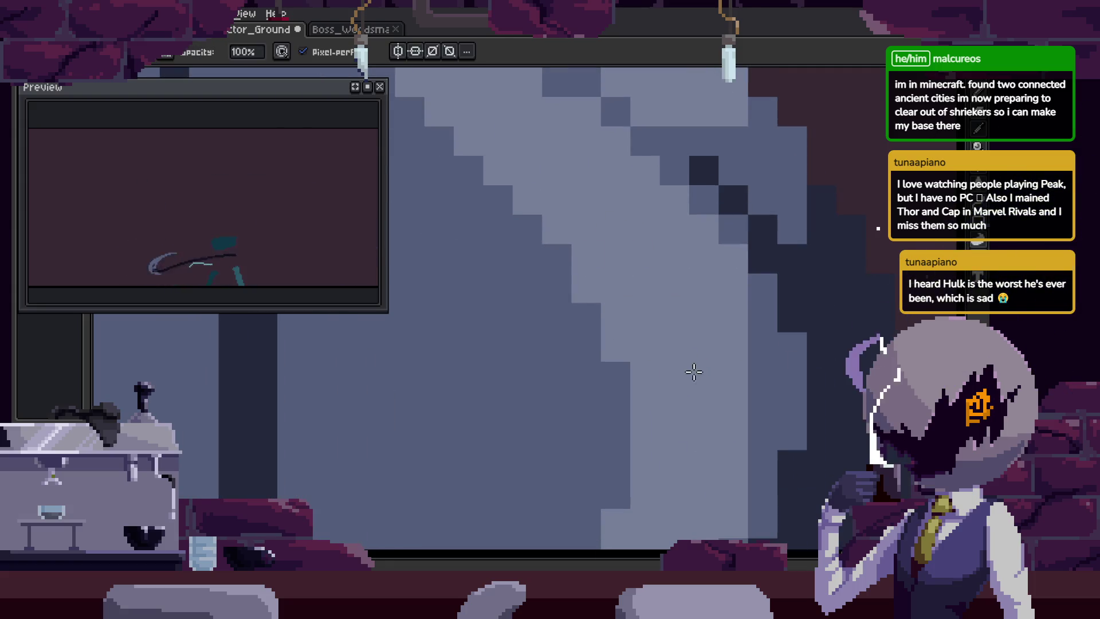
key("Right")
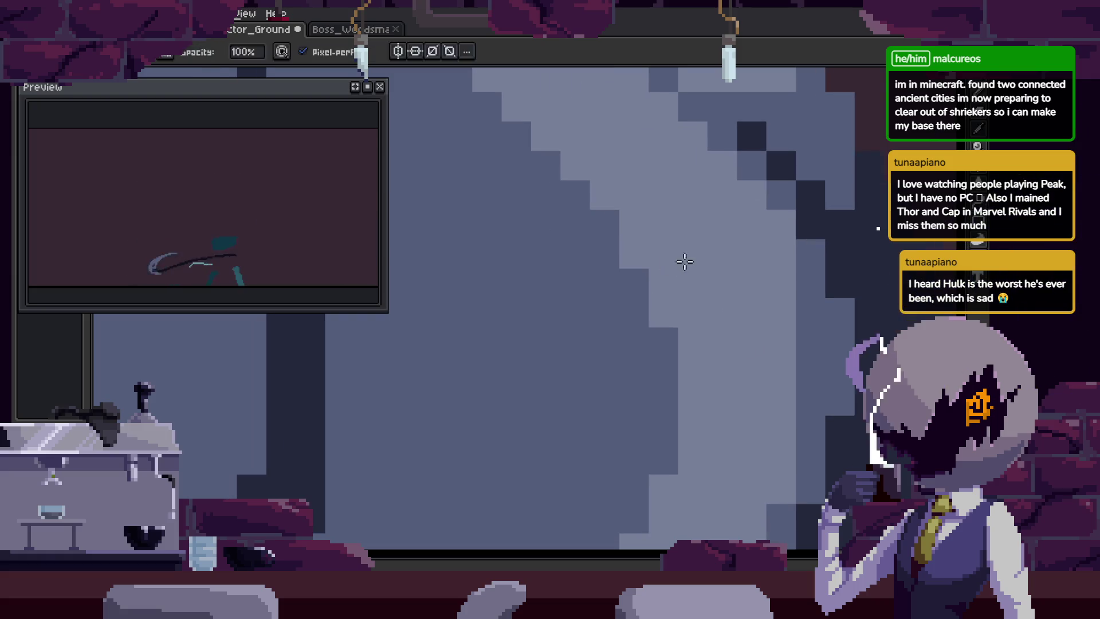
key("Right")
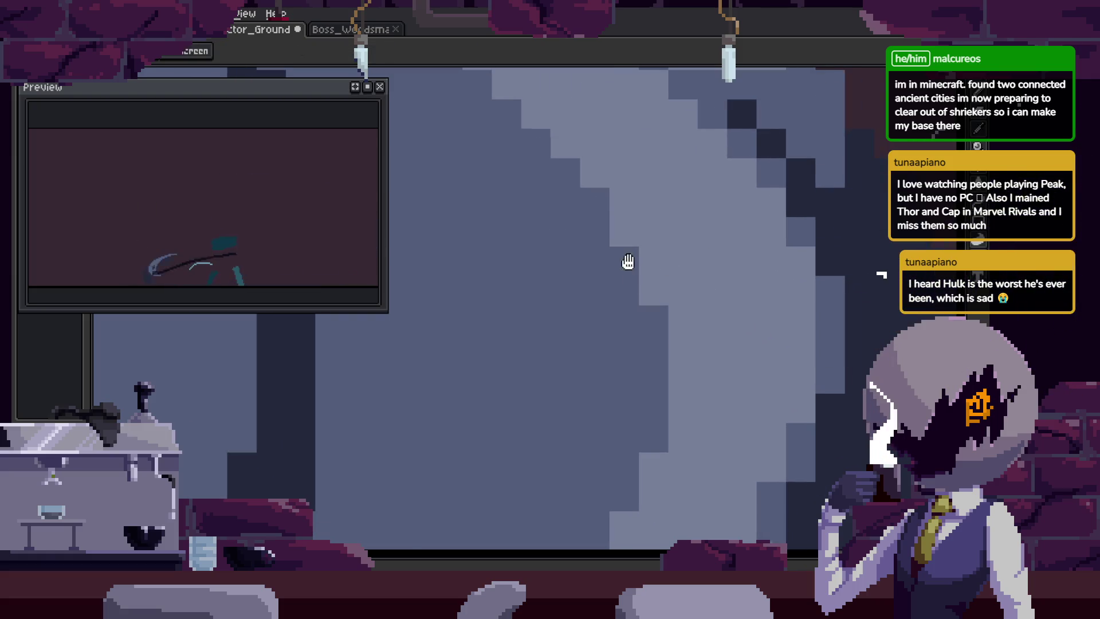
key("Right")
key("Right")
key("Right")
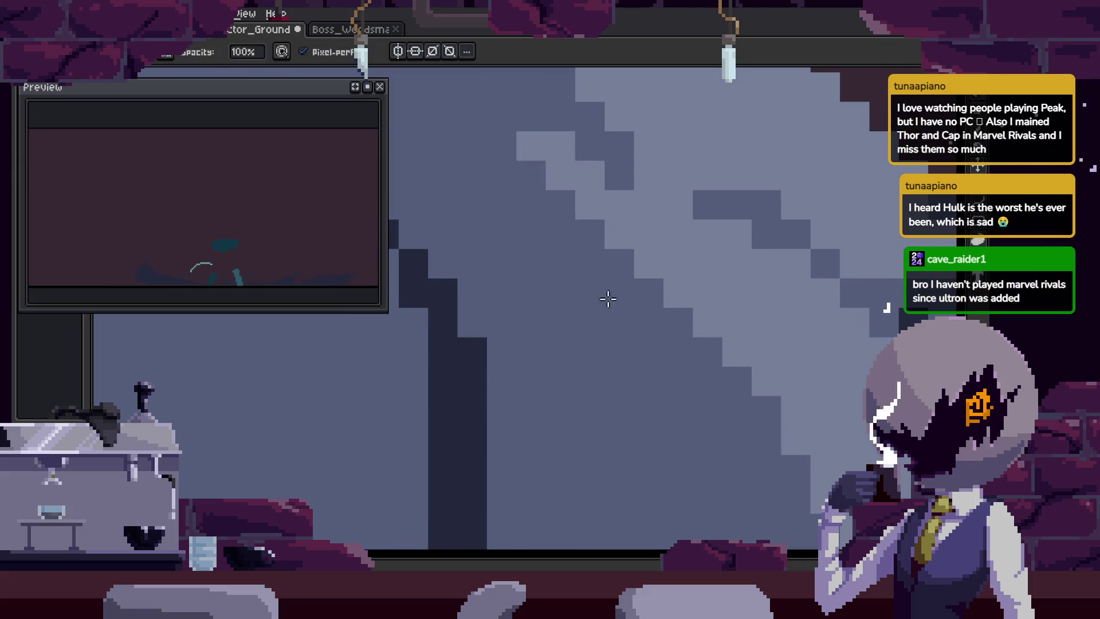
key("z")
scroll(676, 249, "down", 5)
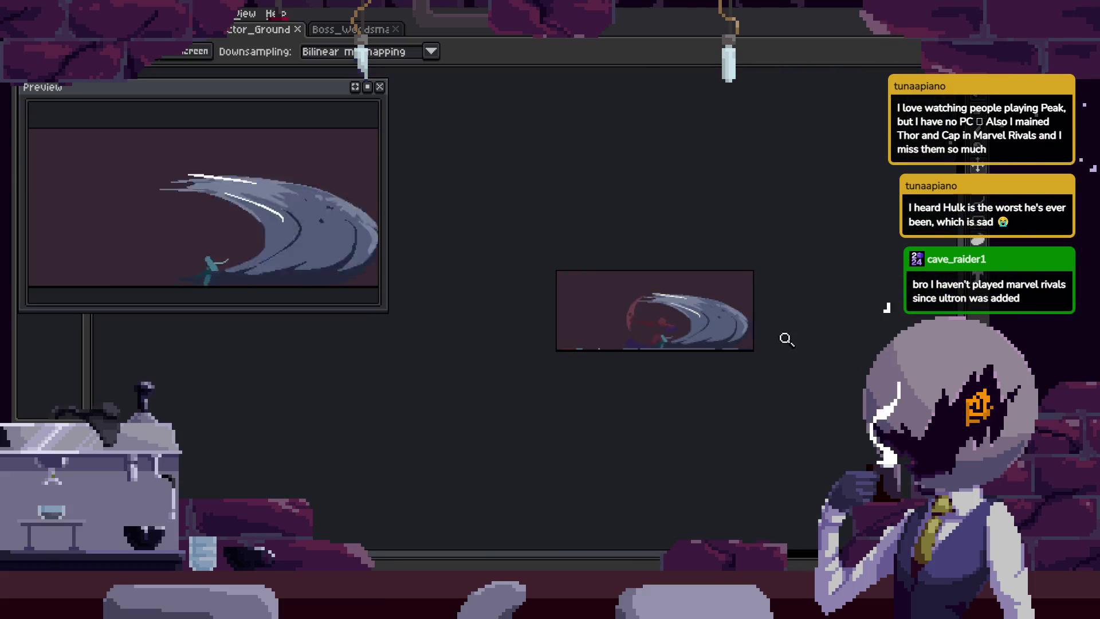
Lighten the blade's middle band, then fill the selected light band with a darker shade.
scroll(756, 335, "up", 5)
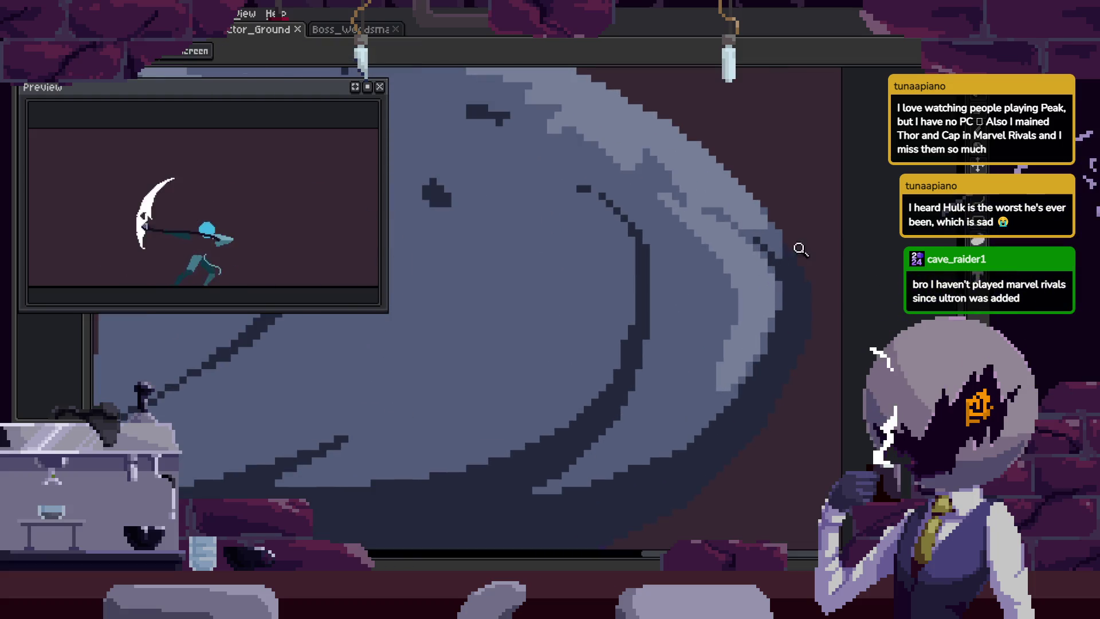
scroll(788, 260, "up", 2)
mouse_move(573, 246)
left_mouse_down()
mouse_move(584, 435)
mouse_move(621, 413)
mouse_move(665, 410)
left_mouse_up()
key("w")
left_click(743, 295)
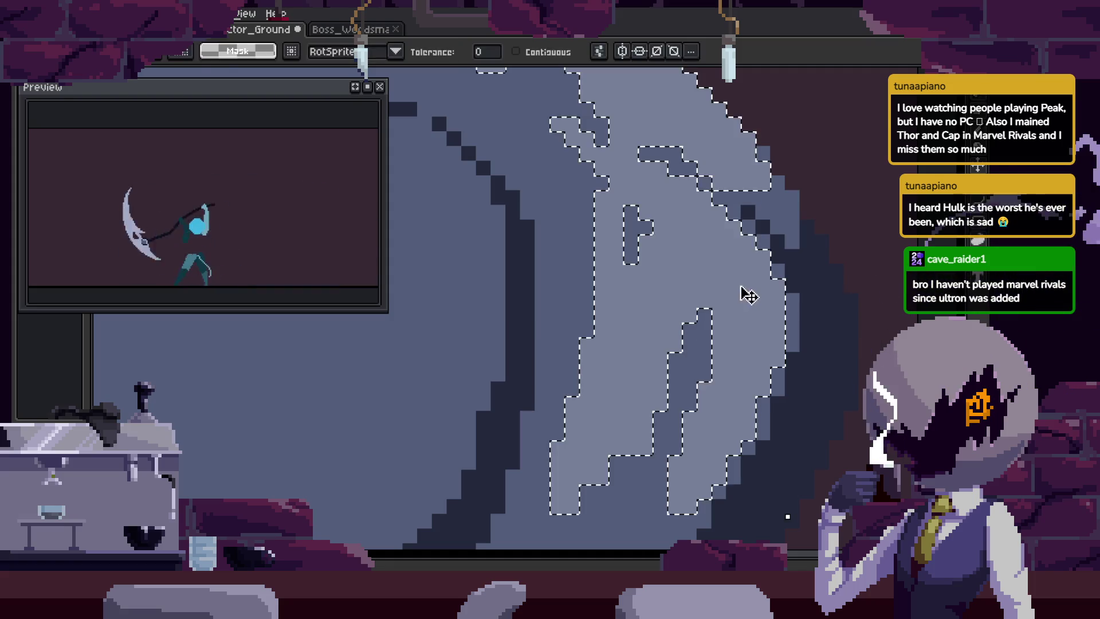
key("g")
left_click(711, 269)
key("ctrl+d")
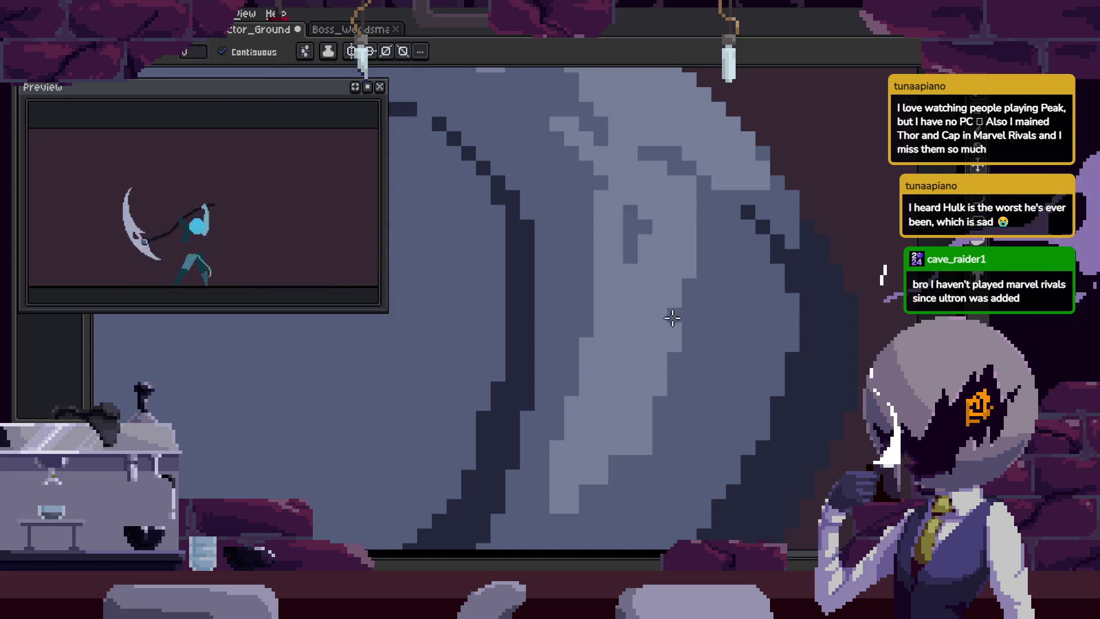
left_click(673, 318)
Advance one frame, save the sprite, and refill a light area of the blade.
key("Right")
key("i")
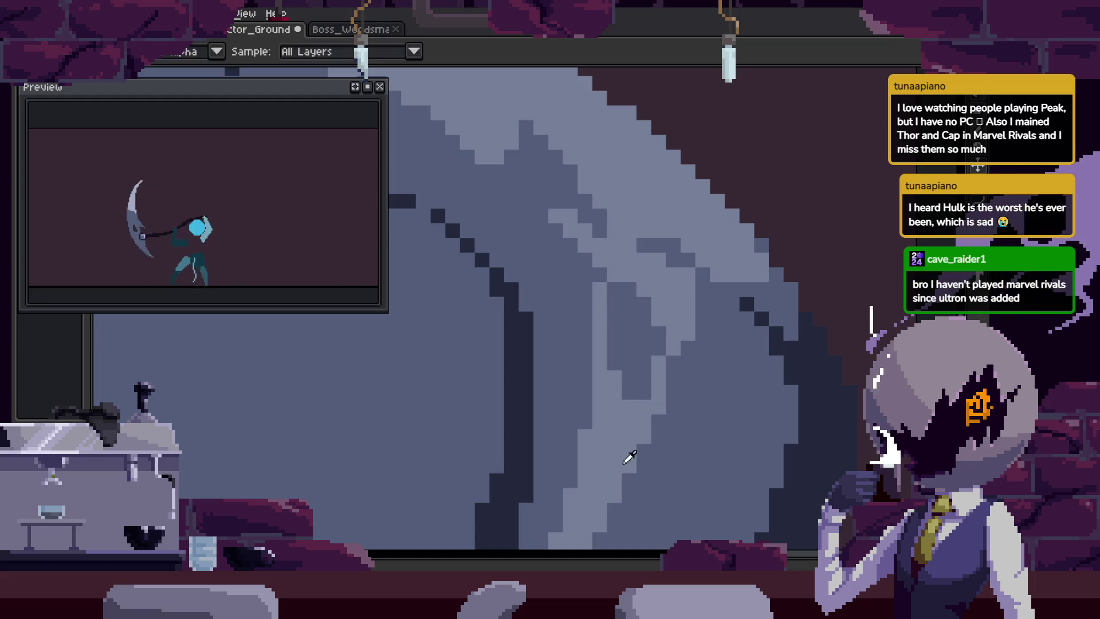
key("ctrl+s")
key("h")
scroll(643, 393, "down", 4)
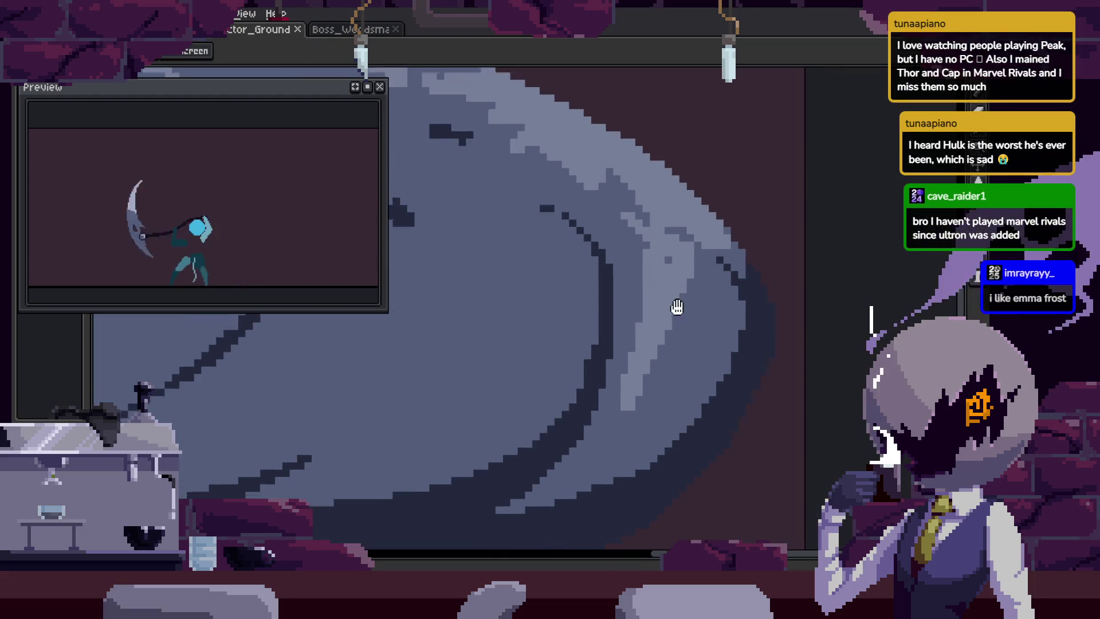
scroll(677, 307, "up", 2)
key("g")
left_click(670, 241)
key("h")
scroll(653, 313, "up", 2)
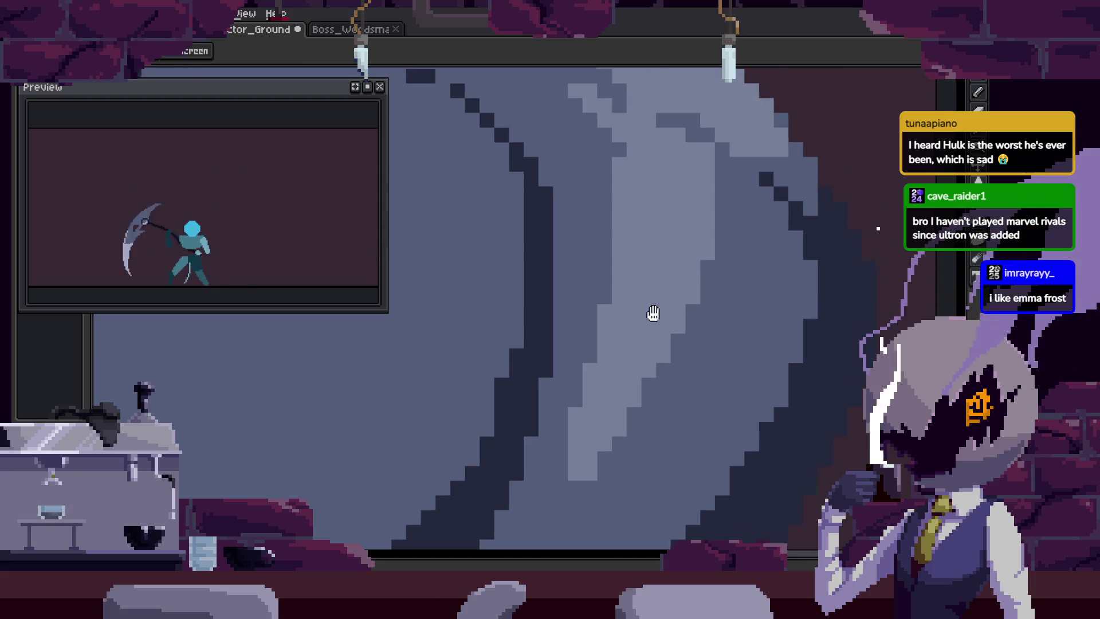
Step forward through seven more animation frames and zoom out to the full sprite.
key("Right")
key("b")
key("Right")
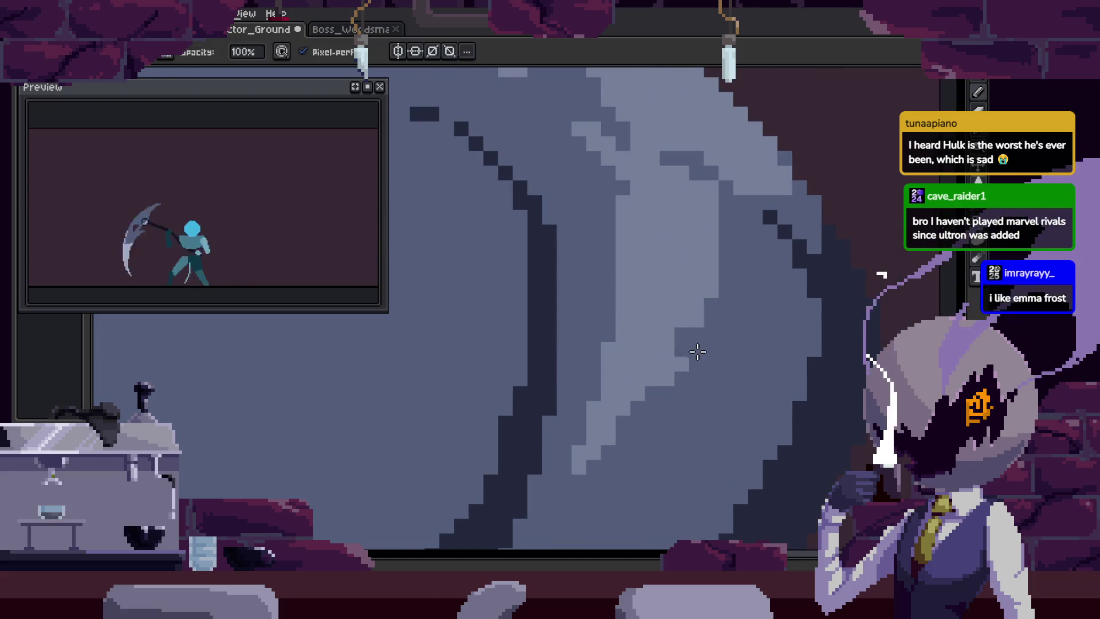
key("h")
key("Right")
key("b")
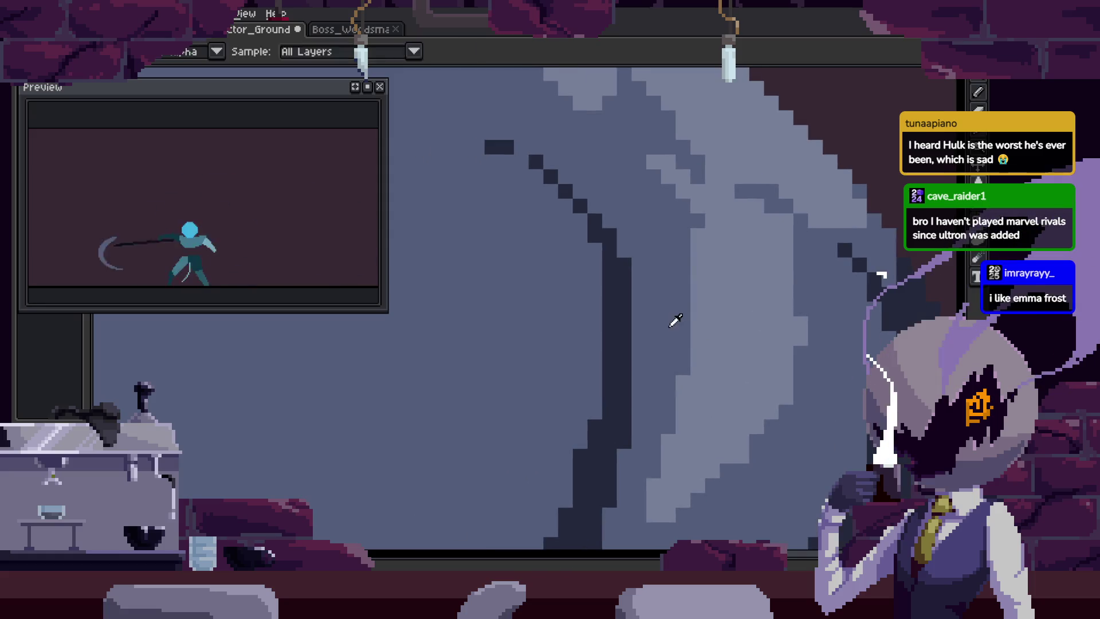
key("Right")
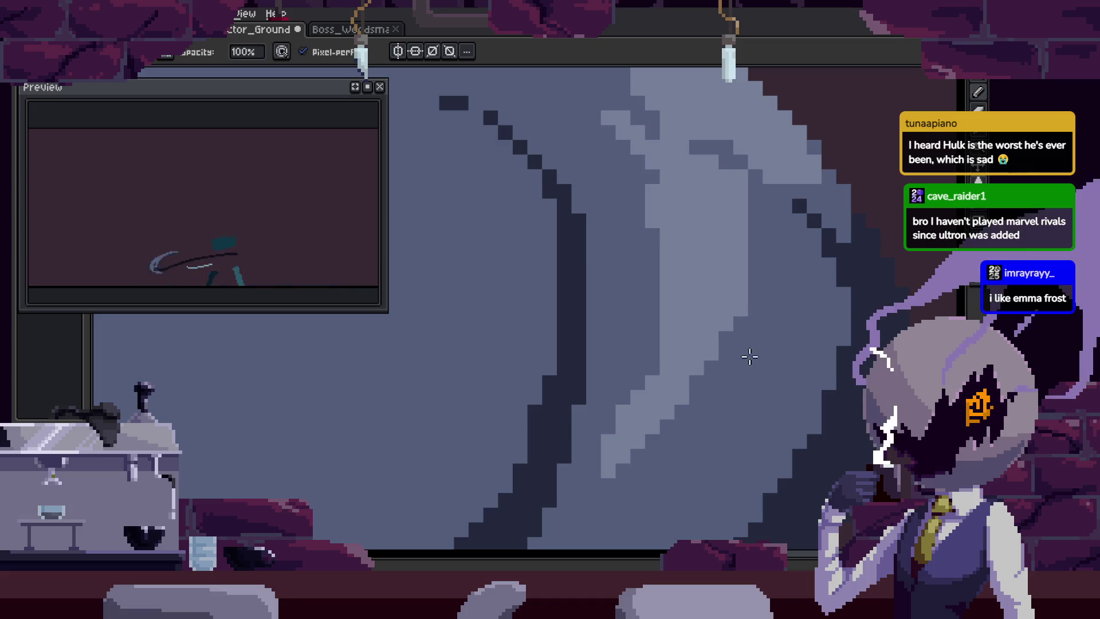
key("Right")
key("b")
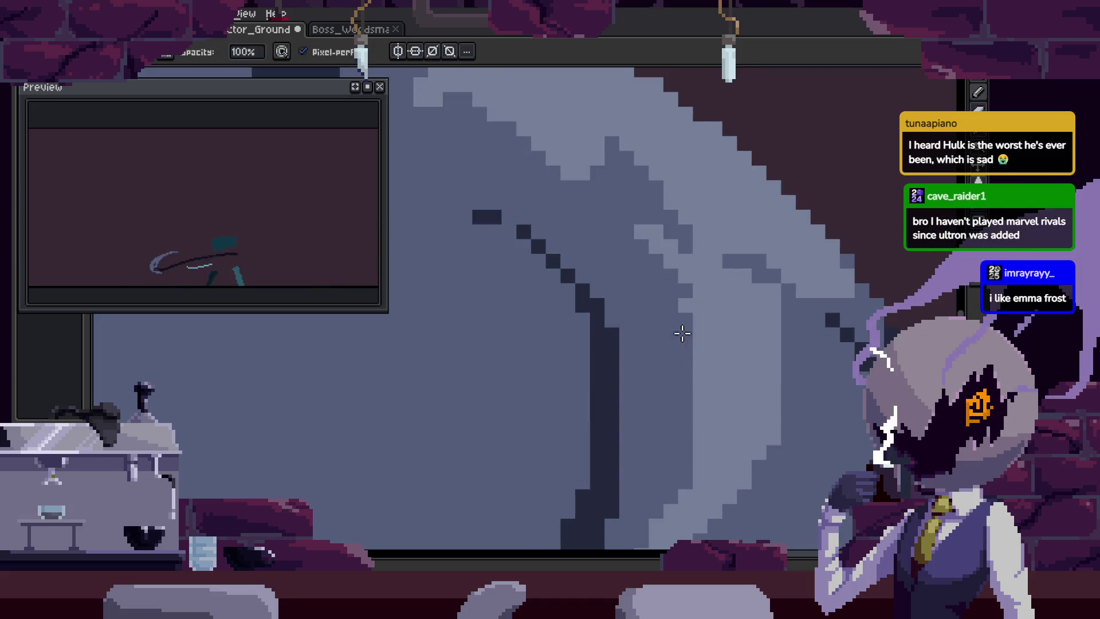
key("Right")
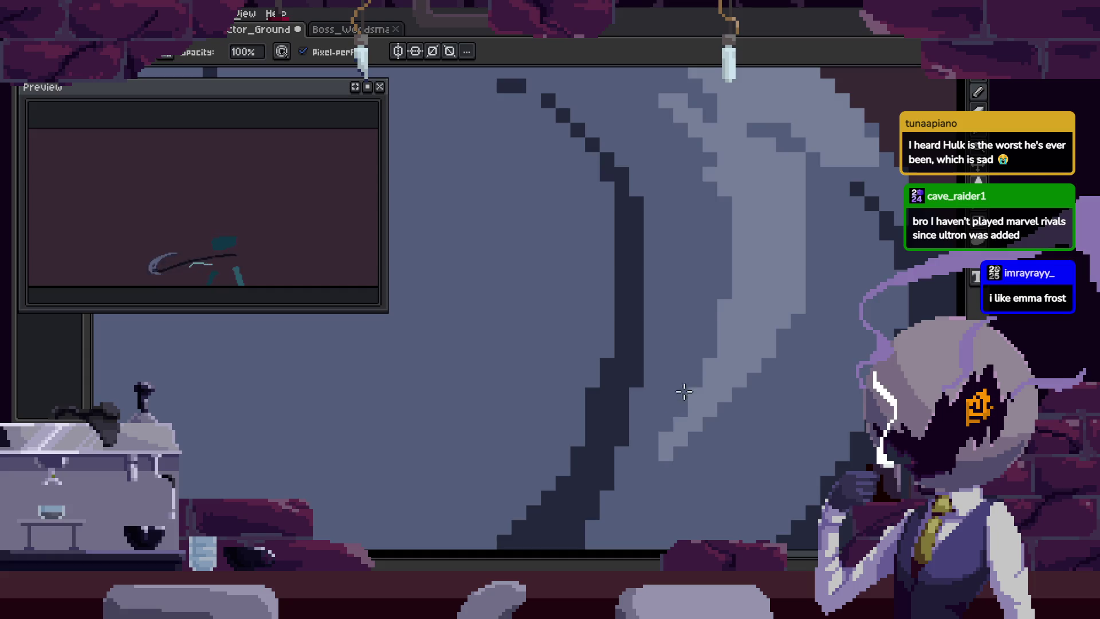
key("Right")
scroll(756, 356, "down", 5)
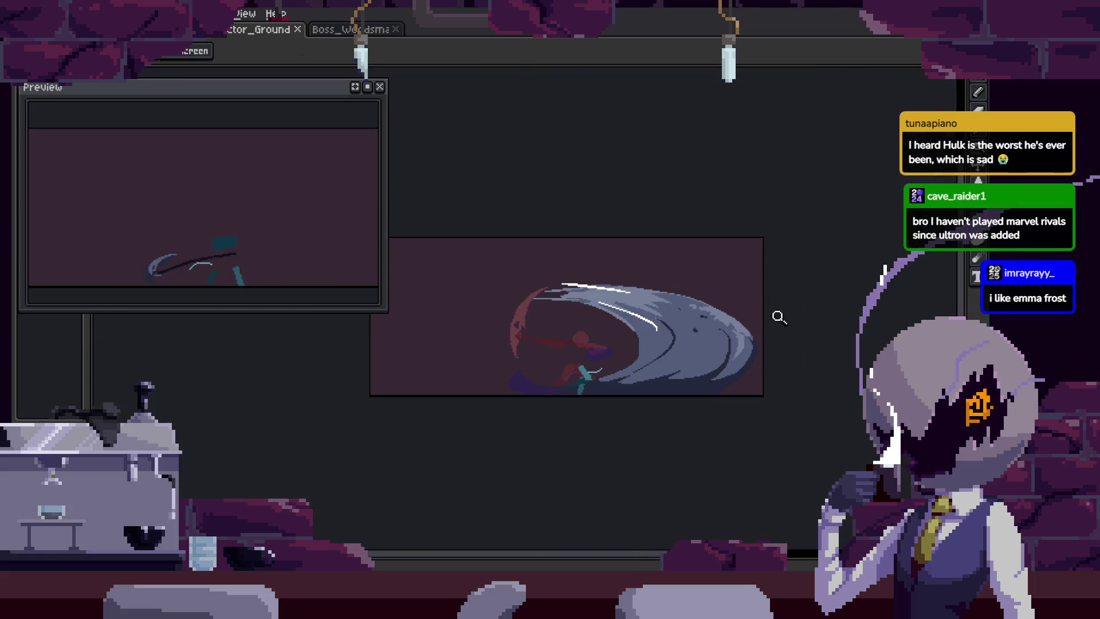
Magic Wand the white stripe on the blade and paint part of it grey.
scroll(779, 317, "up", 5)
scroll(703, 311, "up", 1)
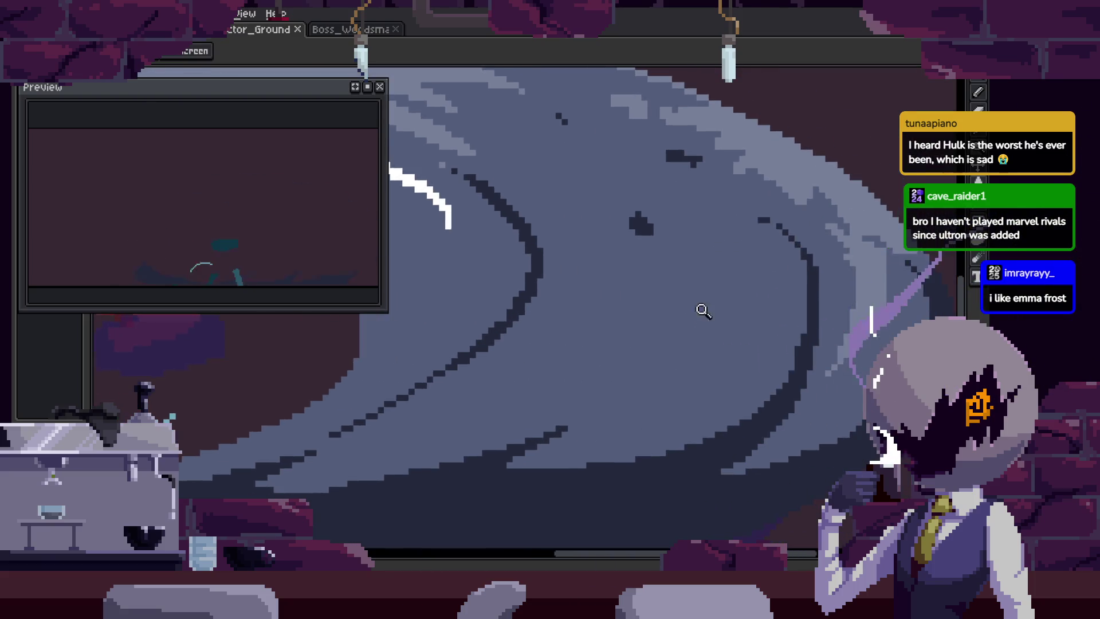
scroll(783, 312, "down", 3)
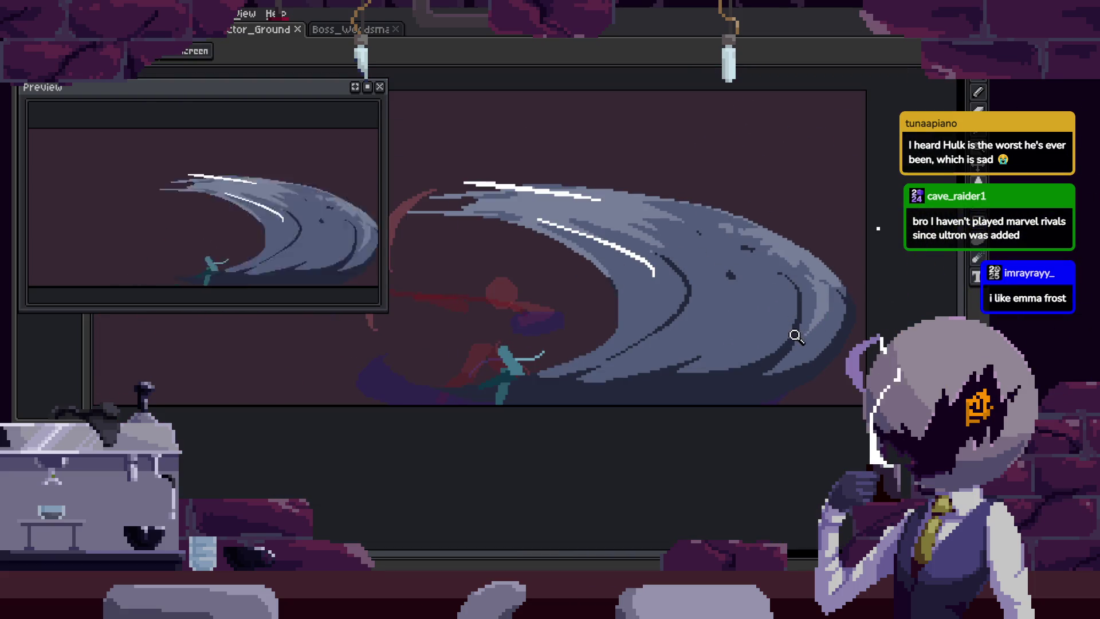
key("Left")
key("Right")
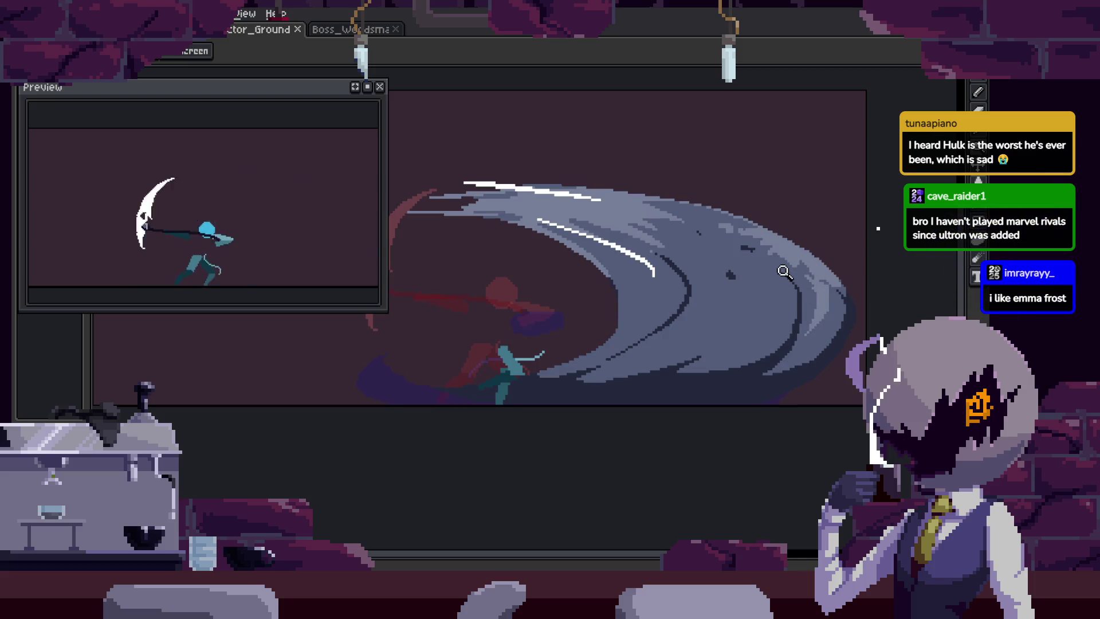
scroll(647, 298, "up", 4)
key("w")
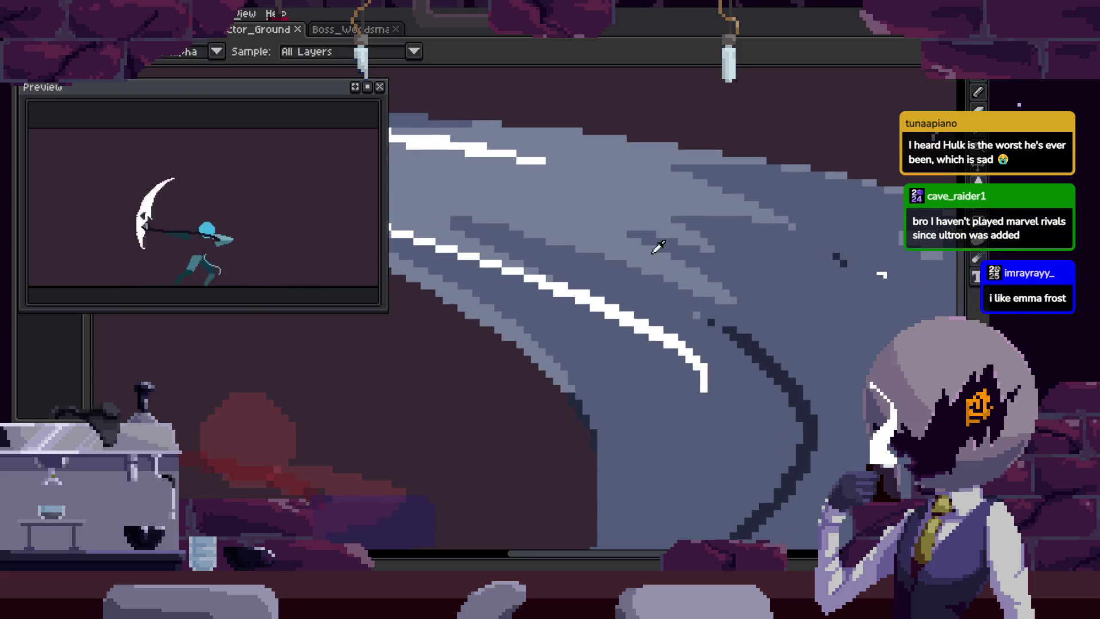
scroll(630, 286, "up", 1)
left_click(619, 326)
key("b")
mouse_move(573, 263)
left_mouse_down()
mouse_move(644, 331)
mouse_move(706, 304)
mouse_move(756, 389)
mouse_move(602, 312)
left_mouse_up()
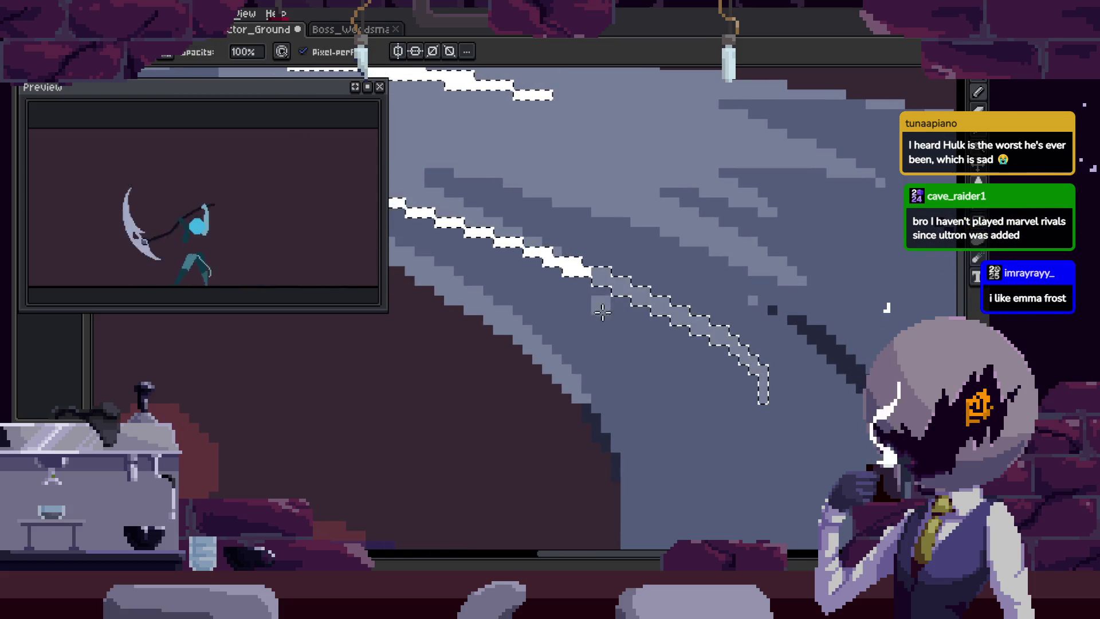
Draw a light-grey curved highlight down the blade and reshape it into a chevron.
key("z")
scroll(665, 393, "down", 5)
scroll(717, 361, "up", 5)
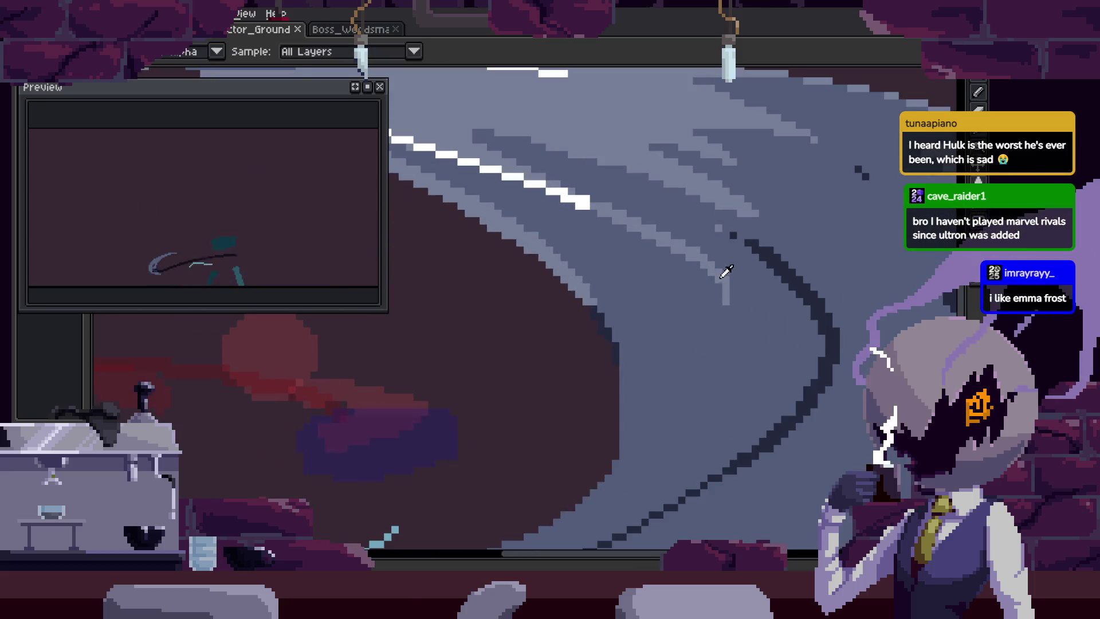
left_click(721, 277)
key("b")
scroll(687, 349, "up", 2)
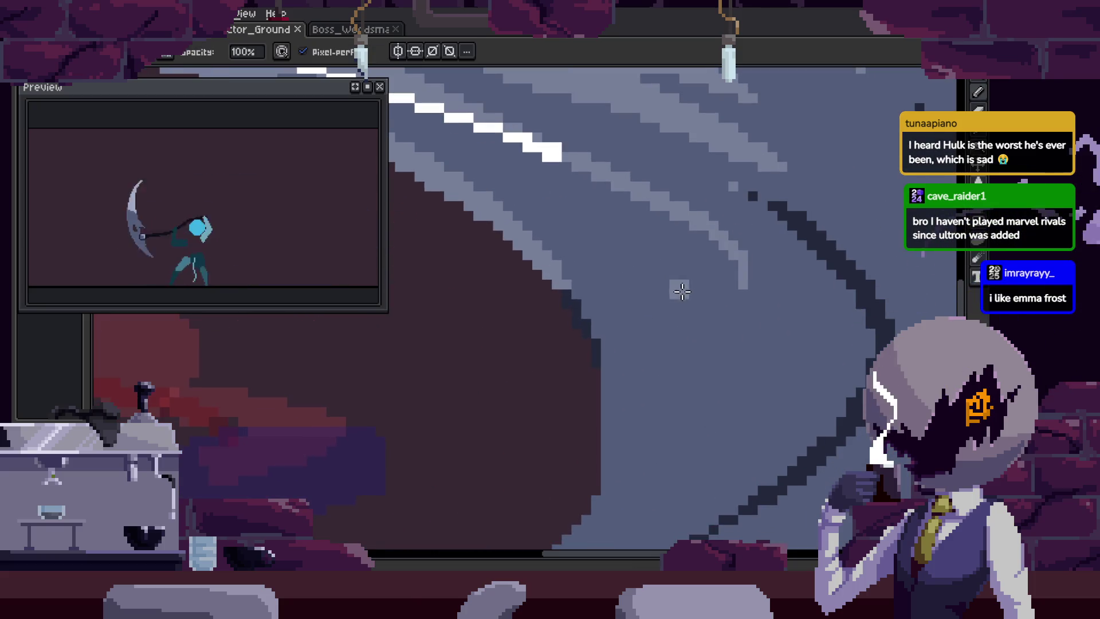
left_click_drag(682, 232, 693, 330)
key("ctrl+z")
mouse_move(616, 195)
left_mouse_down()
mouse_move(711, 342)
mouse_move(653, 452)
left_mouse_up()
left_click(655, 293, "alt")
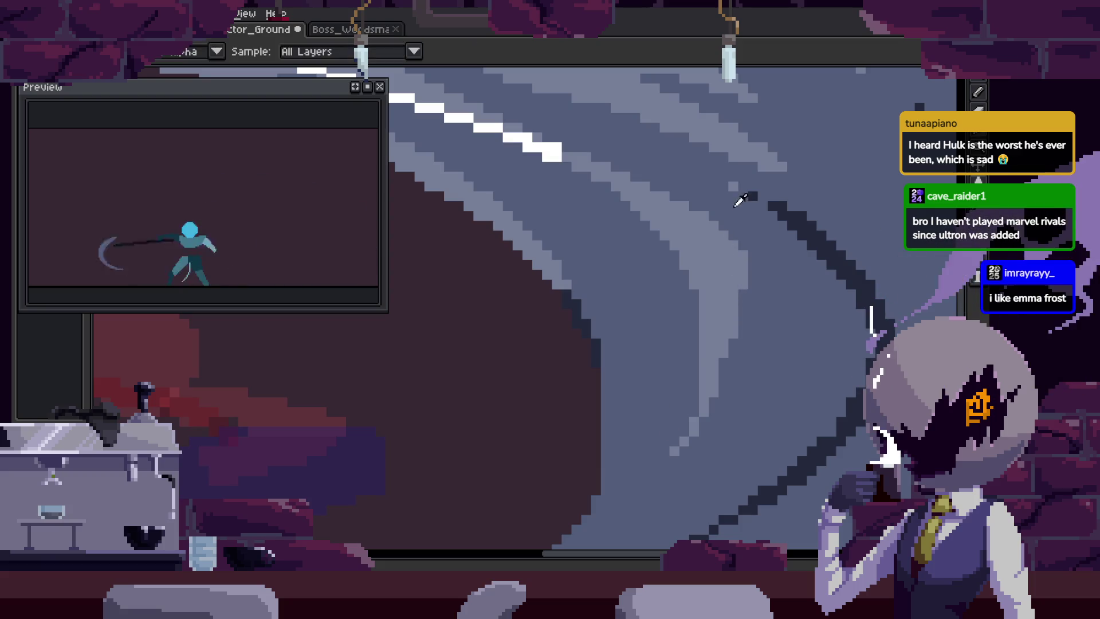
left_click_drag(711, 277, 646, 500)
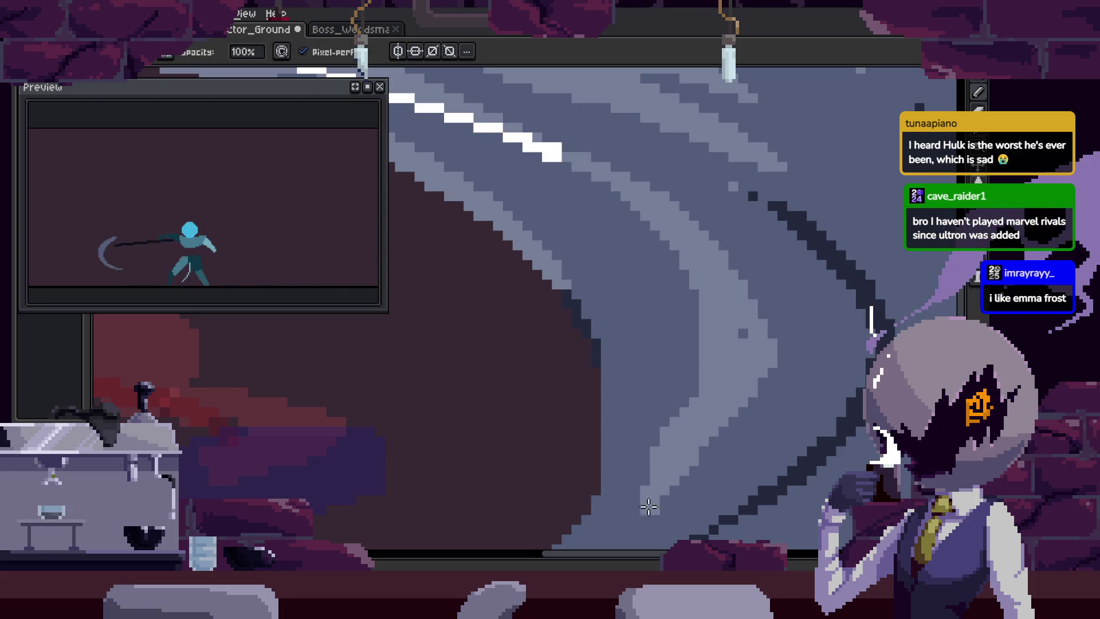
Darken some highlight pixels with the blade grey, then move to the red-stroke frame.
left_click(653, 327, "alt")
left_click_drag(653, 327, 606, 481)
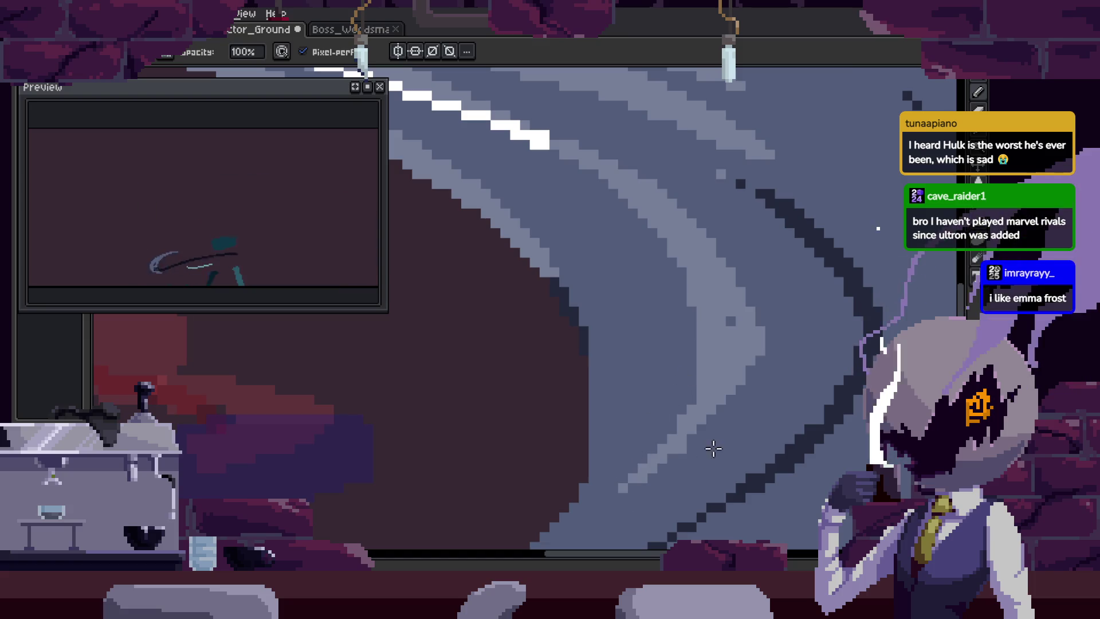
scroll(687, 418, "down", 3)
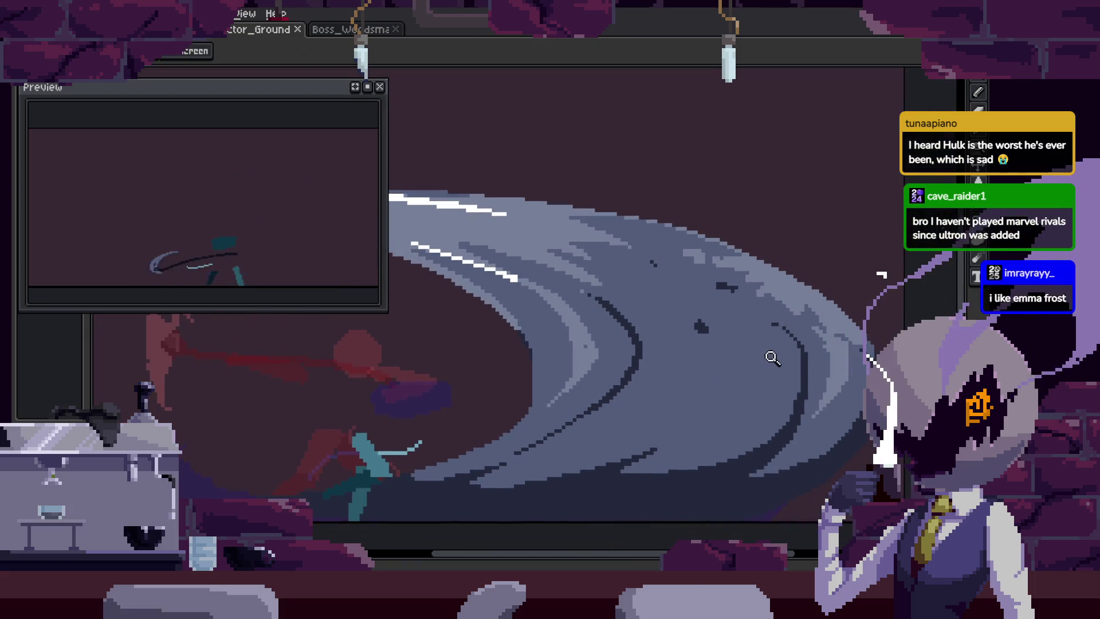
key("z")
key("Left")
key("Right")
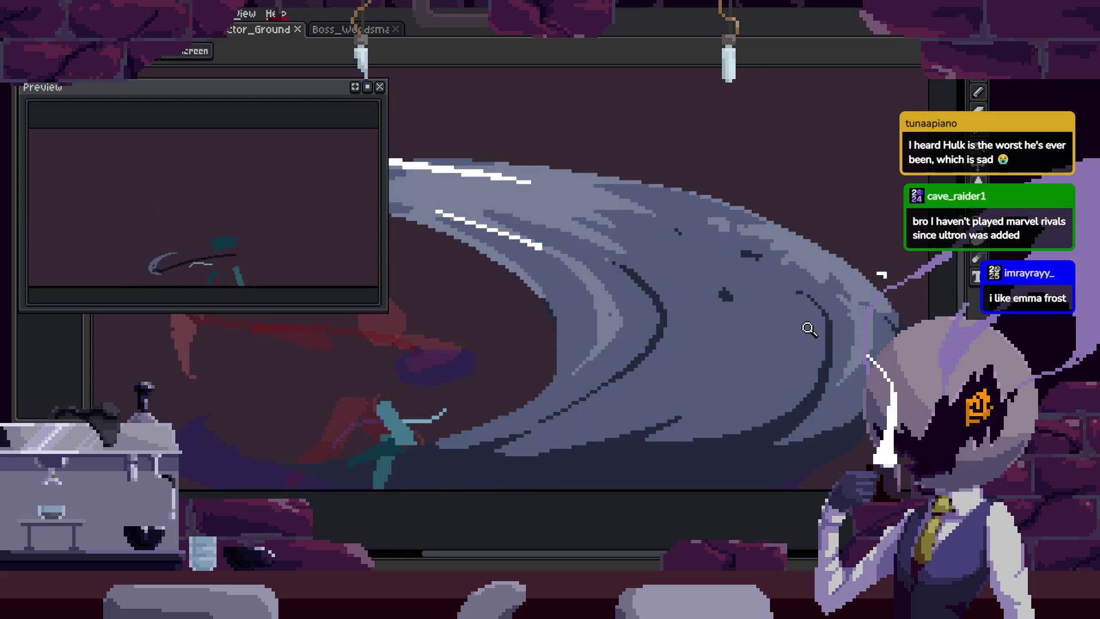
key("Left")
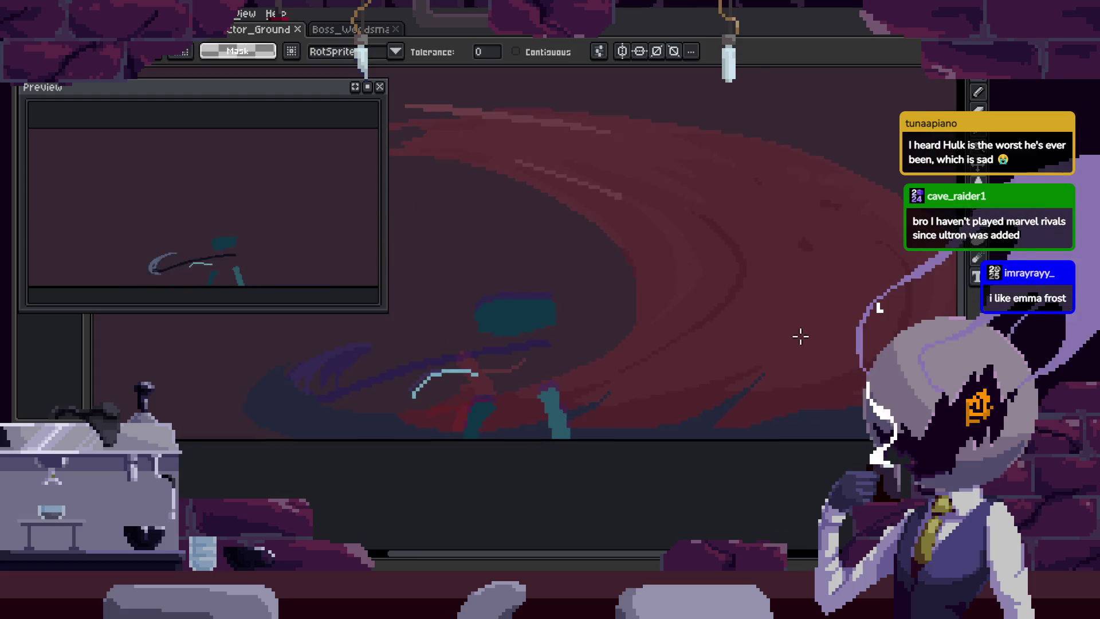
Show the timeline, play the attack animation, check the ink mode, and hide the timeline.
left_click_drag(800, 334, 726, 336)
key("w")
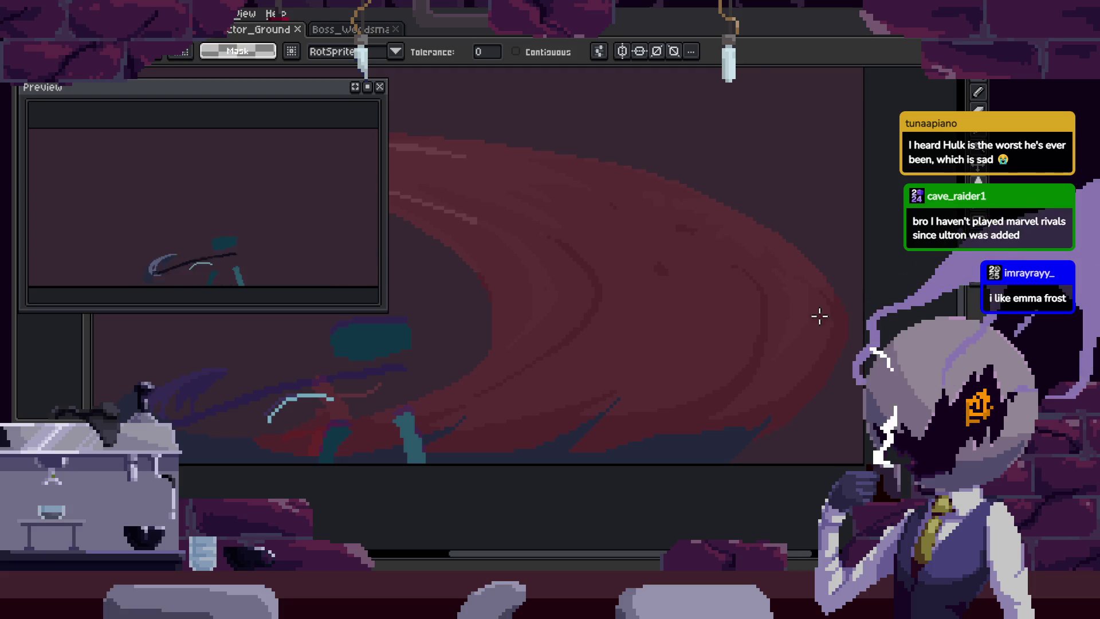
key("Tab")
key("Return")
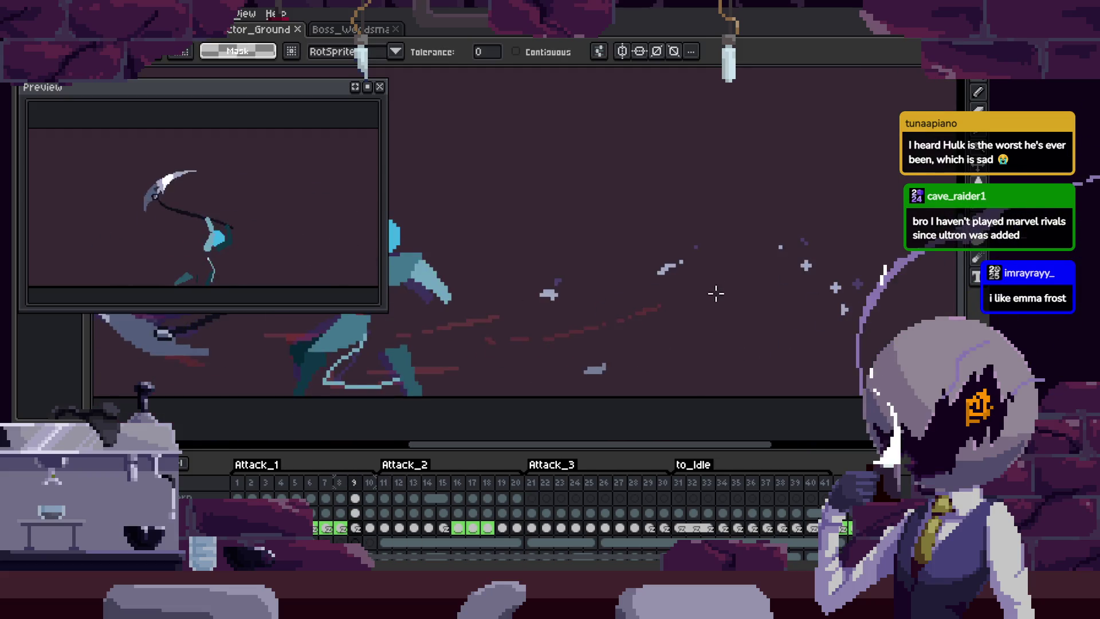
key("z")
scroll(795, 292, "down", 2)
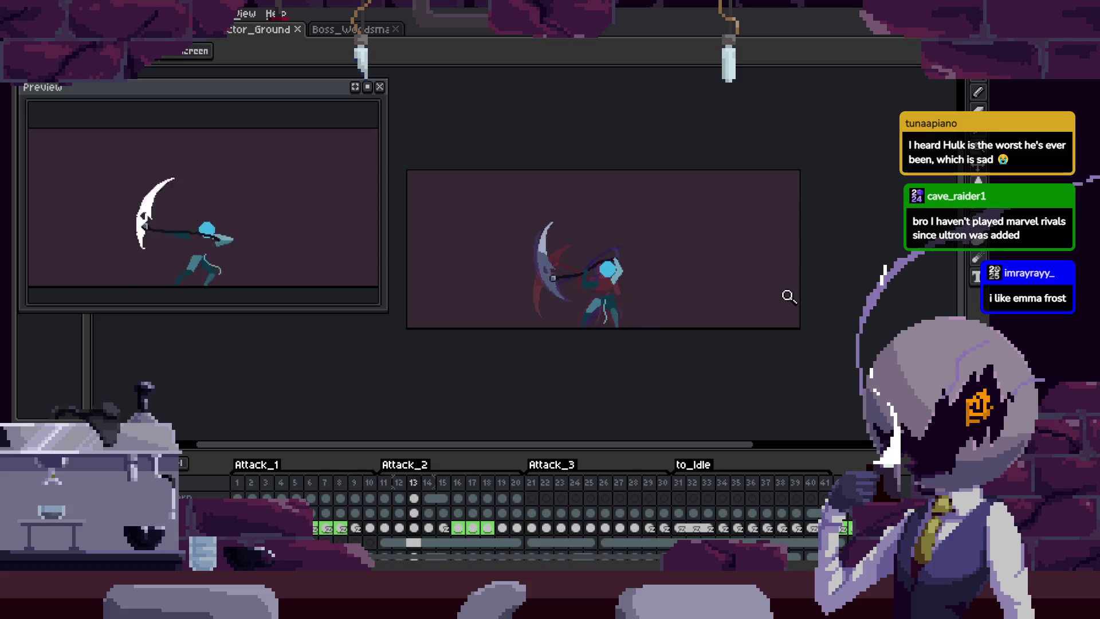
scroll(786, 245, "up", 3)
key("b")
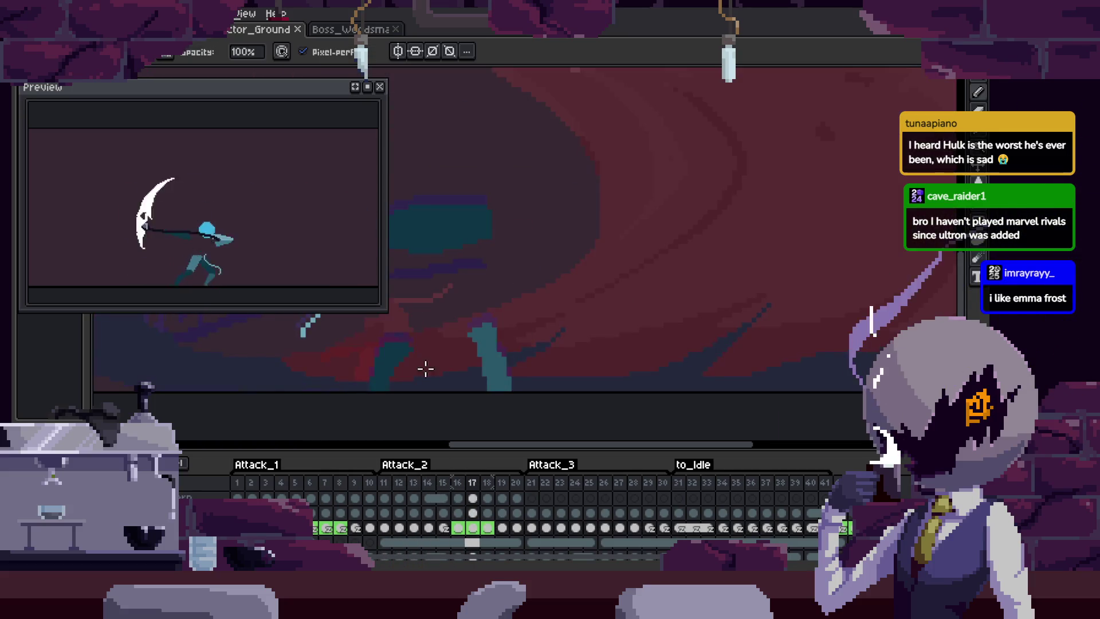
left_click(181, 55)
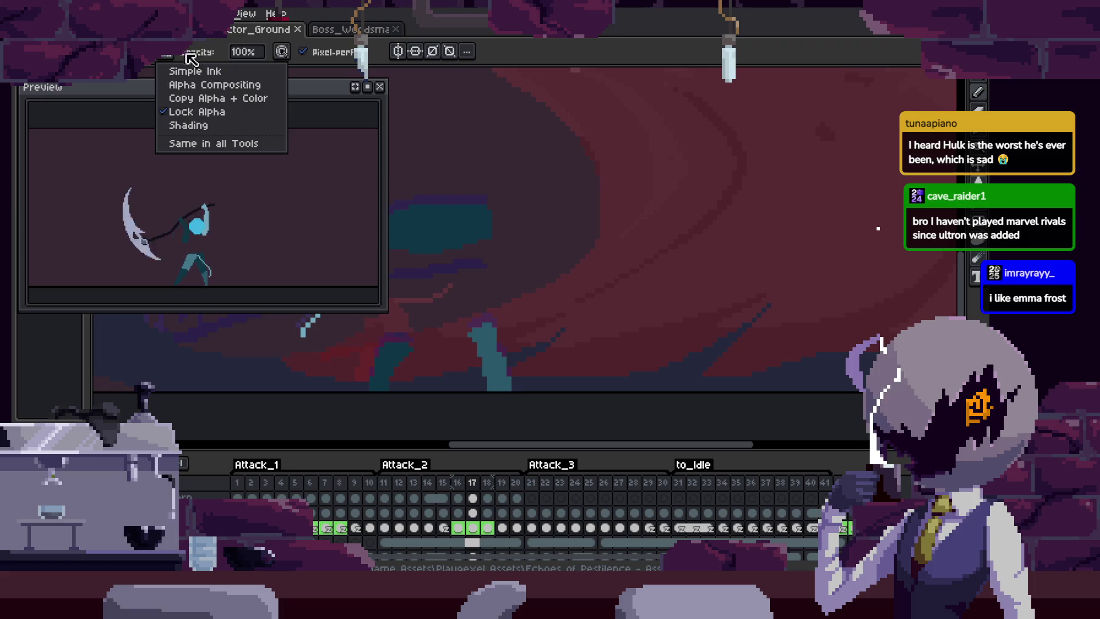
key("Escape")
key("z")
key("Tab")
Select the background above the dark wave and paint two wide grey diagonal streaks.
key("w")
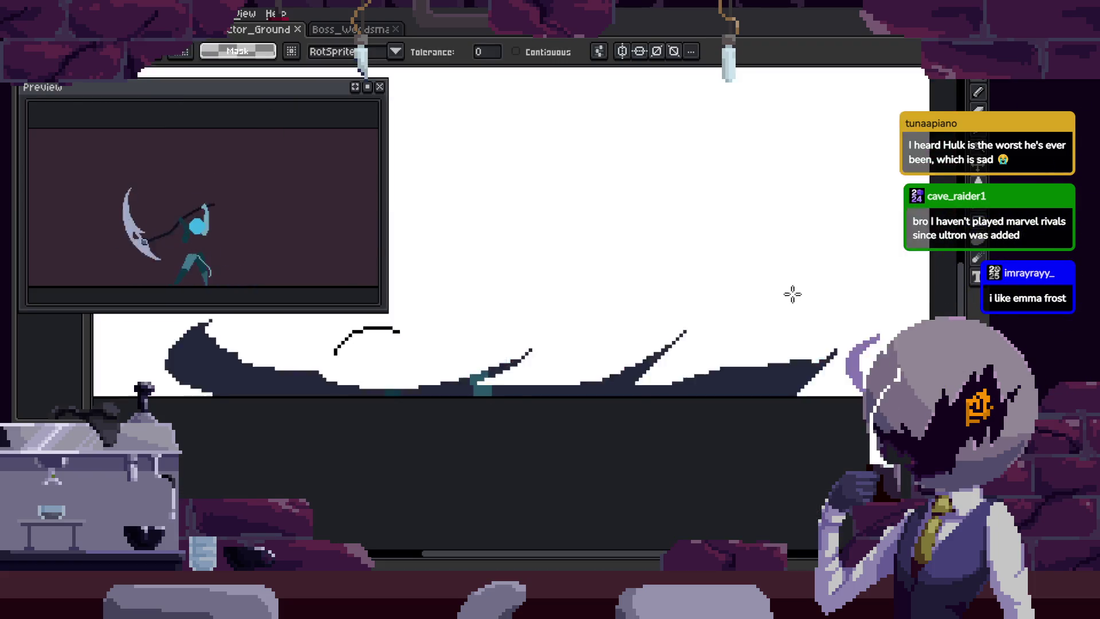
left_click(791, 295)
key("h")
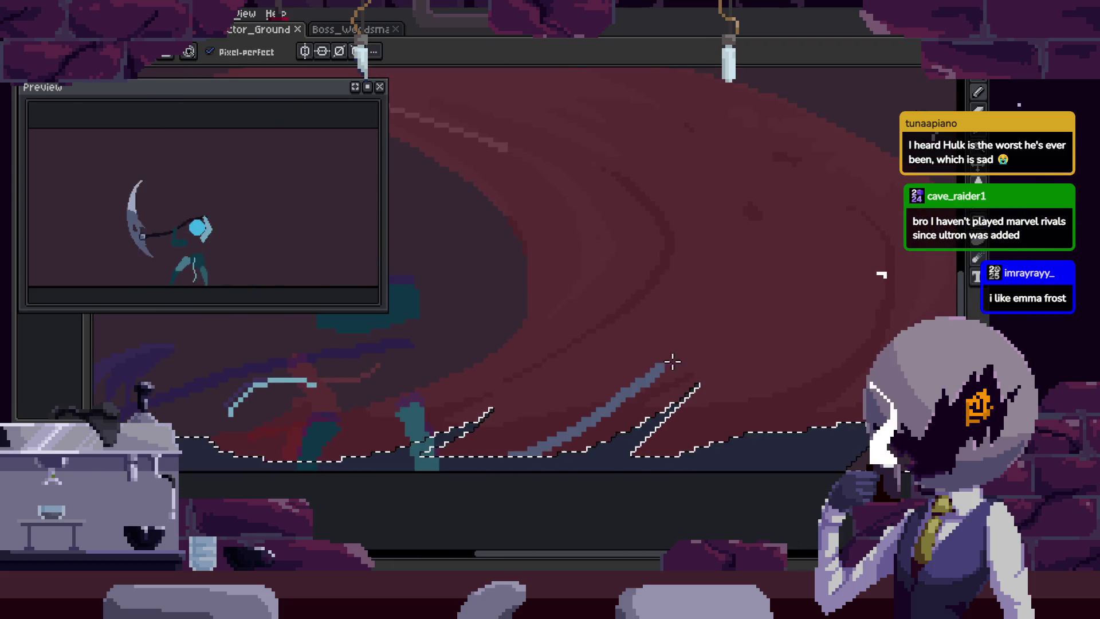
key("ctrl+z")
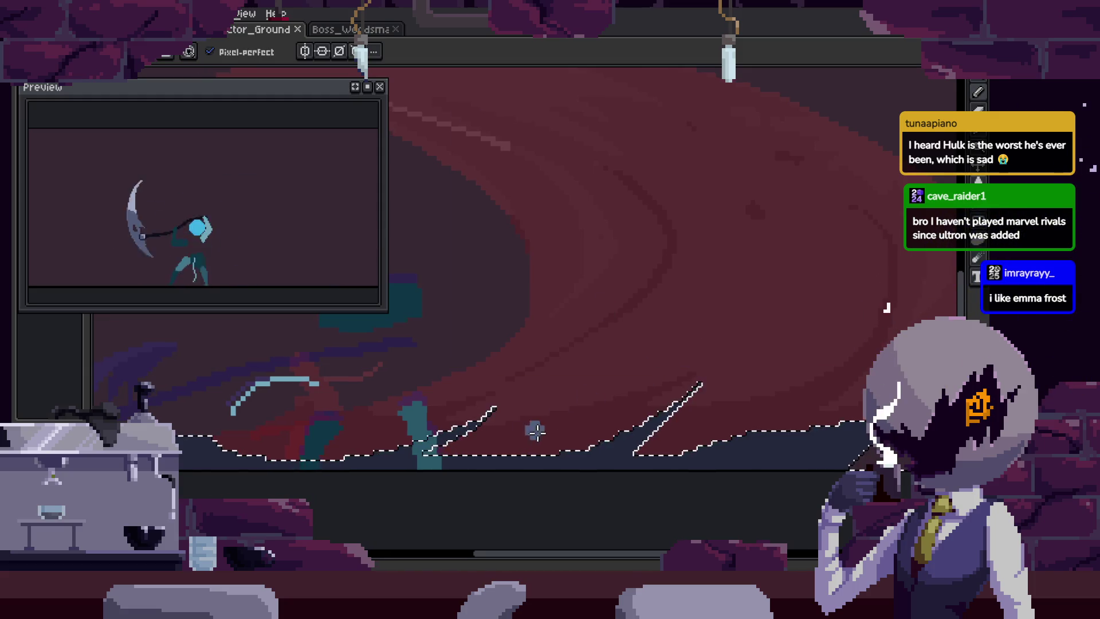
mouse_move(544, 429)
left_mouse_down()
mouse_move(636, 369)
mouse_move(665, 391)
left_mouse_up()
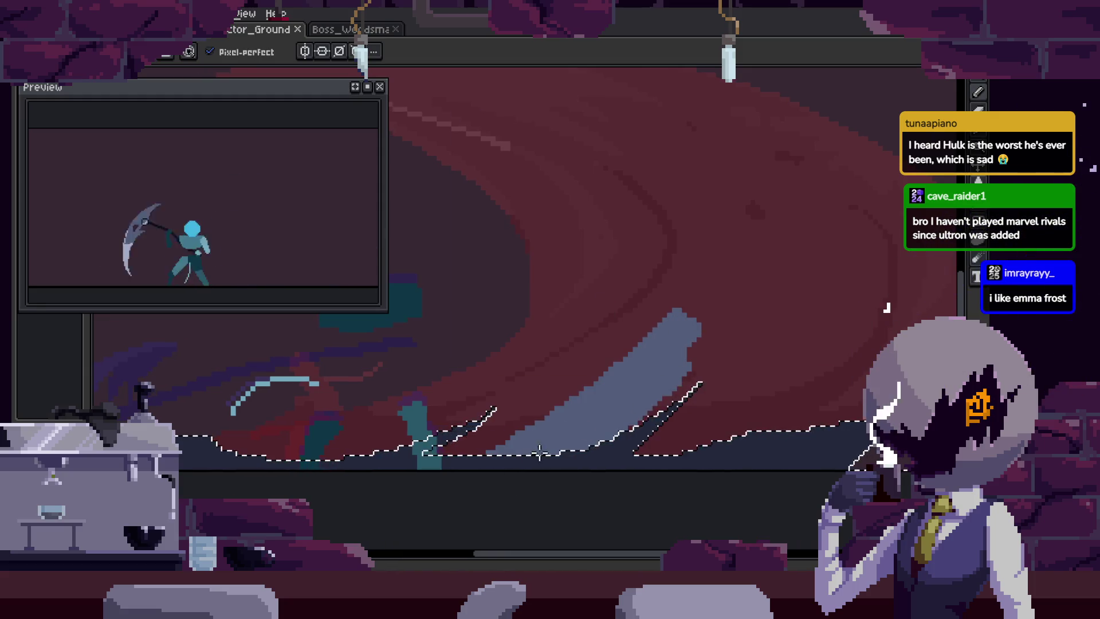
left_click_drag(778, 321, 728, 434)
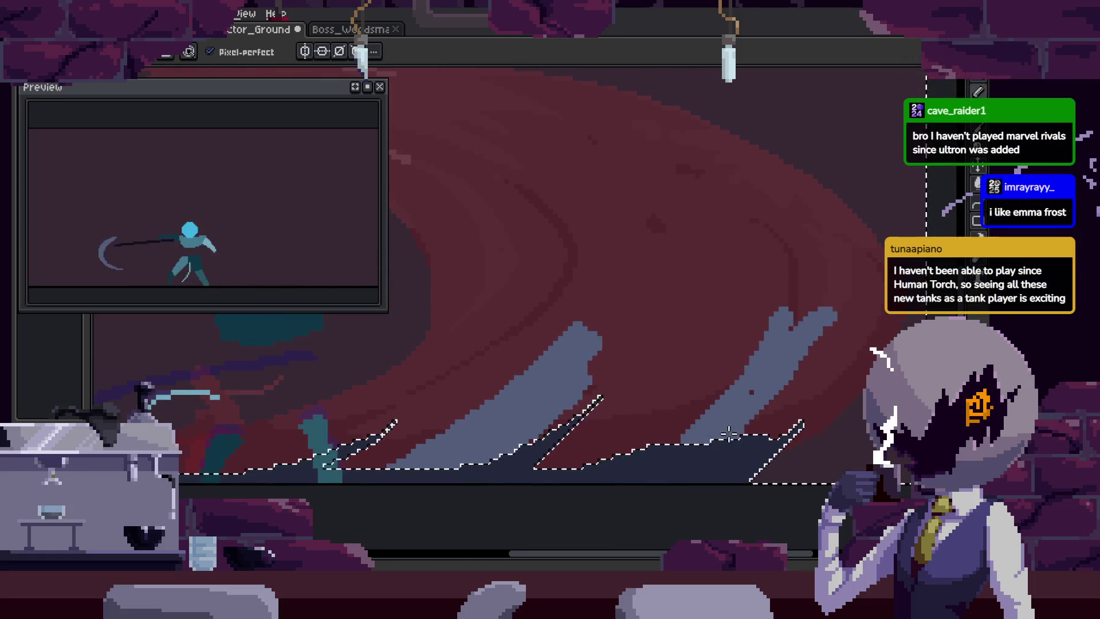
scroll(733, 401, "up", 3)
scroll(742, 352, "left", 3)
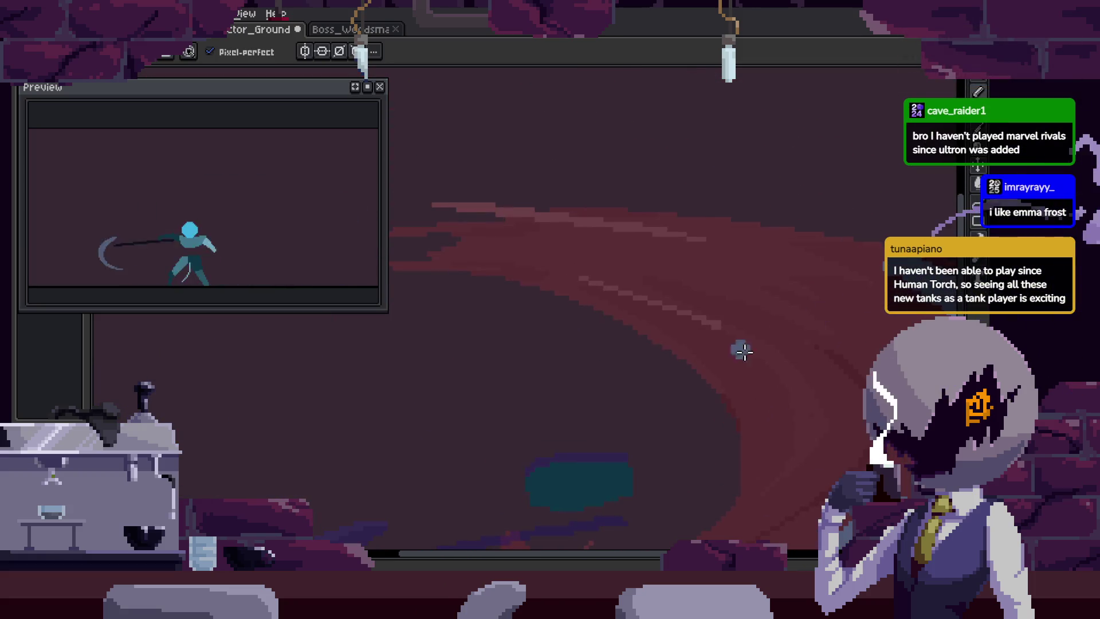
Save the sprite, then zoom in on the upper part of the red slash.
key("ctrl+s")
scroll(732, 401, "down", 3)
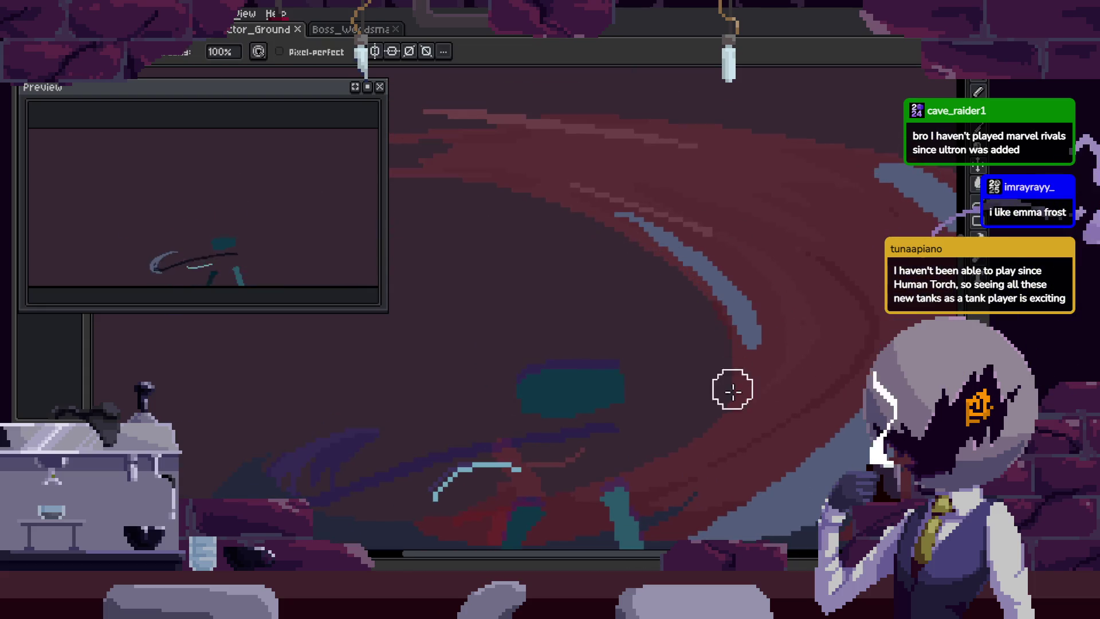
scroll(613, 248, "down", 4)
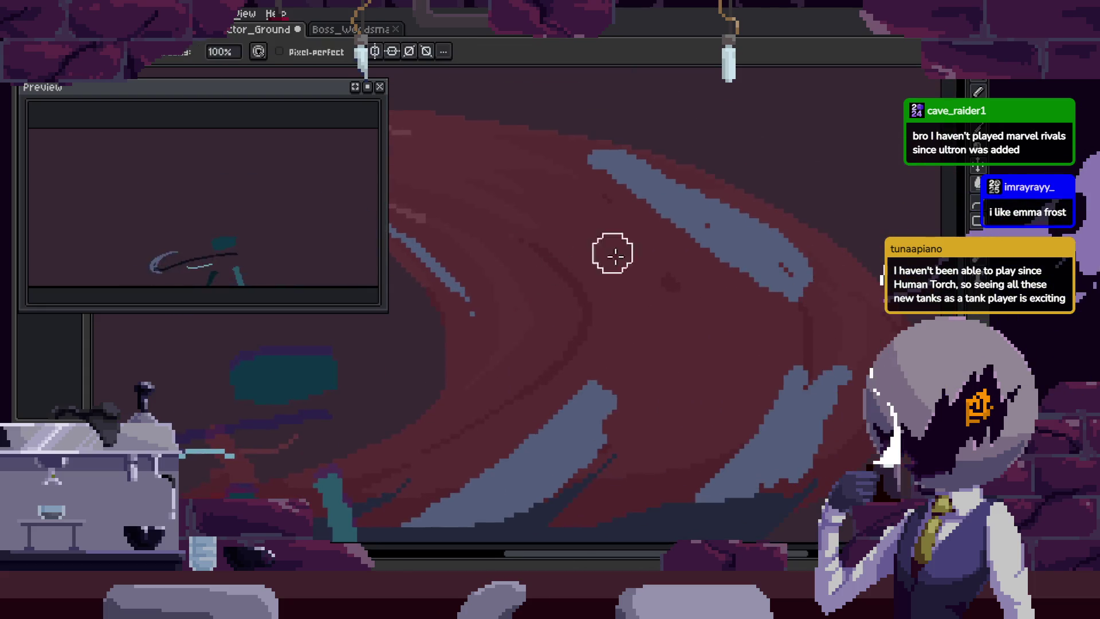
key("z")
left_click(744, 271)
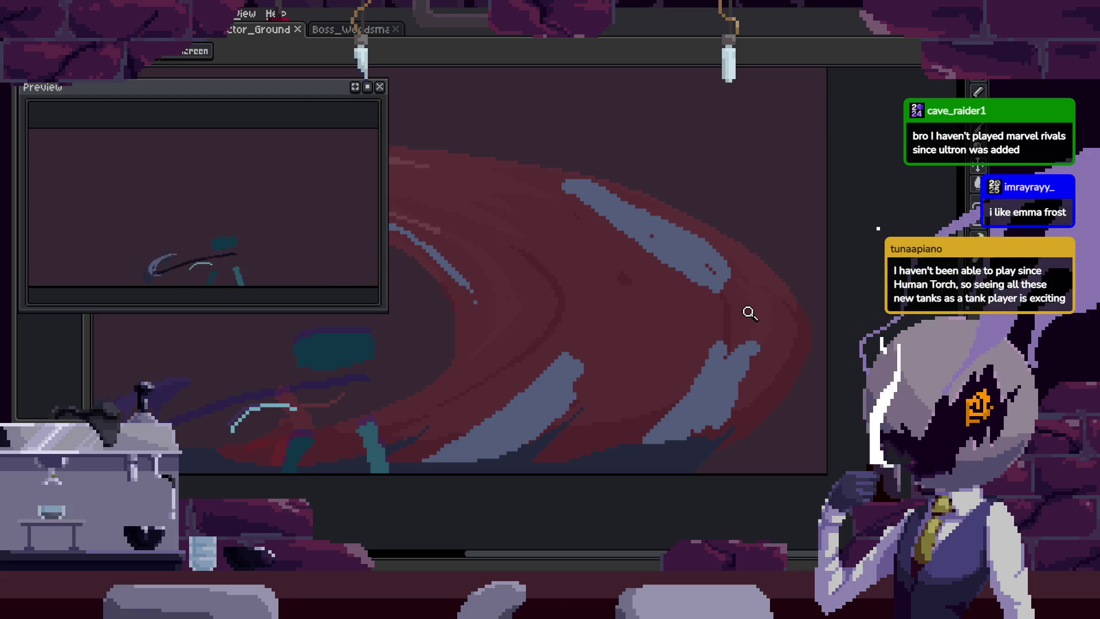
left_click_drag(748, 311, 643, 239)
scroll(601, 243, "up", 2)
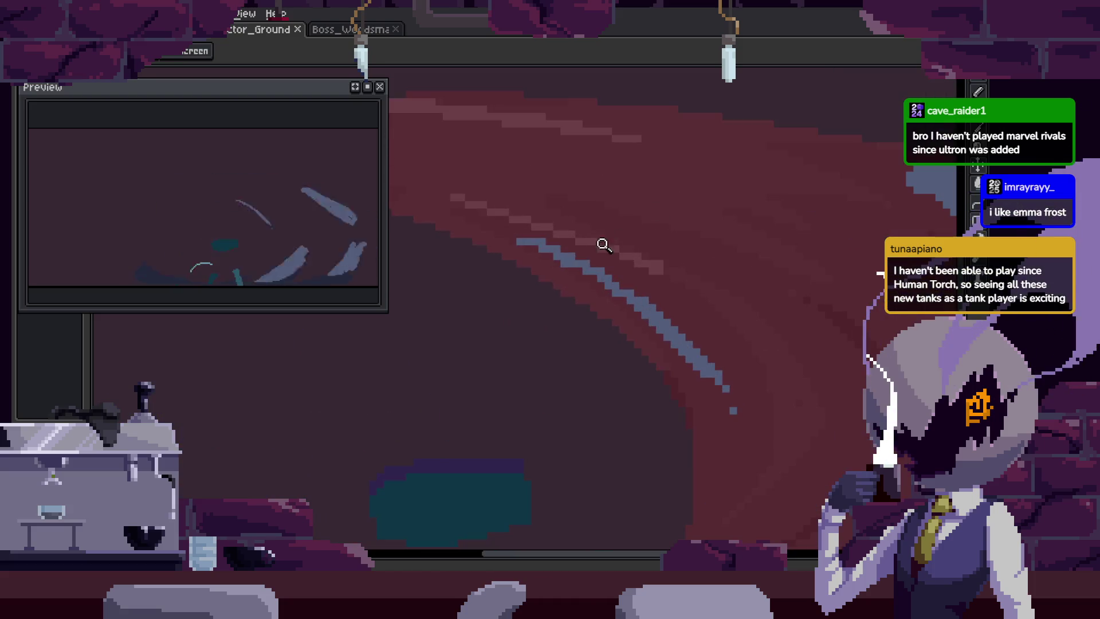
On another frame, add a single grey-blue pixel to the stroke with the Pixel-perfect pencil.
key("b")
key("v")
scroll(582, 277, "up", 3)
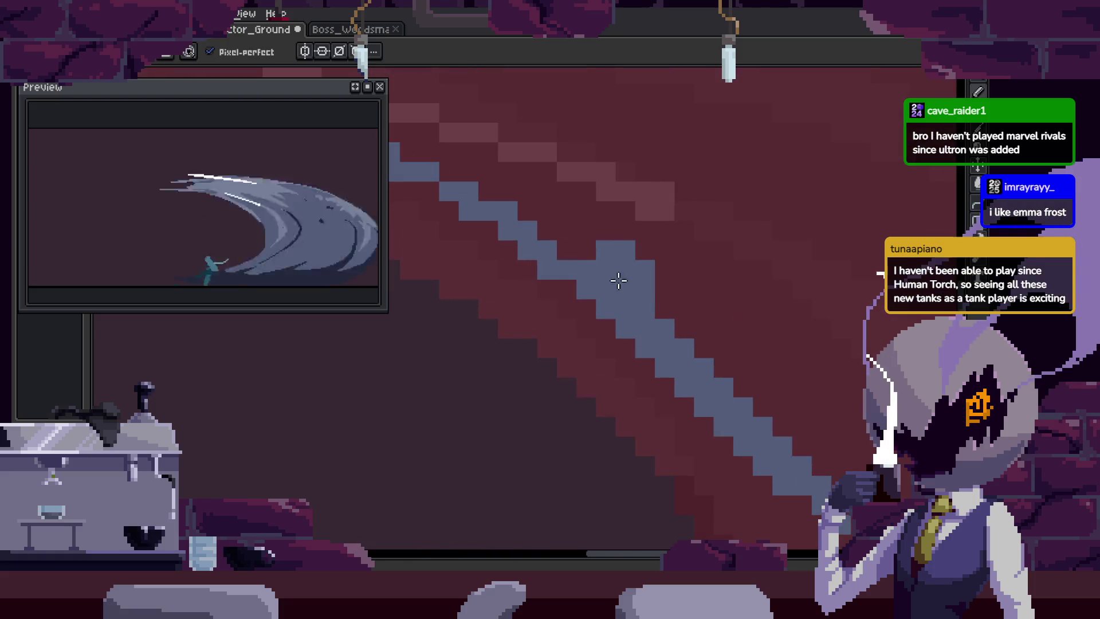
key("Right")
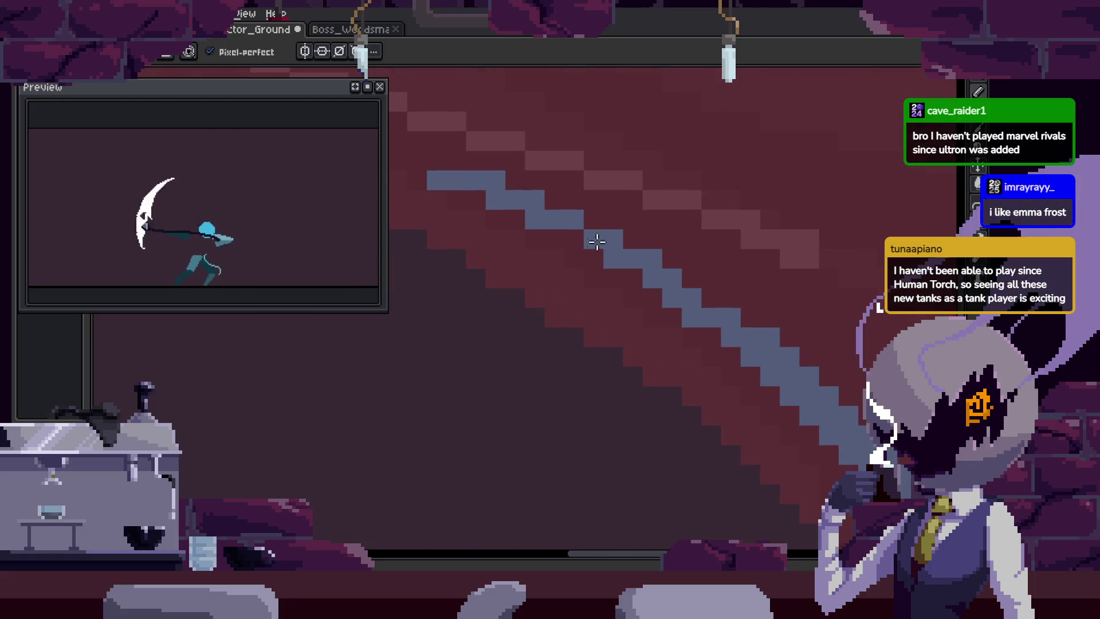
left_click_drag(666, 262, 635, 244)
key("b")
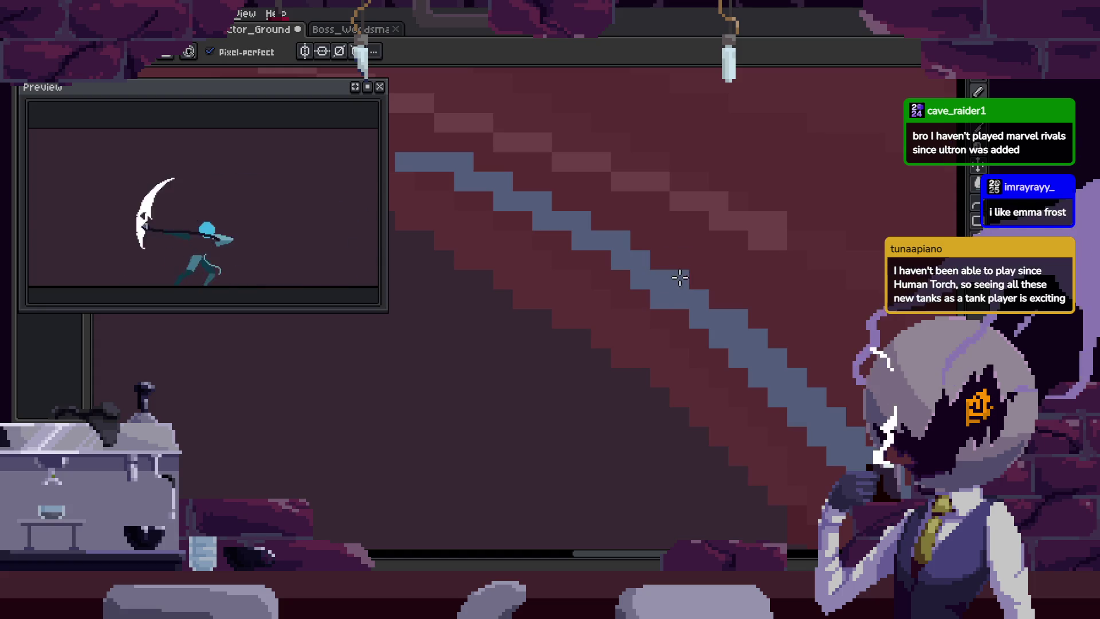
key("e")
scroll(648, 334, "down", 1)
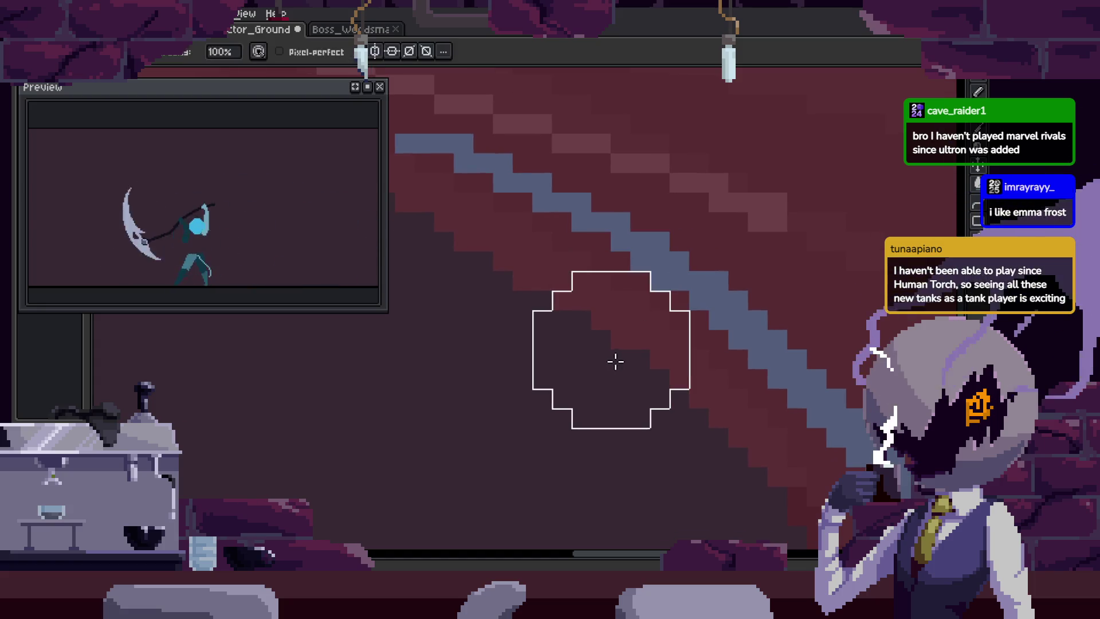
key("b")
left_click(708, 267)
Adjust the zoom around the stroke and save the pixel edit.
key("z")
scroll(668, 278, "down", 3)
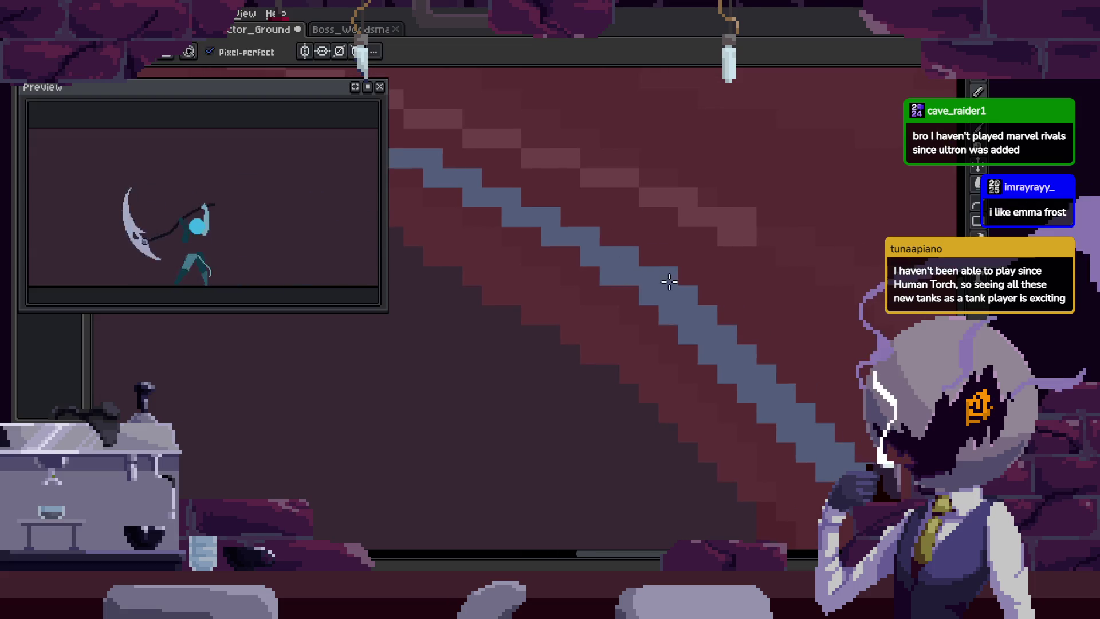
scroll(700, 235, "up", 2)
scroll(644, 255, "down", 2)
scroll(644, 254, "up", 3)
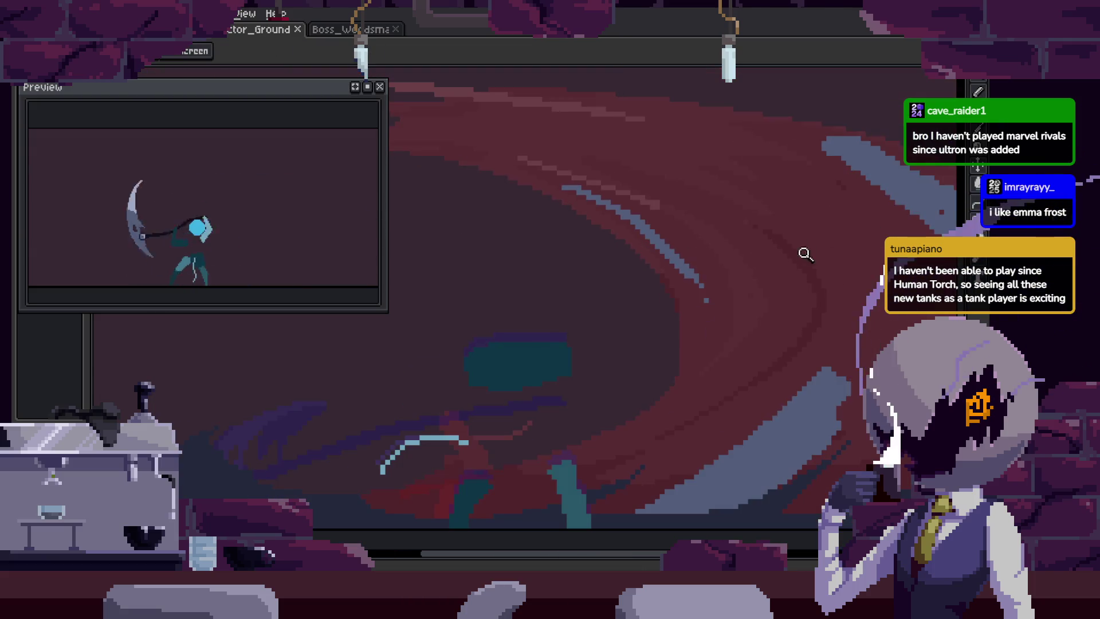
key("ctrl+s")
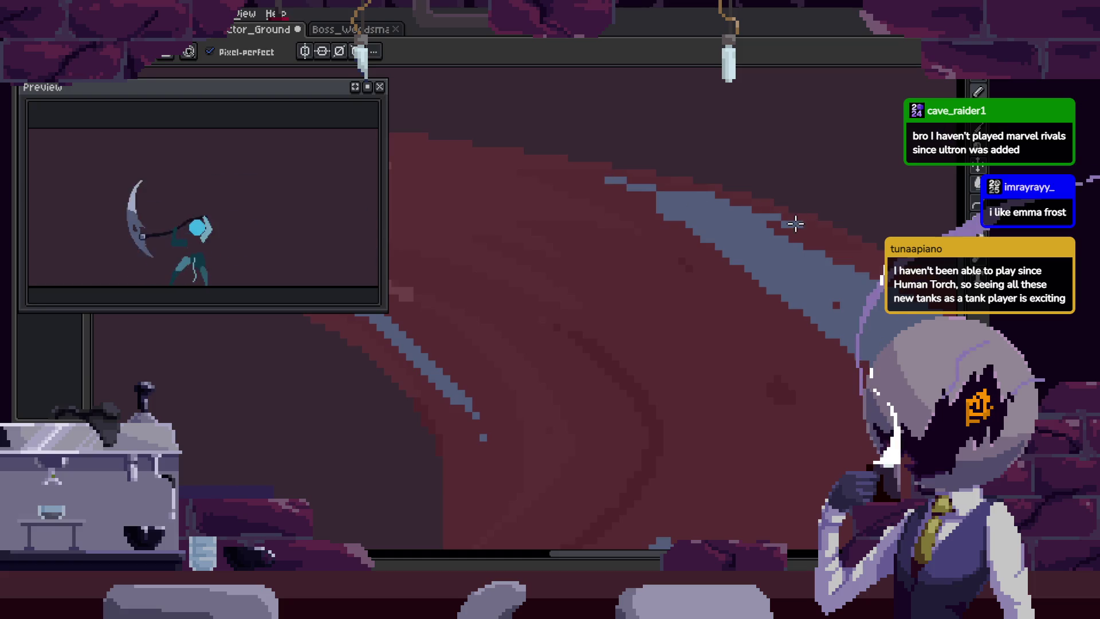
Zoom and pan to bring the slash's upper curve into view.
key("z")
scroll(711, 177, "up", 1)
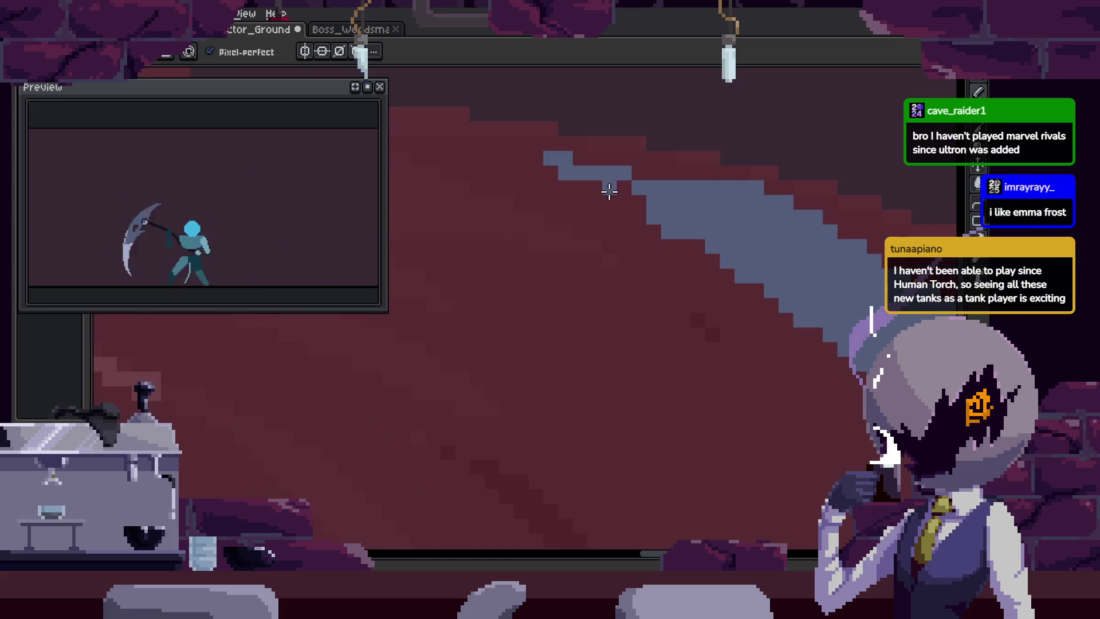
scroll(560, 221, "down", 3)
key("h")
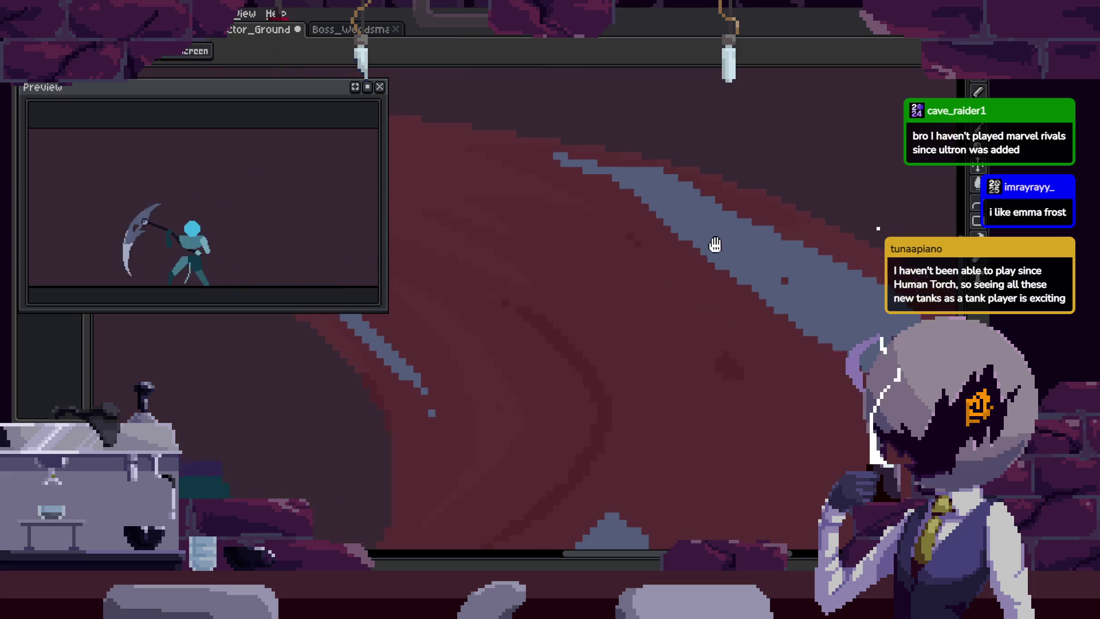
left_click_drag(715, 244, 631, 210)
key("b")
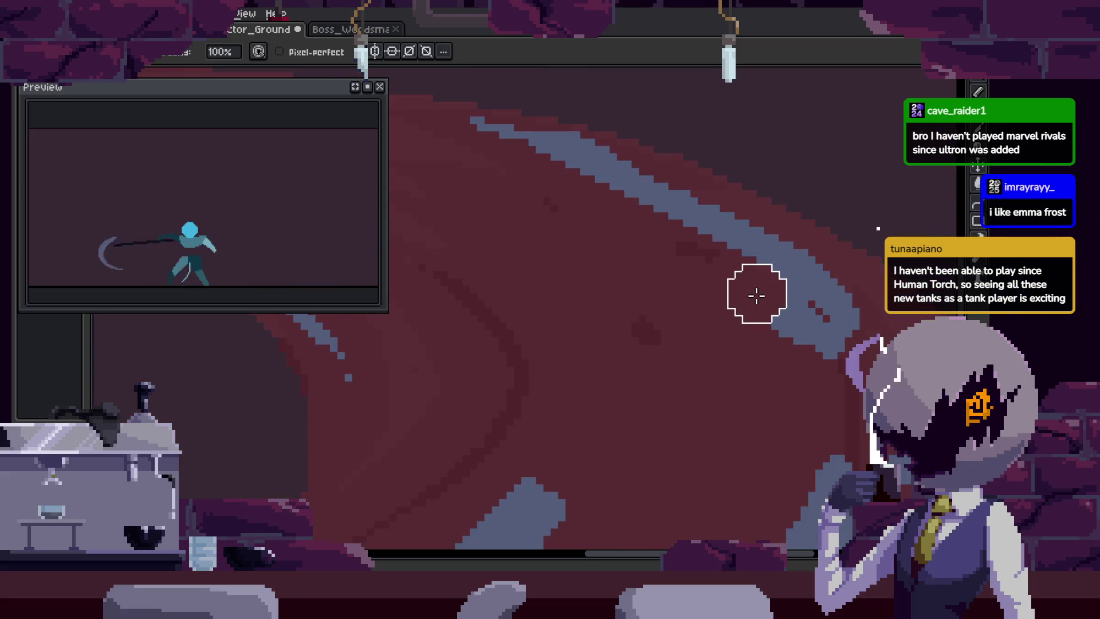
scroll(616, 186, "up", 2)
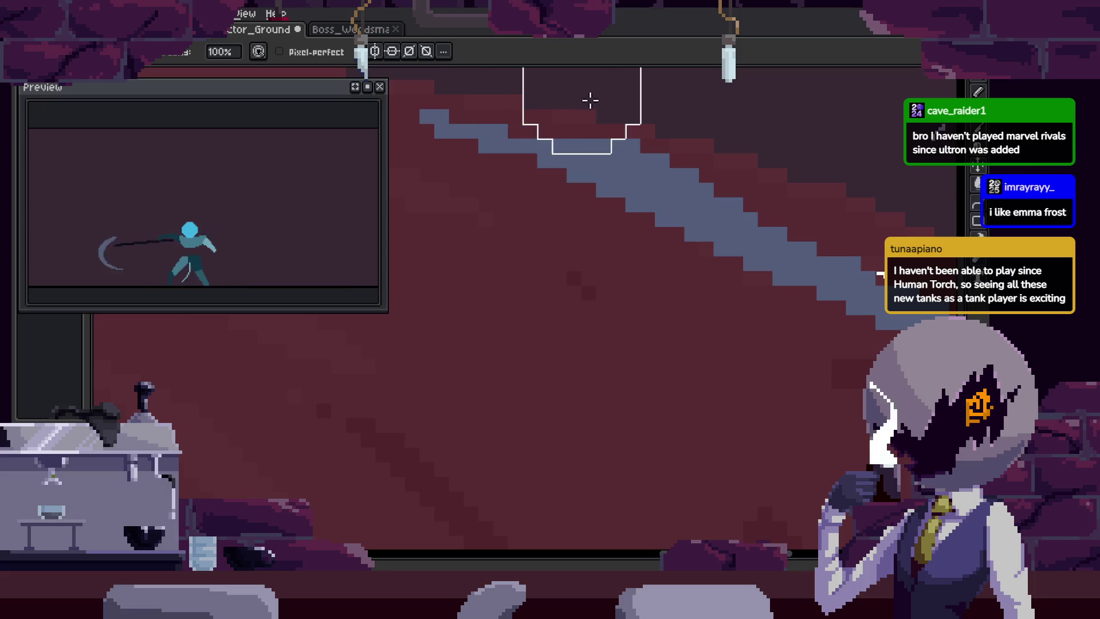
Pan further along the upper part of the stroke to inspect its pixels.
key("h")
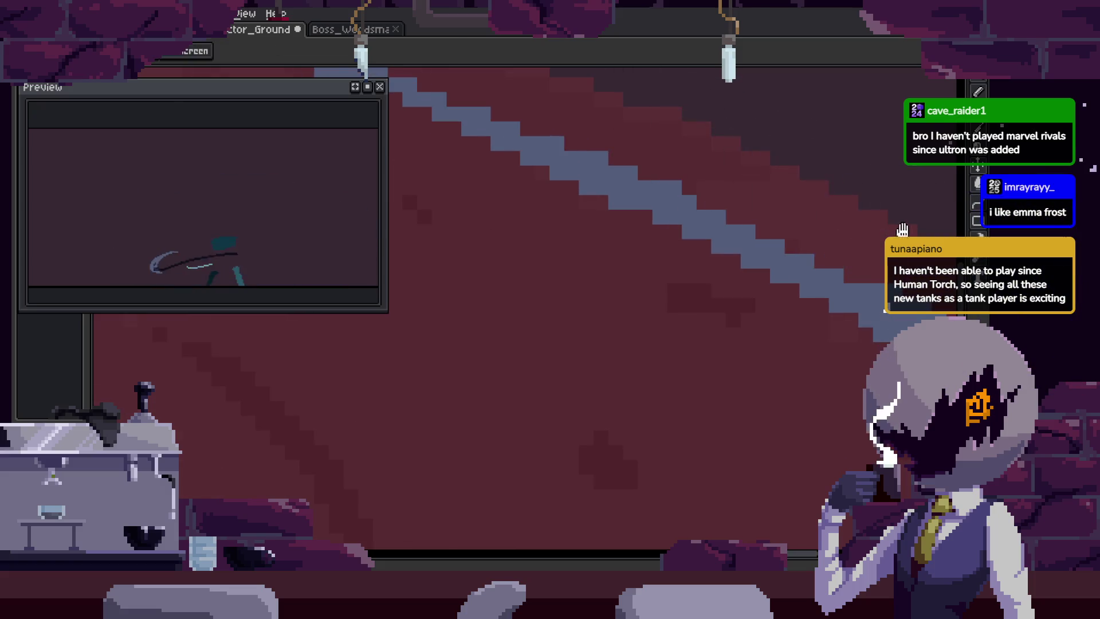
left_click_drag(902, 230, 719, 191)
key("b")
left_click_drag(864, 292, 825, 257)
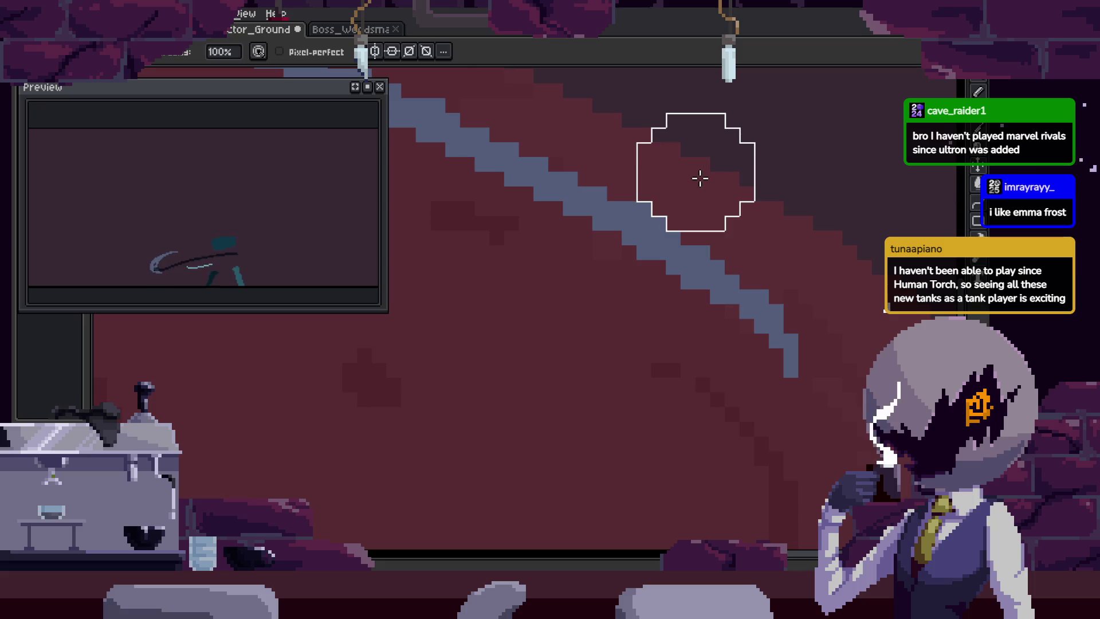
scroll(765, 205, "down", 2)
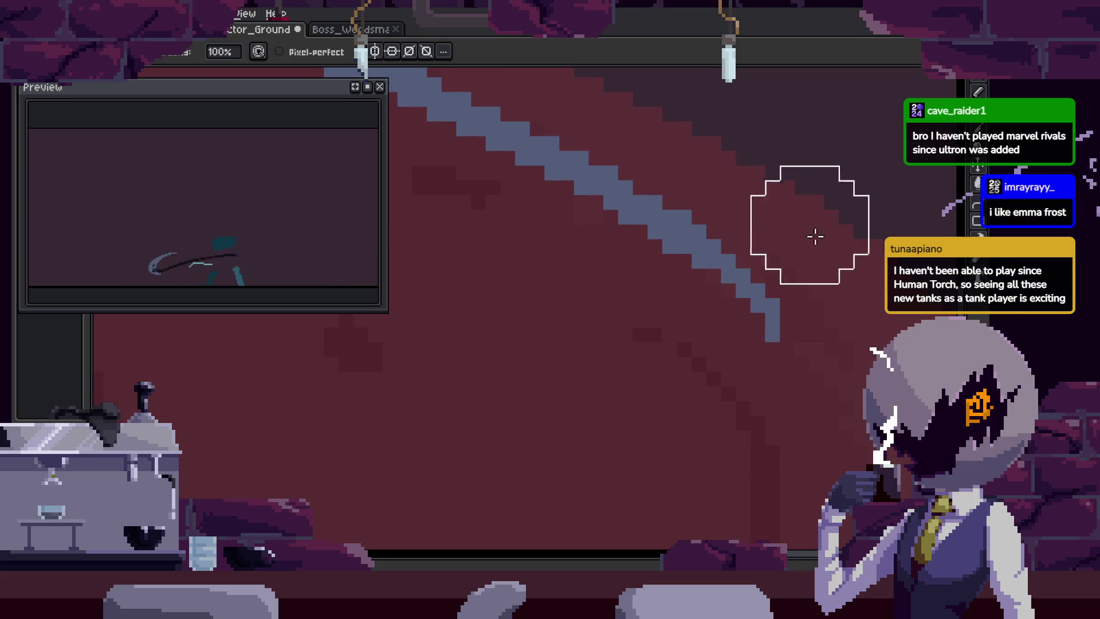
scroll(756, 254, "down", 5)
Drag the selected stroke pixels to a new spot, commit the move, and save.
key("z")
scroll(760, 241, "up", 6)
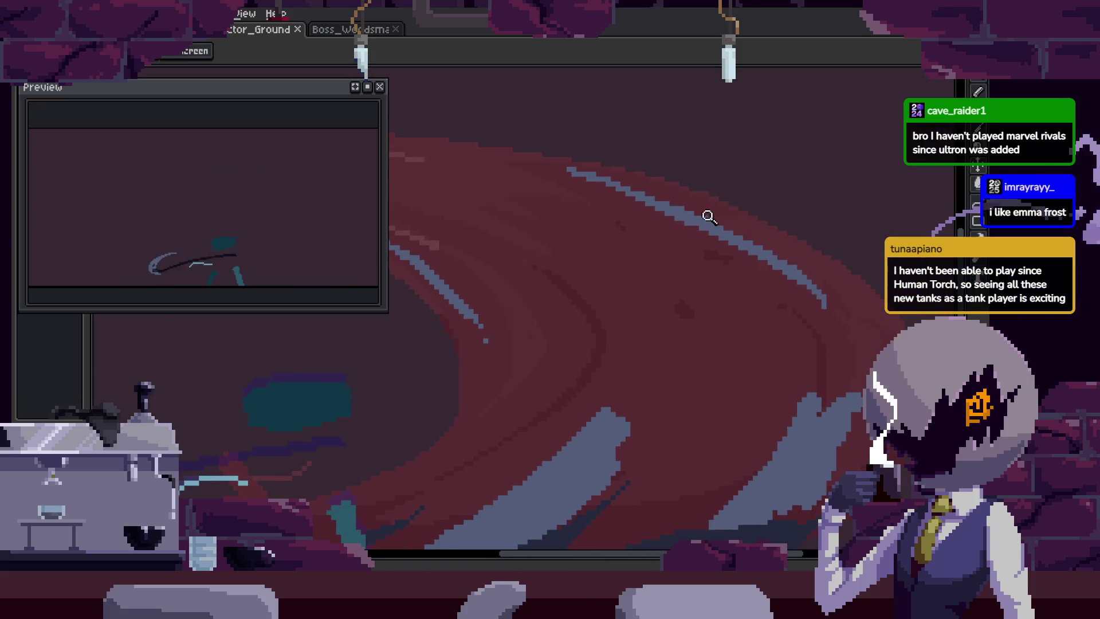
mouse_move(659, 131)
left_mouse_down()
mouse_move(822, 277)
mouse_move(700, 197)
mouse_move(712, 290)
mouse_move(721, 207)
left_mouse_up()
key("z")
scroll(652, 218, "up", 2)
scroll(638, 214, "up", 1)
key("Return")
scroll(694, 206, "up", 4)
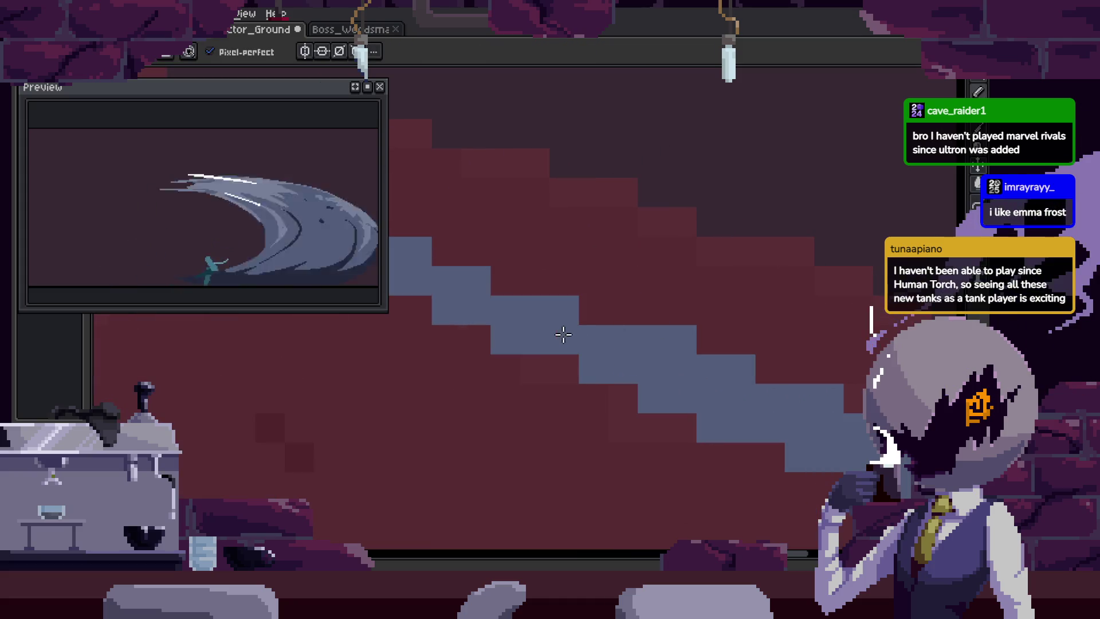
scroll(601, 308, "down", 4)
key("ctrl+s")
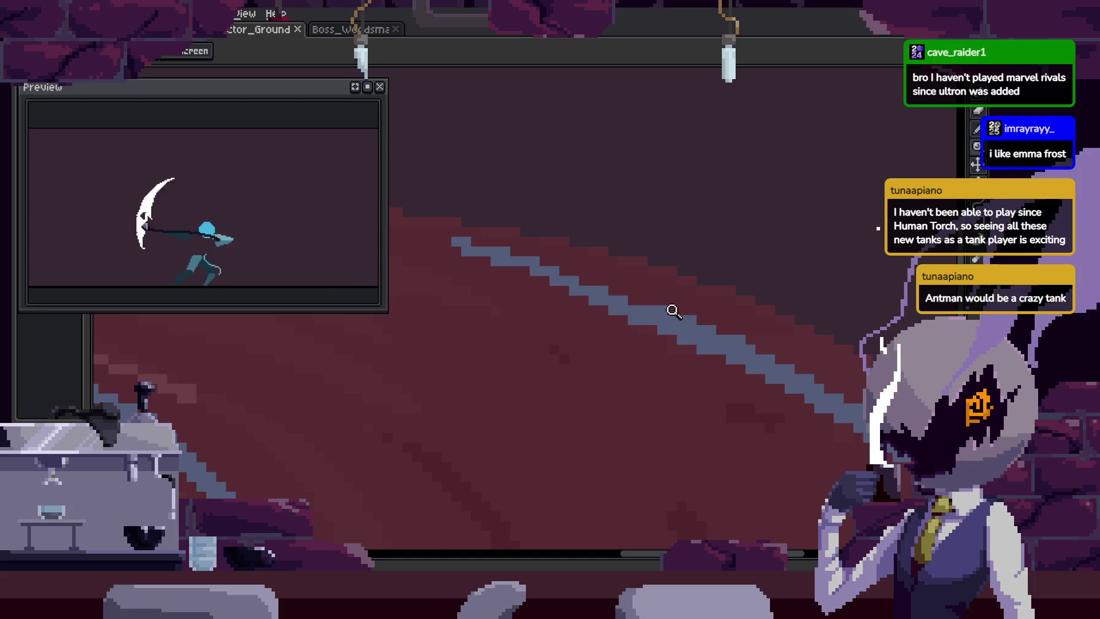
Undo the recent changes, shrink the pencil brush to a single pixel, and save.
scroll(636, 314, "up", 2)
key("ctrl+z")
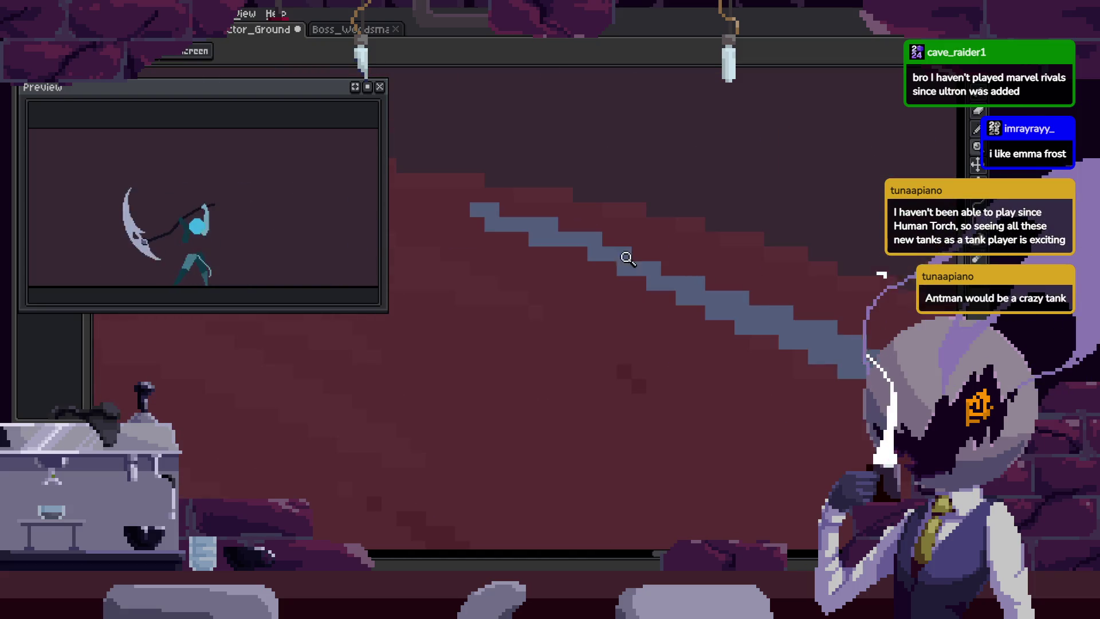
scroll(569, 164, "up", 4)
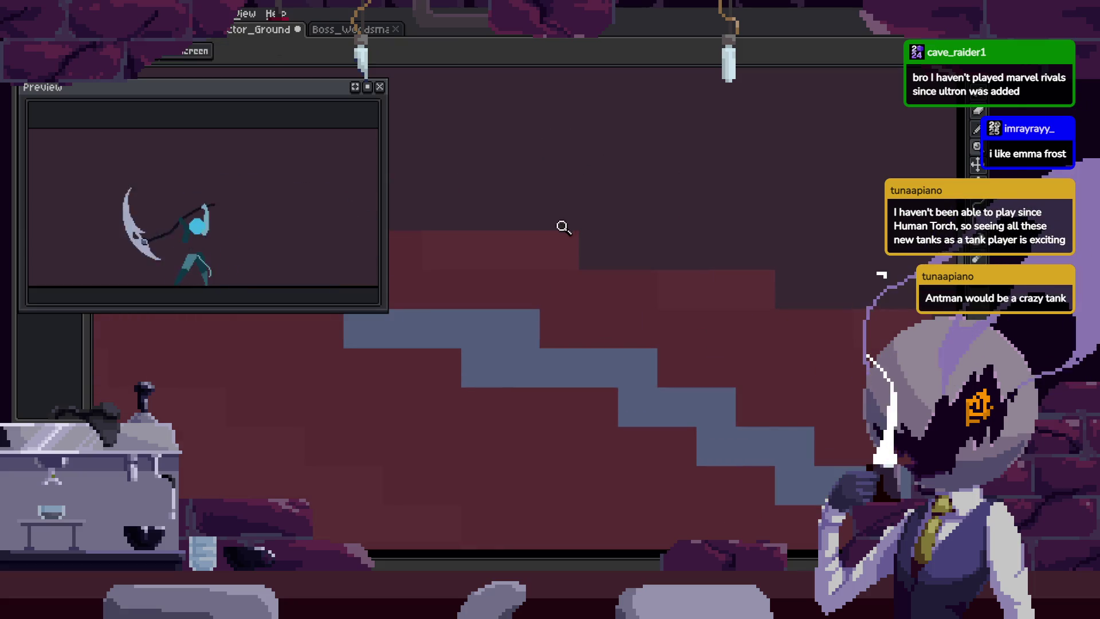
key("b")
key("minus")
key("minus")
key("minus")
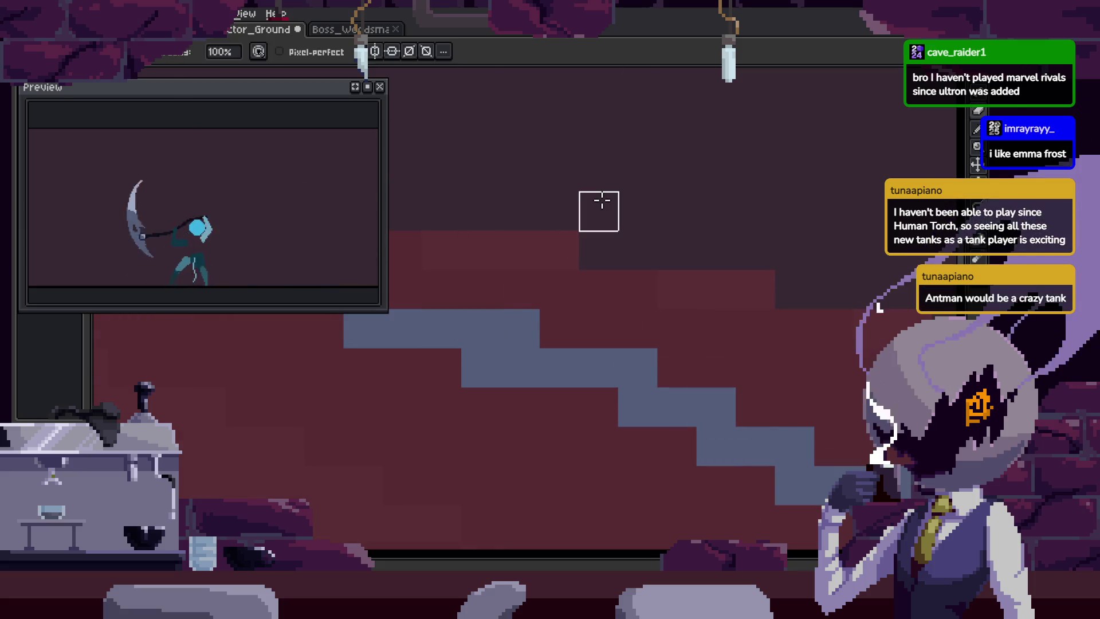
key("ctrl+z")
key("ctrl+z")
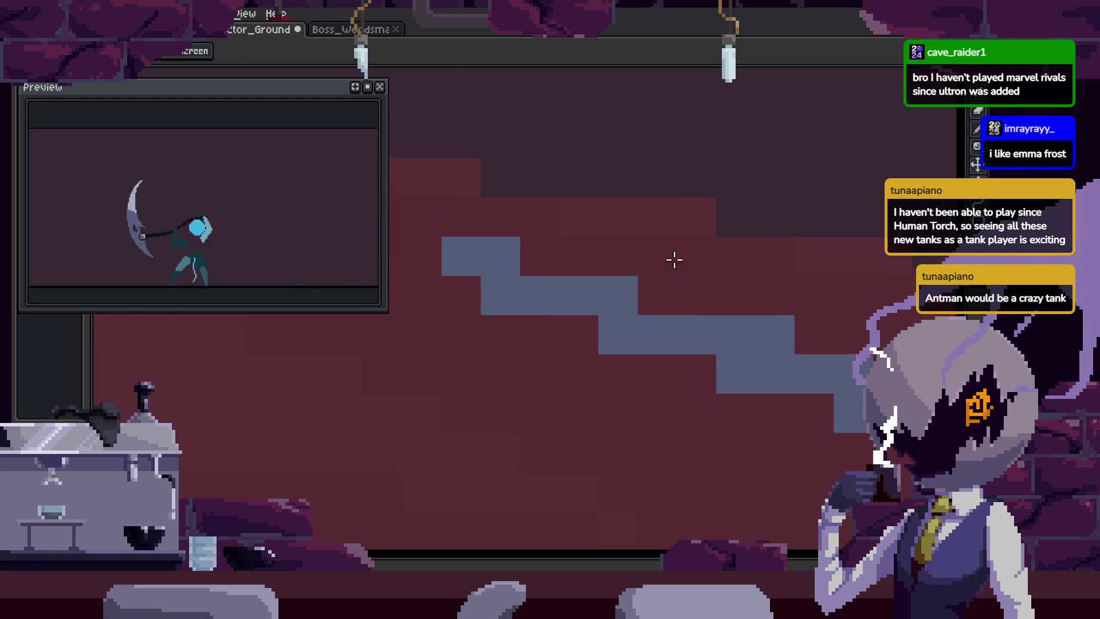
key("ctrl+s")
Zoom in on the stroke's stepped pixels, lasso the grey-blue stroke, move it right, and save.
scroll(631, 308, "down", 2)
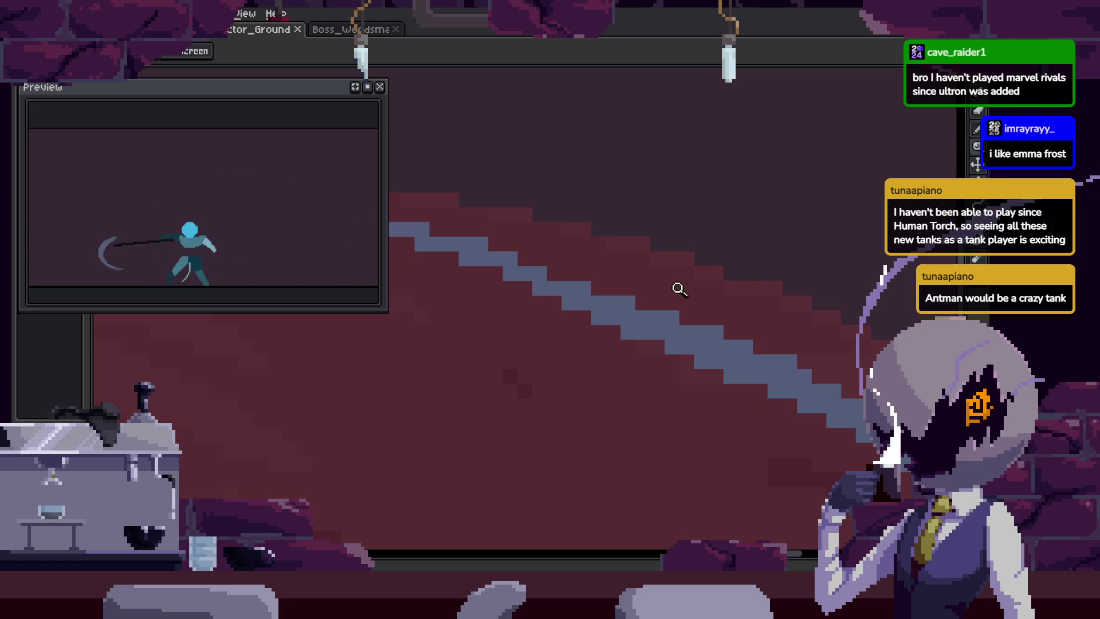
left_click(700, 294)
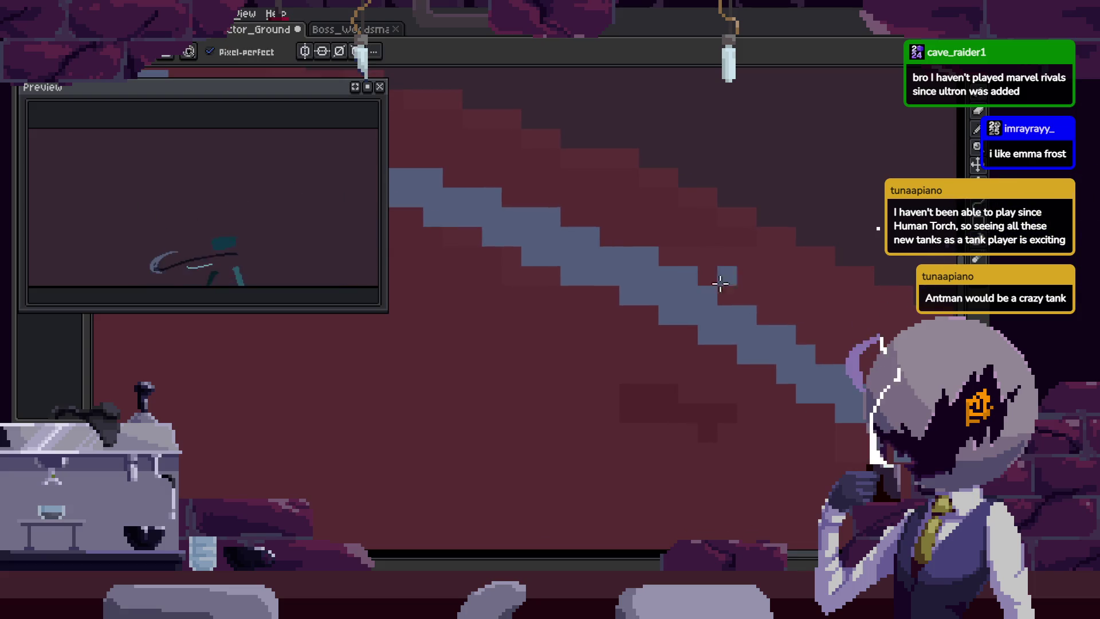
scroll(650, 270, "up", 3)
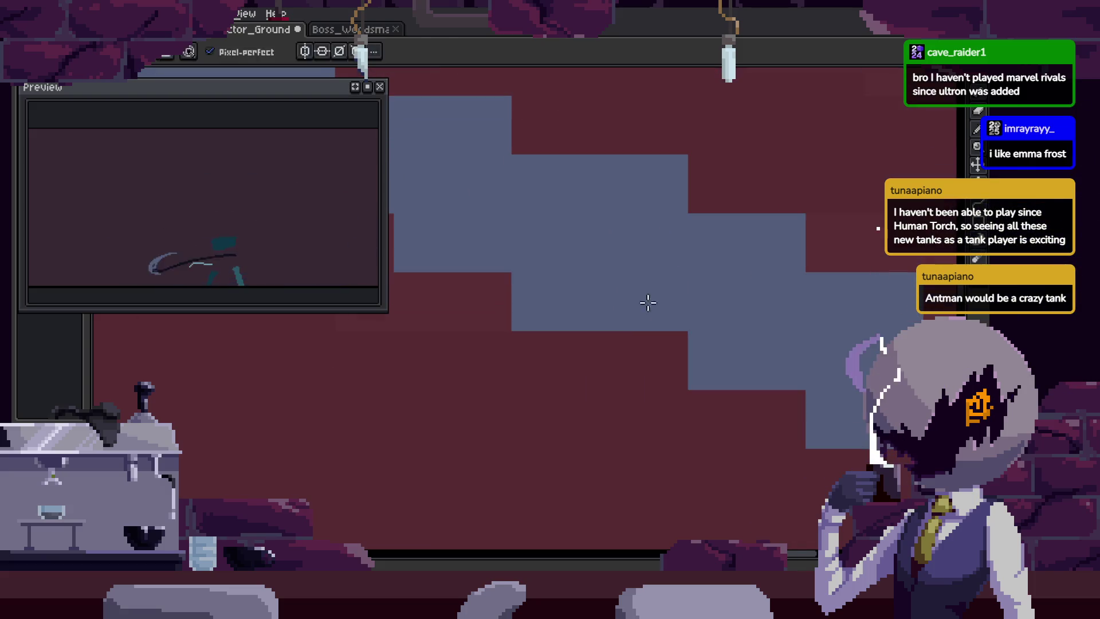
key("Tab")
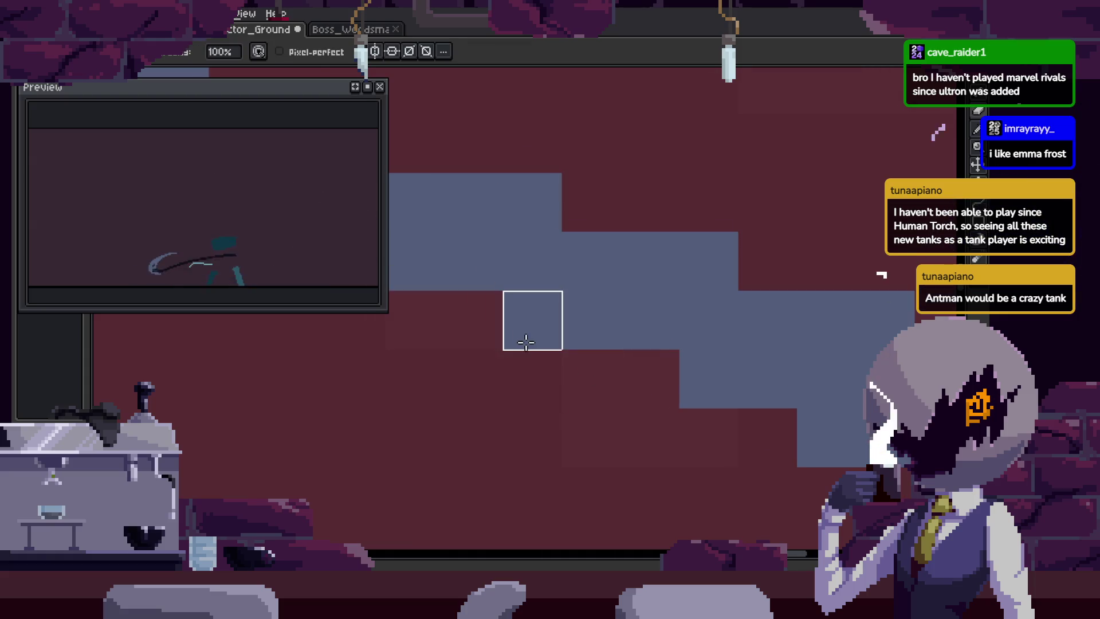
key("z")
scroll(597, 304, "down", 4)
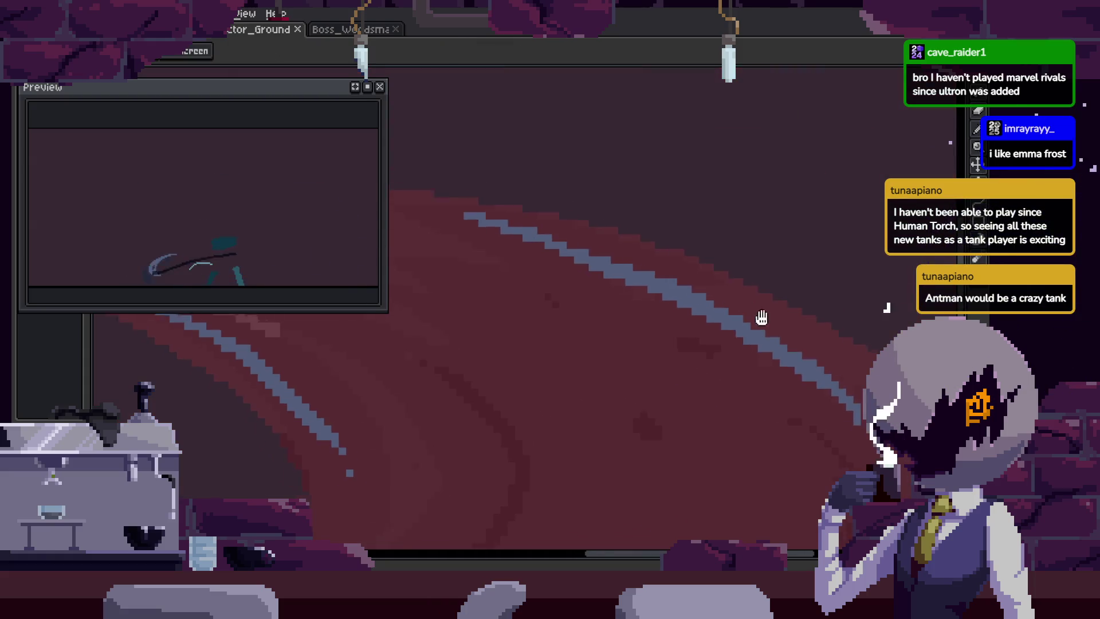
key("q")
mouse_move(674, 187)
left_mouse_down()
mouse_move(577, 170)
mouse_move(785, 351)
mouse_move(818, 368)
mouse_move(848, 364)
left_mouse_up()
key("z")
scroll(781, 319, "down", 4)
key("ctrl+s")
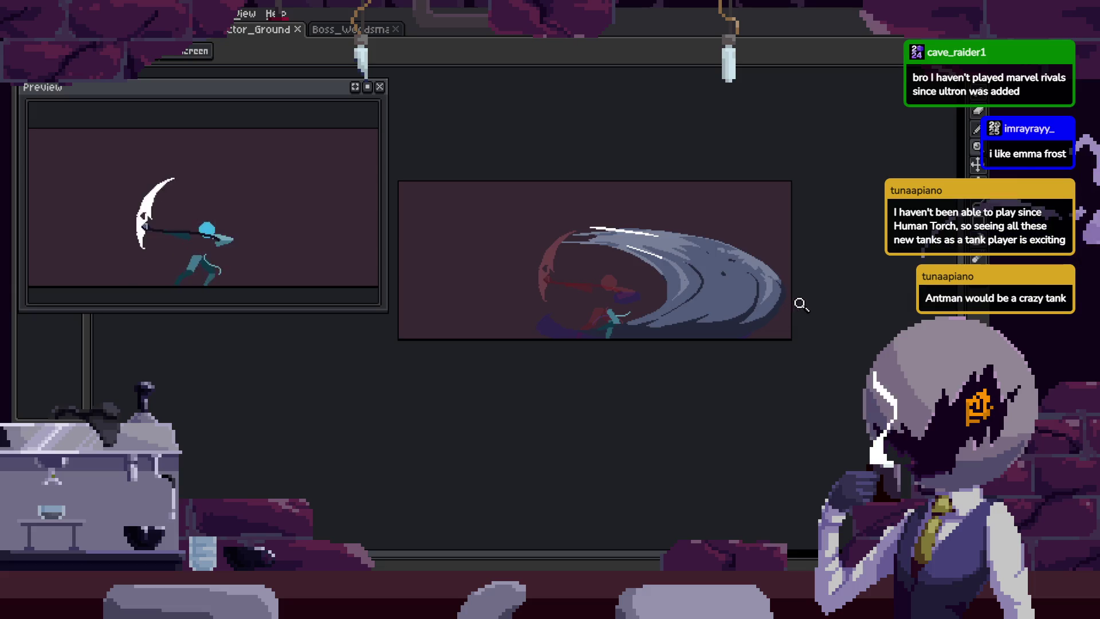
Save the file, then paint light highlight pixels along the slash.
scroll(719, 349, "up", 5)
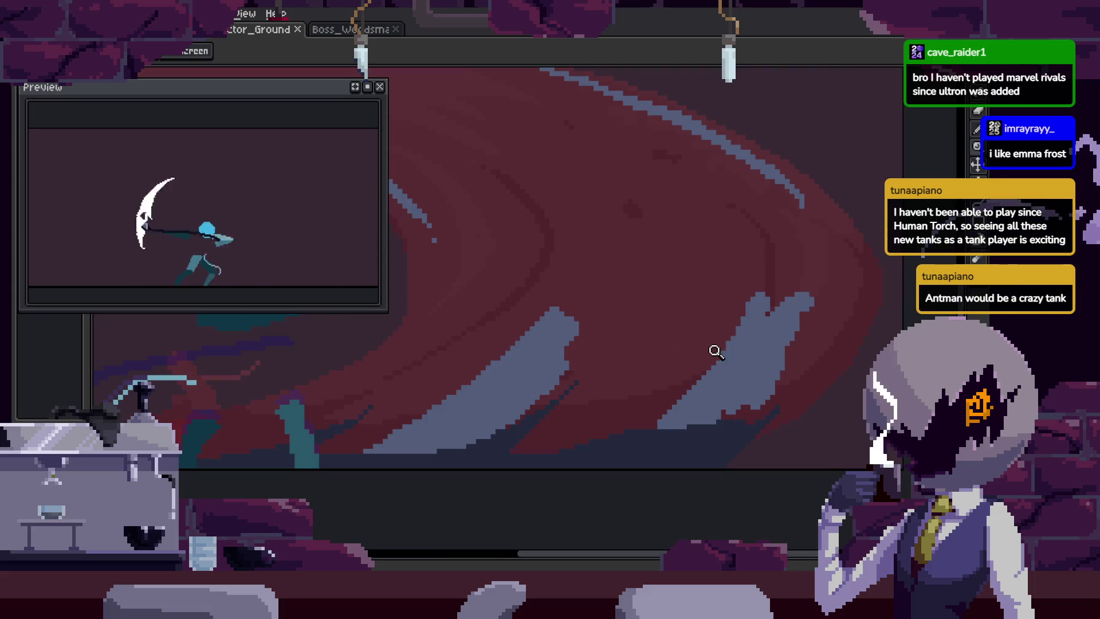
mouse_move(791, 326)
left_mouse_down()
mouse_move(734, 270)
mouse_move(605, 368)
left_mouse_up()
key("b")
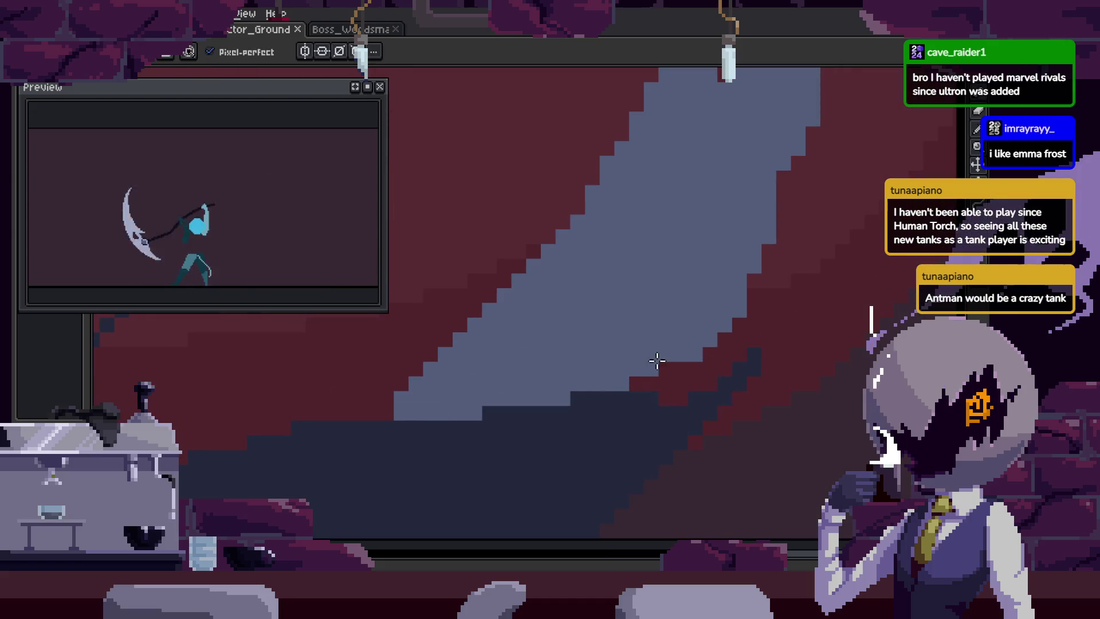
scroll(711, 336, "down", 2)
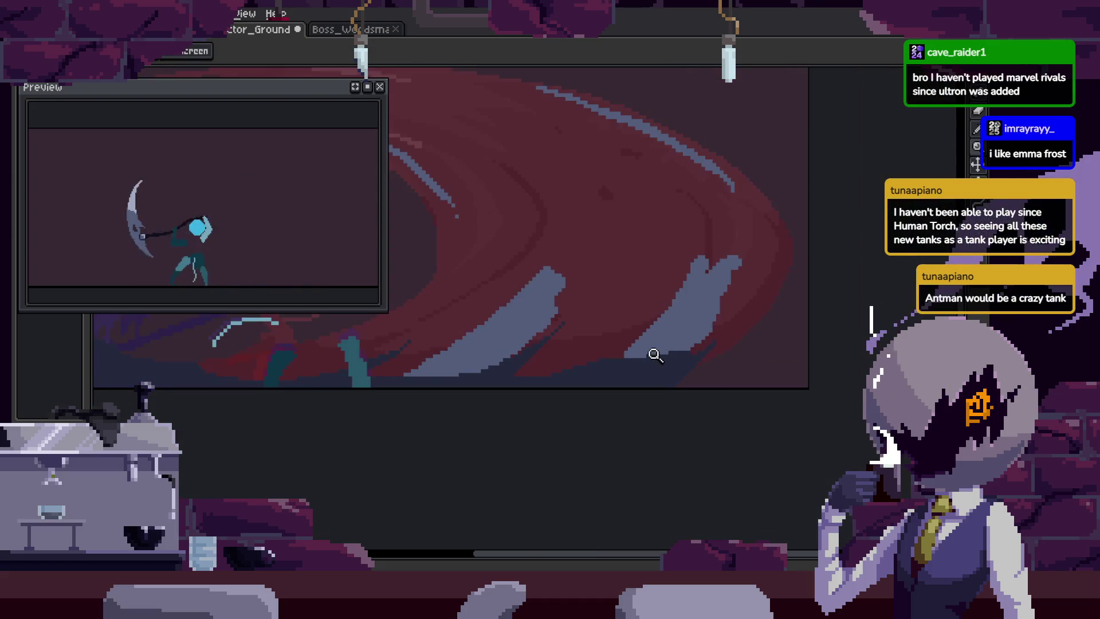
key("ctrl+s")
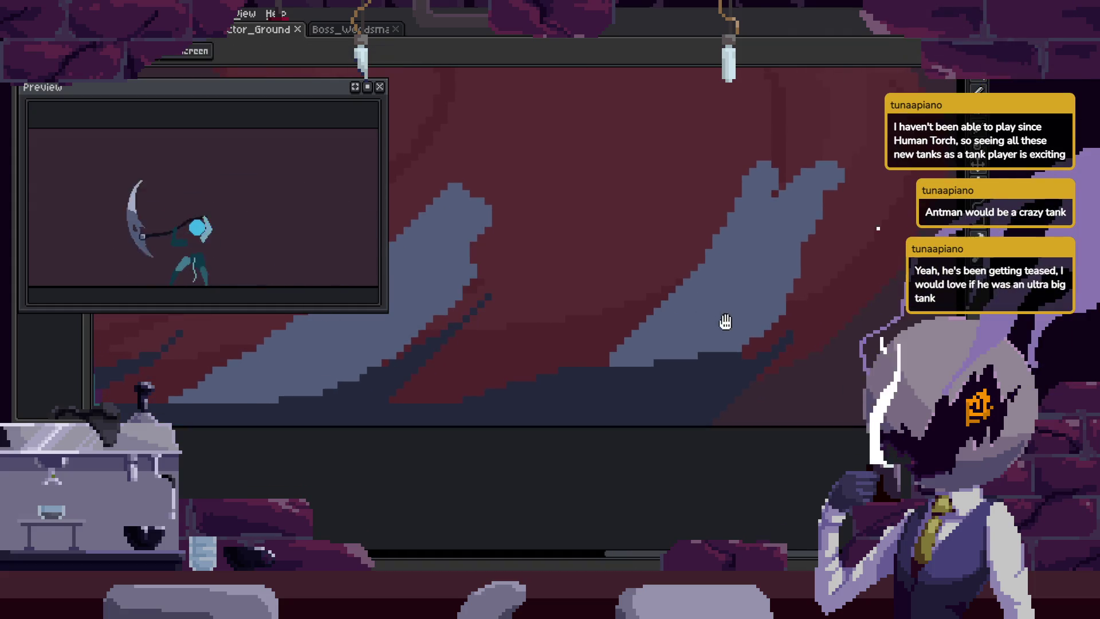
scroll(710, 338, "up", 2)
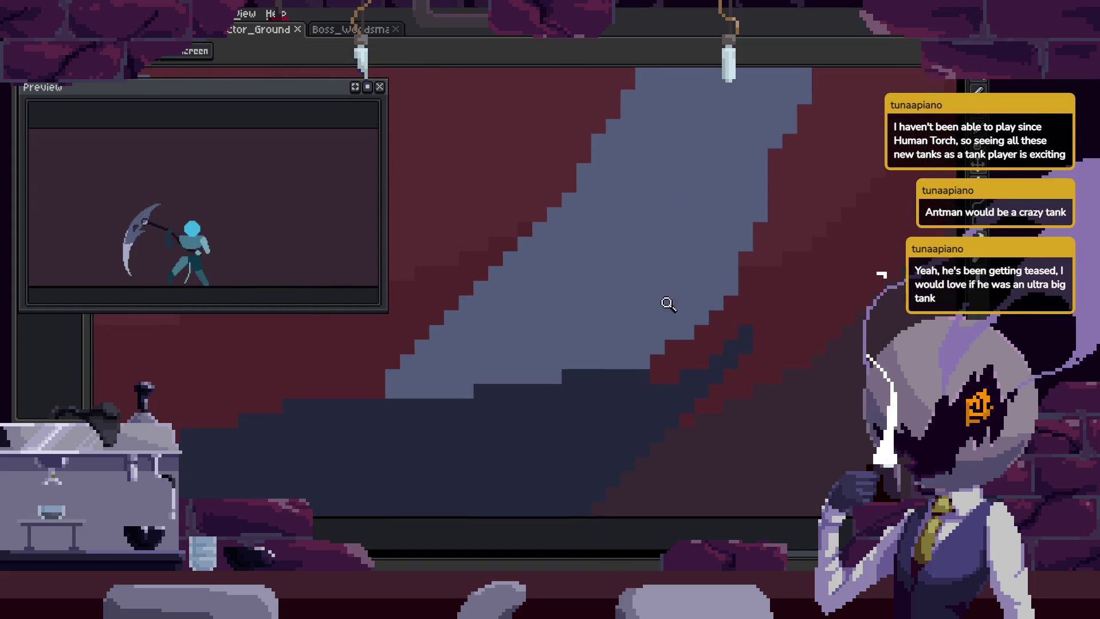
scroll(710, 355, "up", 2)
key("b")
mouse_move(717, 439)
left_mouse_down()
mouse_move(744, 401)
mouse_move(749, 368)
mouse_move(699, 388)
mouse_move(774, 317)
left_mouse_up()
Zoom in on the fading slash and draw a grey pixel column rising from it.
key("z")
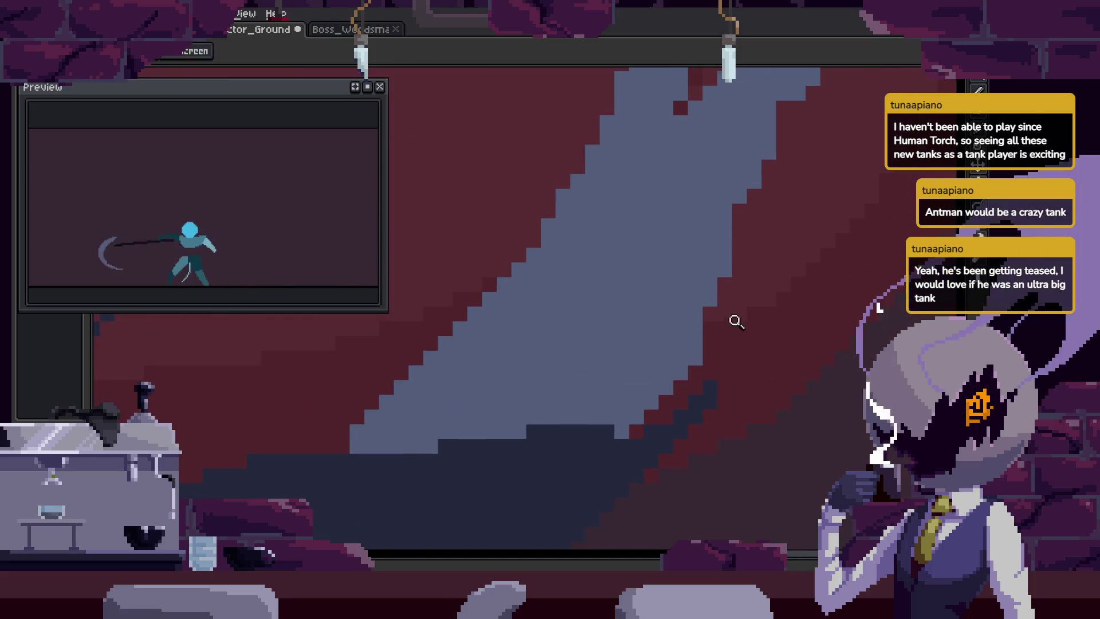
key("z")
left_click(780, 240)
key("b")
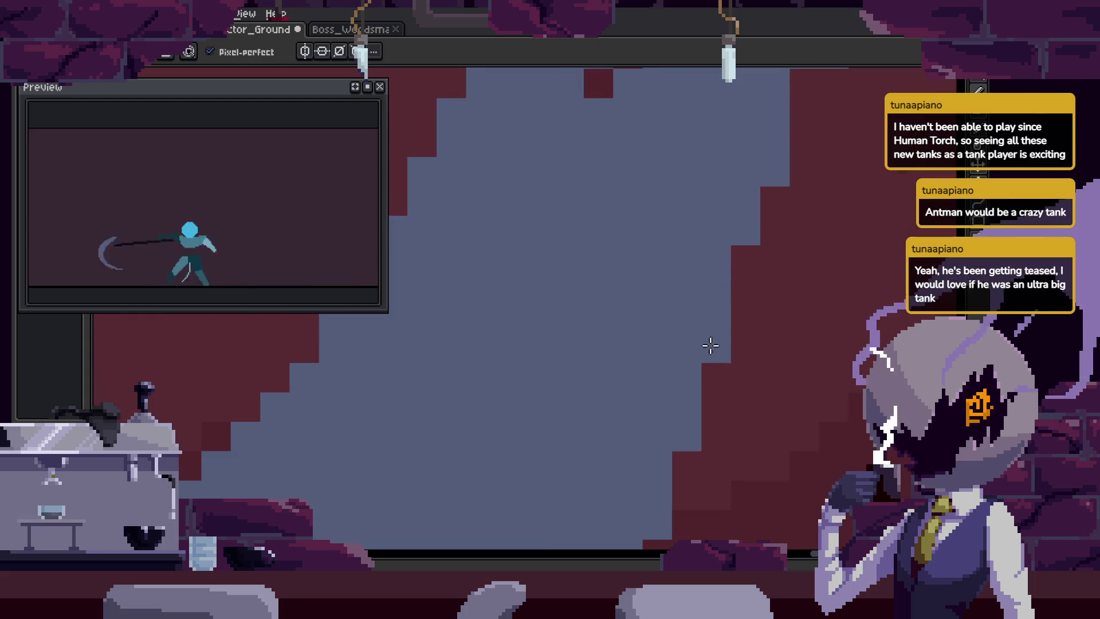
key("b")
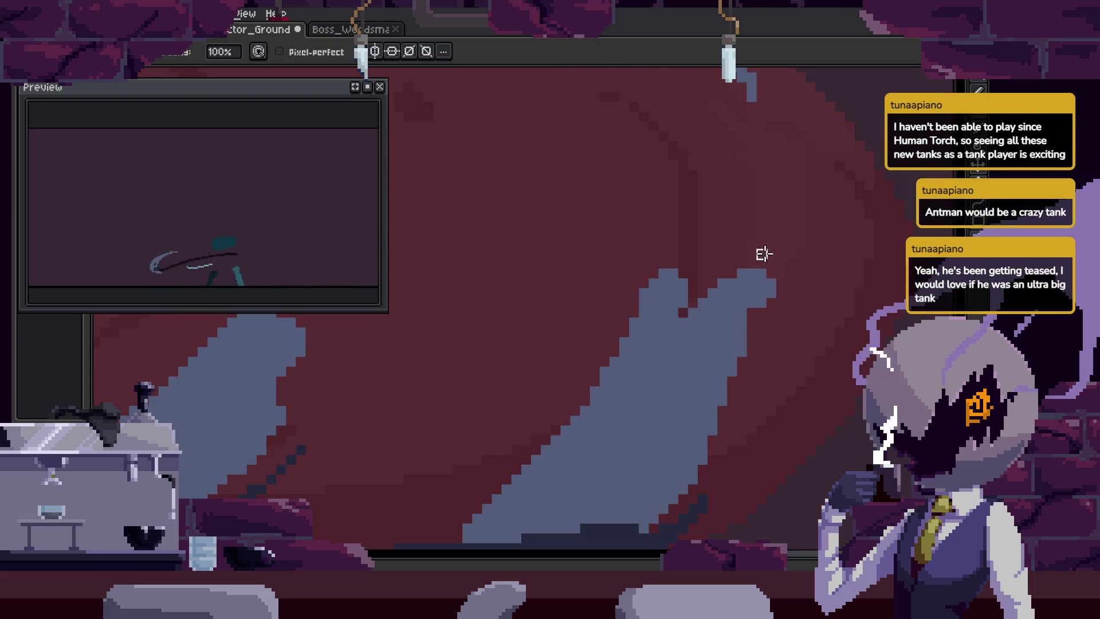
key("b")
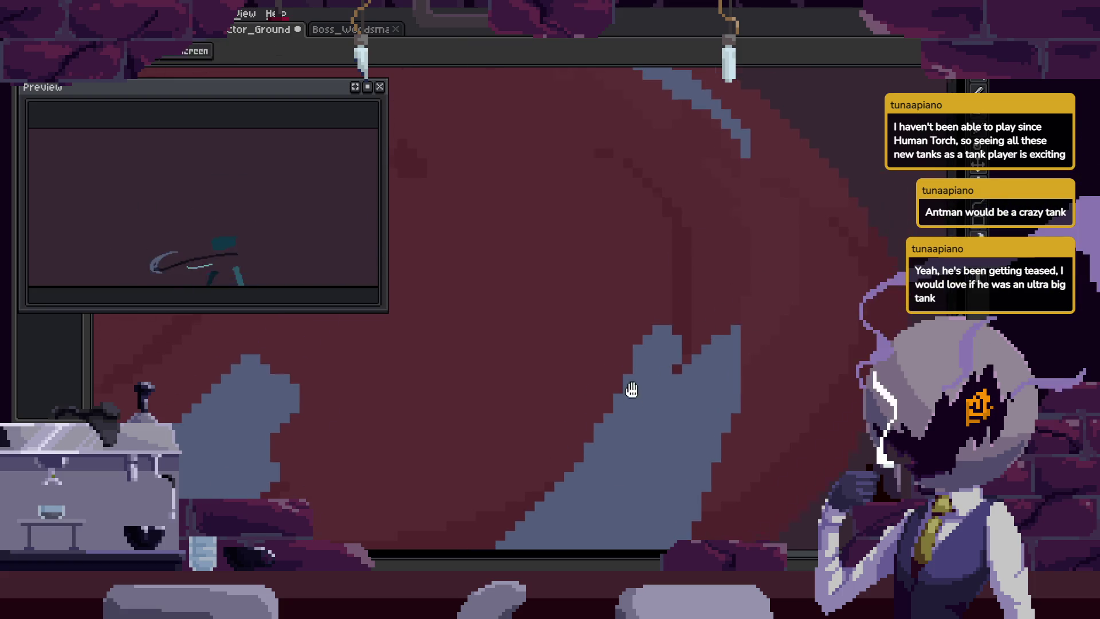
key("b")
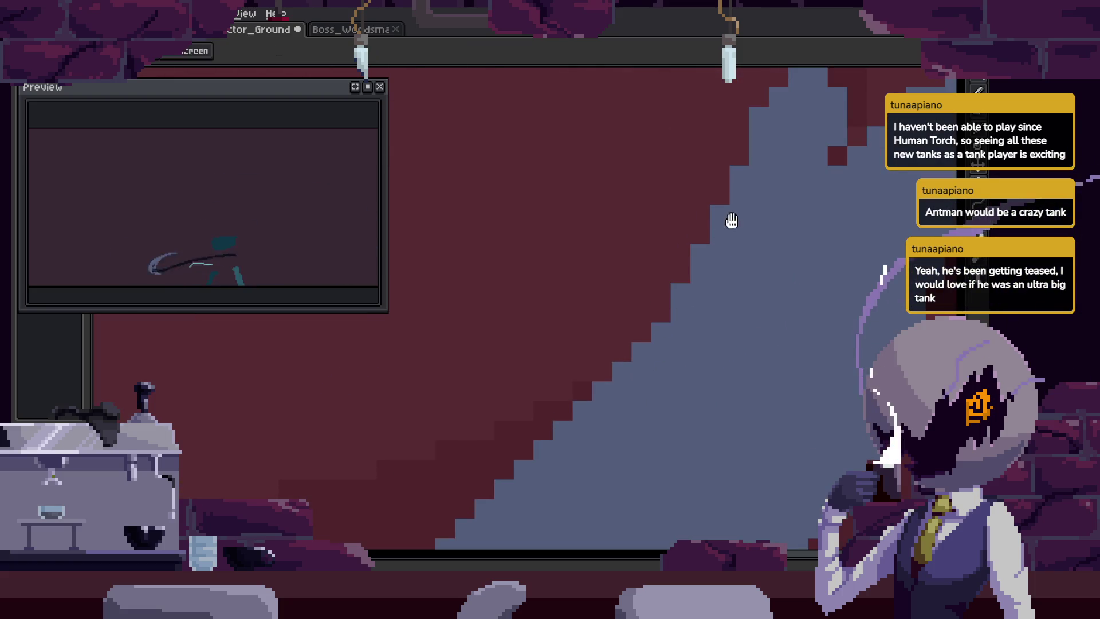
key("b")
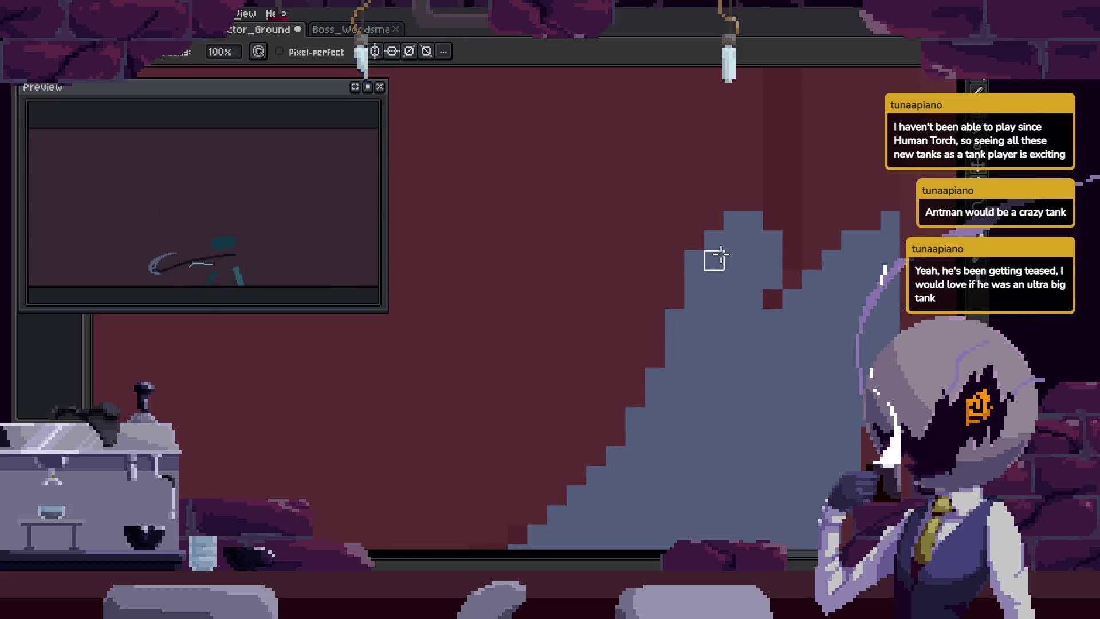
key("b")
left_click_drag(682, 401, 686, 242)
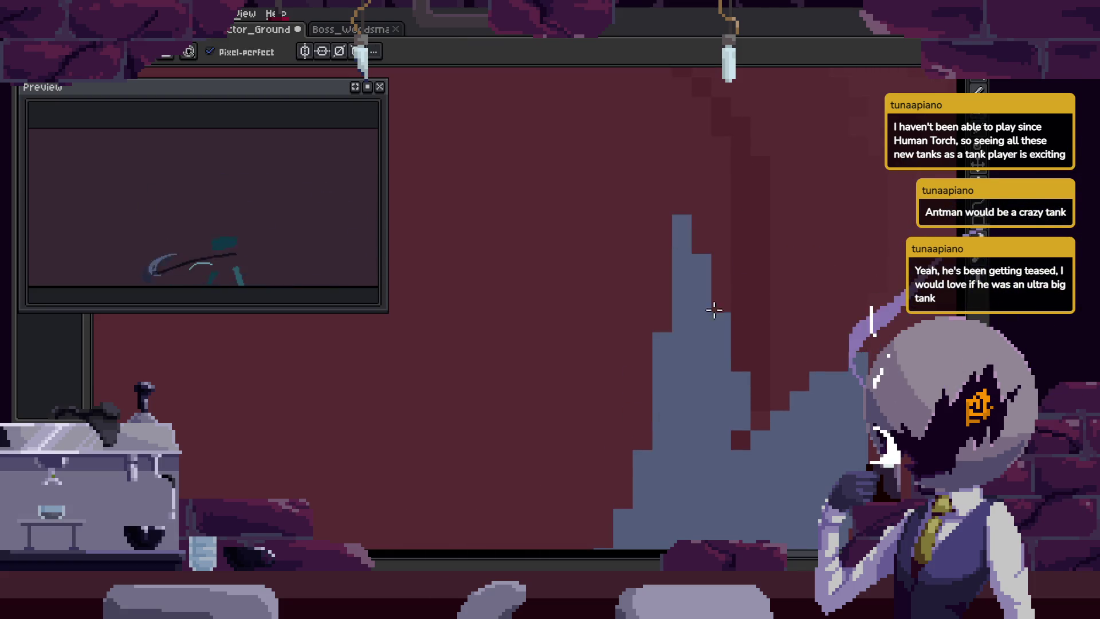
On the following frames, draw a tall grey spire and reshape another grey column.
key("Right")
key("e")
key("Right")
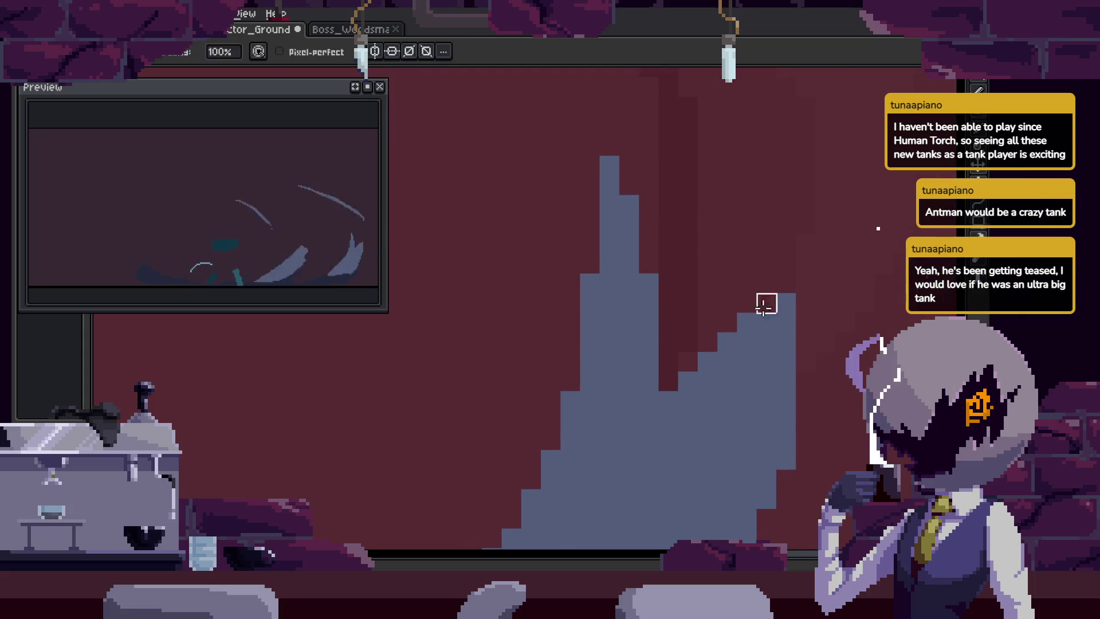
key("b")
left_click_drag(750, 243, 752, 376)
key("e")
key("Right")
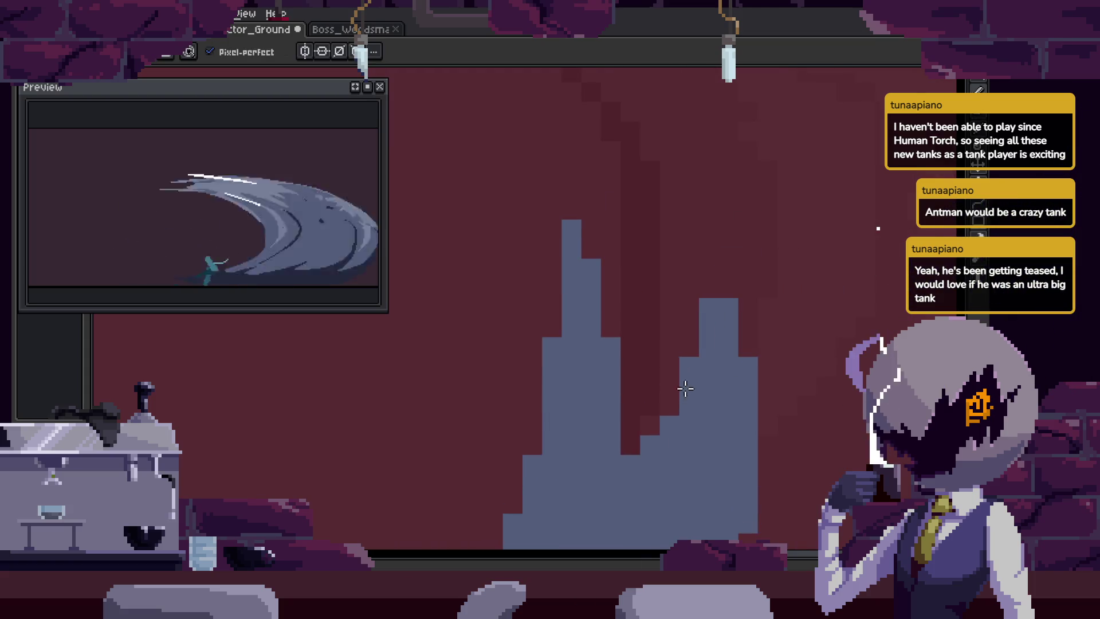
left_click_drag(687, 246, 687, 344)
Step to another frame and lasso-select the right spire of the slash remnant.
key("Right")
key("b")
key("Right")
key("Right")
key("Right")
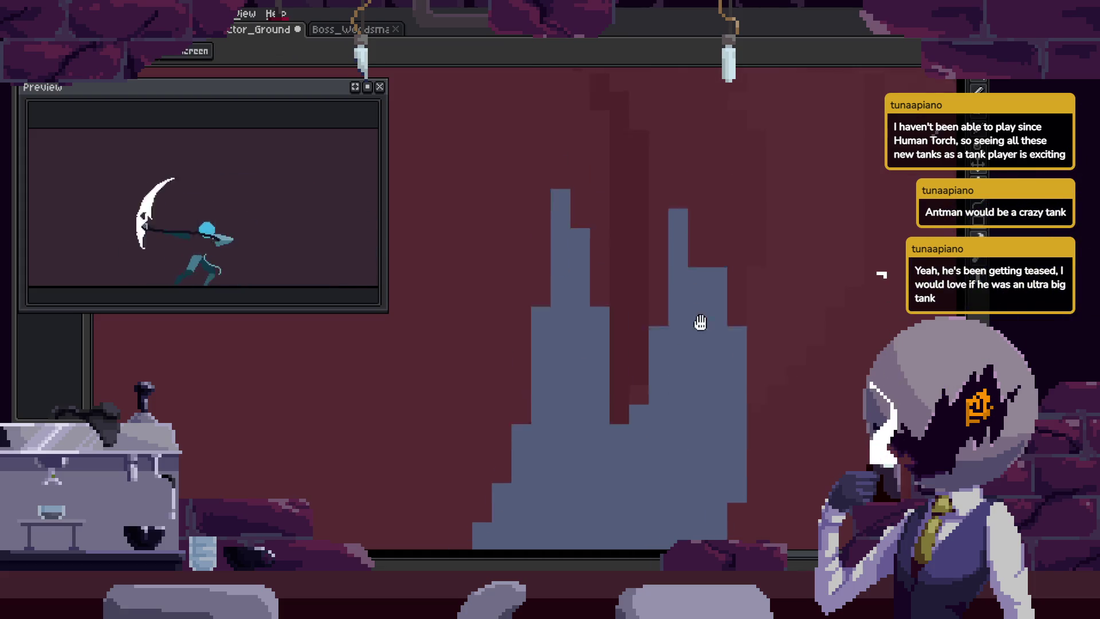
key("m")
left_click_drag(679, 117, 729, 307)
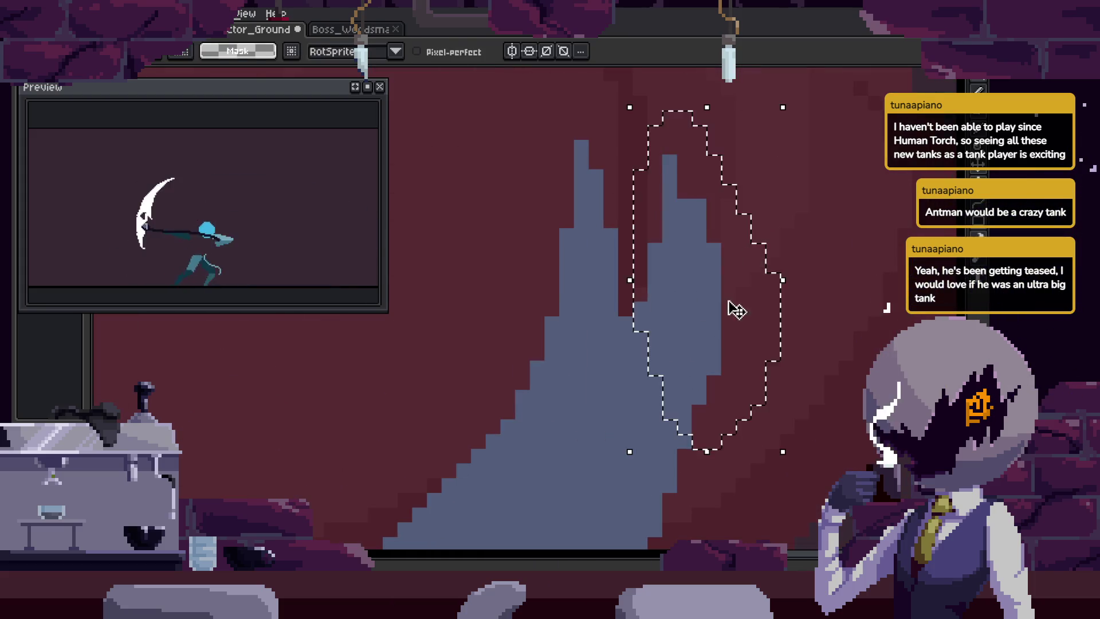
Step forward through the animation frames to the slash frame and zoom in.
key("Right")
key("b")
key("Right")
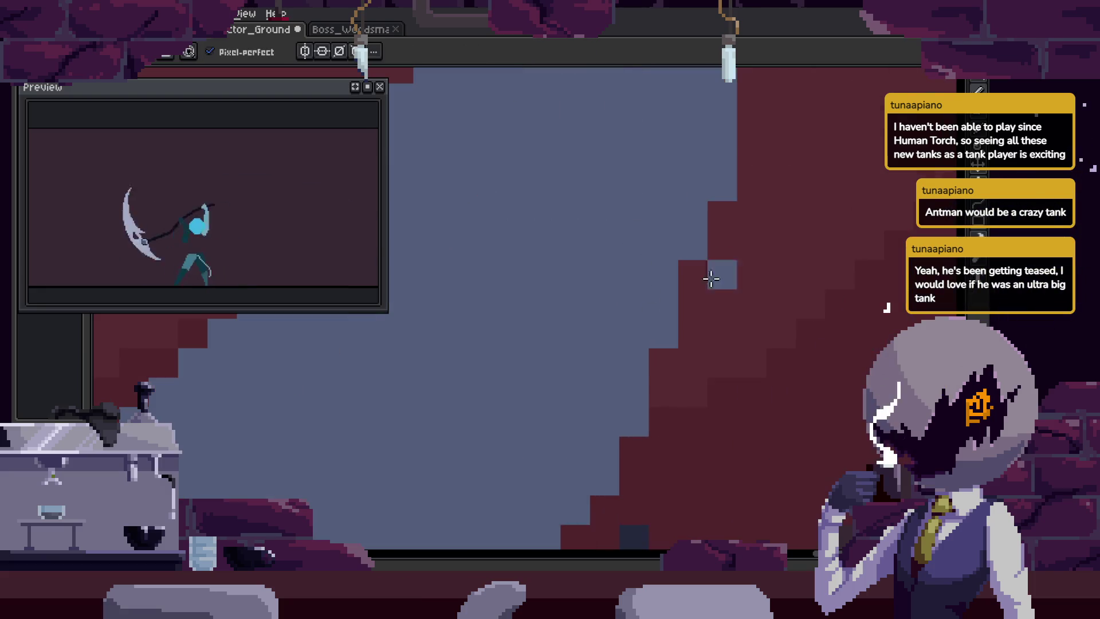
key("Right")
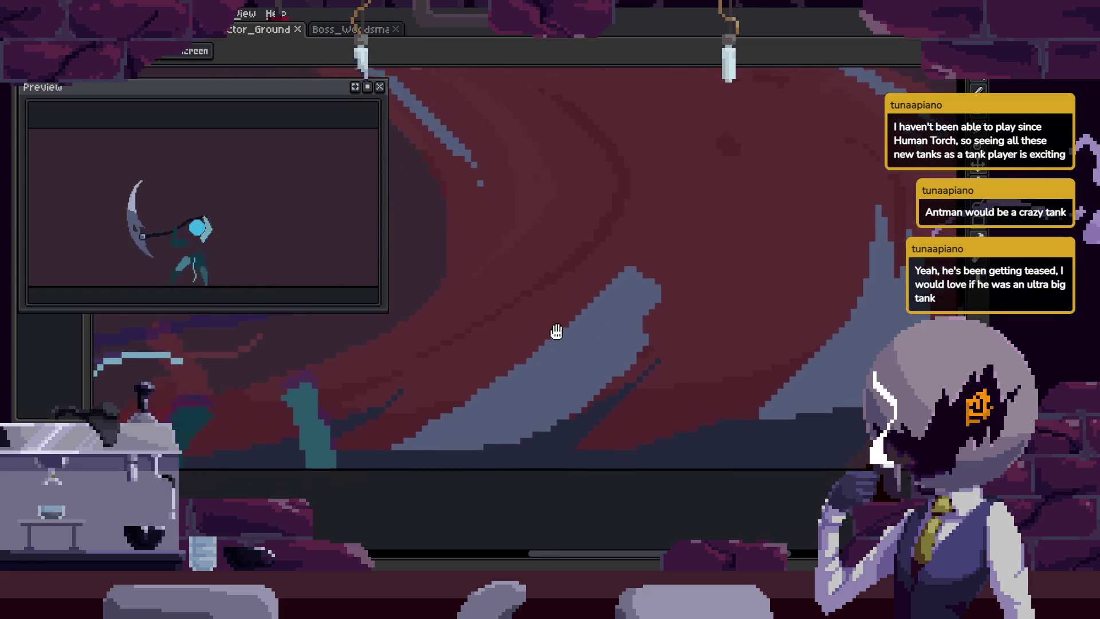
key("i")
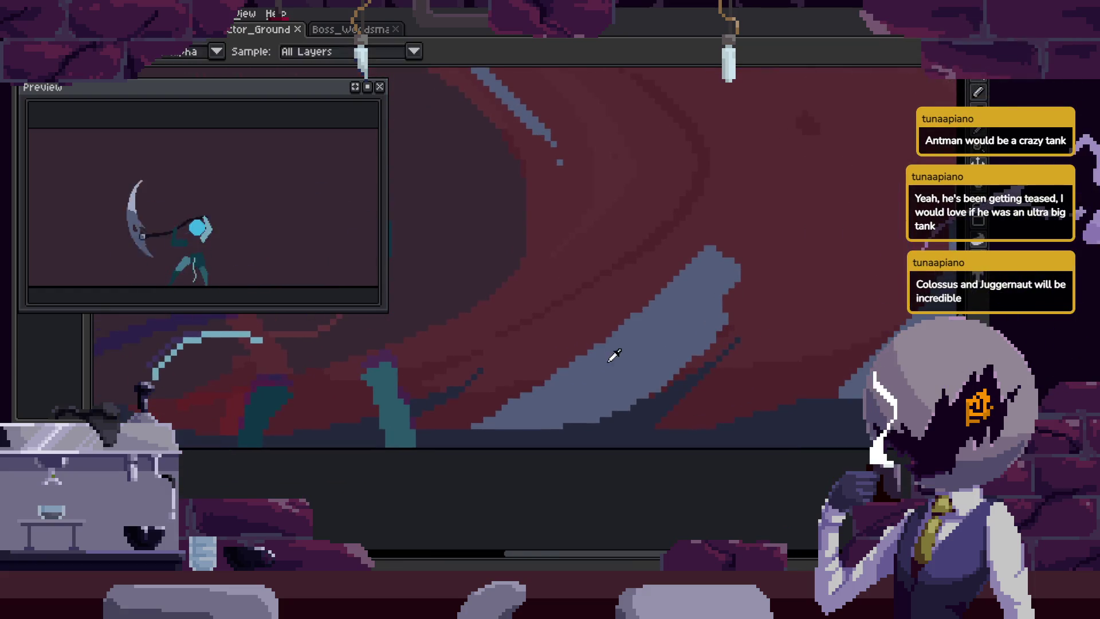
key("z")
scroll(402, 454, "up", 3)
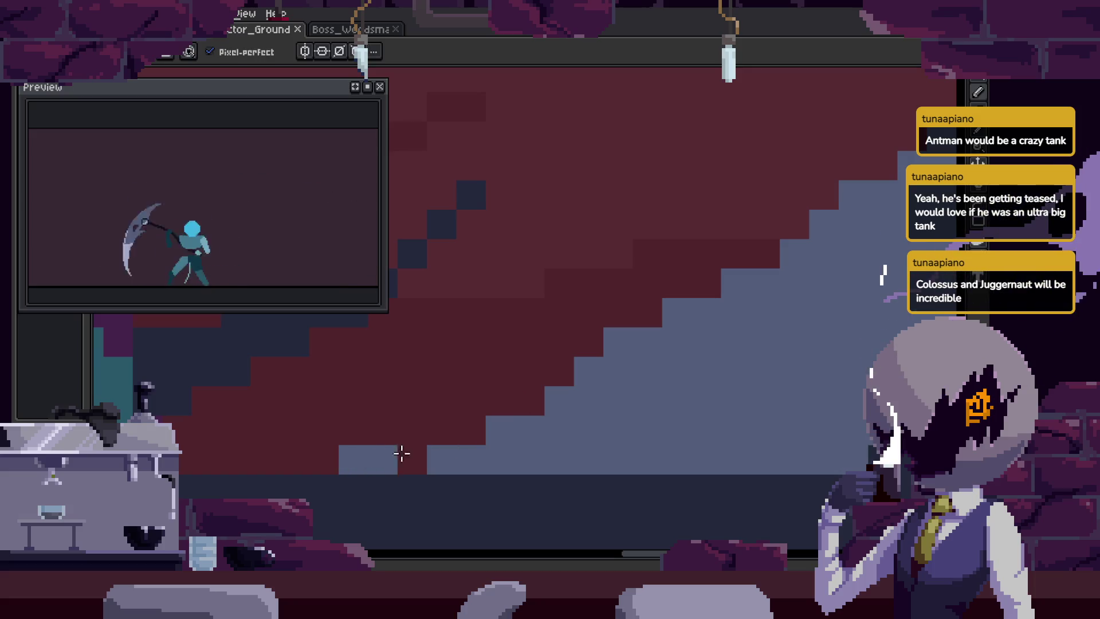
Zoom in on the scythe blade and add a grey pixel to its edge.
key("e")
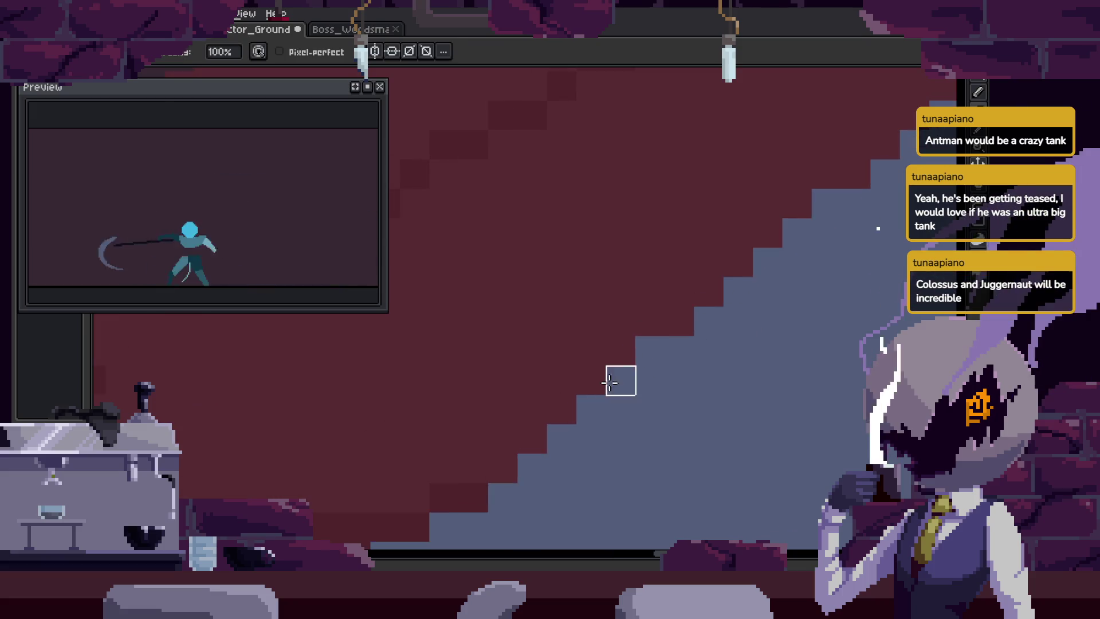
key("z")
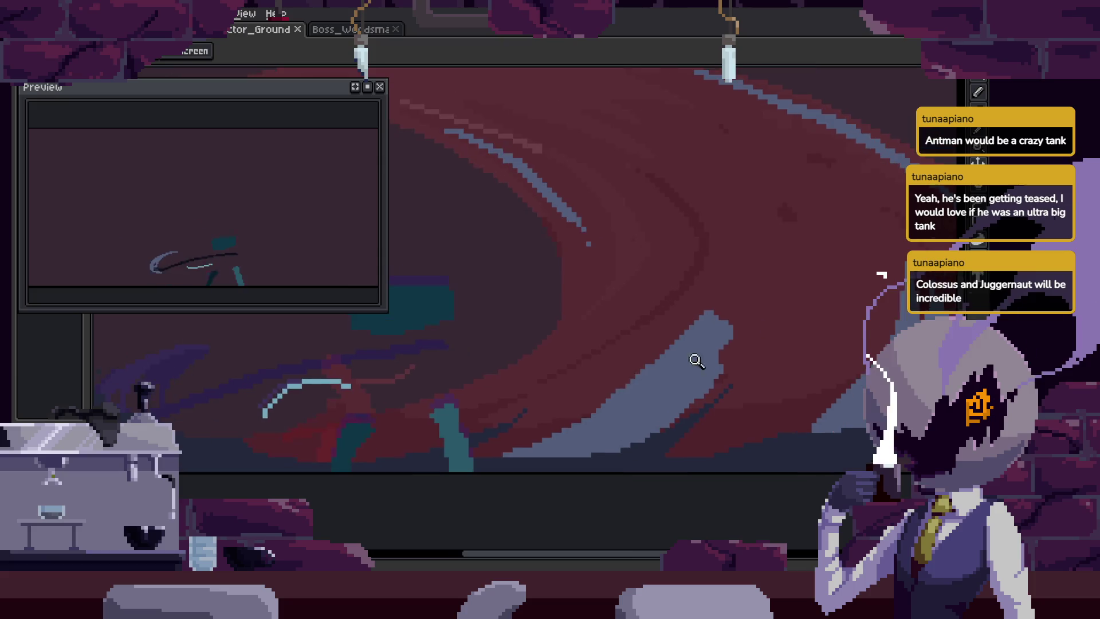
left_click(694, 366)
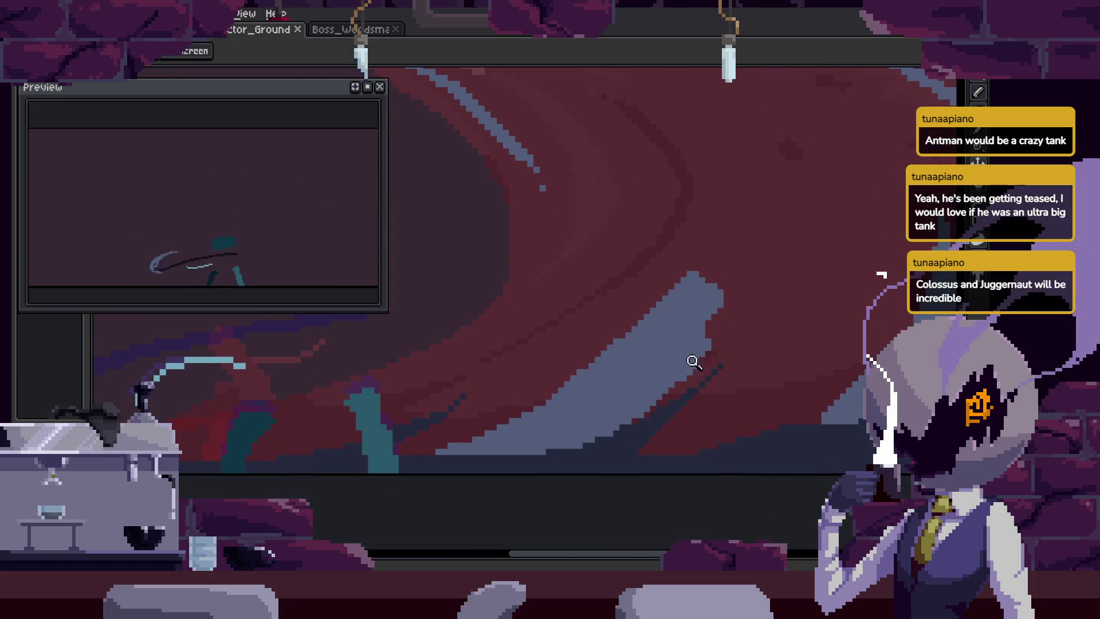
left_click(762, 332)
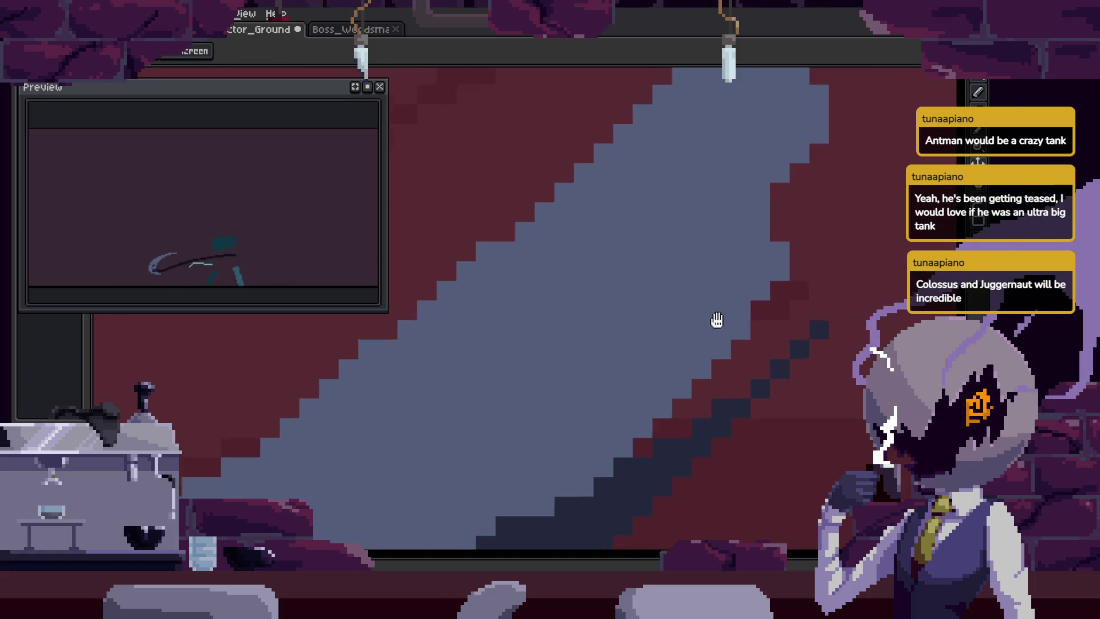
key("z")
scroll(761, 275, "down", 2)
key("b")
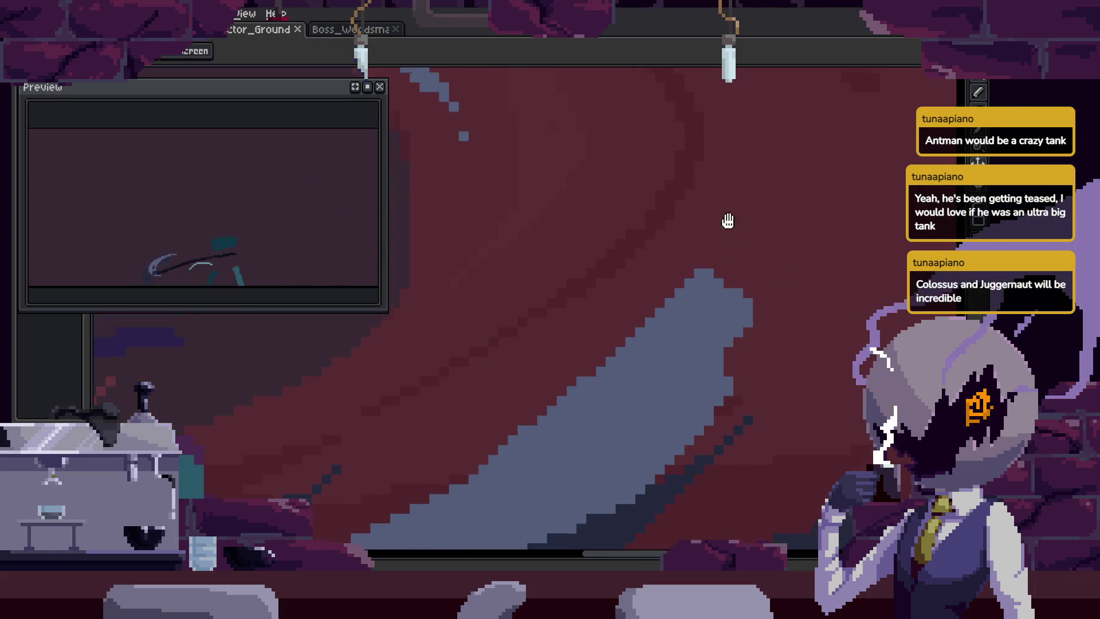
left_click(727, 330)
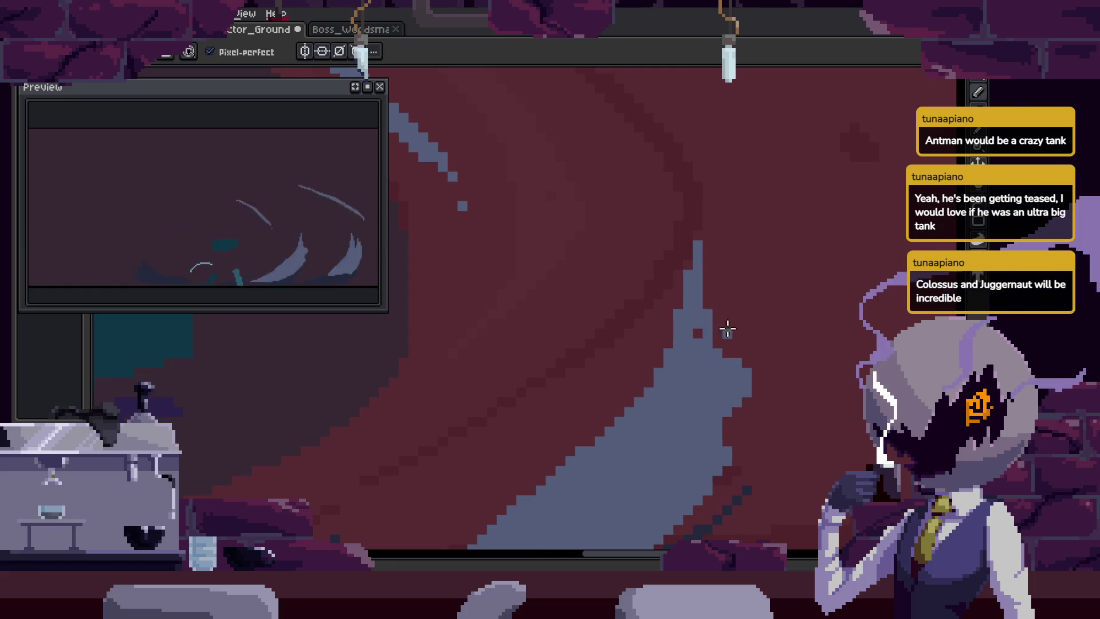
Select the whole grey blade shape with the Magic Wand, then deselect it.
key("e")
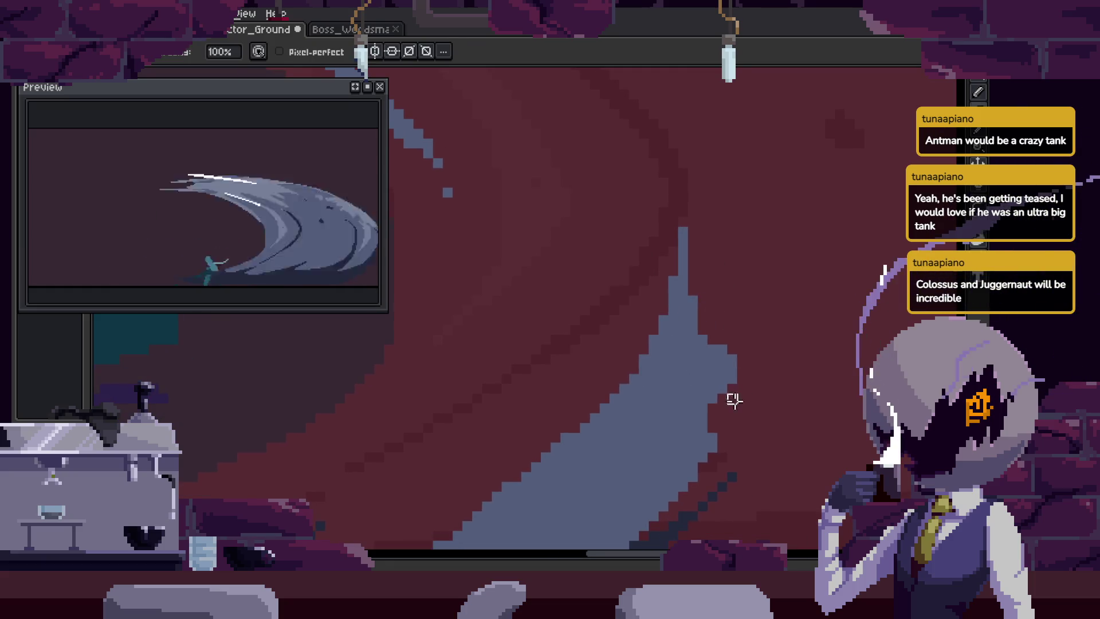
key("z")
scroll(749, 281, "up", 4)
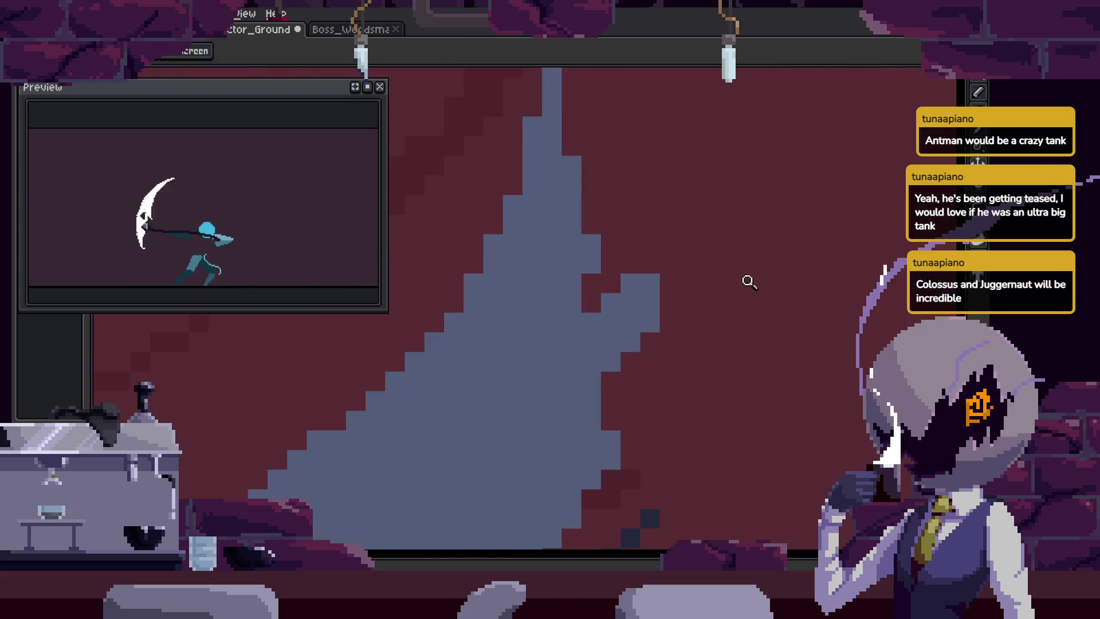
key("z")
scroll(715, 263, "down", 2)
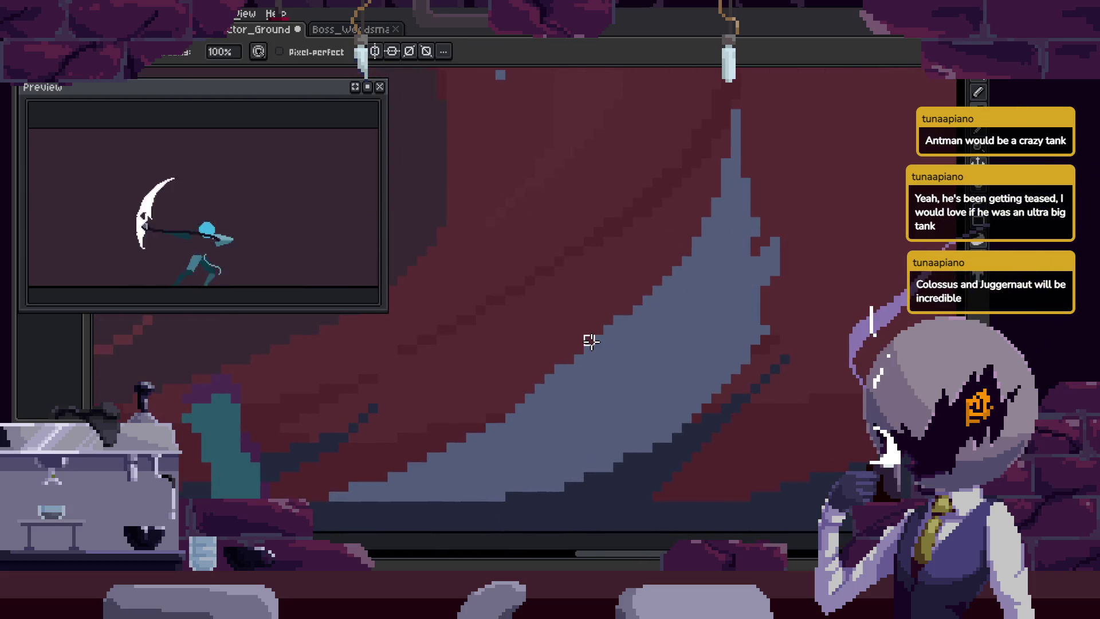
scroll(641, 305, "left", 3)
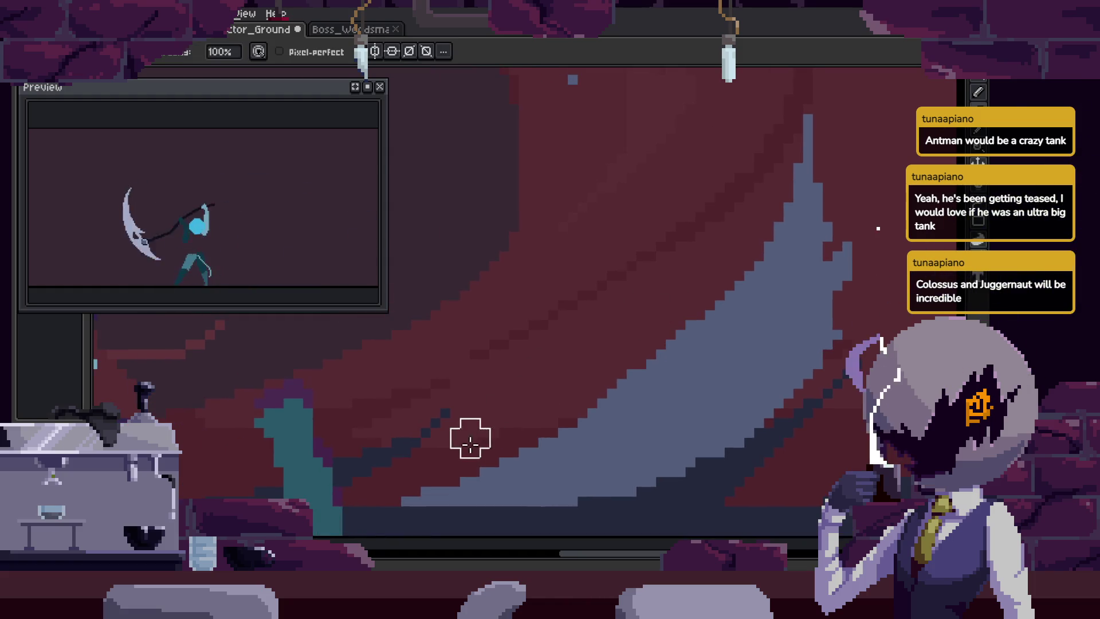
key("w")
left_click(624, 437)
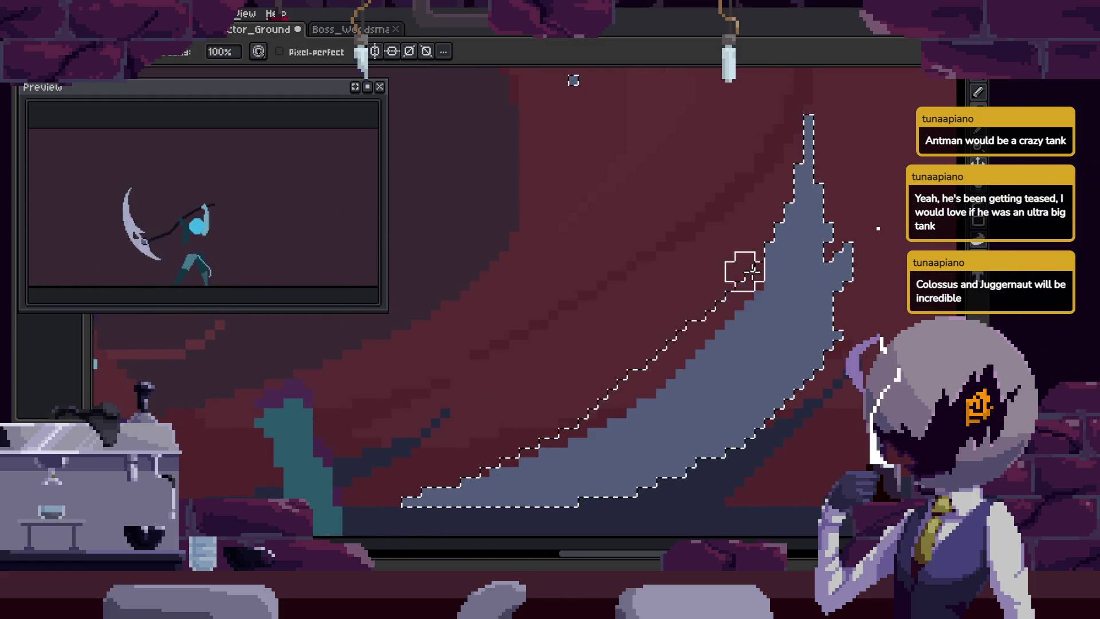
key("ctrl+d")
Zoom on the blade, reselect its grey shape, deselect, and save the file.
key("z")
scroll(739, 281, "right", 6)
scroll(704, 237, "down", 2)
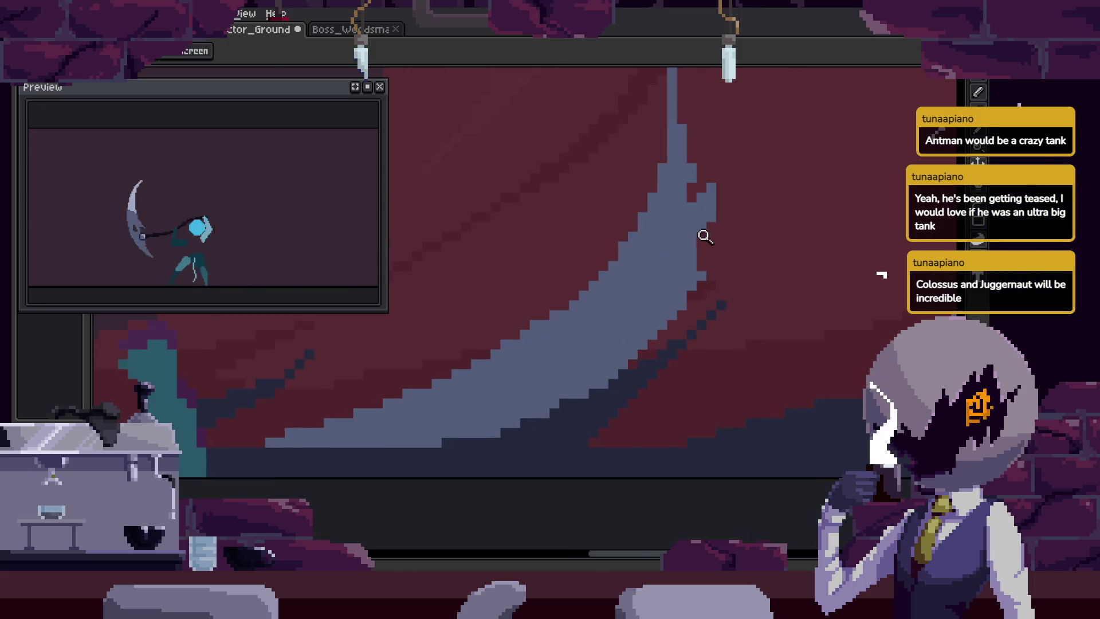
left_click(705, 237)
key("w")
left_click(678, 320)
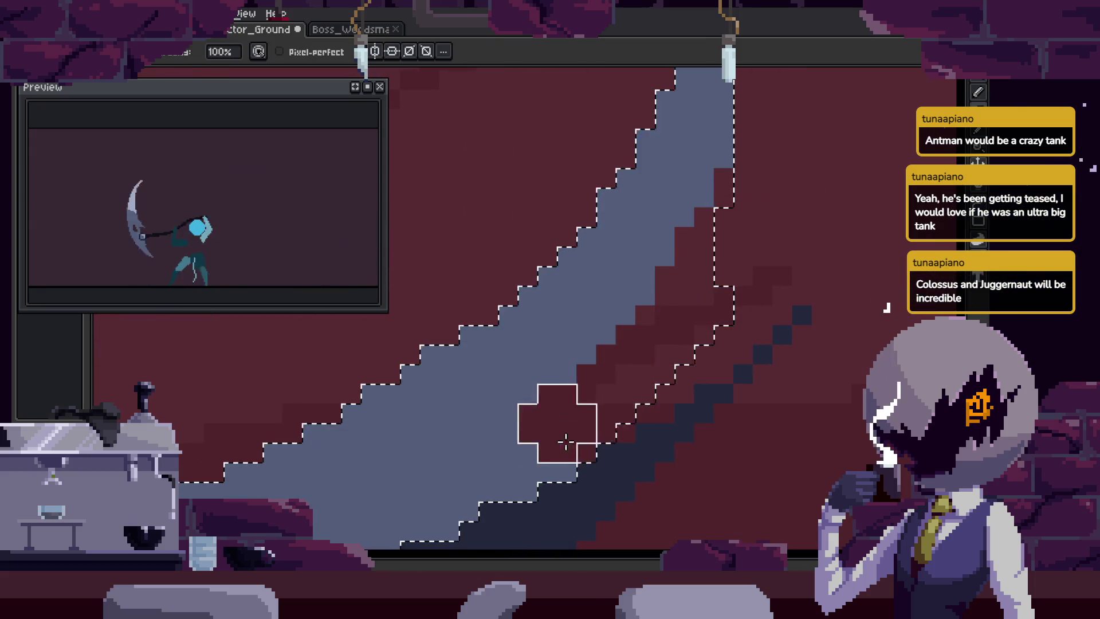
key("ctrl+d")
key("ctrl+s")
Pan across the blade and step back to the scythe wind-up frame.
key("z")
scroll(779, 265, "up", 3)
scroll(779, 264, "right", 1)
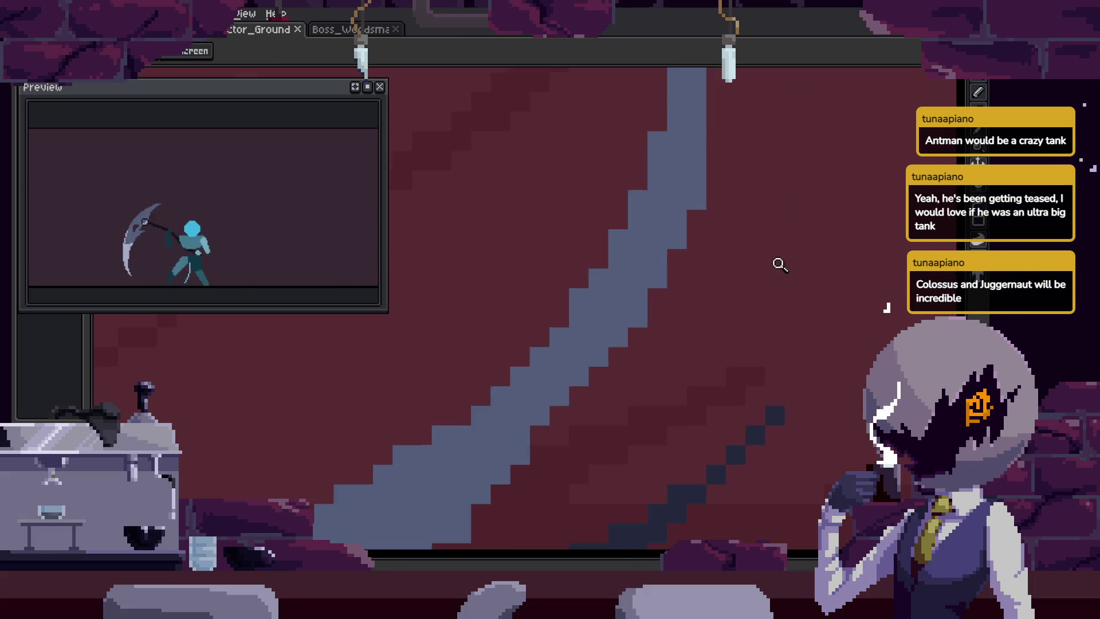
scroll(818, 234, "down", 2)
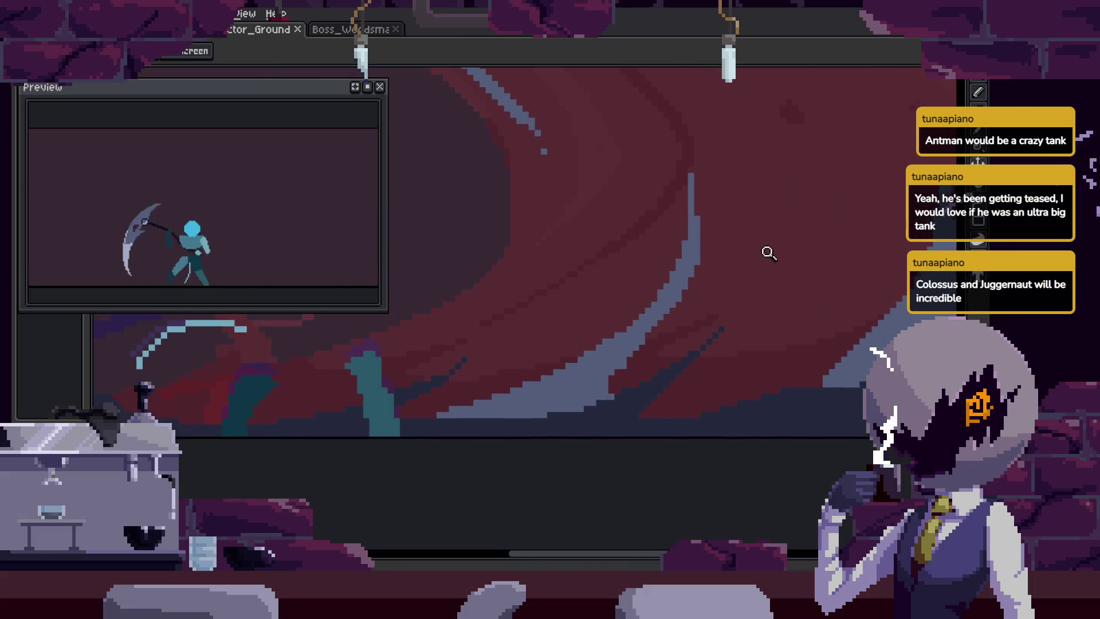
left_click_drag(708, 238, 726, 171)
key("Left")
key("m")
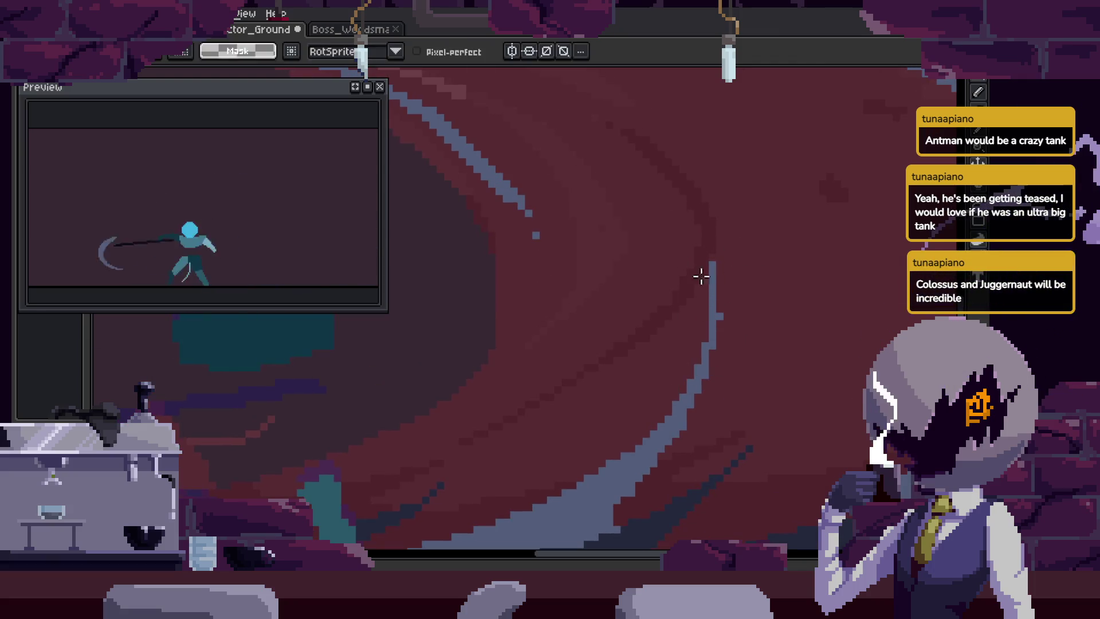
key("b")
key("e")
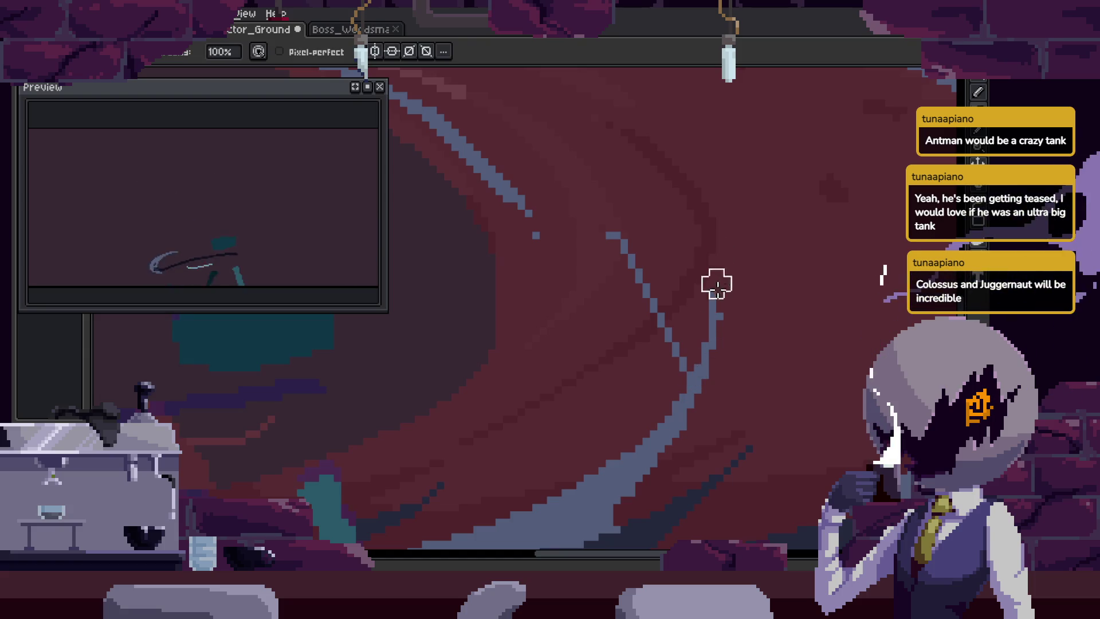
Zoom in closely on the slash stroke's thin blue-grey edge line.
scroll(673, 292, "down", 5)
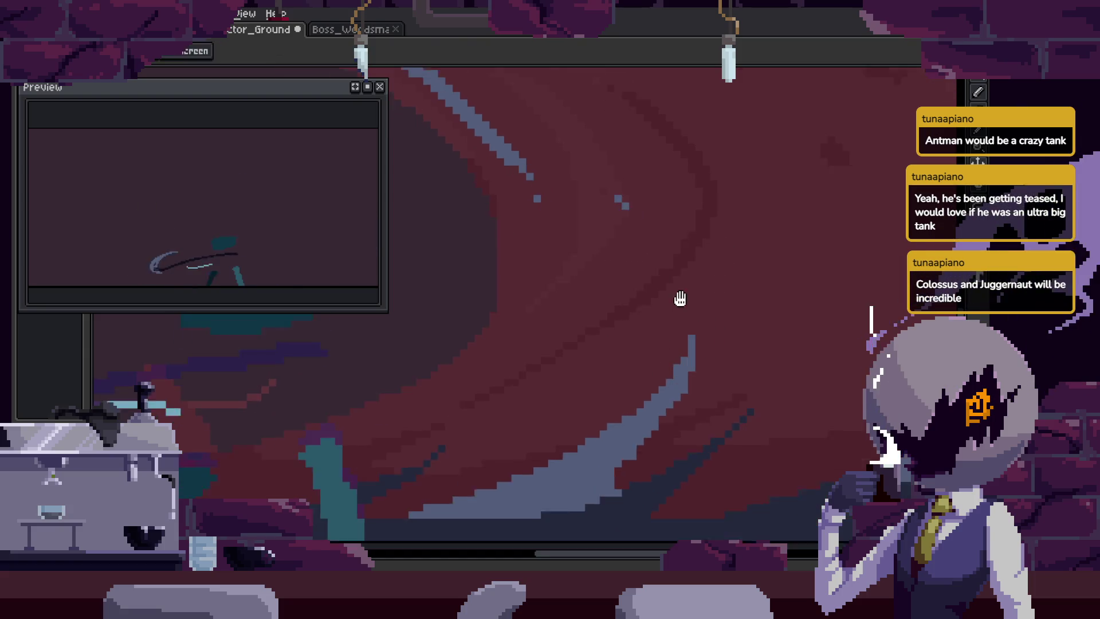
key("z")
left_click(675, 280)
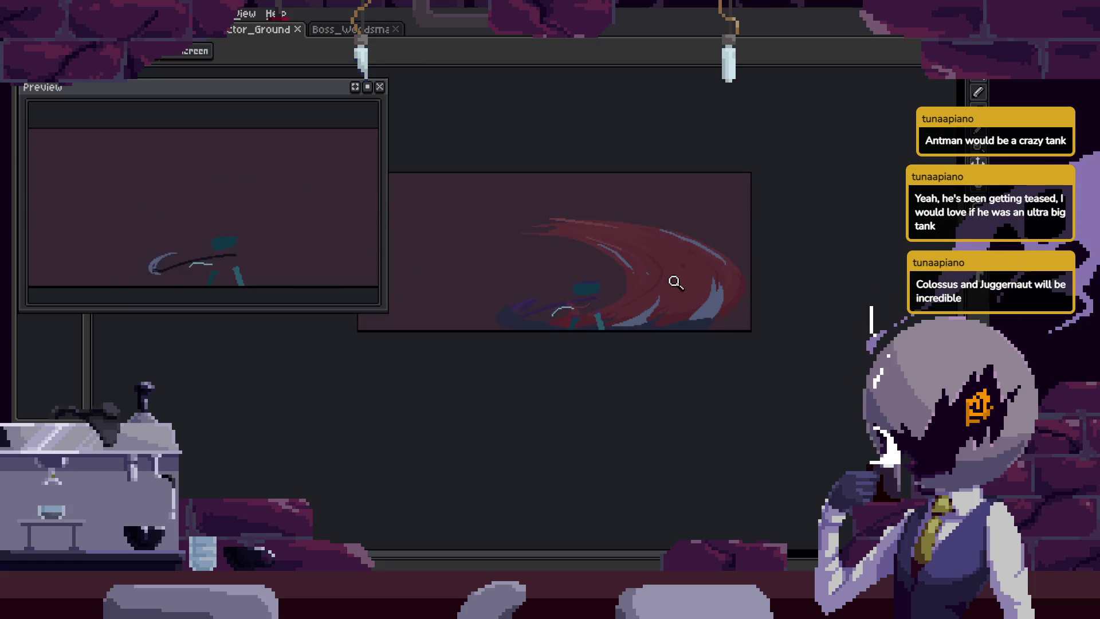
left_click(663, 359)
left_click(716, 361)
left_click(680, 227)
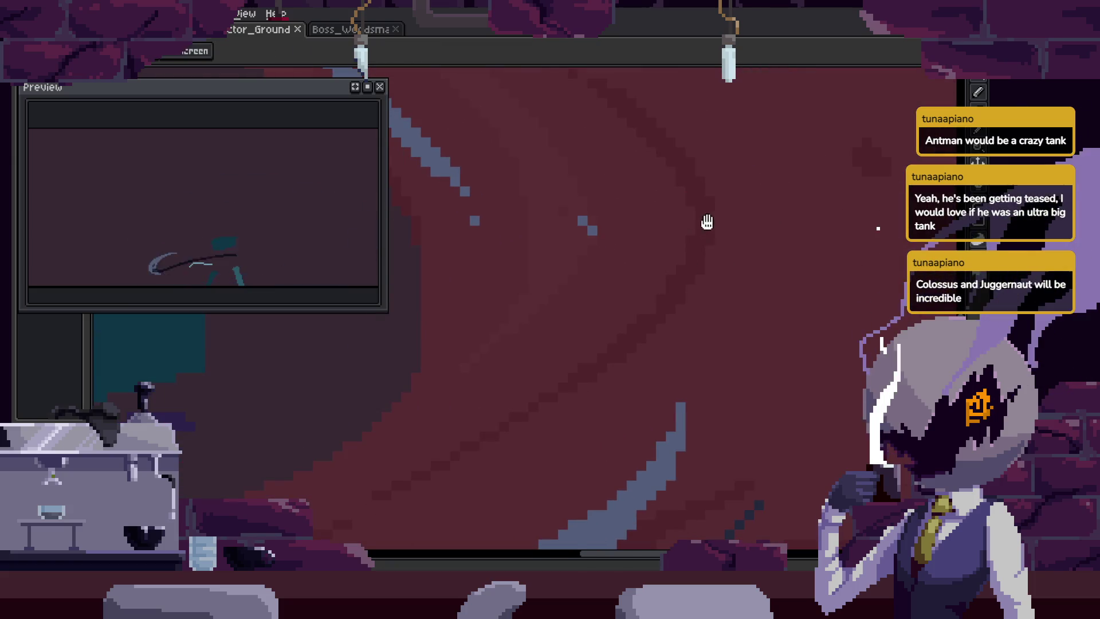
scroll(745, 241, "down", 4)
scroll(775, 262, "up", 3)
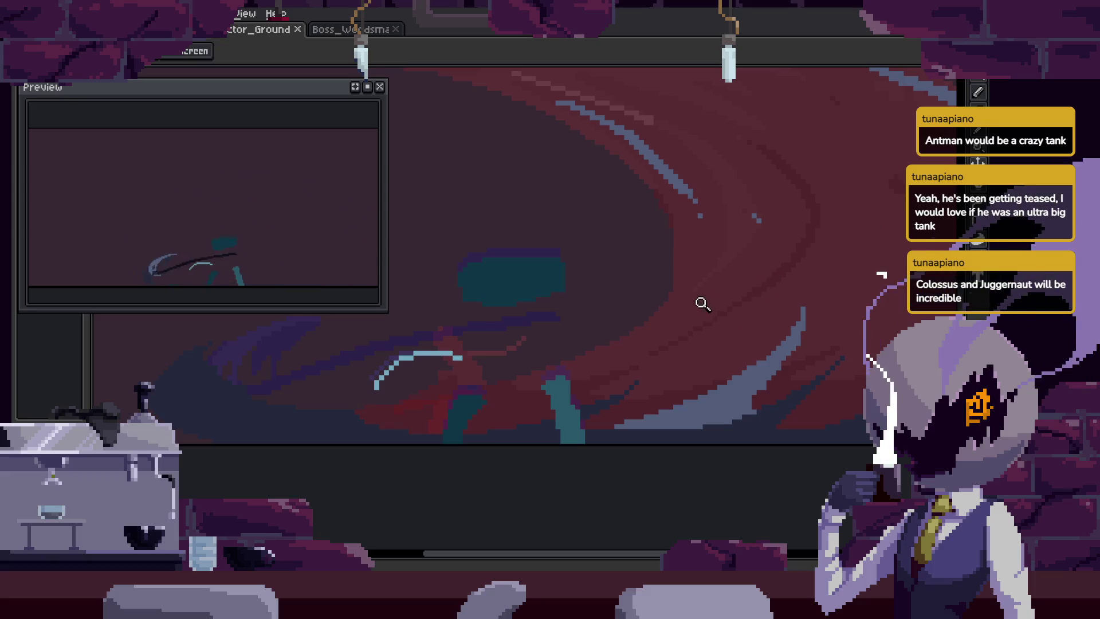
scroll(676, 363, "up", 1)
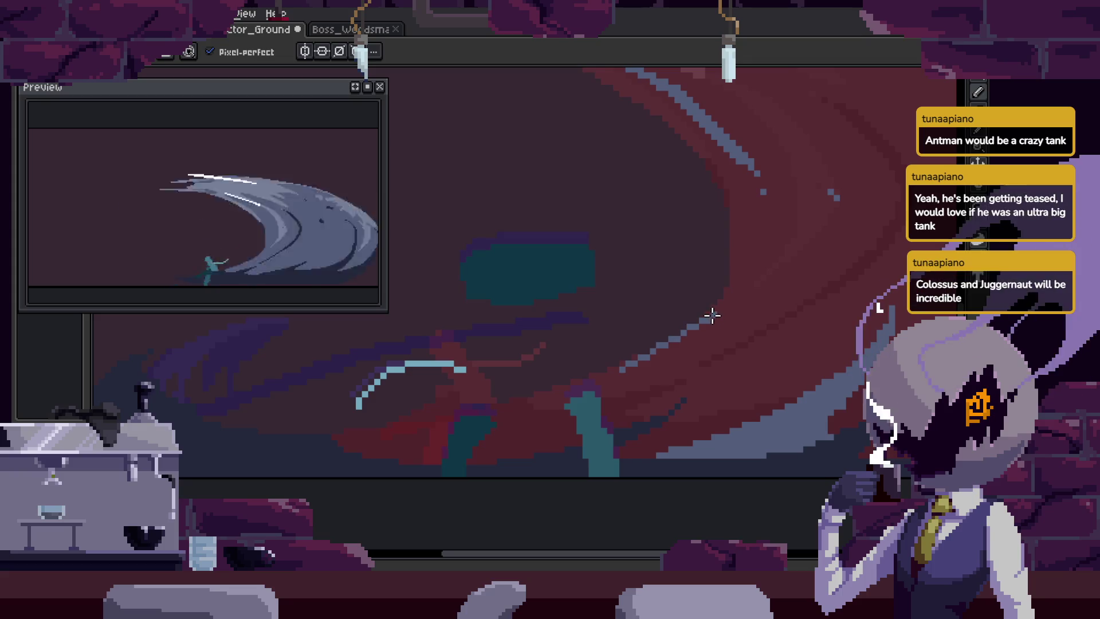
scroll(665, 346, "up", 1)
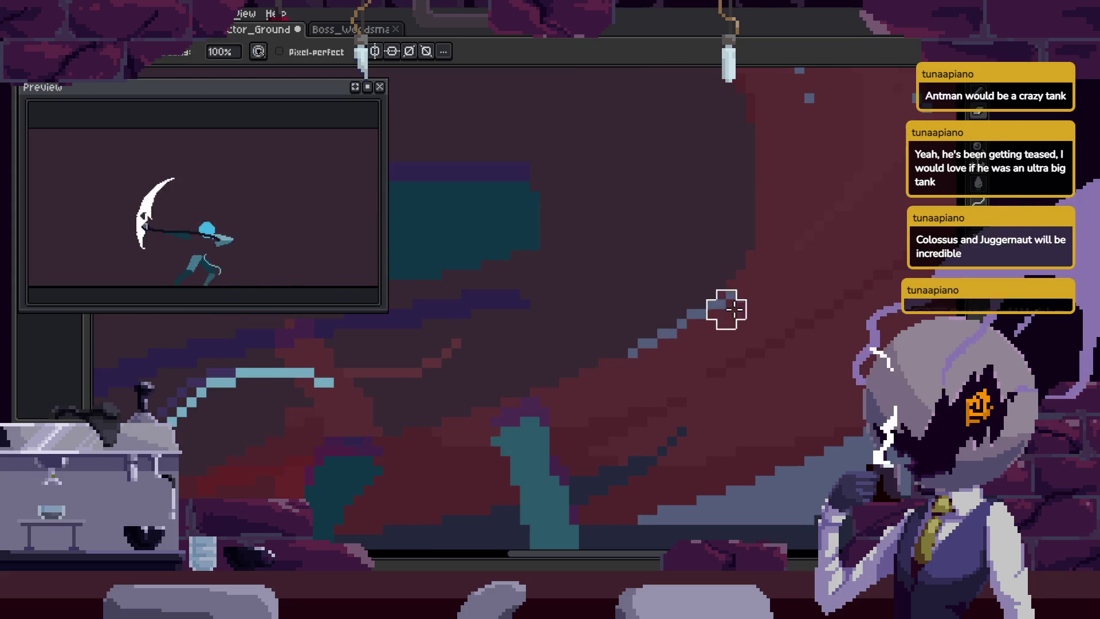
scroll(744, 315, "down", 2)
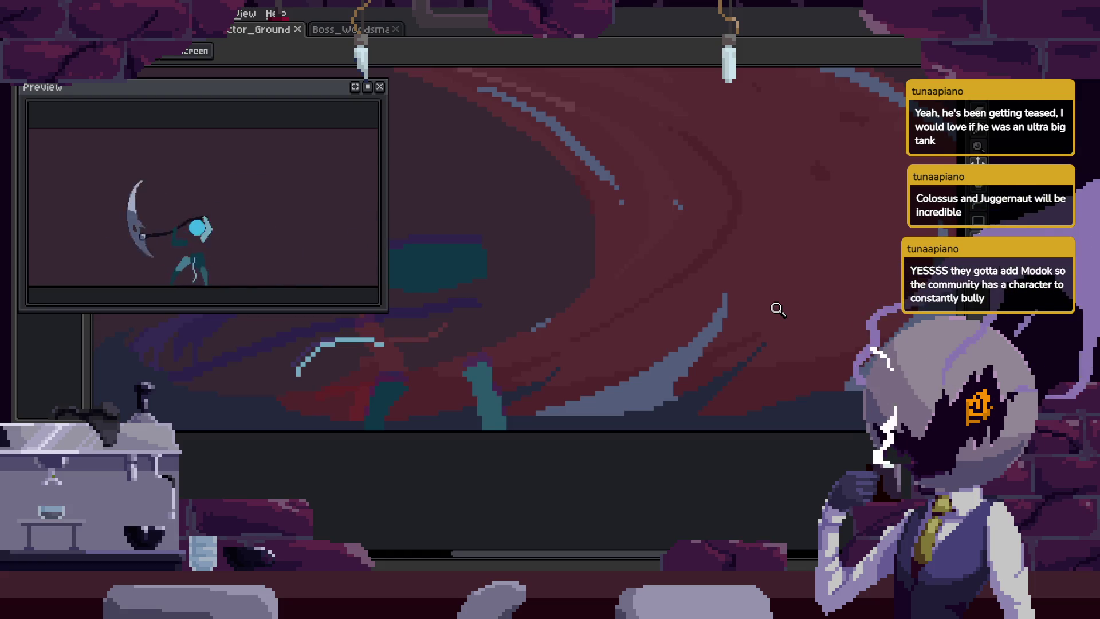
Adjust the canvas zoom on the slash frame.
scroll(714, 309, "up", 3)
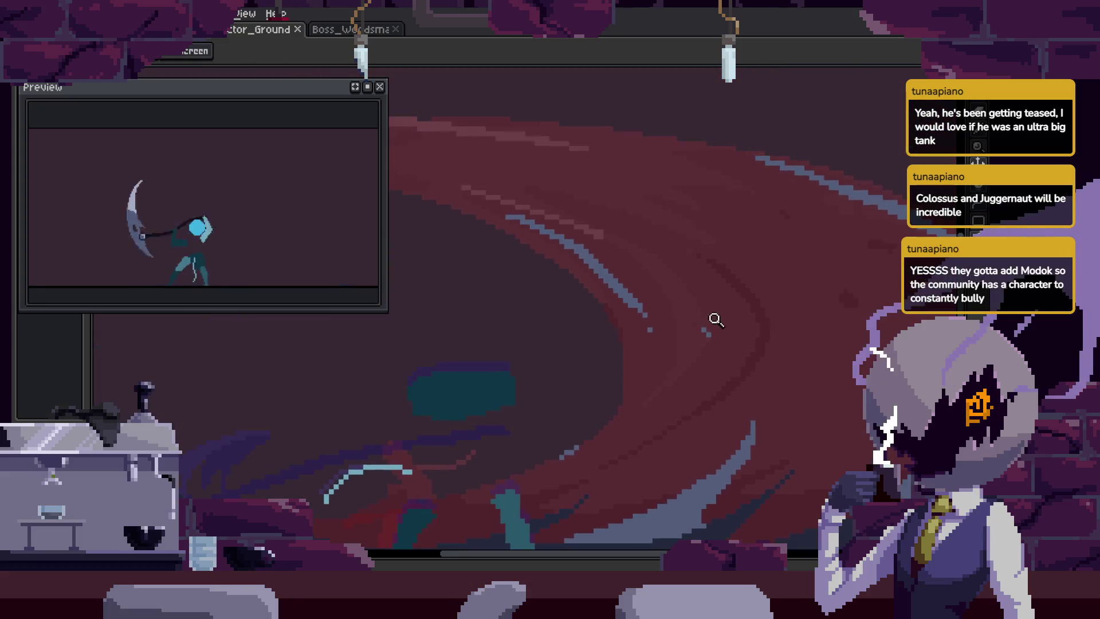
Zoom in and add pixels to the diagonal blue-grey stair line with the Pencil.
scroll(715, 208, "up", 2)
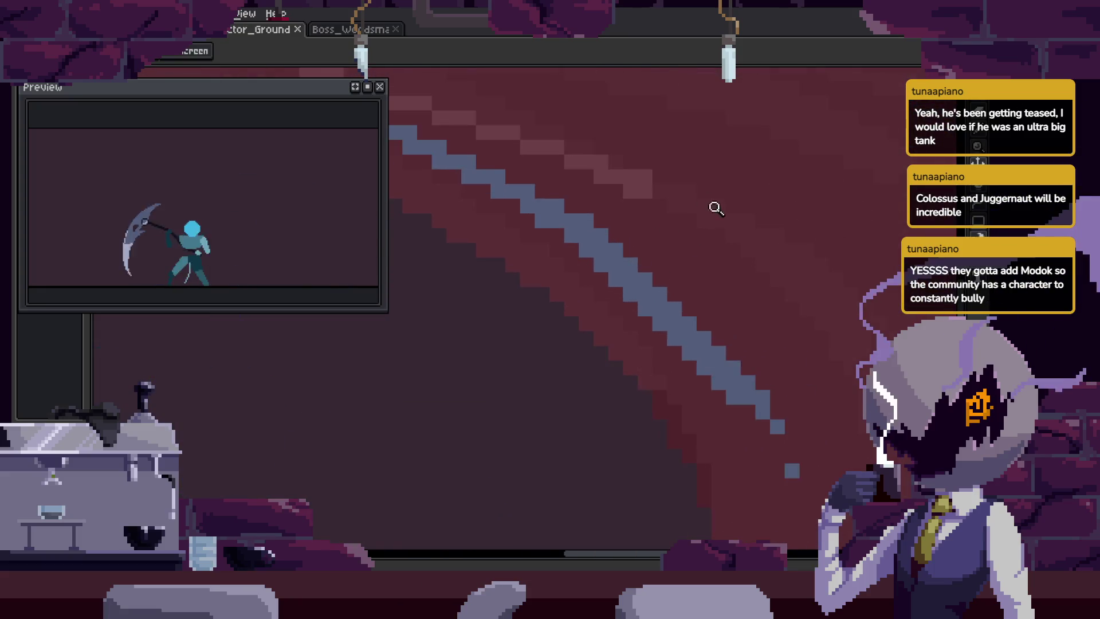
scroll(776, 293, "down", 2)
scroll(676, 236, "up", 3)
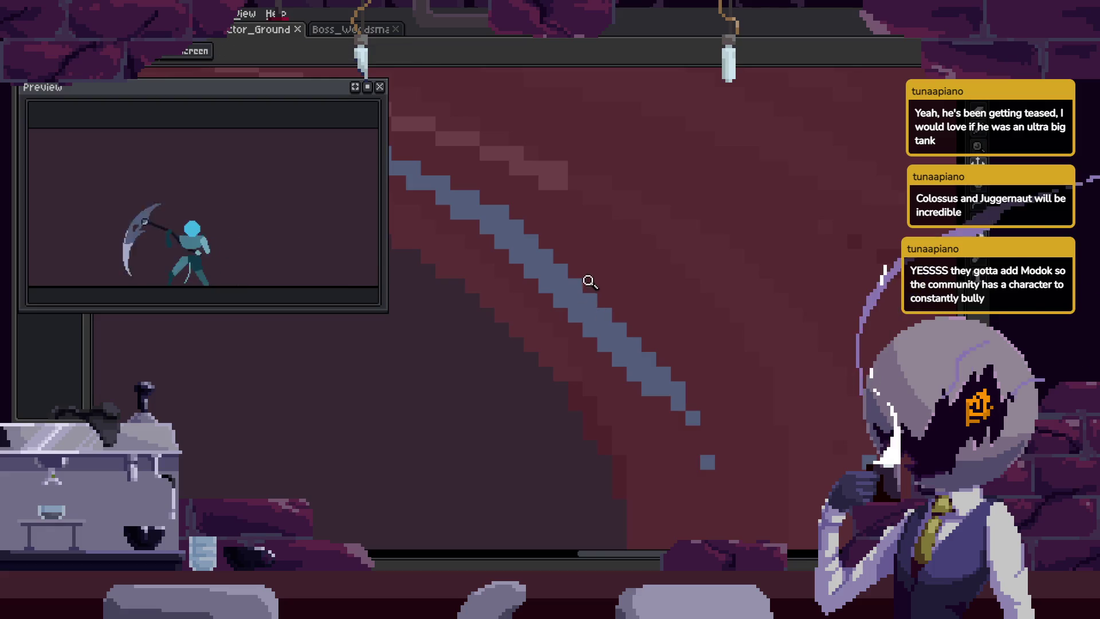
scroll(590, 281, "up", 1)
key("b")
left_click(675, 389)
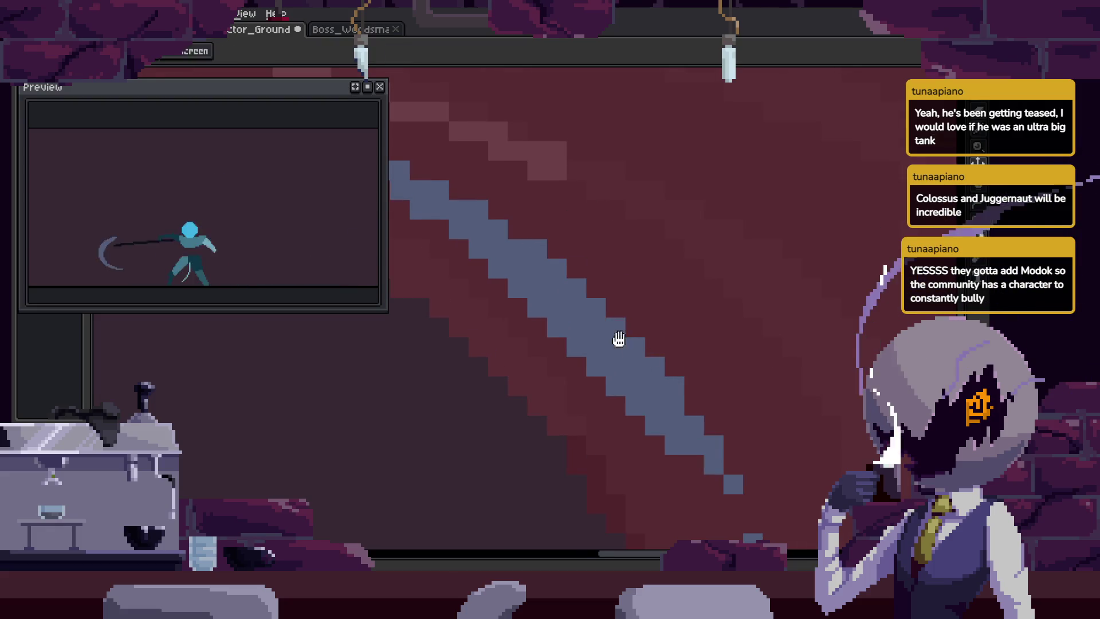
Pan along the stair line to its lower end and save the file.
scroll(618, 338, "up", 1)
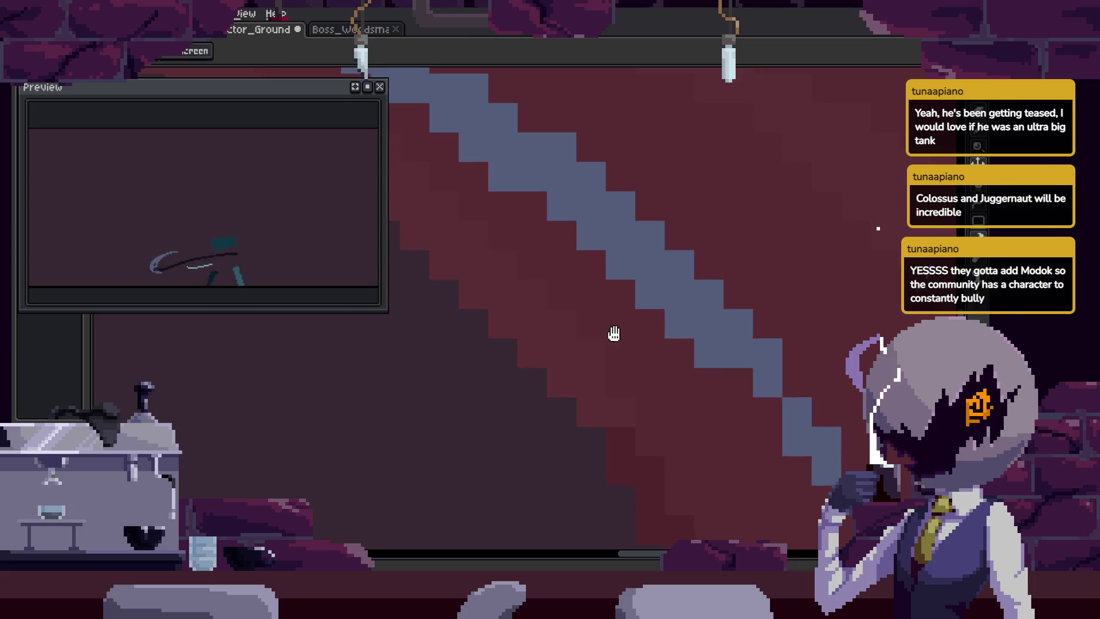
left_click_drag(792, 380, 708, 314)
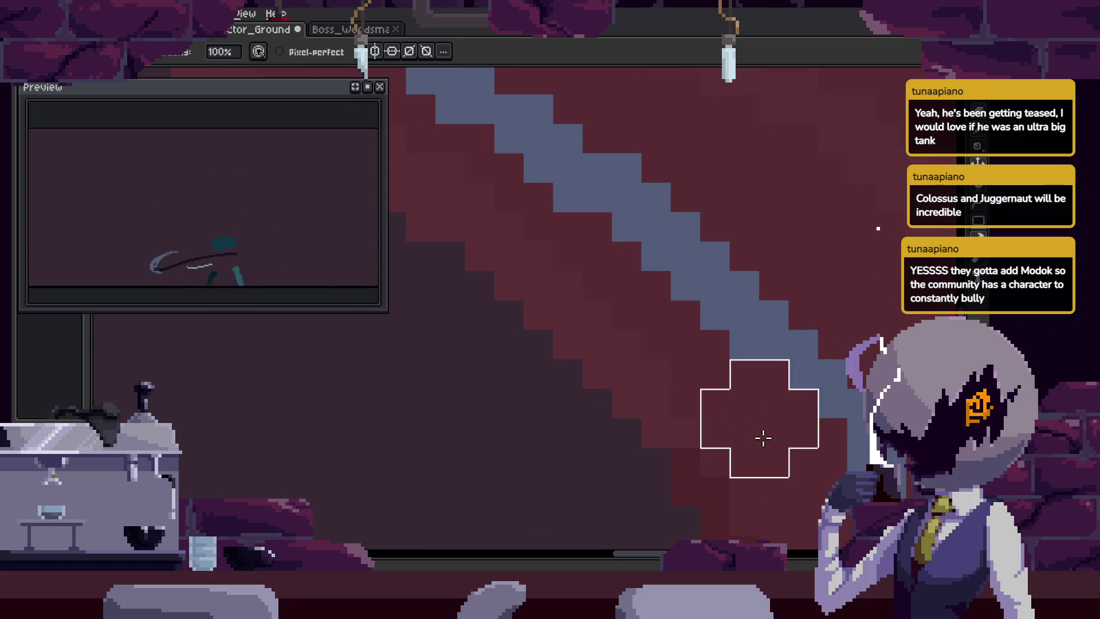
left_click_drag(763, 438, 605, 354)
scroll(650, 246, "down", 4)
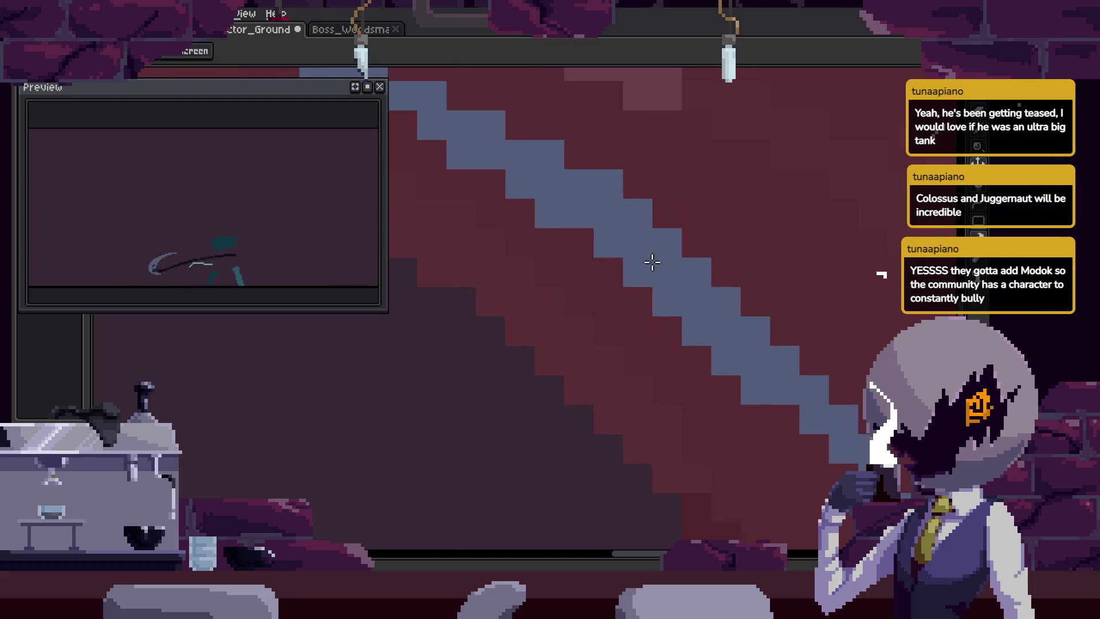
key("ctrl+s")
Select the stair line's tail pixels, nudge them one pixel left, and drag them into place.
key("z")
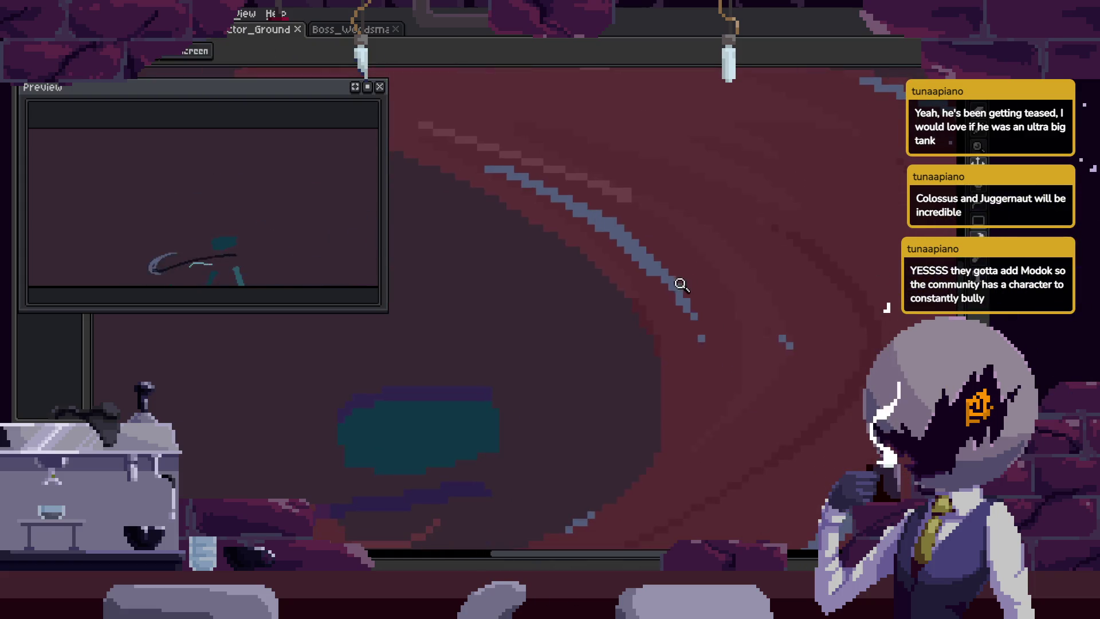
left_click(723, 254)
key("w")
left_click(700, 248)
key("Left")
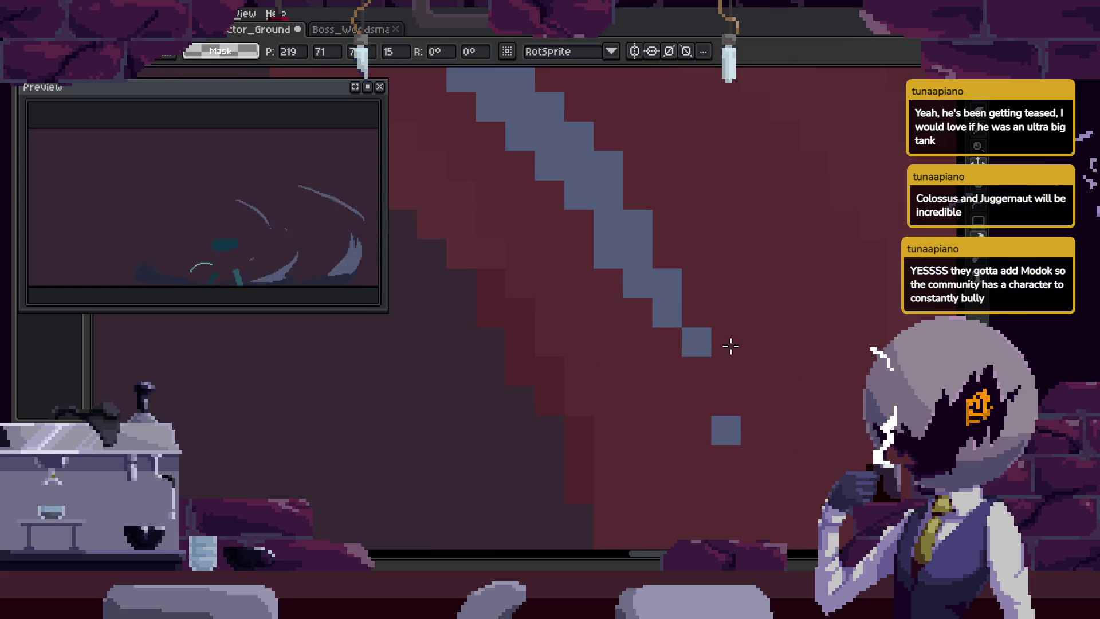
mouse_move(768, 328)
left_mouse_down()
mouse_move(737, 373)
mouse_move(710, 305)
mouse_move(647, 238)
mouse_move(718, 352)
mouse_move(641, 459)
mouse_move(634, 417)
mouse_move(670, 417)
left_mouse_up()
Apply the move, shift the lone pixel block closer to the line, and save.
key("Return")
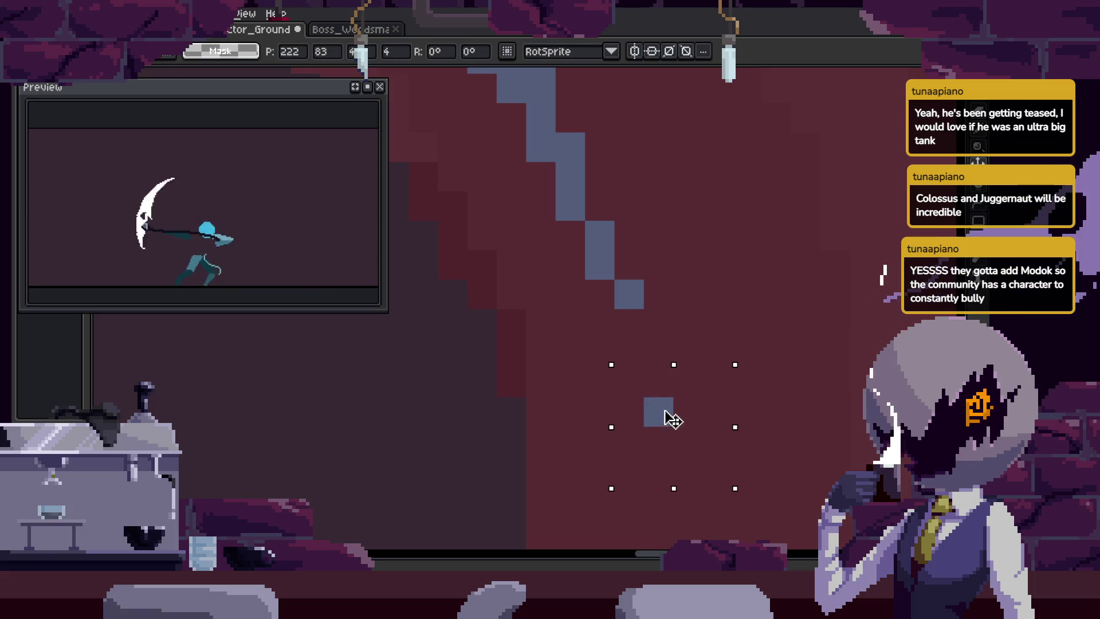
key("Return")
key("ctrl+s")
scroll(679, 306, "down", 3)
scroll(679, 305, "down", 2)
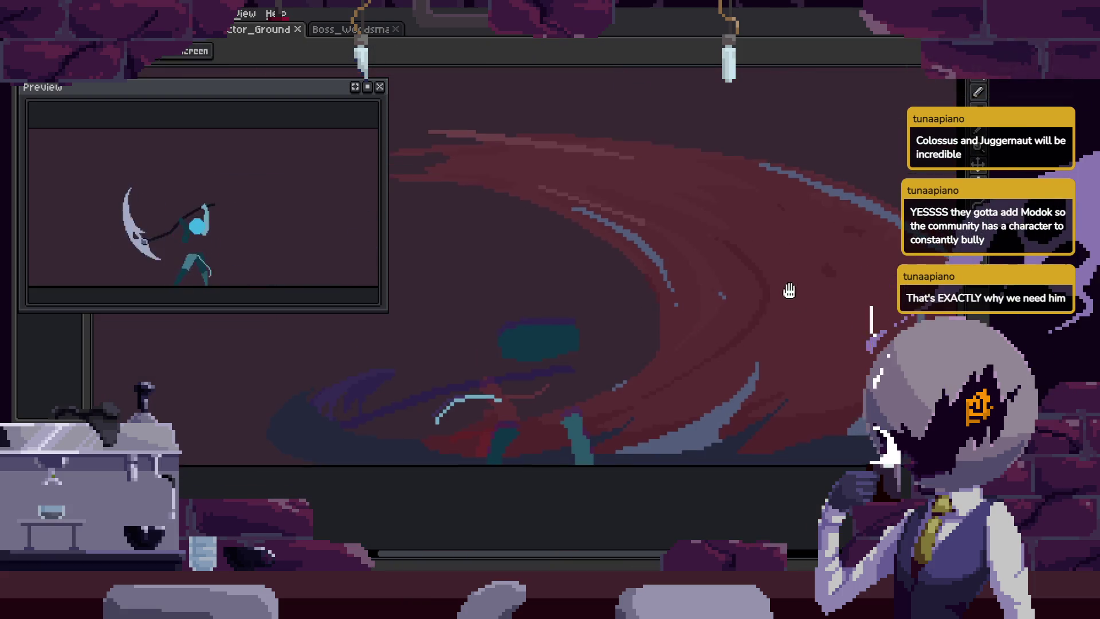
Zoom out to see the whole frame, hiding and reshowing the timeline.
scroll(773, 250, "down", 3)
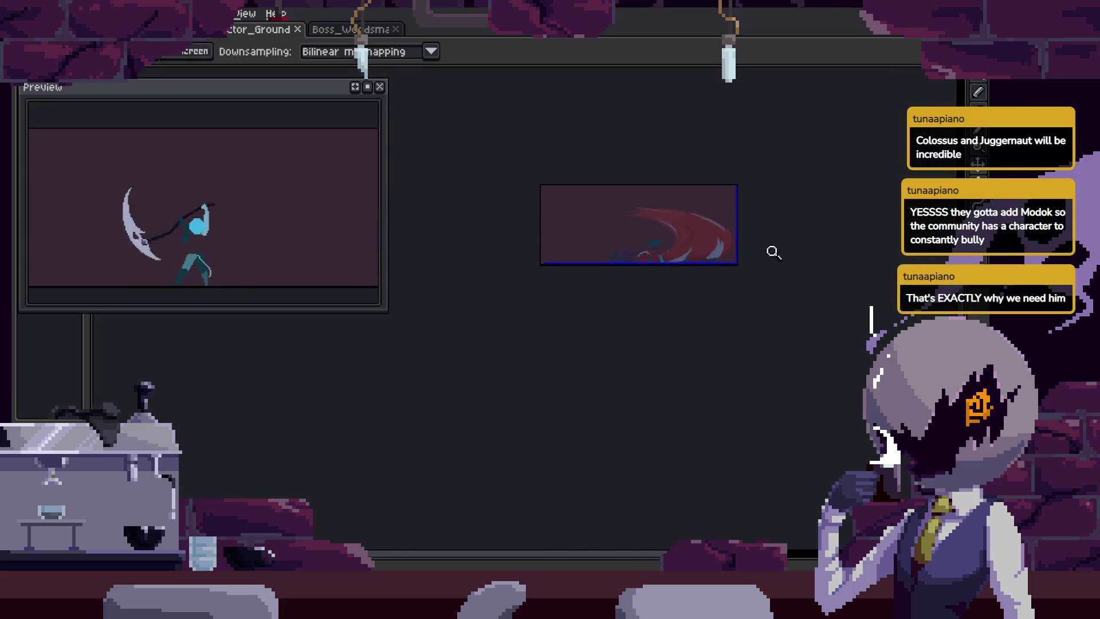
scroll(727, 238, "up", 2)
scroll(758, 277, "up", 1)
scroll(758, 277, "right", 2)
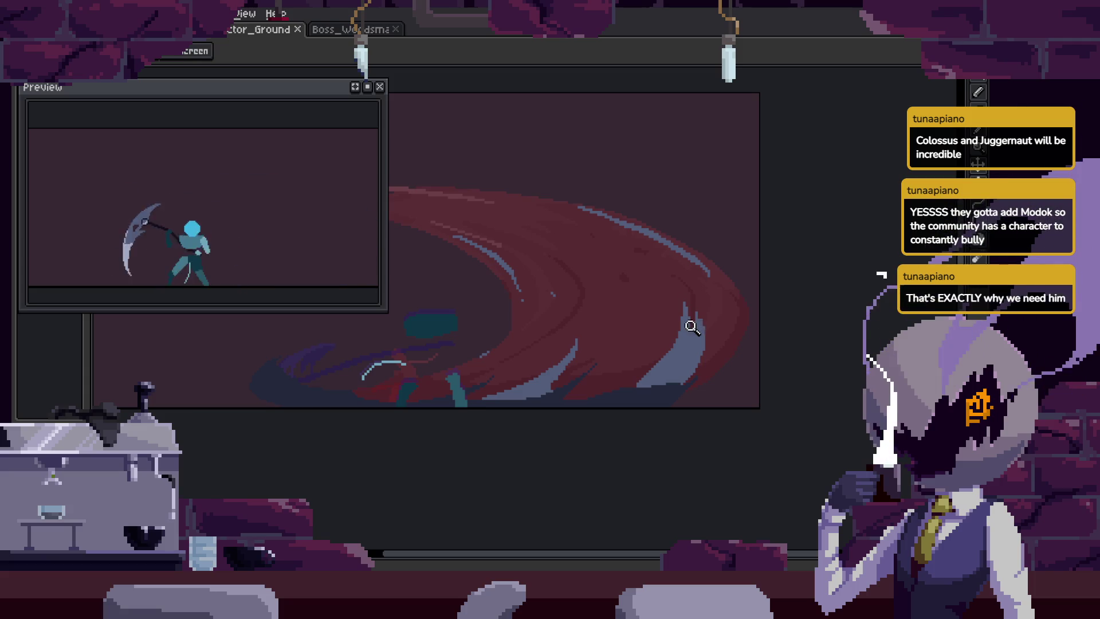
scroll(638, 238, "down", 3)
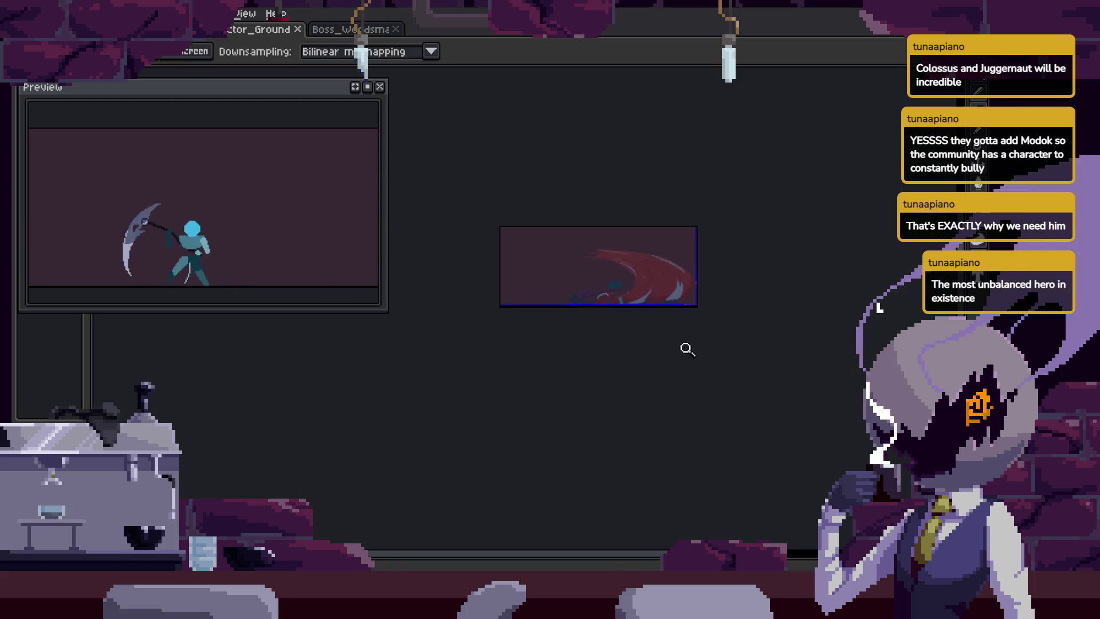
scroll(727, 262, "up", 3)
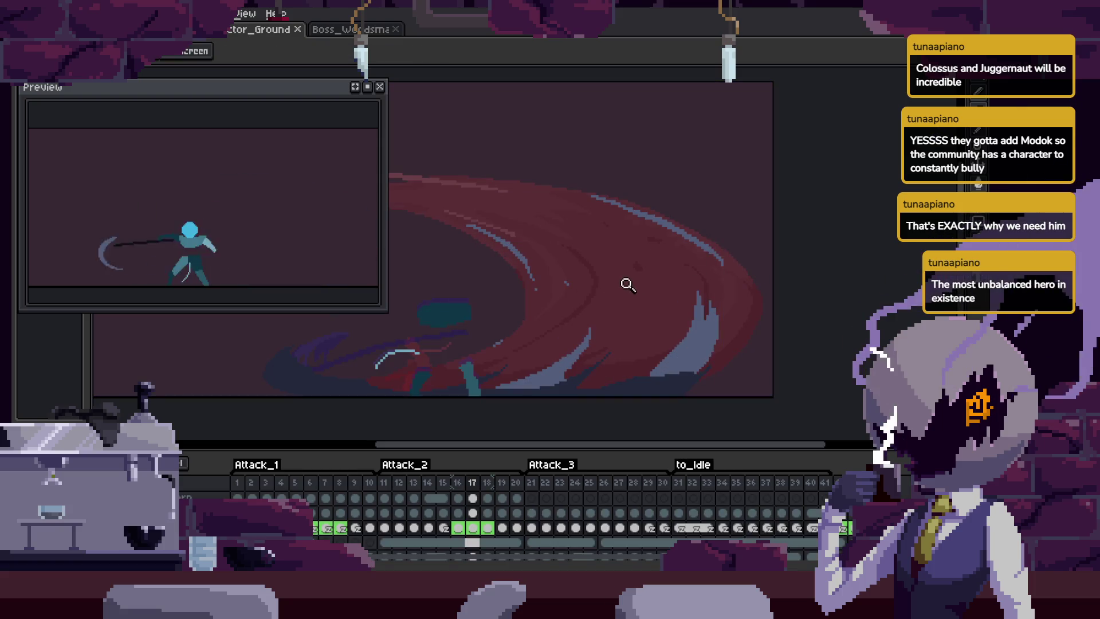
scroll(643, 241, "up", 2)
key("Tab")
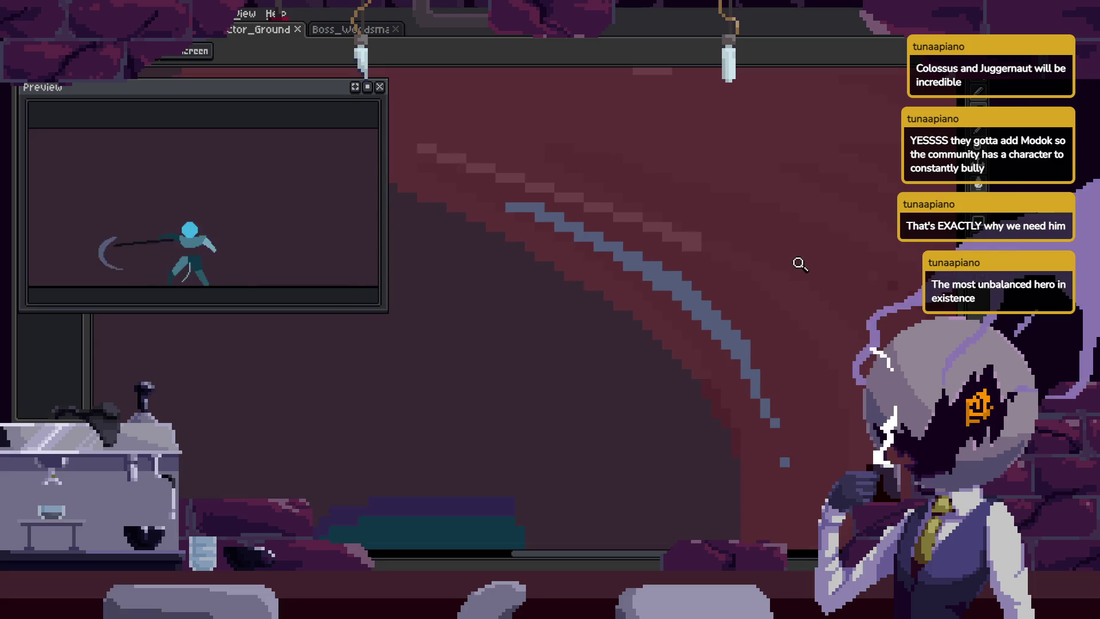
key("Tab")
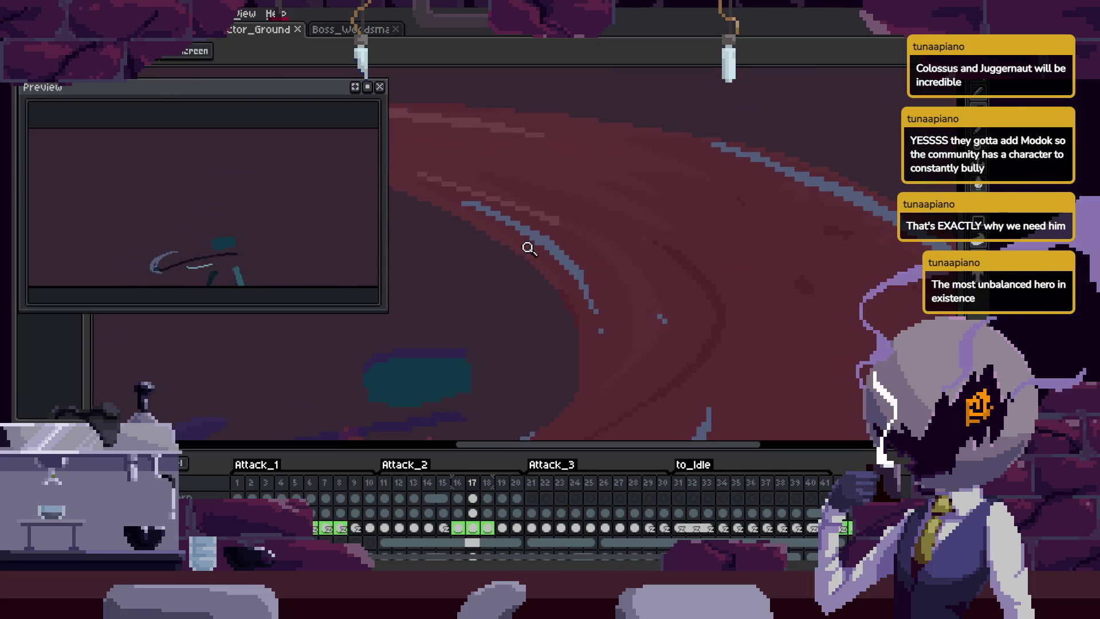
Center the view on the slash stroke and play the attack animation.
left_click_drag(613, 199, 559, 230)
scroll(572, 239, "up", 4)
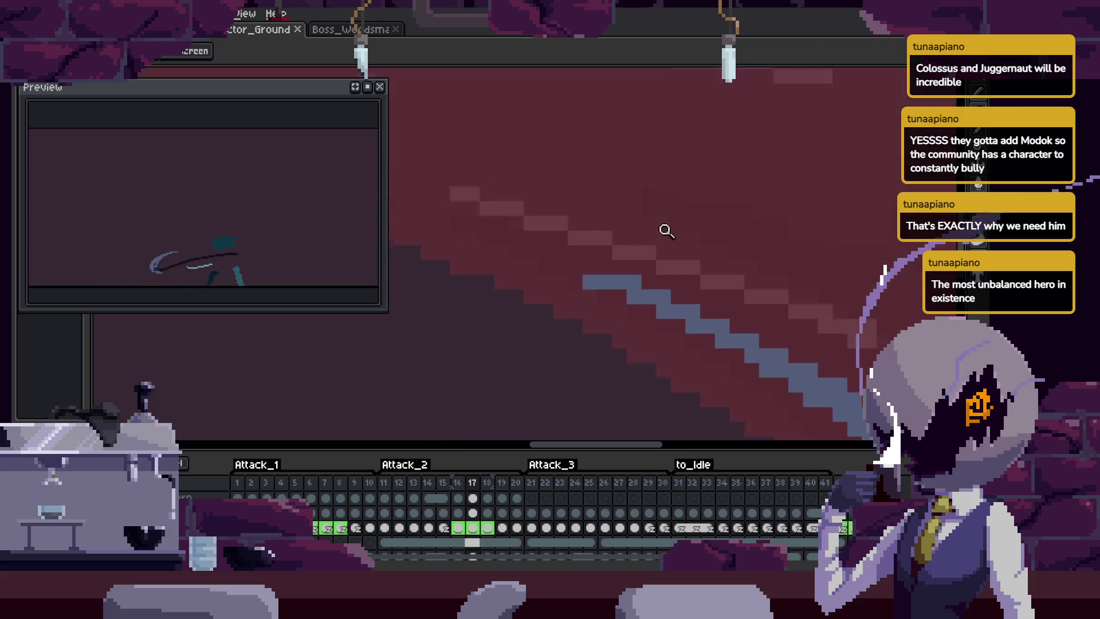
scroll(658, 298, "left", 2)
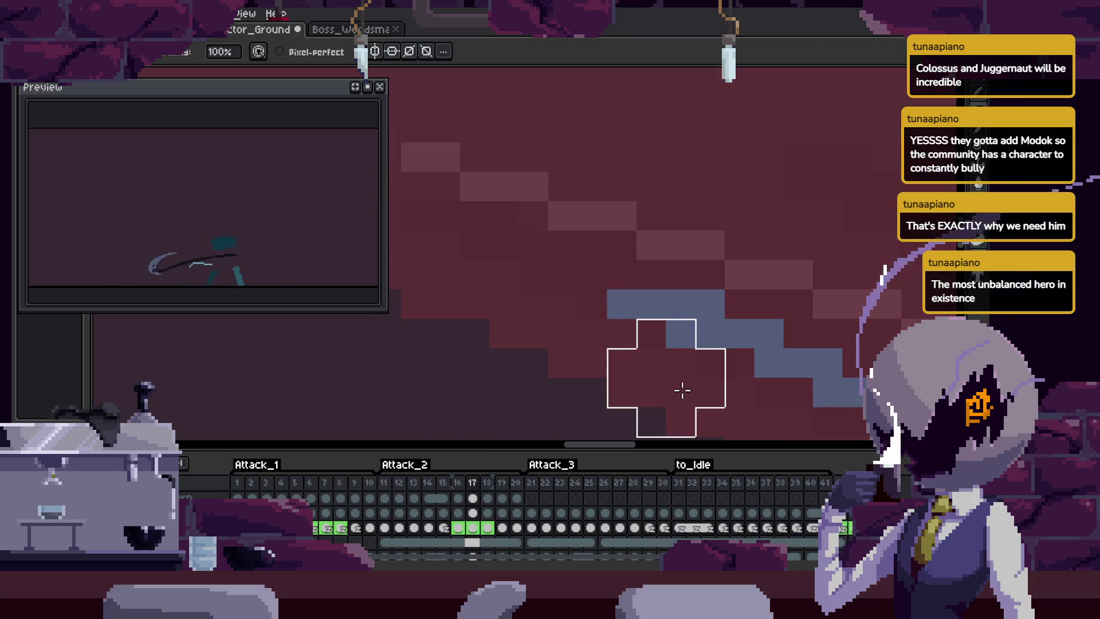
scroll(545, 307, "down", 3)
scroll(548, 226, "down", 5)
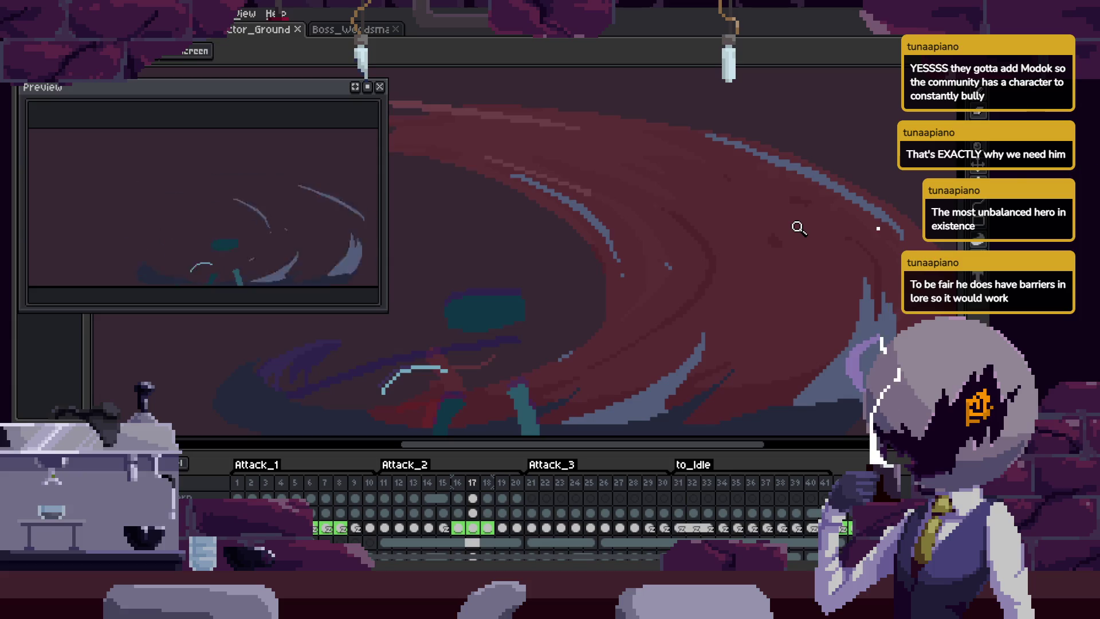
key("Return")
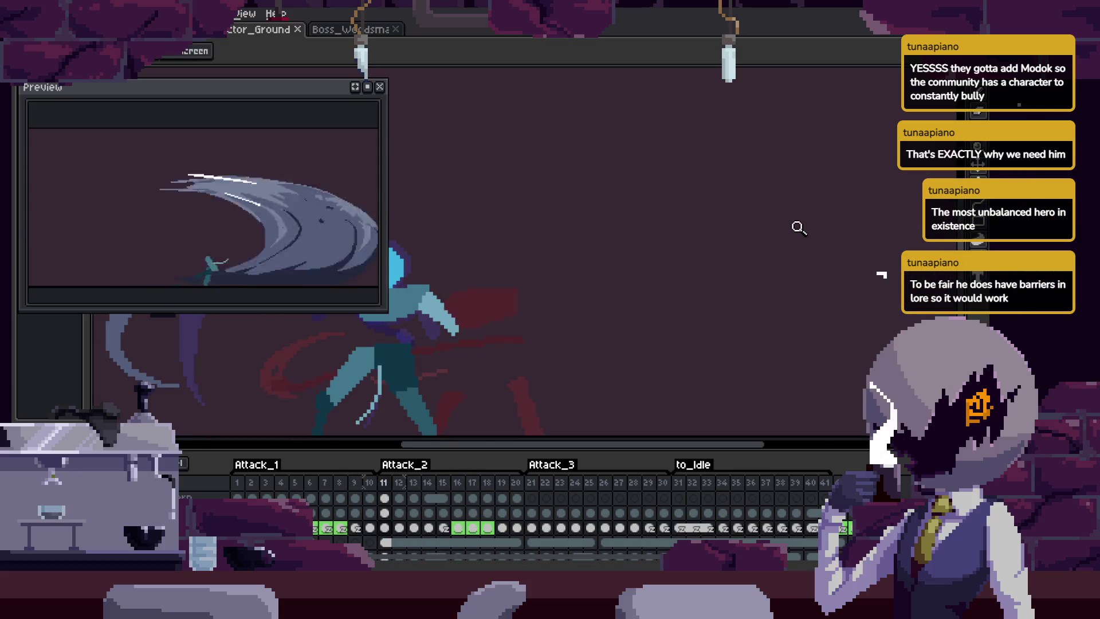
key("Tab")
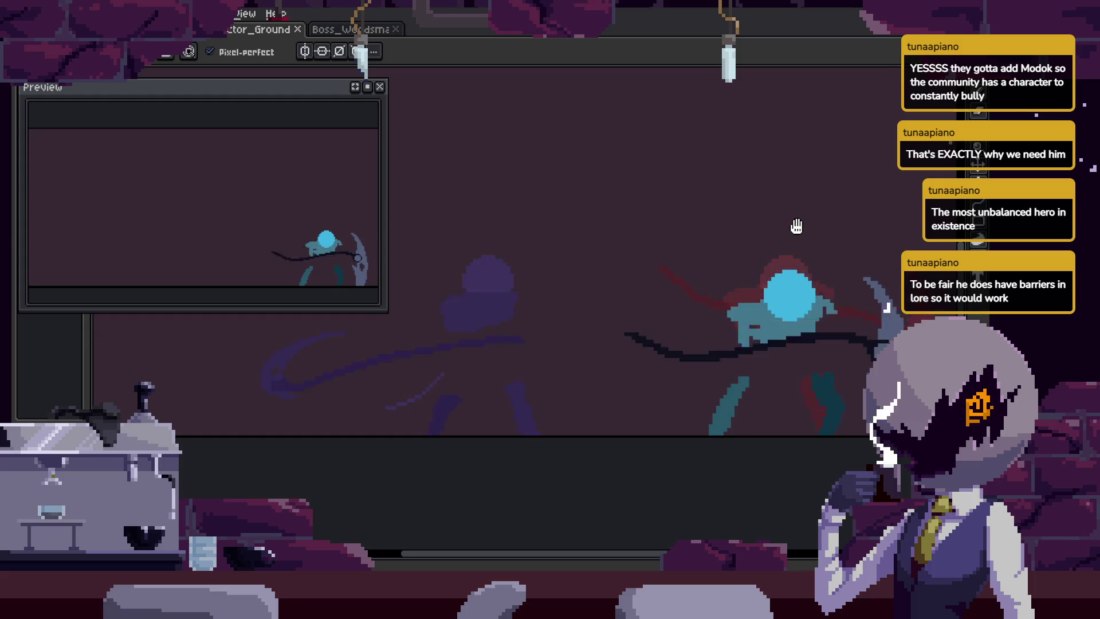
key("Tab")
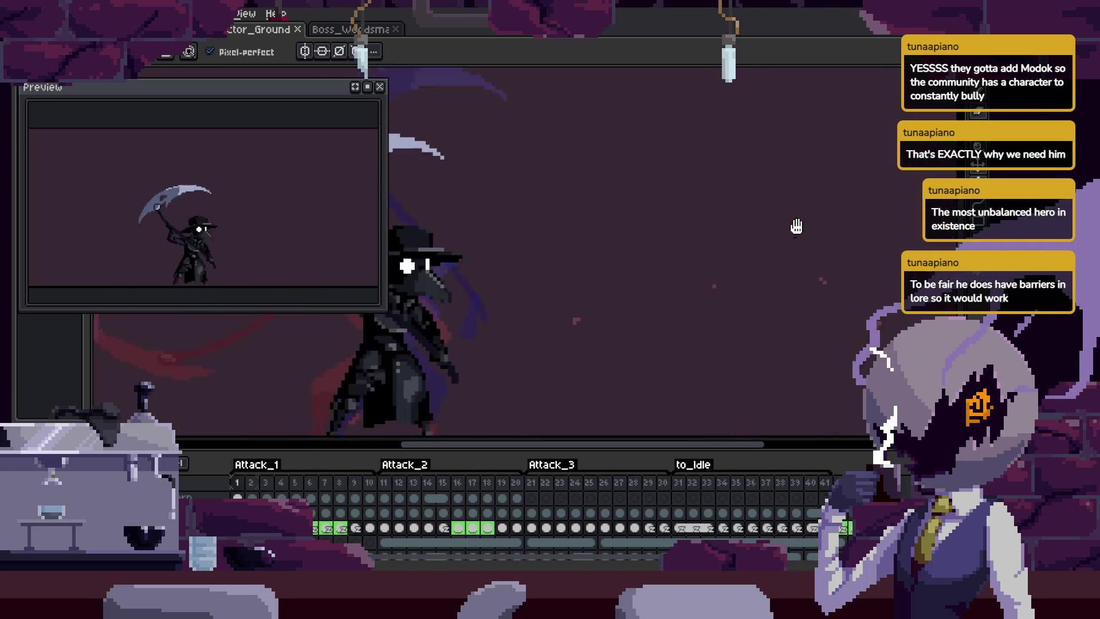
key("Return")
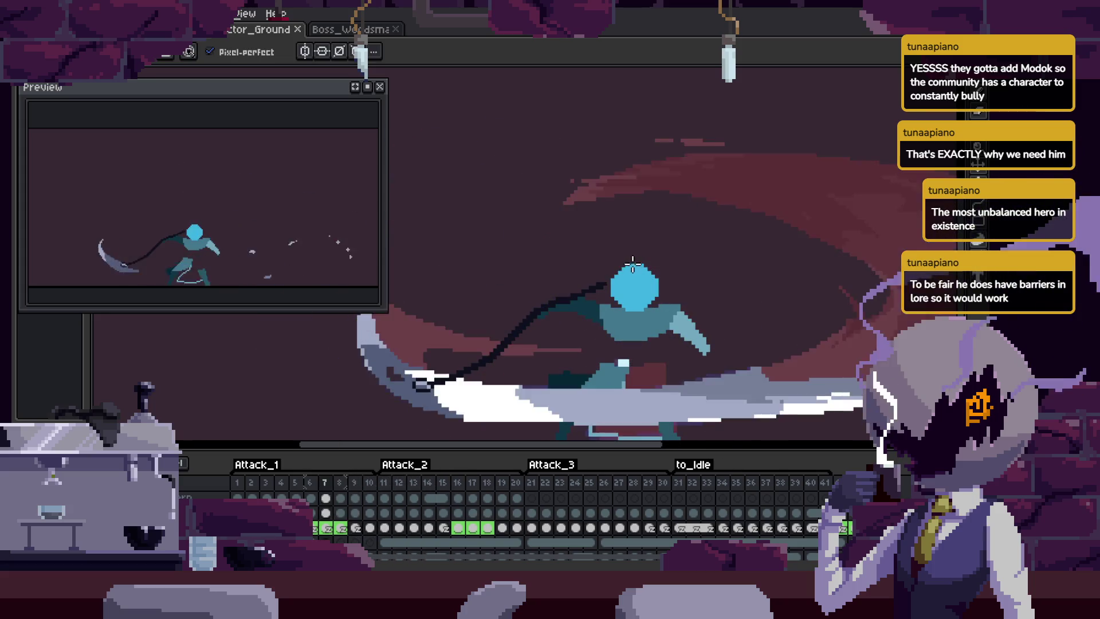
key("i")
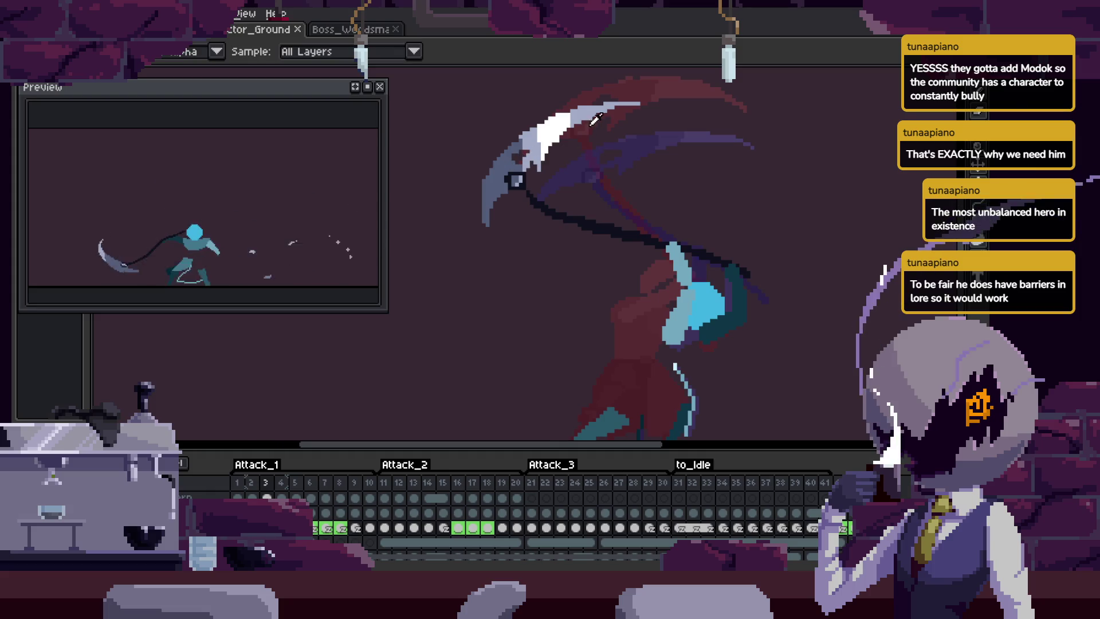
key("h")
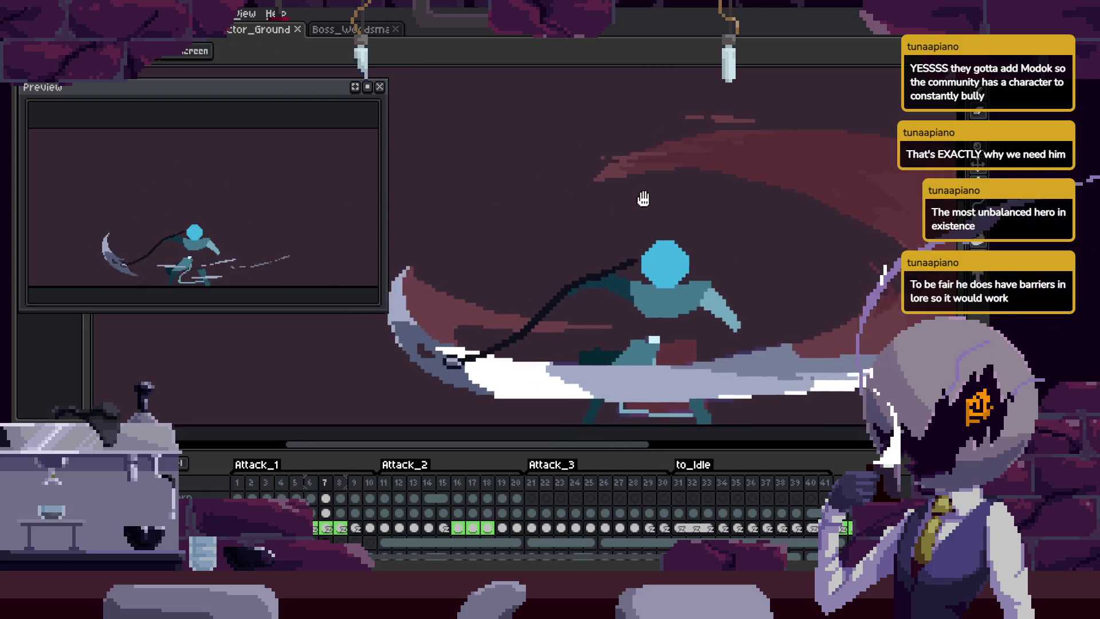
key("b")
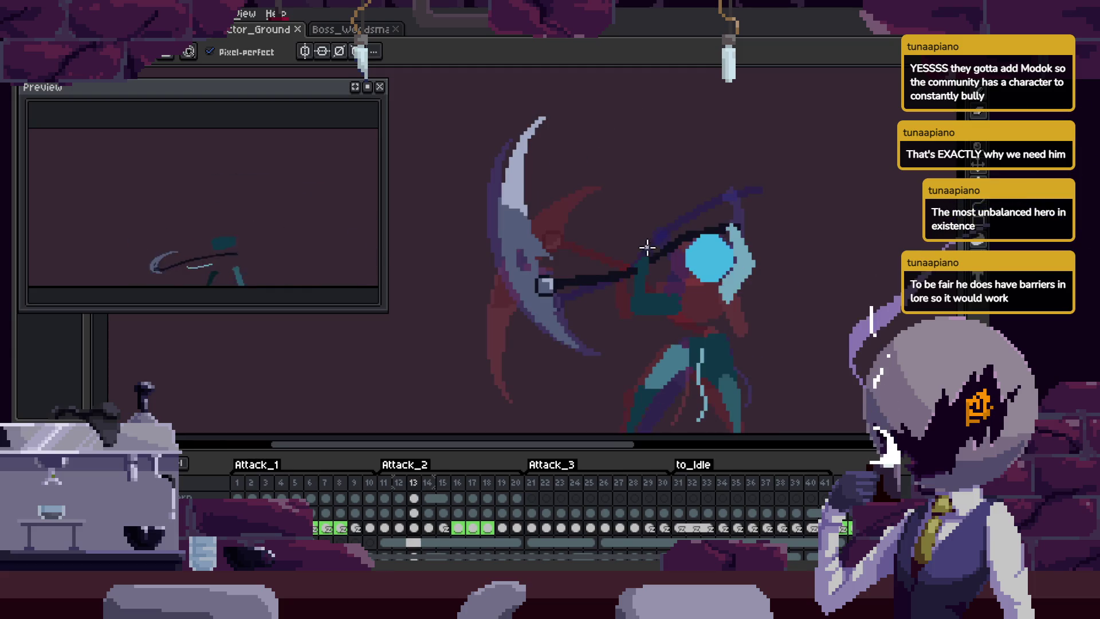
key("z")
left_click(618, 244)
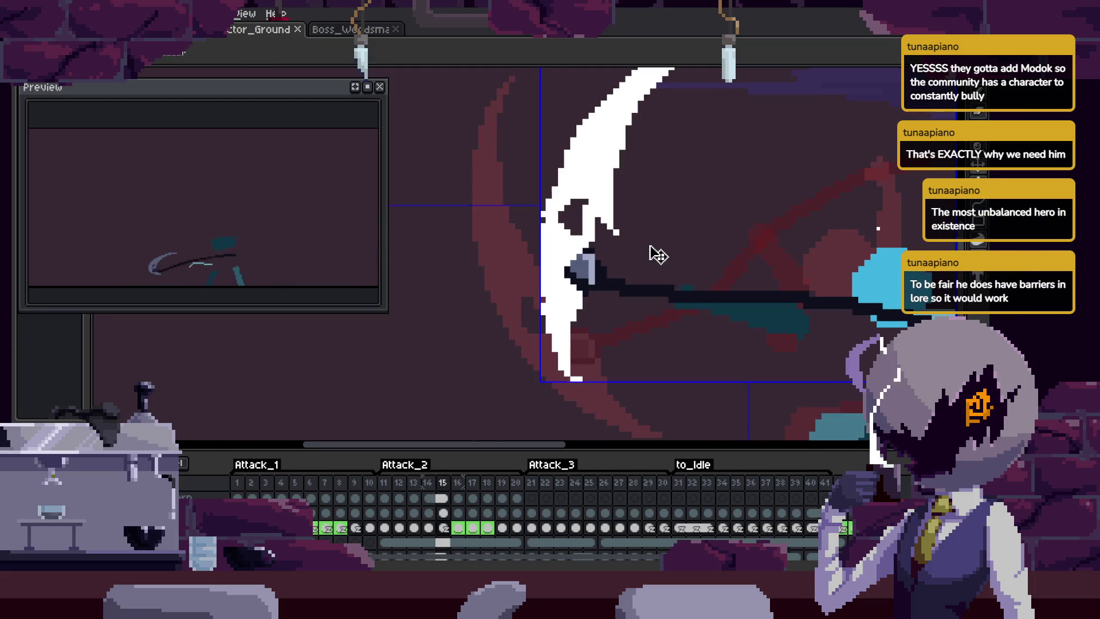
scroll(590, 229, "up", 2)
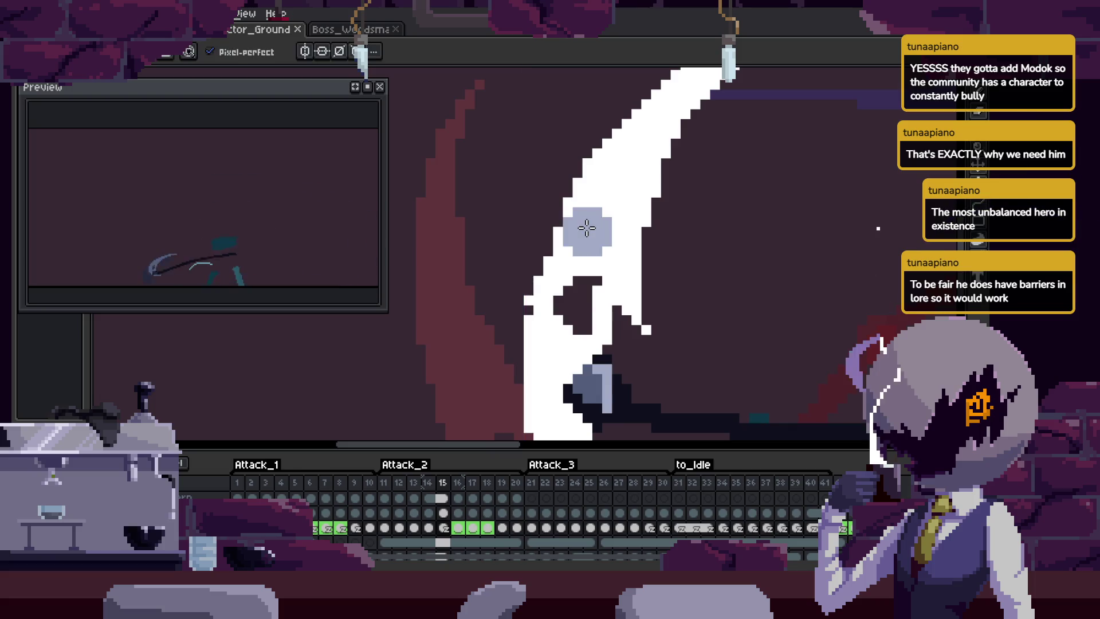
key("Tab")
scroll(573, 275, "up", 3)
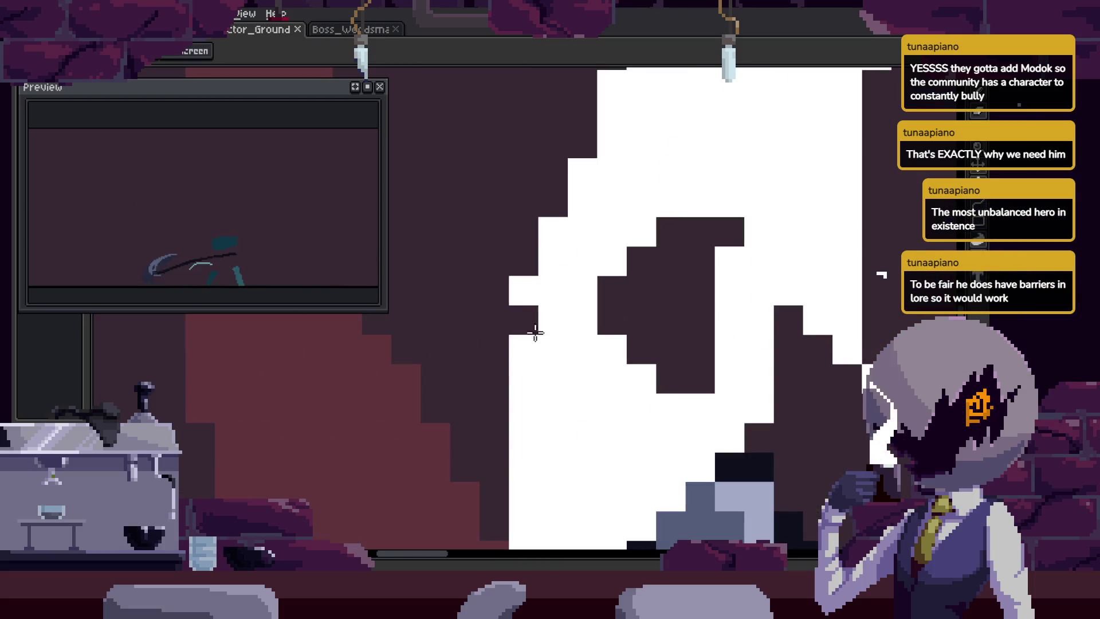
left_click_drag(530, 326, 544, 219)
scroll(592, 334, "down", 3)
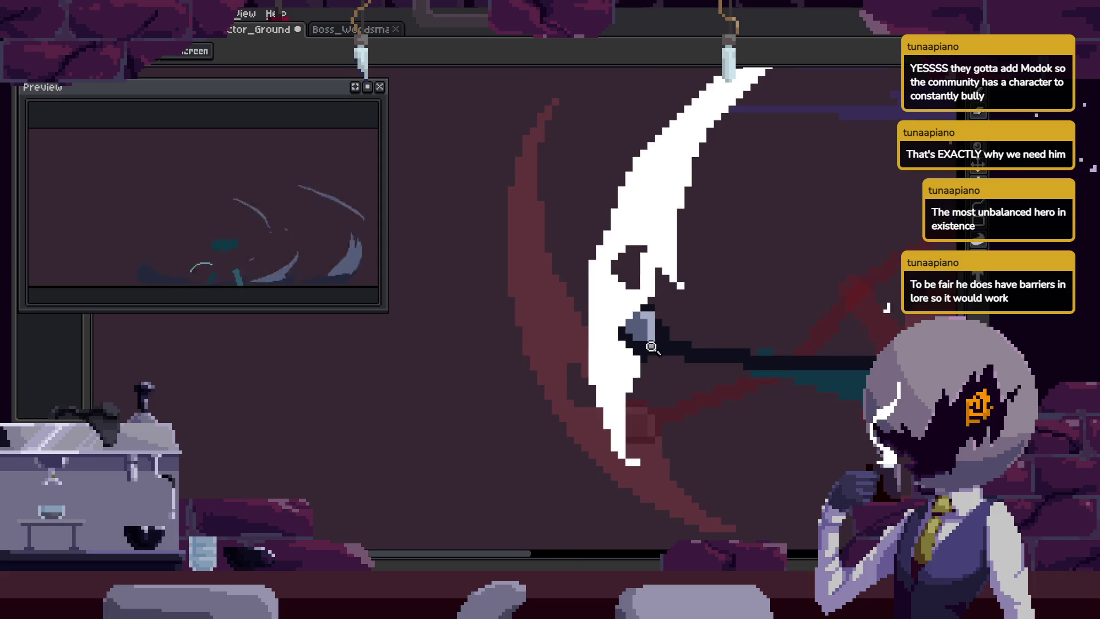
scroll(633, 326, "up", 3)
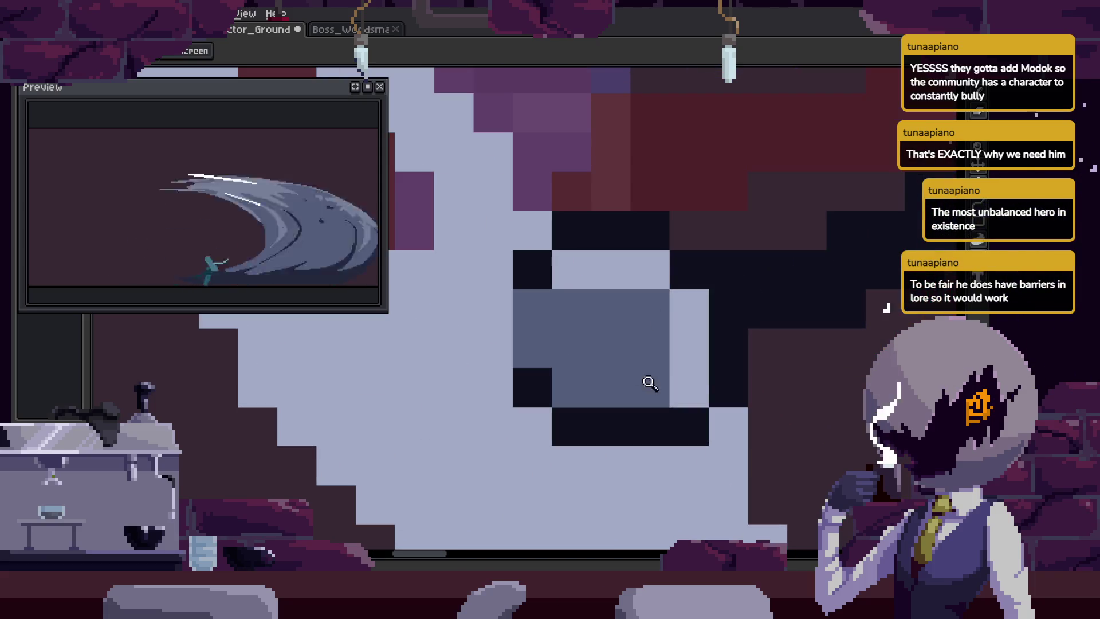
key("alt")
key("alt")
key("z")
scroll(665, 384, "down", 2)
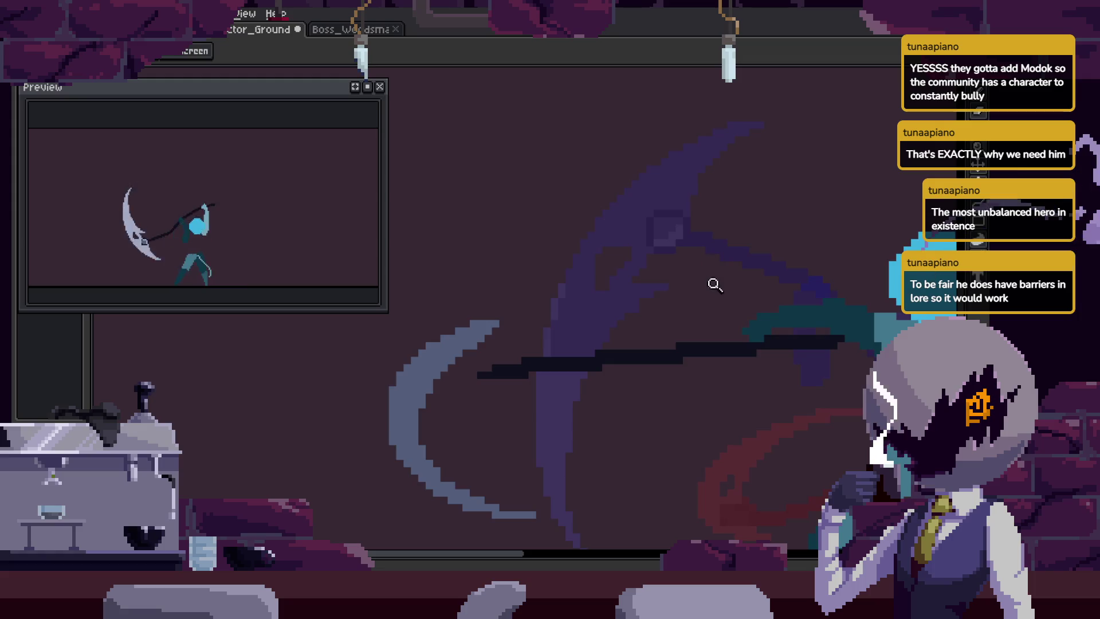
key("Tab")
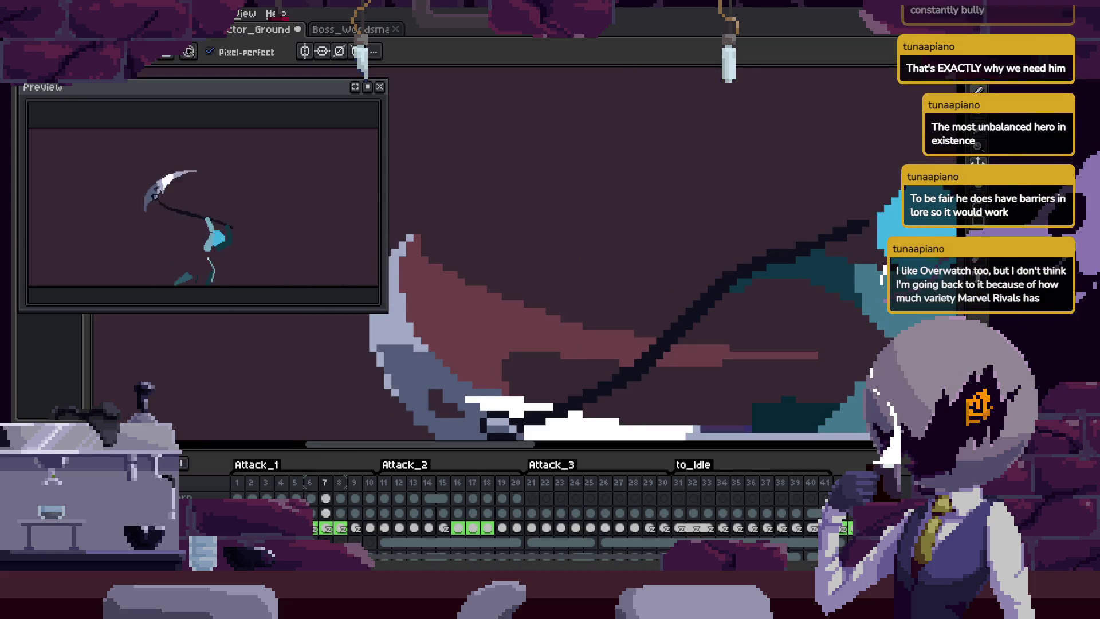
key("Tab")
scroll(743, 150, "up", 3)
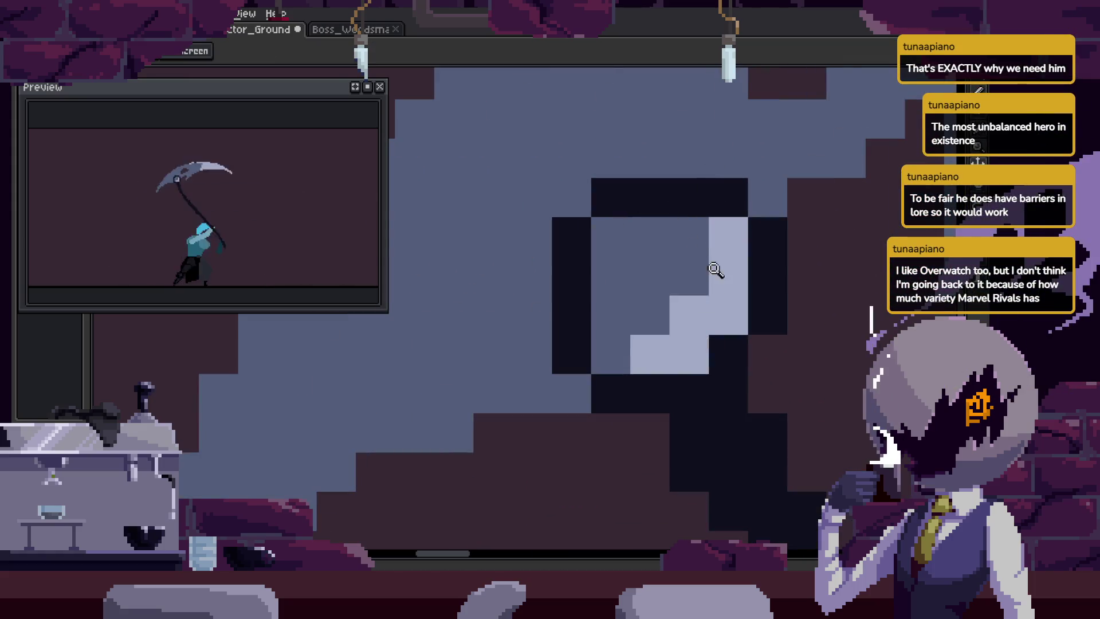
scroll(716, 270, "down", 3)
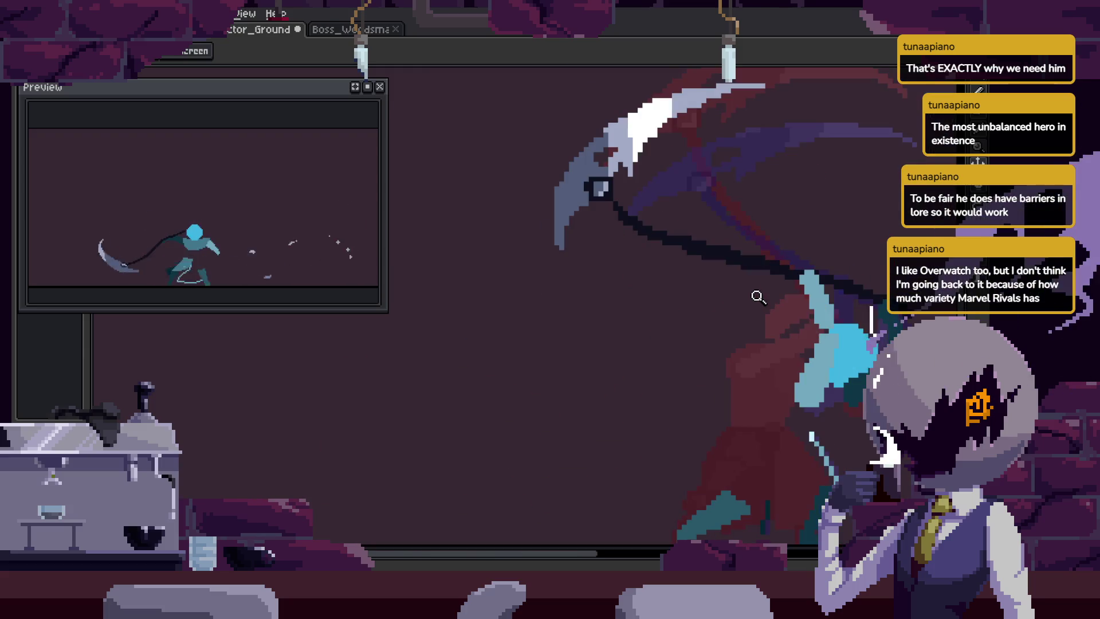
key("Tab")
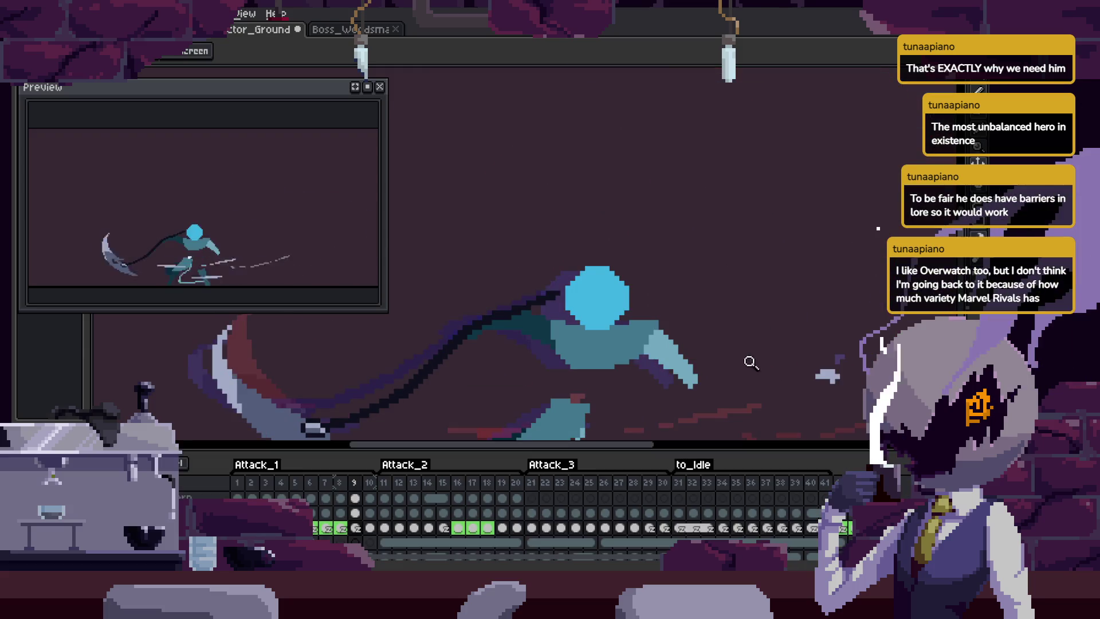
key("w")
key("Tab")
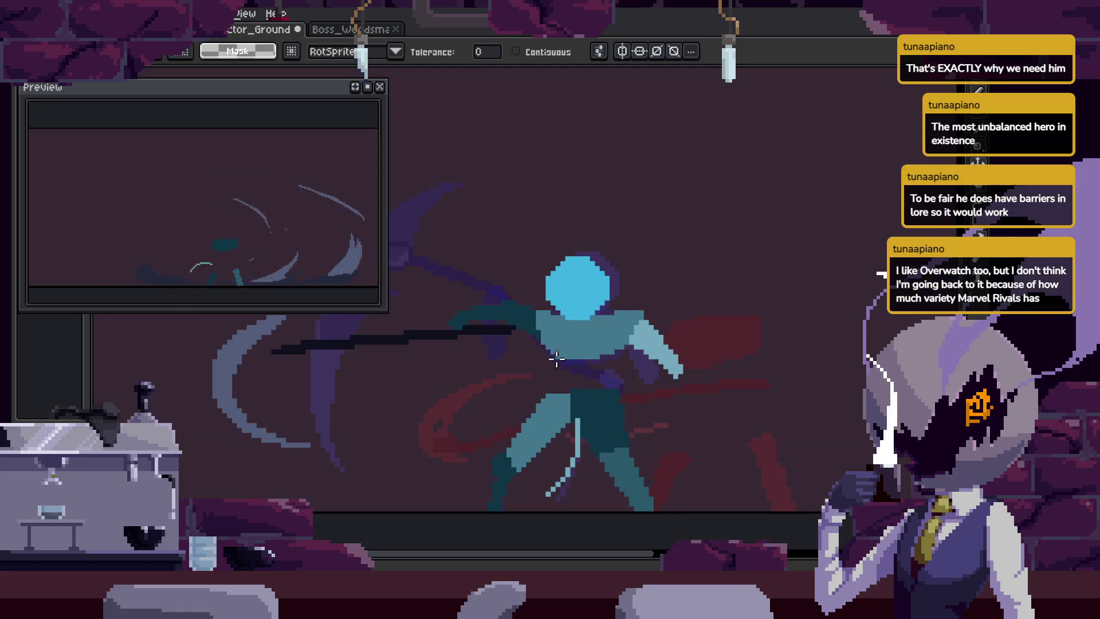
key("Tab")
scroll(622, 259, "up", 2)
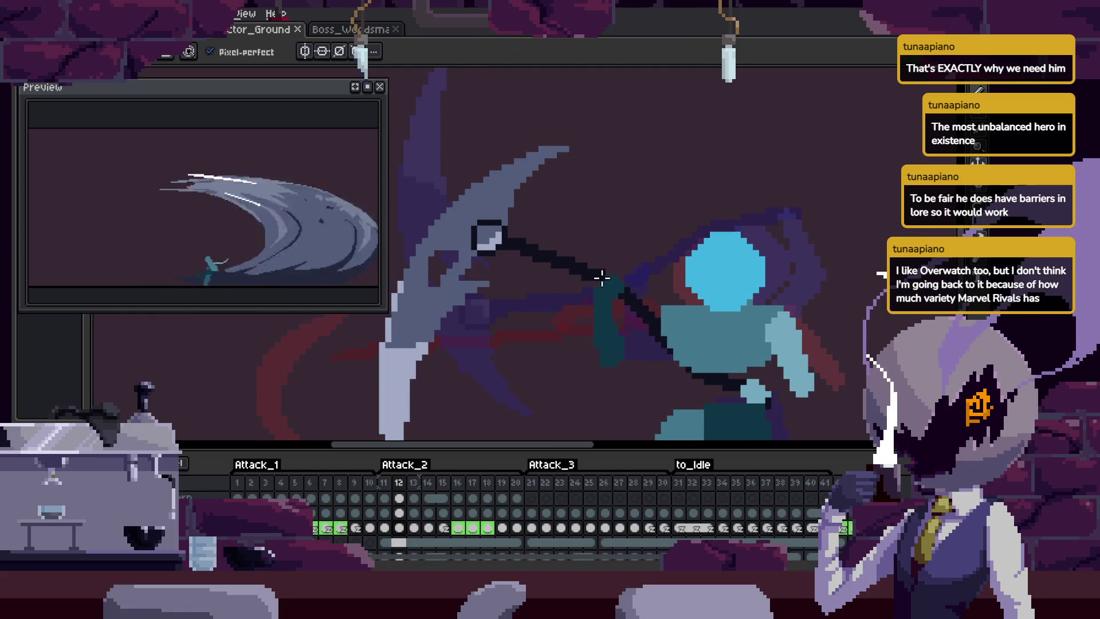
key("v")
scroll(610, 286, "down", 1)
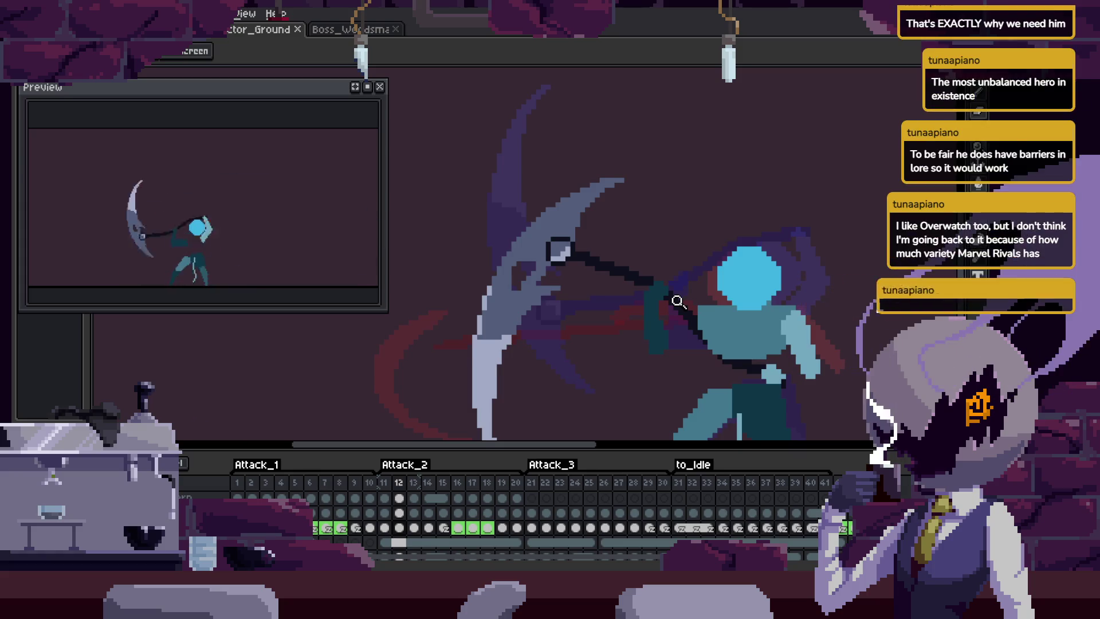
Play the scythe swing animation with the timeline hidden to review it.
key("Tab")
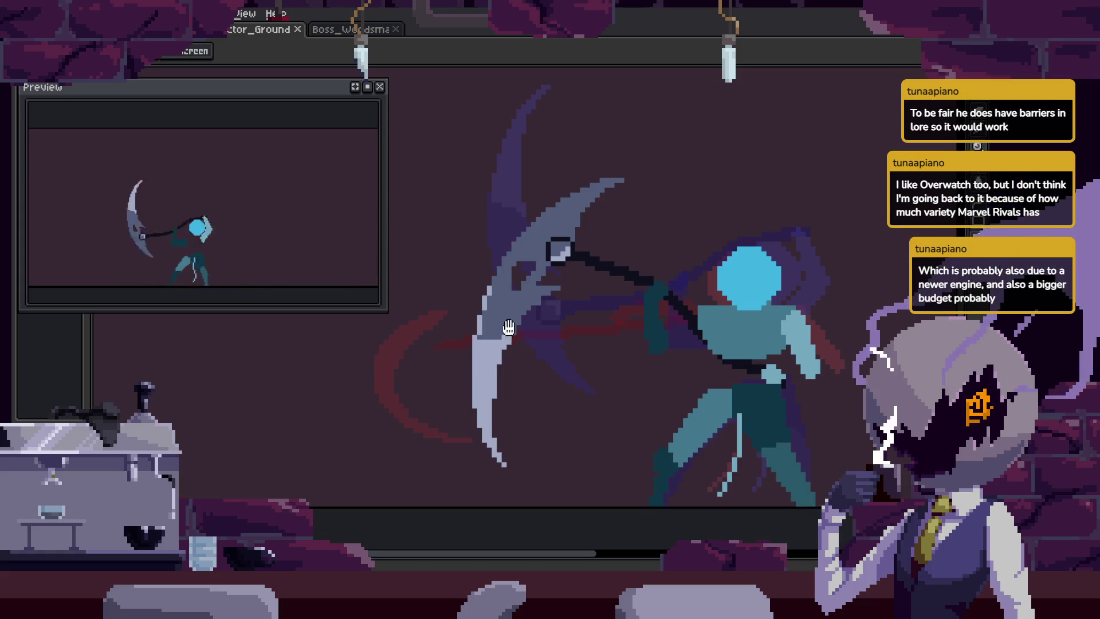
scroll(653, 275, "down", 4)
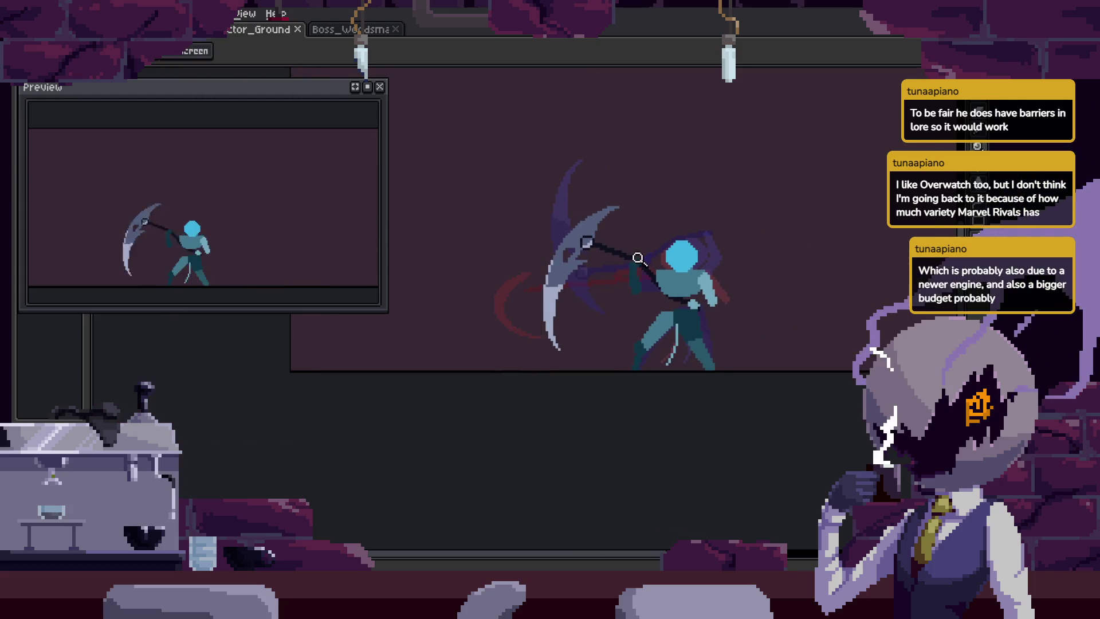
key("Return")
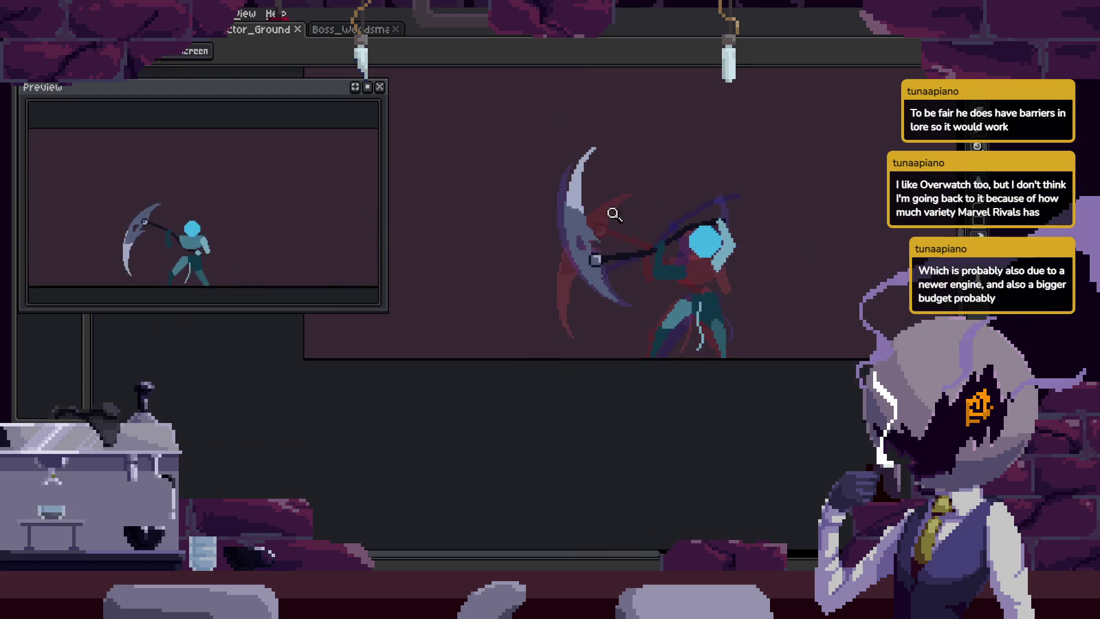
scroll(614, 214, "up", 3)
key("Tab")
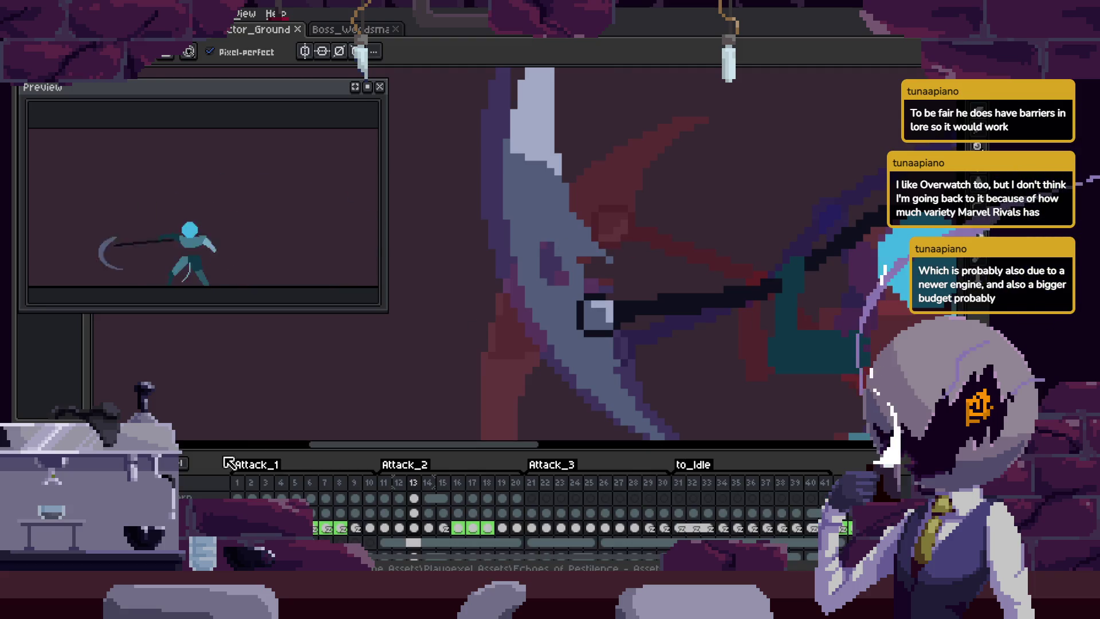
scroll(543, 363, "down", 3)
key("Tab")
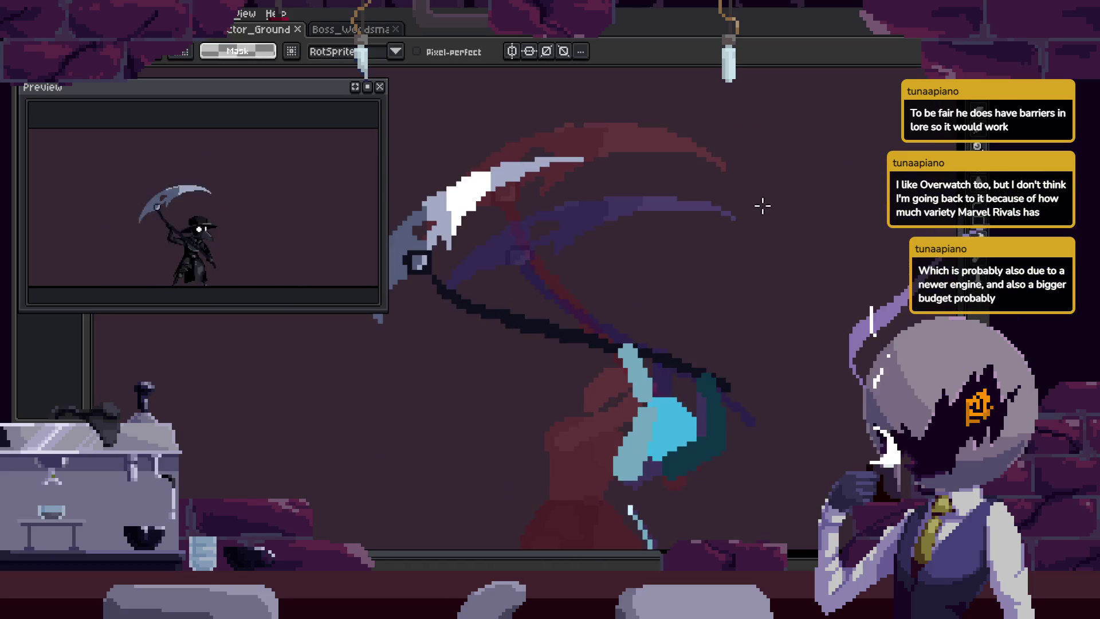
Lasso the upper scythe blade and move it upward.
key("m")
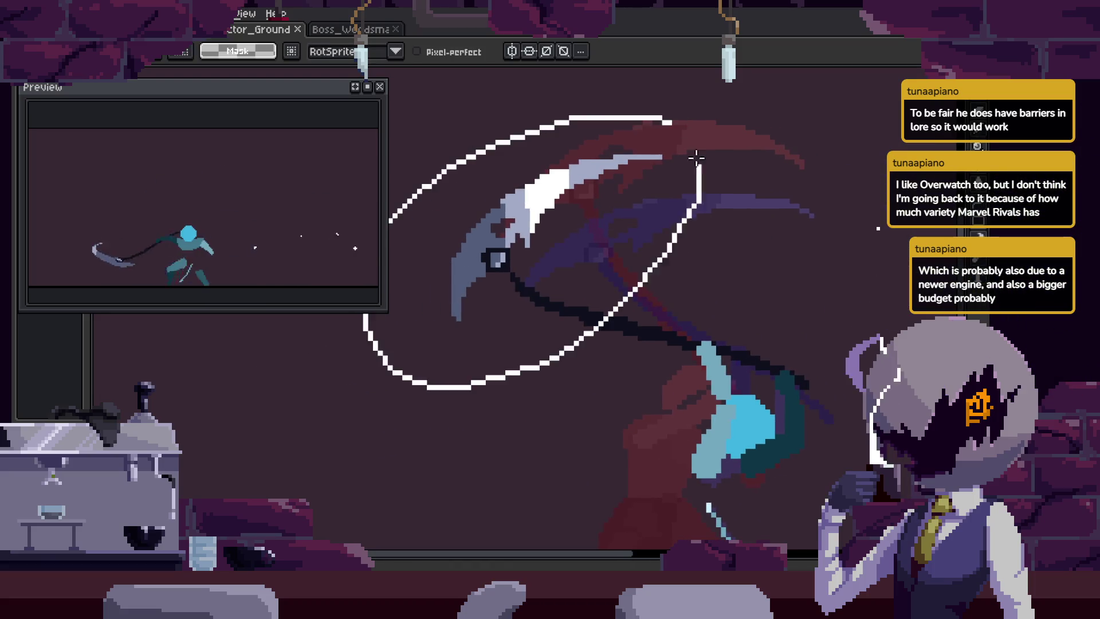
key("Tab")
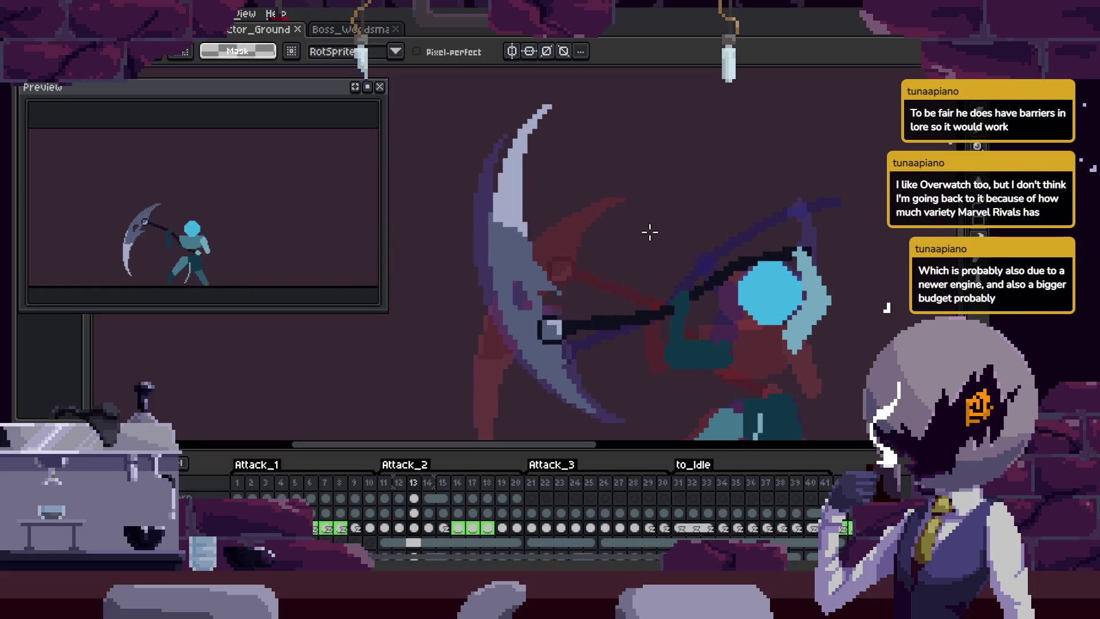
mouse_move(650, 232)
left_mouse_down()
mouse_move(677, 231)
mouse_move(664, 183)
left_mouse_up()
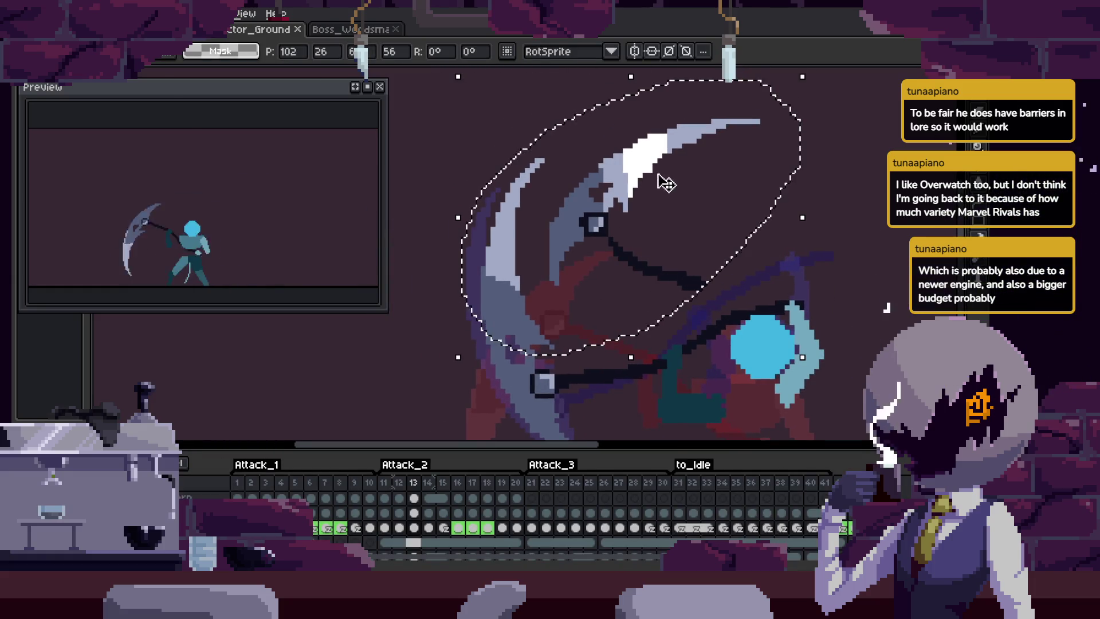
key("Return")
scroll(519, 273, "up", 2)
Paint white diagonal highlight pixels inside the blade's pale inner band.
key("Tab")
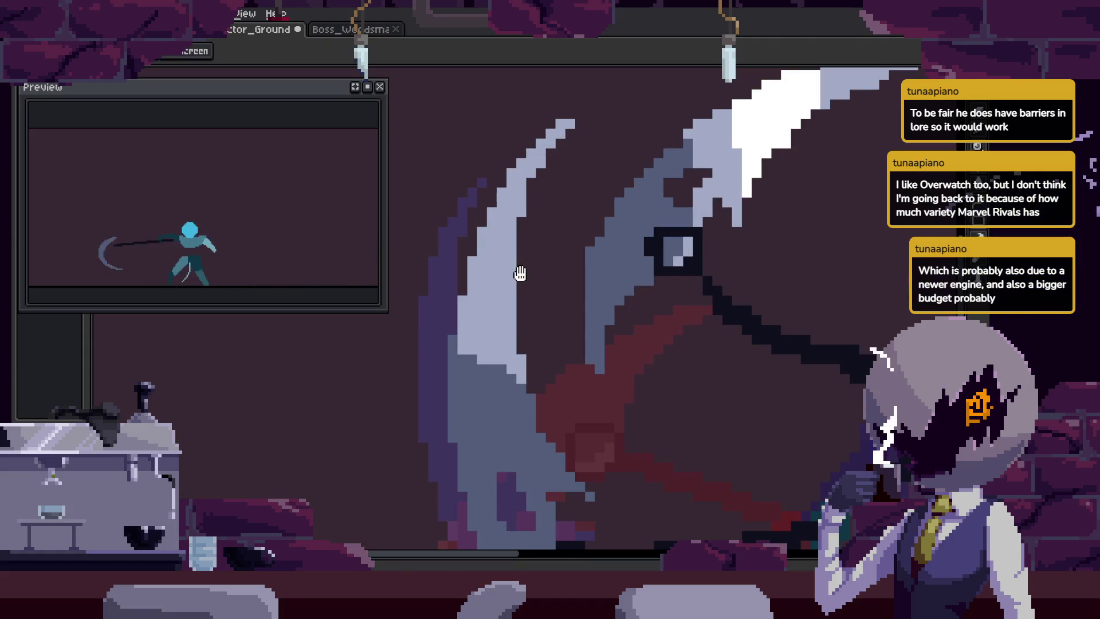
scroll(519, 274, "up", 2)
key("w")
left_click(533, 229)
key("b")
left_click_drag(554, 338, 477, 252)
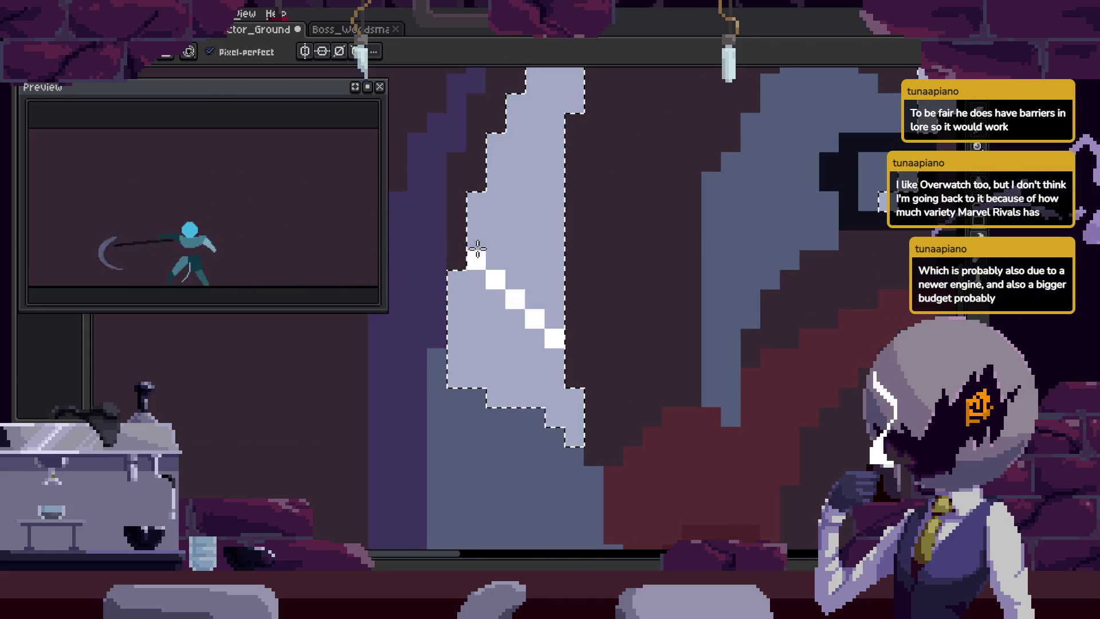
left_click_drag(497, 148, 516, 240)
scroll(504, 245, "down", 4)
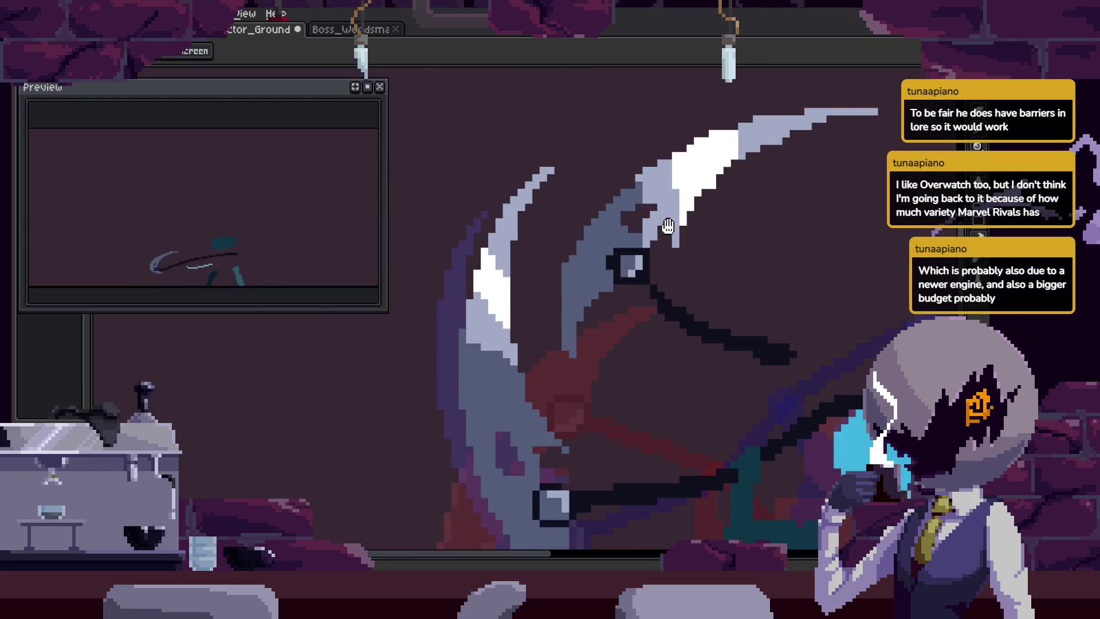
Lasso two parts of the blade along its curved edge and cut them.
key("z")
key("b")
mouse_move(766, 139)
left_mouse_down()
mouse_move(610, 146)
mouse_move(539, 328)
left_mouse_up()
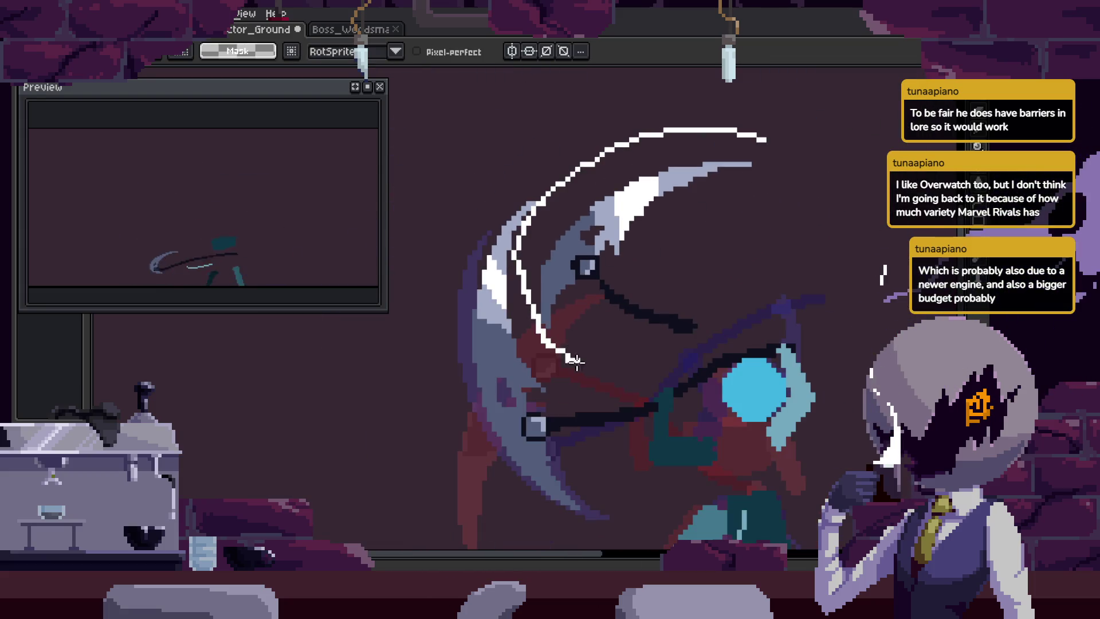
left_click_drag(576, 360, 763, 214)
key("ctrl+x")
left_click_drag(610, 348, 767, 167)
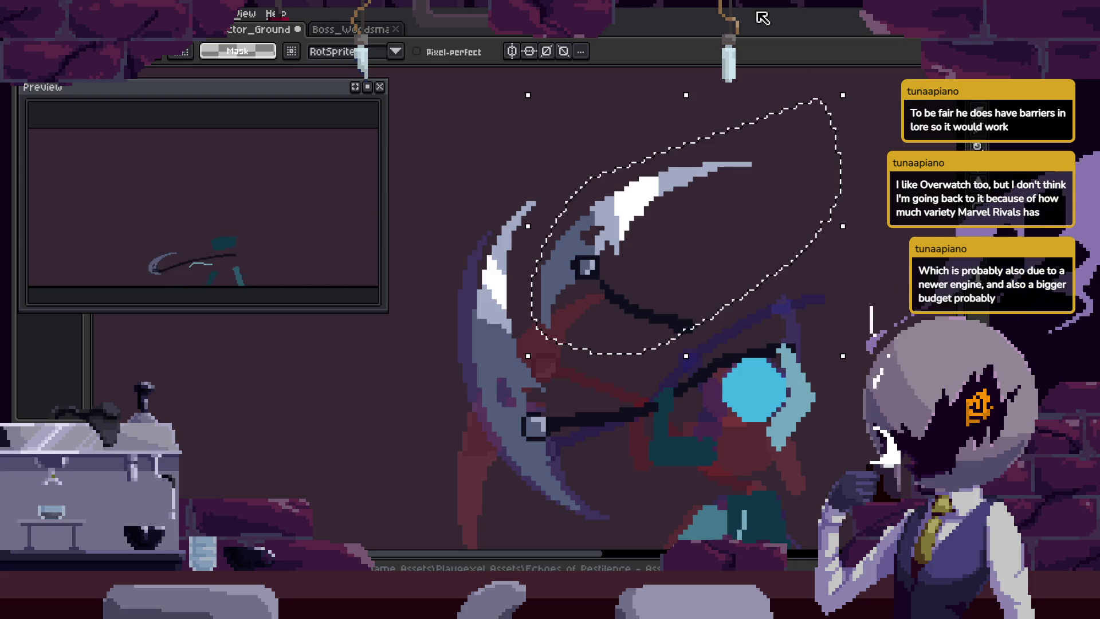
key("ctrl+x")
Paste the cut blade pixels into the next frame and drop them into place.
key("Right")
key("Right")
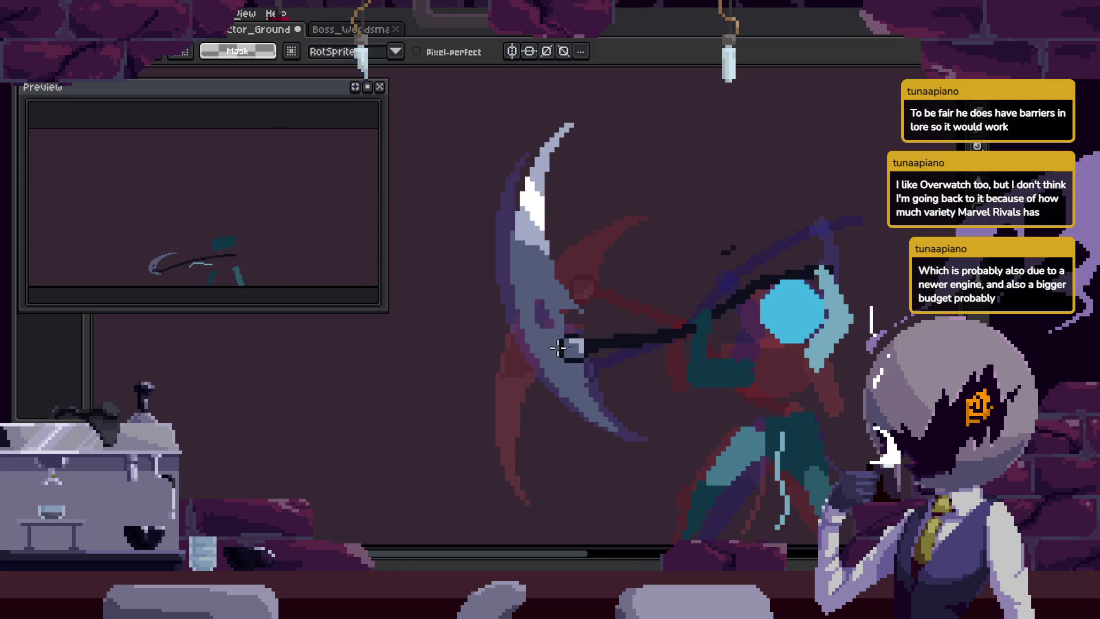
key("ctrl+v")
scroll(433, 264, "up", 5)
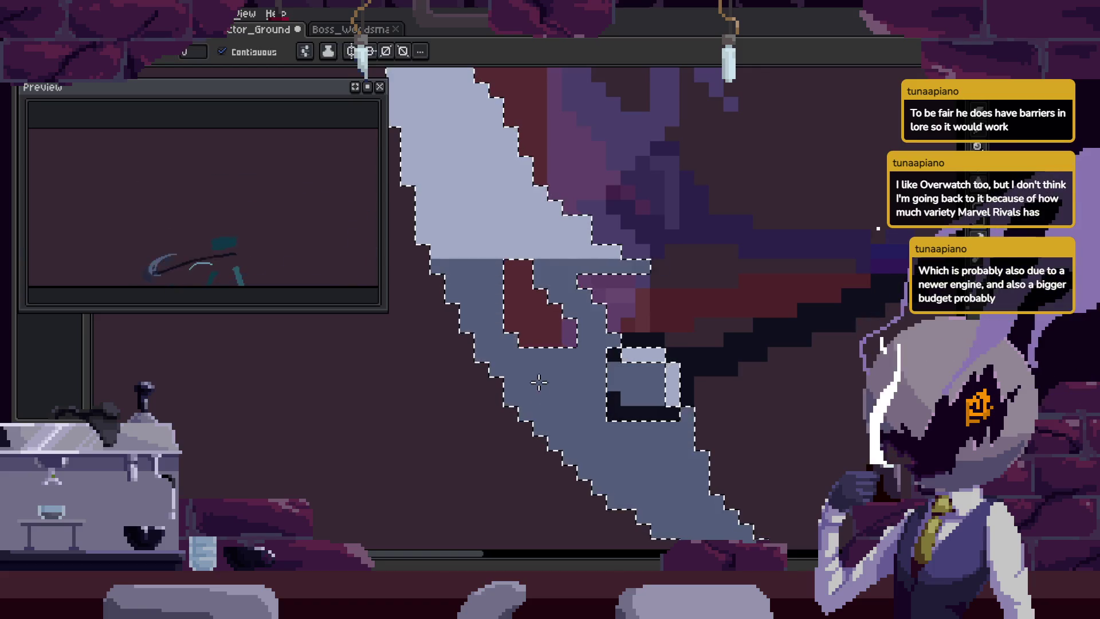
key("Return")
Paint a dark handle pixel, recolour two black ring edge pixels grey, and save.
scroll(560, 318, "up", 4)
left_click(559, 319)
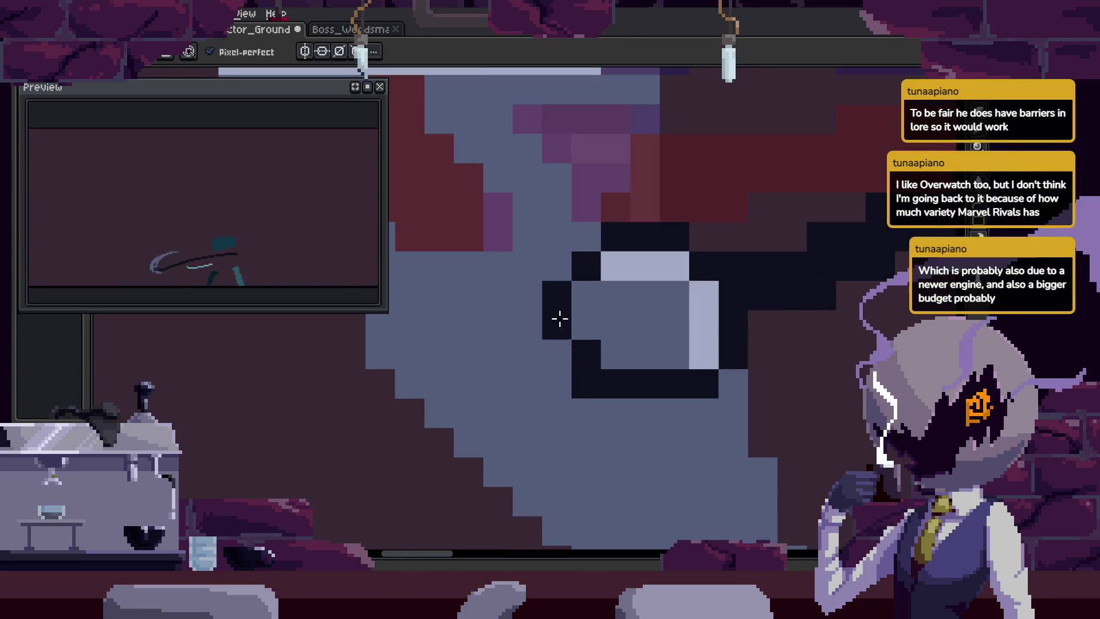
left_click(596, 351)
left_click(649, 393)
scroll(716, 401, "down", 8)
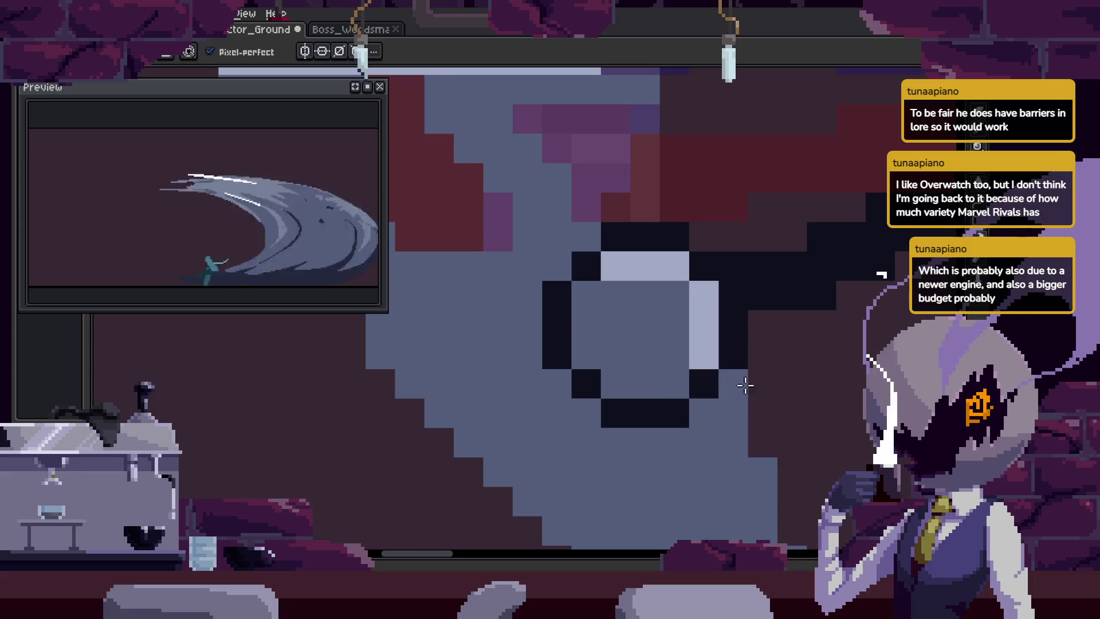
key("ctrl+s")
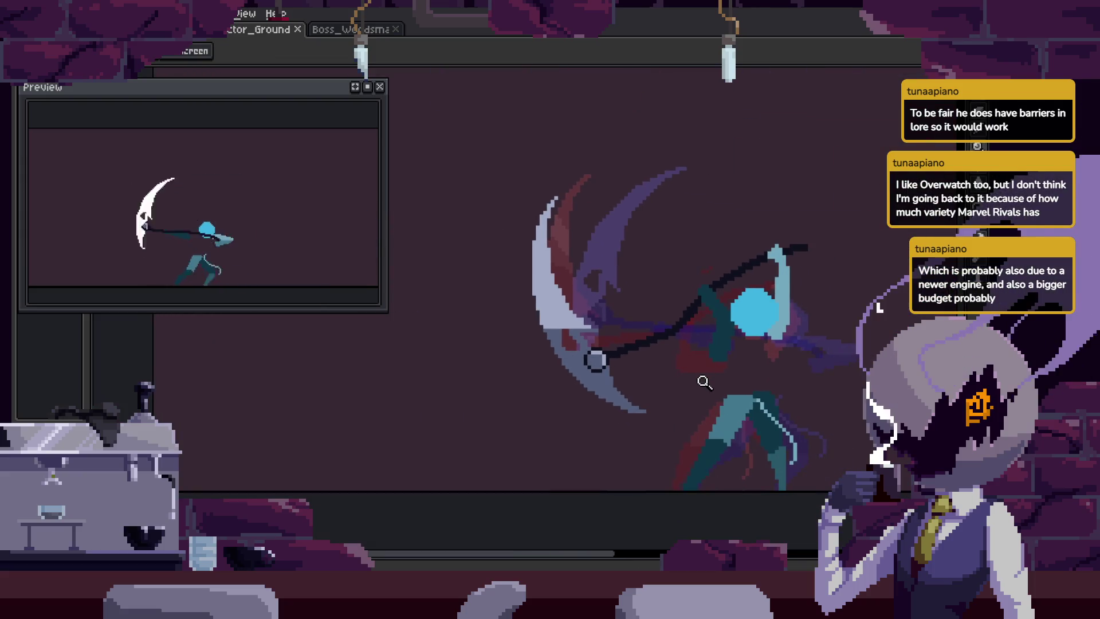
Repaint the stepped light and dark pixels along the blade edge, undoing the bad stroke.
scroll(583, 301, "up", 2)
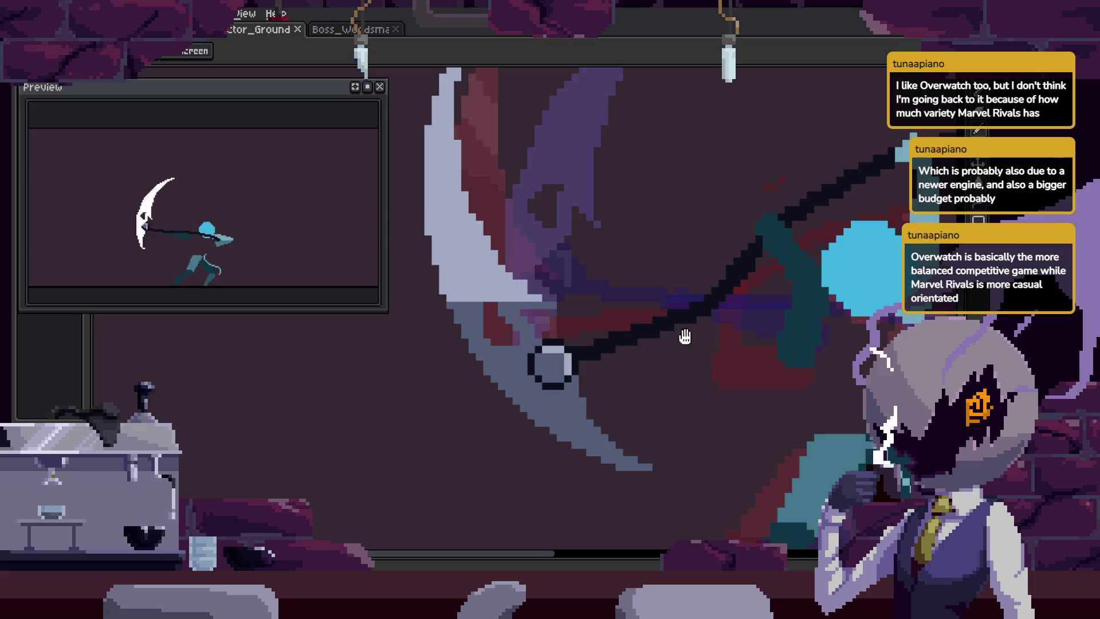
scroll(643, 361, "down", 1)
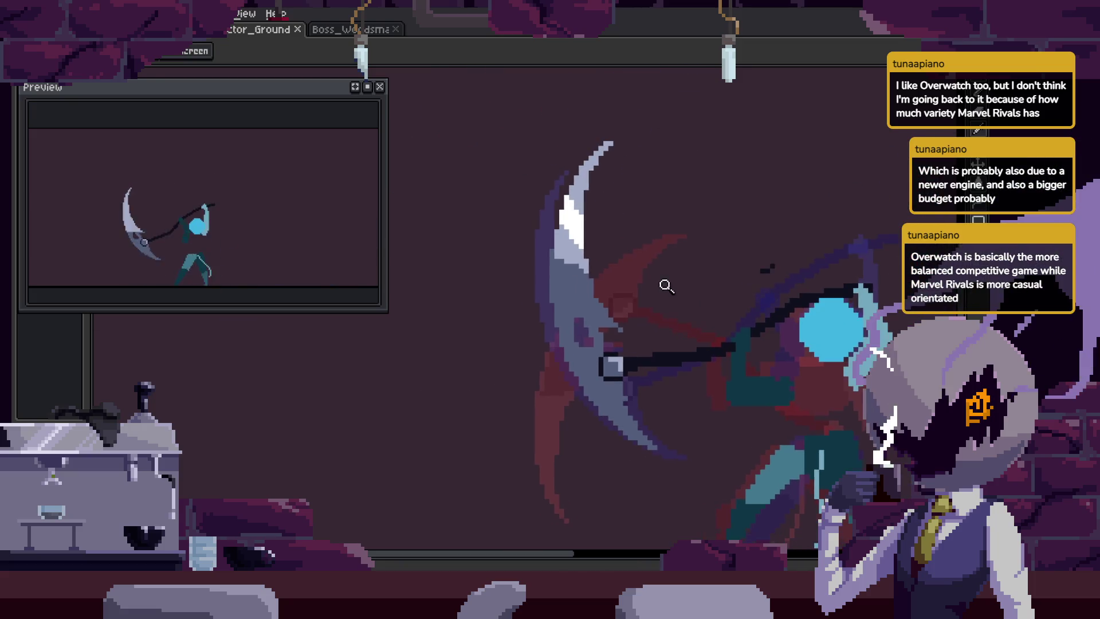
scroll(561, 255, "up", 2)
scroll(527, 249, "up", 2)
left_click_drag(601, 290, 655, 375)
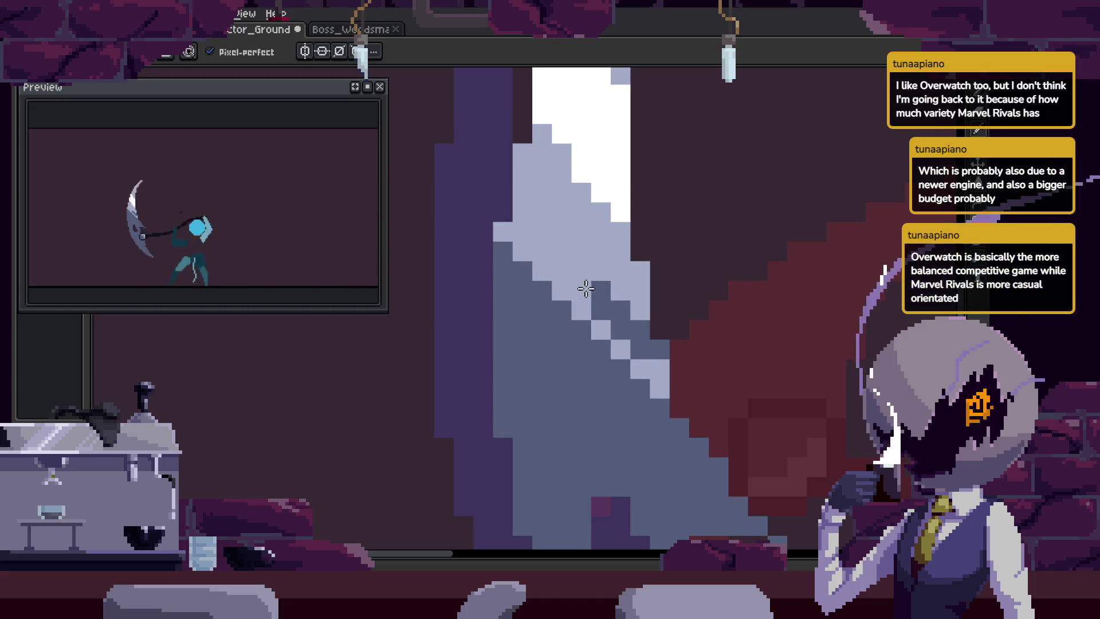
left_click_drag(585, 289, 614, 326)
key("z")
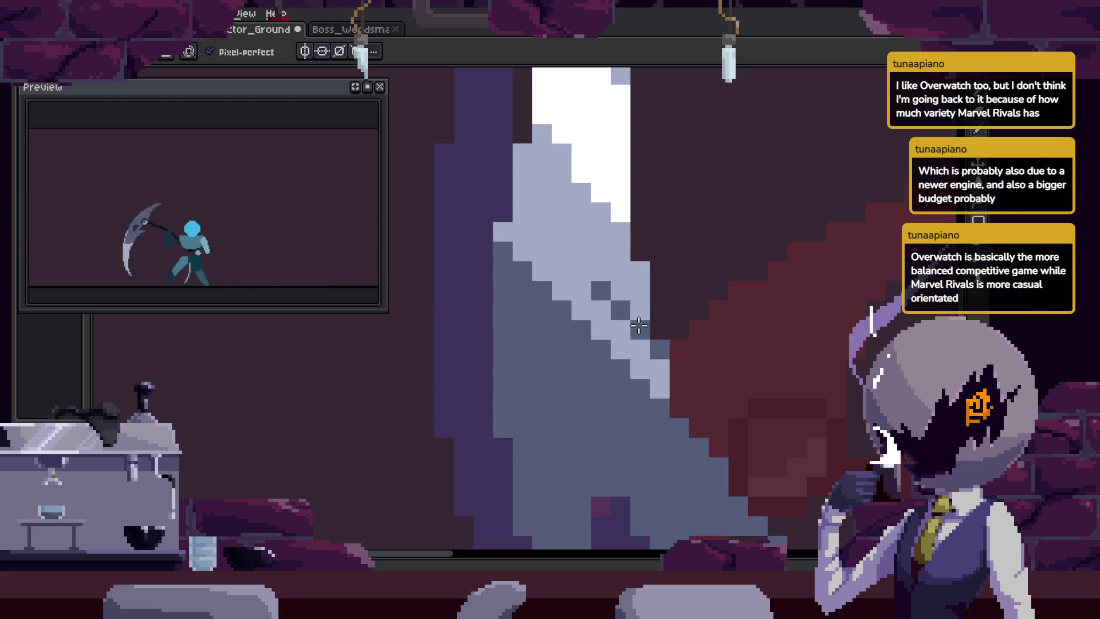
left_click(651, 307)
left_click(603, 284)
key("ctrl+z")
key("ctrl+z")
key("ctrl+z")
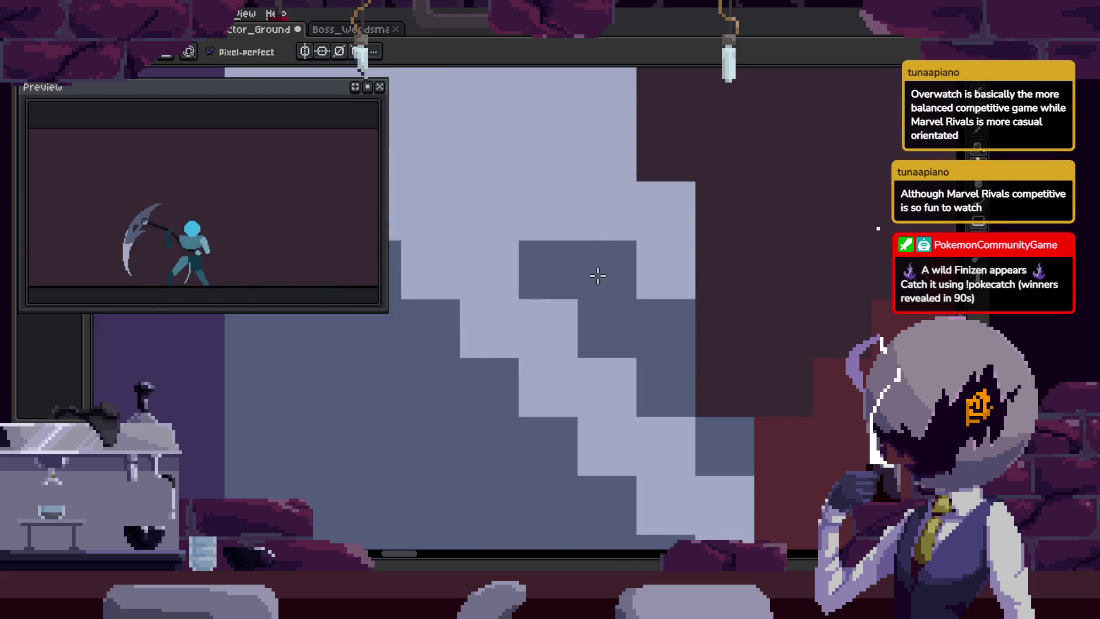
Add a single light pixel to the blade edge and save the file.
scroll(612, 317, "down", 3)
scroll(612, 317, "down", 4)
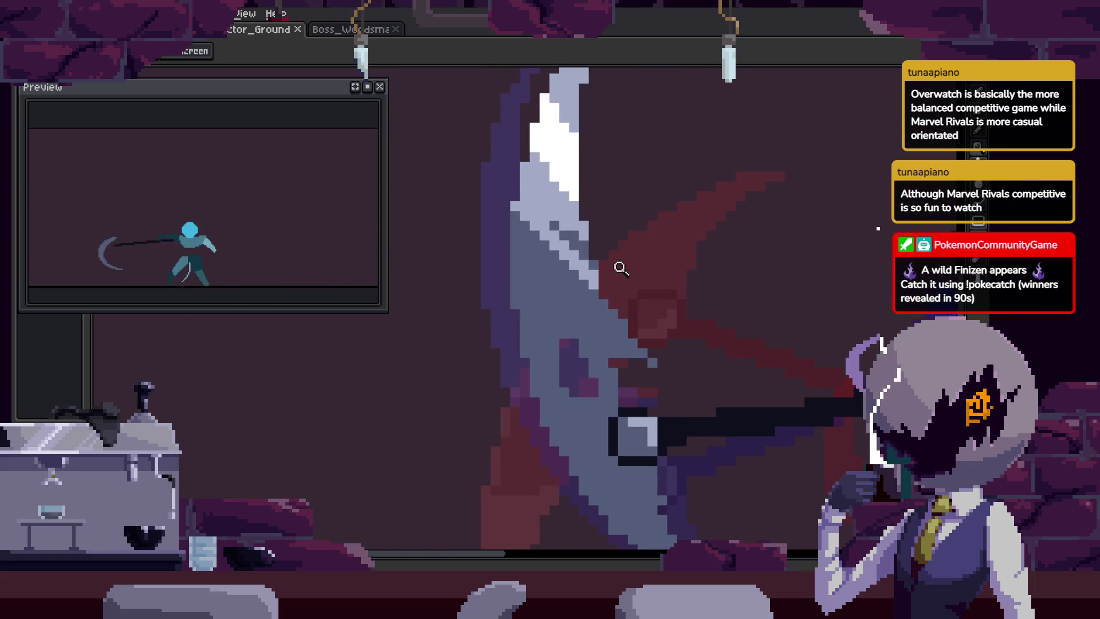
scroll(583, 206, "up", 5)
scroll(583, 201, "up", 3)
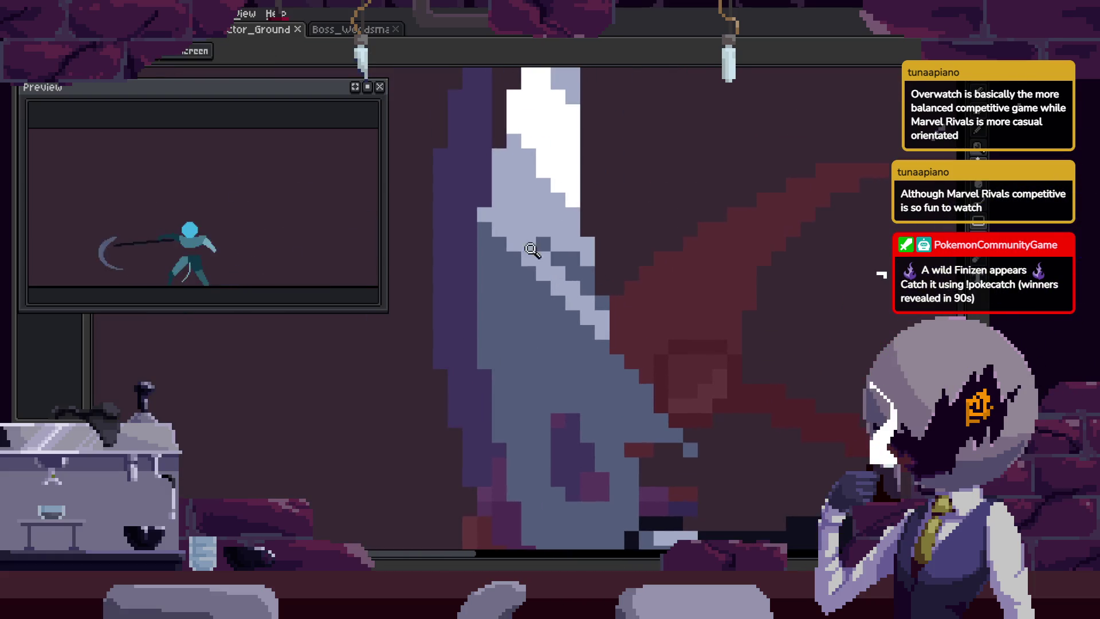
key("b")
left_click(529, 206)
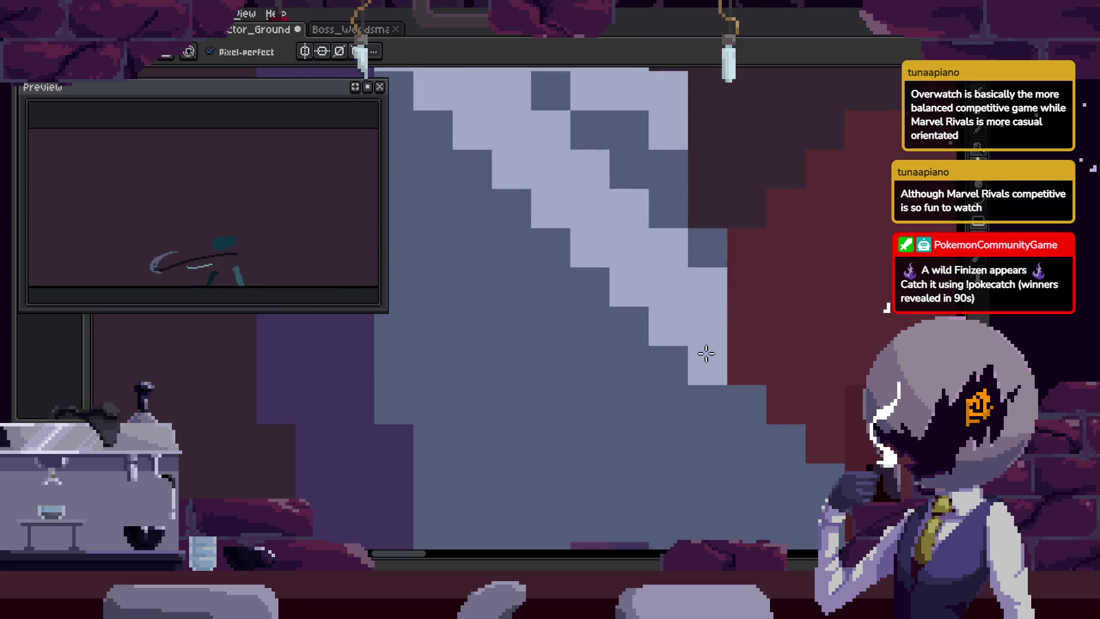
key("z")
scroll(641, 298, "down", 3)
key("ctrl+s")
scroll(638, 314, "down", 2)
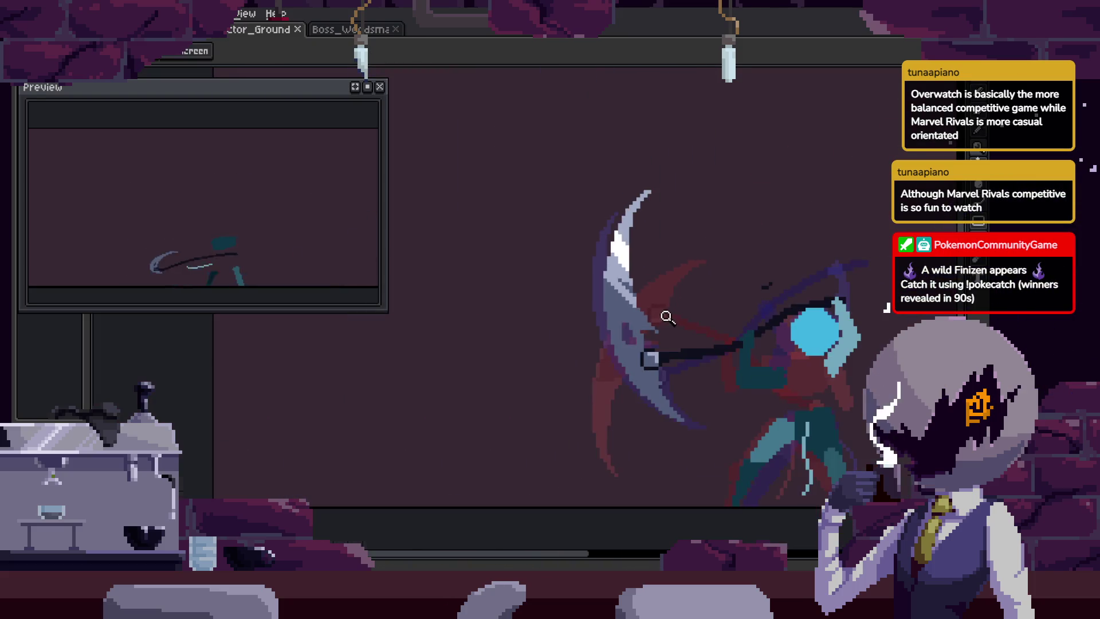
On frame 14, paint touch-up pixels, including a lavender one, on the blade and save.
key("Tab")
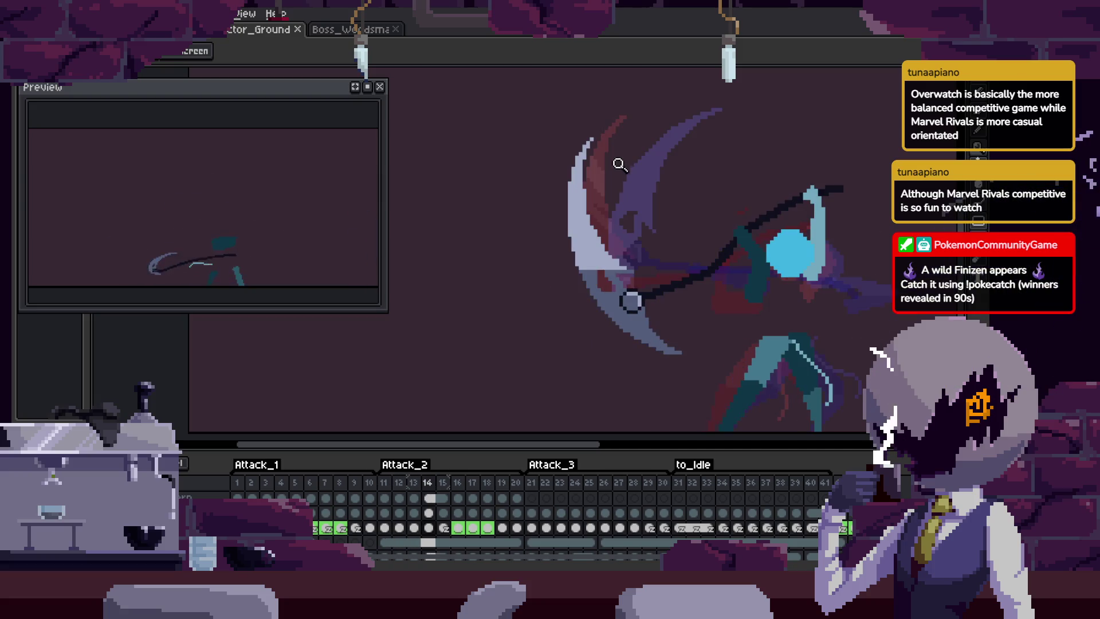
scroll(603, 183, "up", 5)
key("b")
scroll(548, 265, "up", 2)
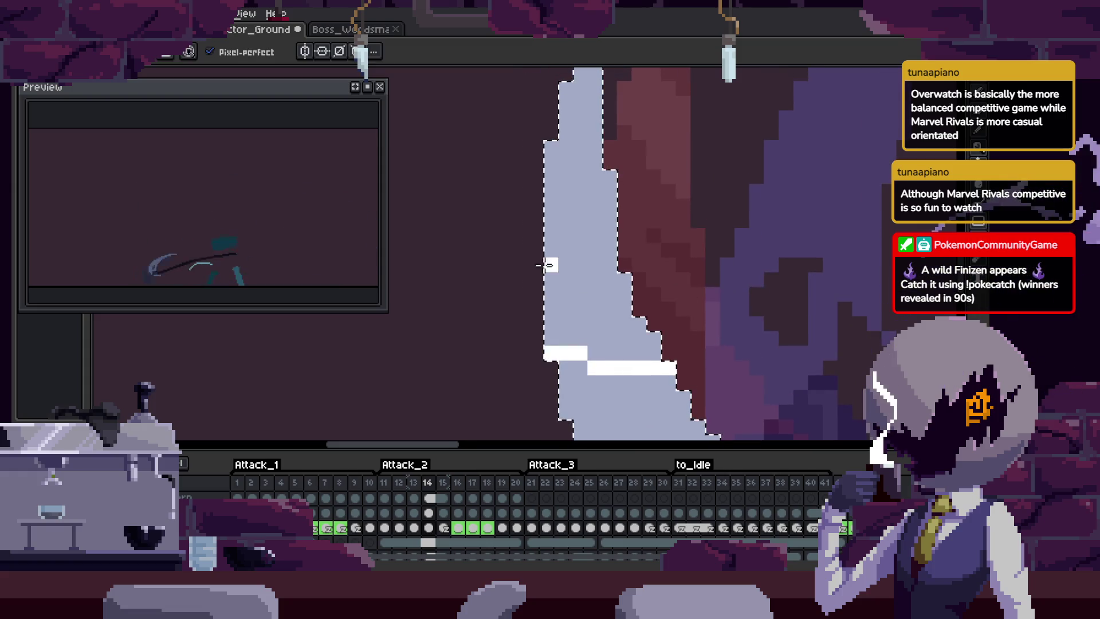
key("z")
scroll(624, 287, "down", 3)
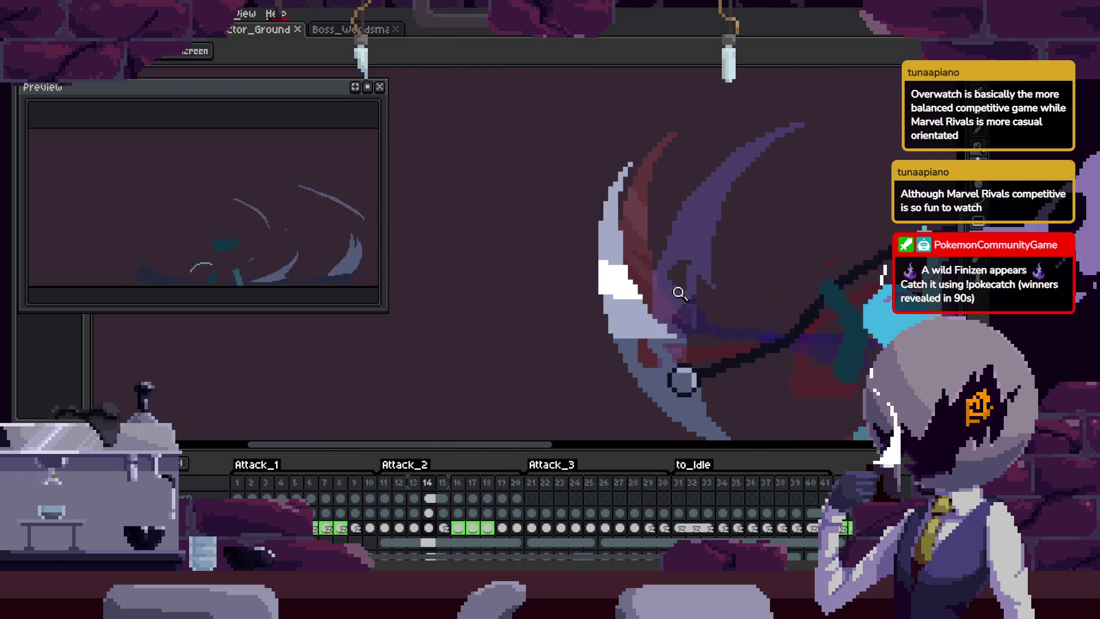
scroll(626, 291, "up", 3)
scroll(621, 243, "up", 2)
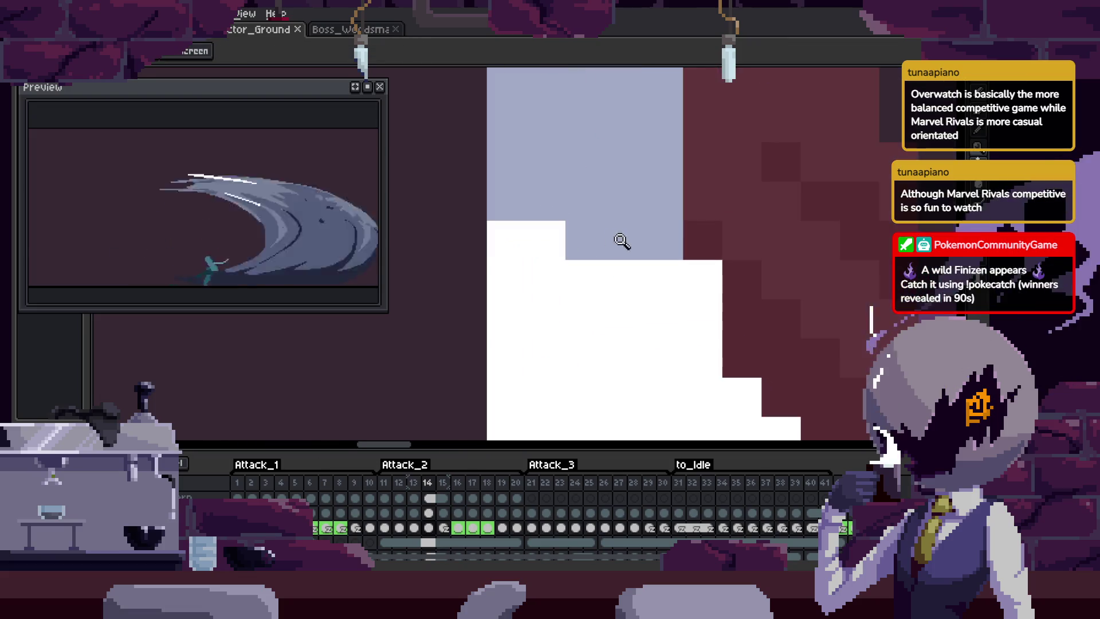
key("b")
left_click(586, 248)
key("Tab")
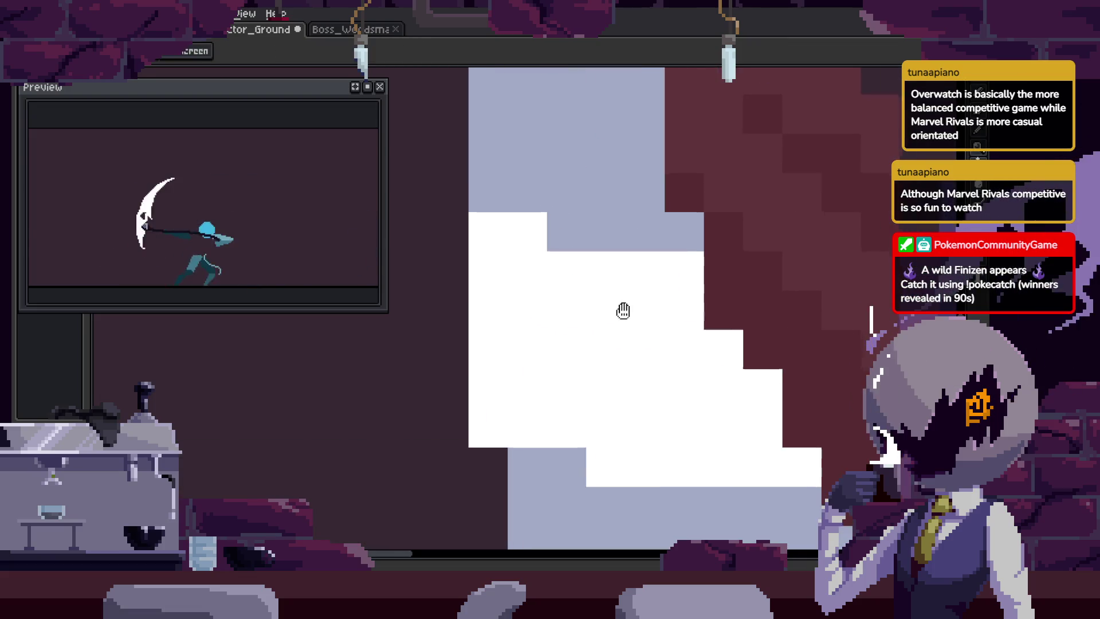
left_click(519, 226)
key("ctrl+s")
Play the slash animation, stop on a new blade pose, and save.
scroll(653, 269, "down", 4)
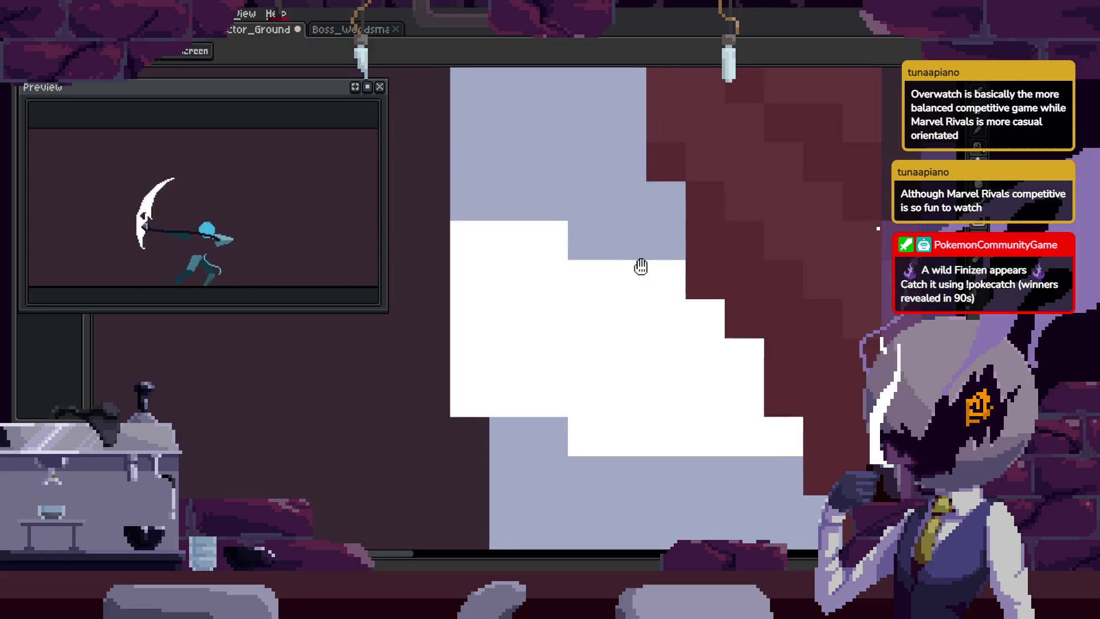
key("z")
key("Return")
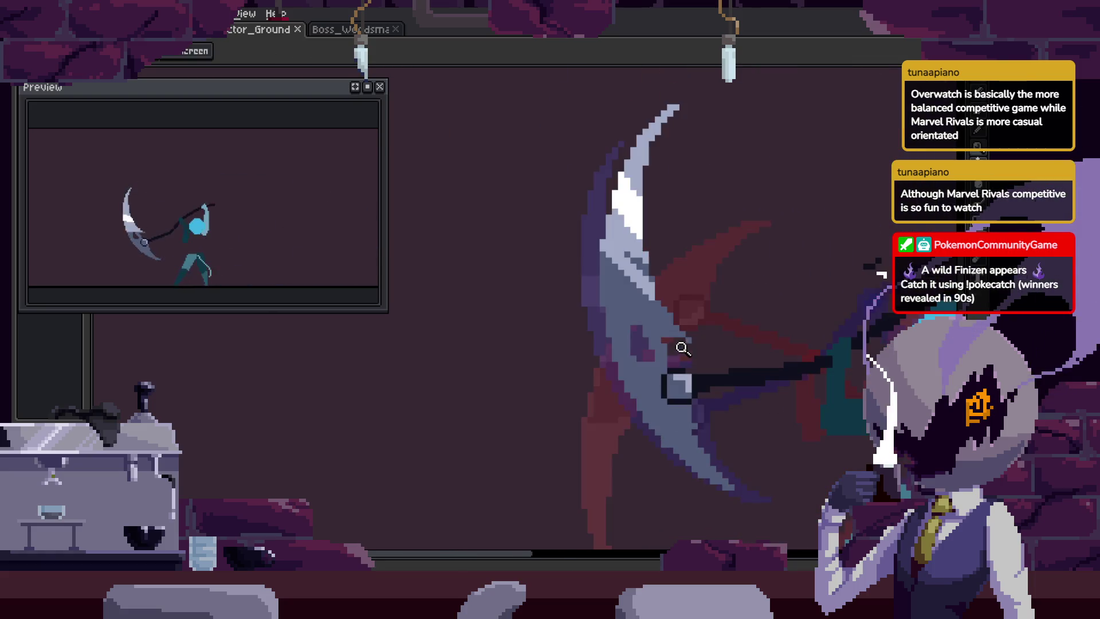
key("Return")
key("i")
key("z")
key("Return")
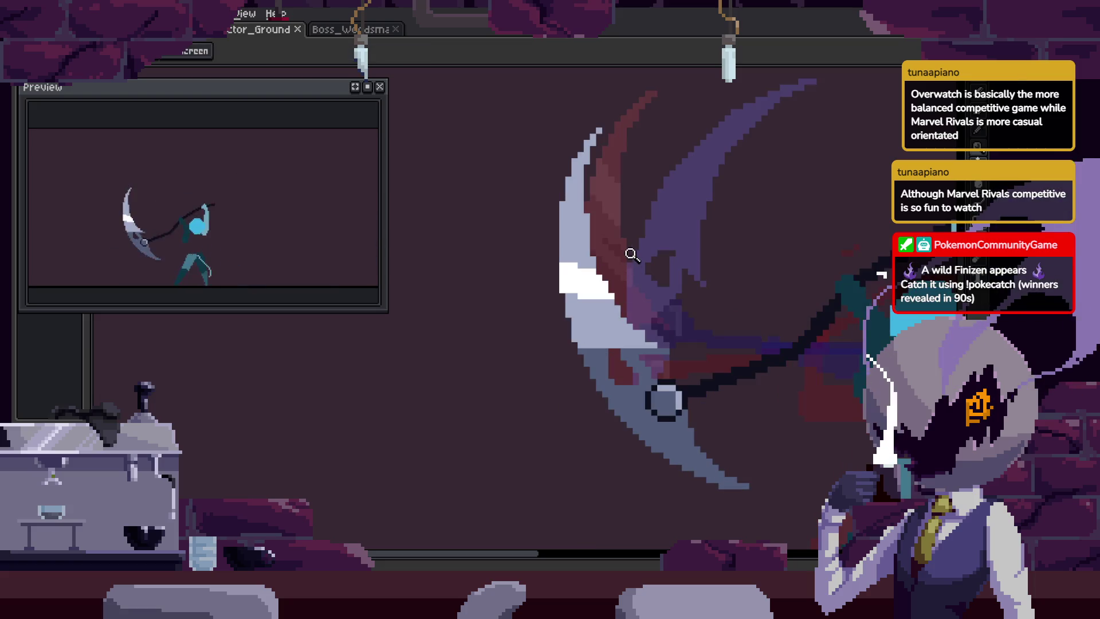
key("ctrl+s")
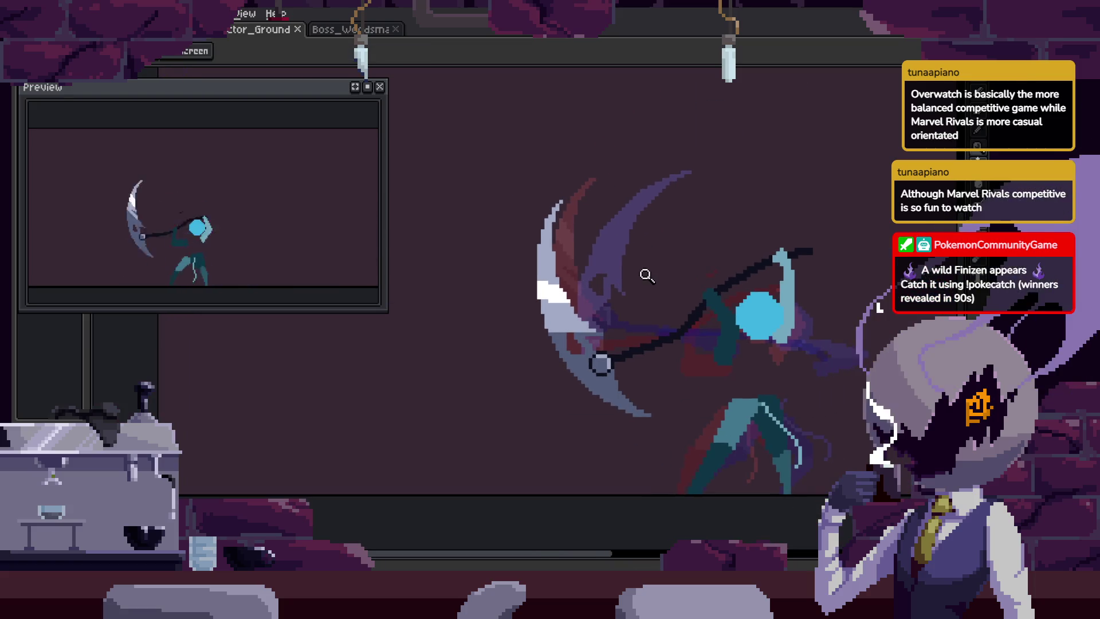
On a later attack frame, Magic Wand-select the blade's white highlight, fill it slate blue, and save.
key("Tab")
key("Right")
key("Right")
key("Right")
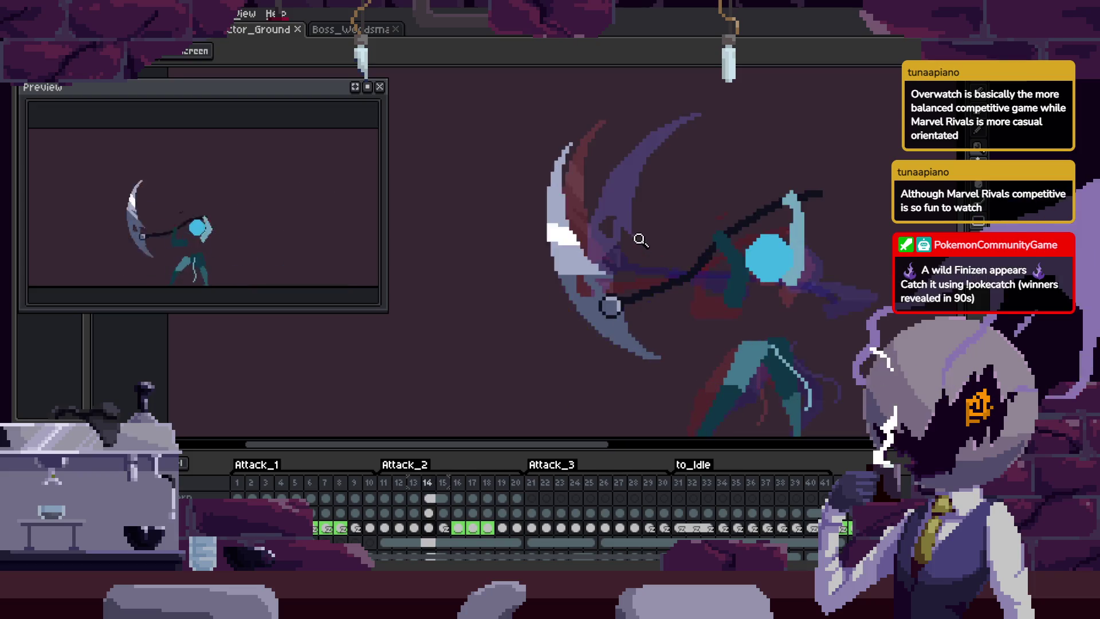
key("Right")
scroll(580, 273, "up", 5)
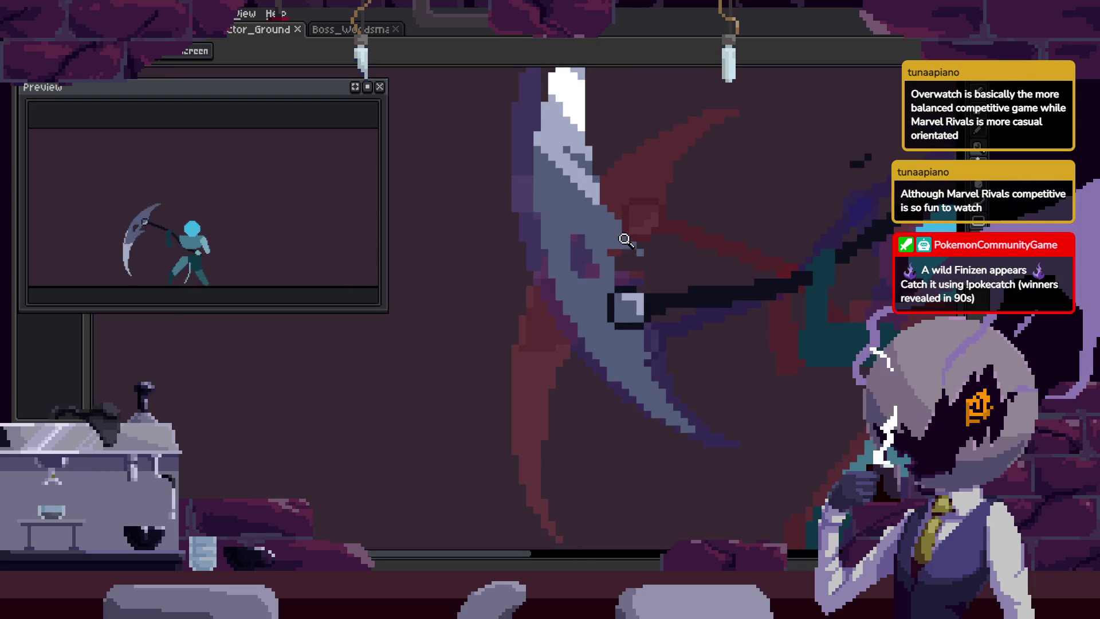
key("w")
left_click(593, 385)
key("b")
key("f")
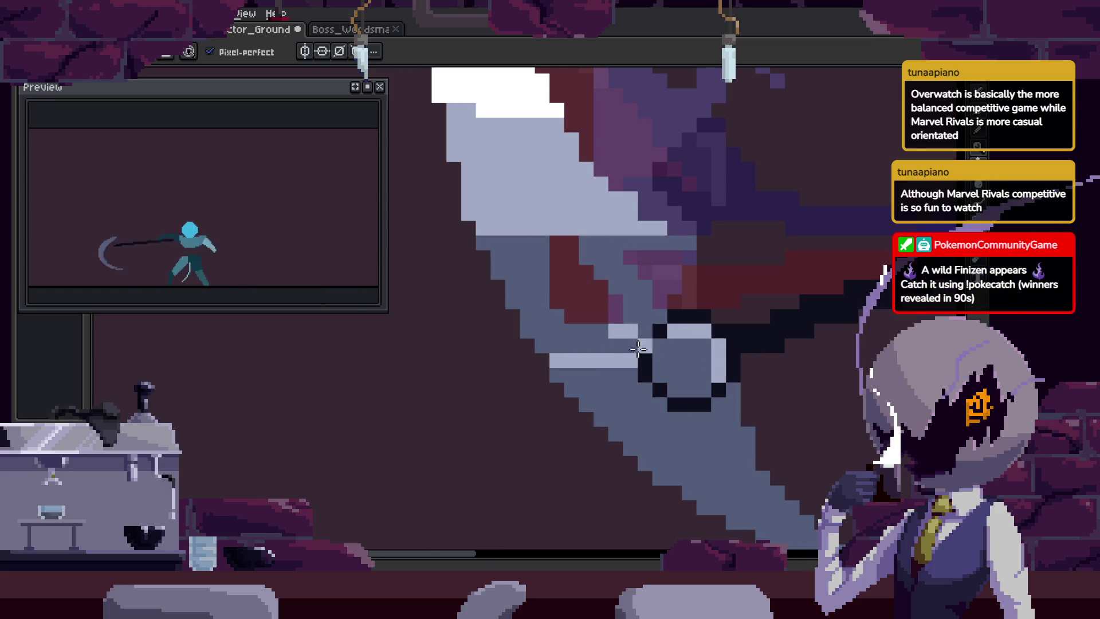
scroll(636, 338, "down", 5)
key("ctrl+s")
Select the slate-coloured blade area, fill its upper section white, and deselect.
key("z")
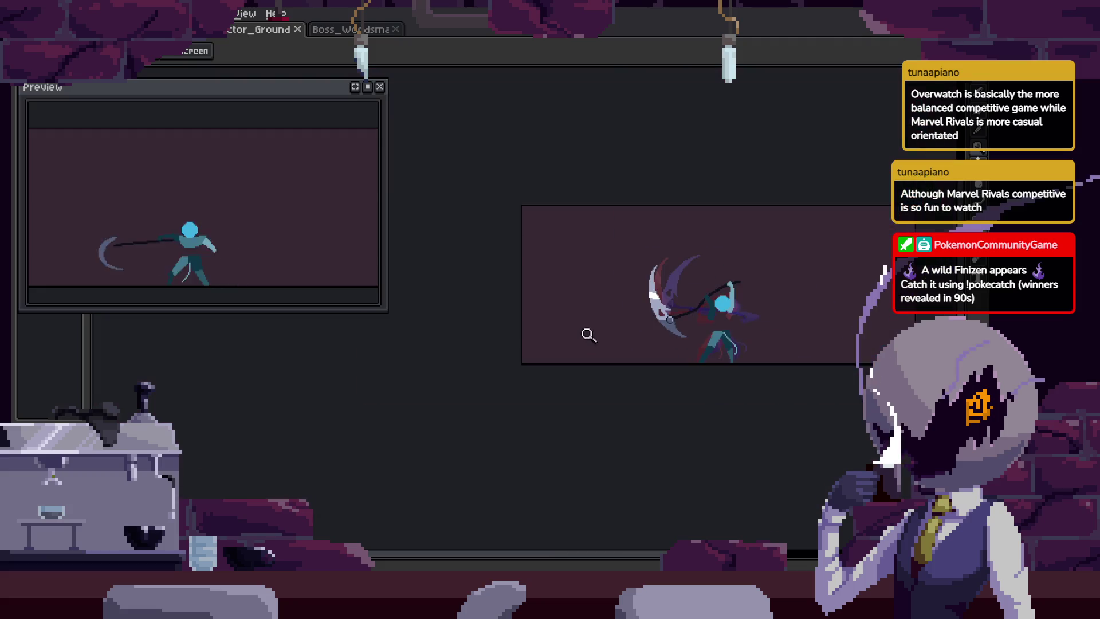
left_click_drag(665, 304, 688, 229)
left_click(561, 352)
scroll(541, 312, "up", 1)
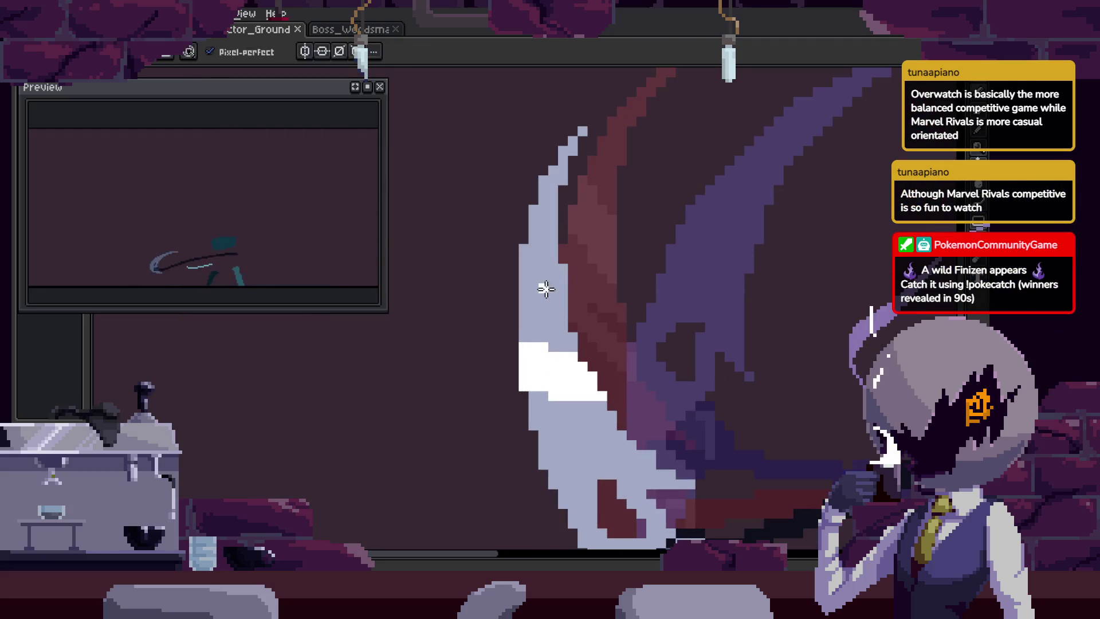
key("b")
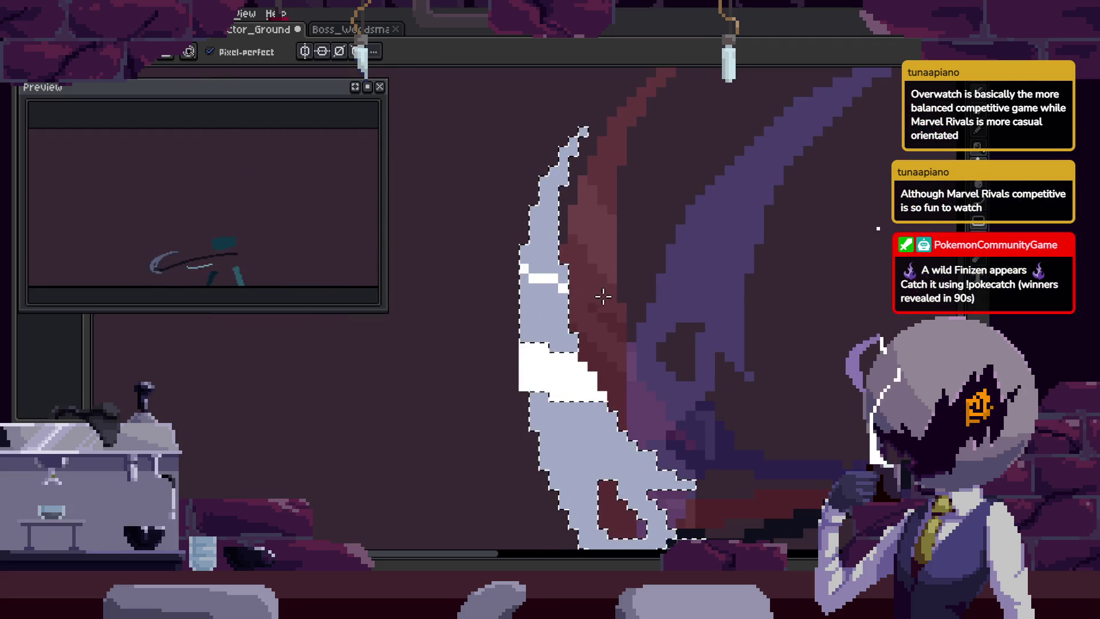
key("g")
left_click(547, 309)
scroll(559, 229, "down", 2)
key("ctrl+d")
key("b")
Paint white highlight strokes through the light blade area's lower section, then save and play back.
key("w")
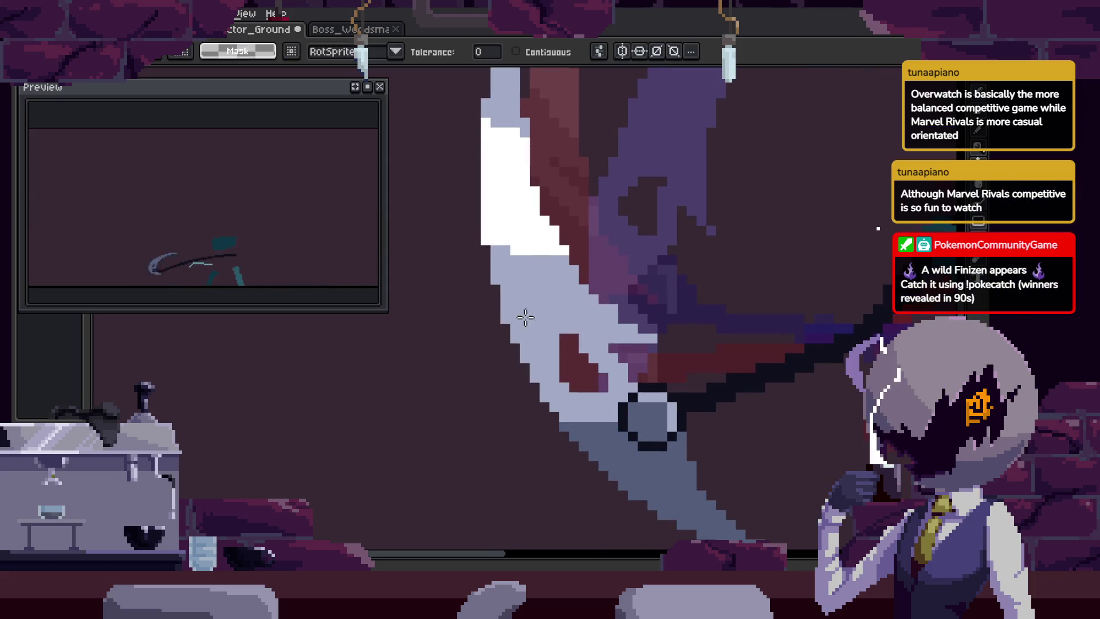
left_click(523, 314)
key("b")
left_click_drag(484, 315, 674, 324)
mouse_move(504, 357)
left_mouse_down()
mouse_move(719, 368)
mouse_move(609, 336)
mouse_move(634, 344)
left_mouse_up()
key("ctrl+d")
scroll(665, 355, "down", 1)
key("ctrl+s")
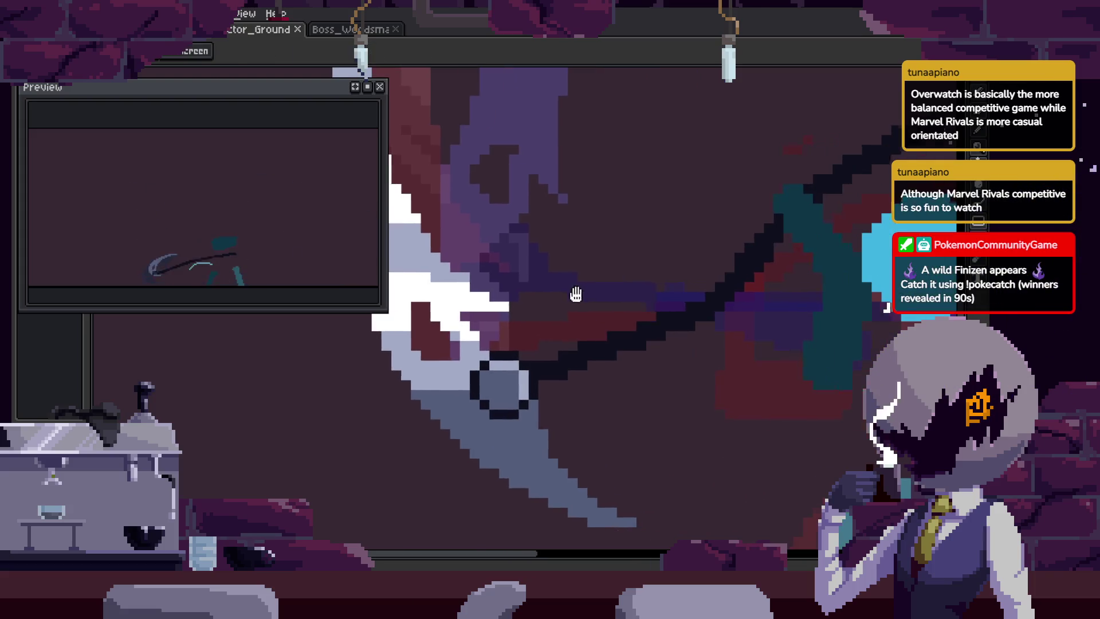
key("Return")
Add two dark pixels to the scythe hilt's outline with the Pencil and save the sprite.
key("z")
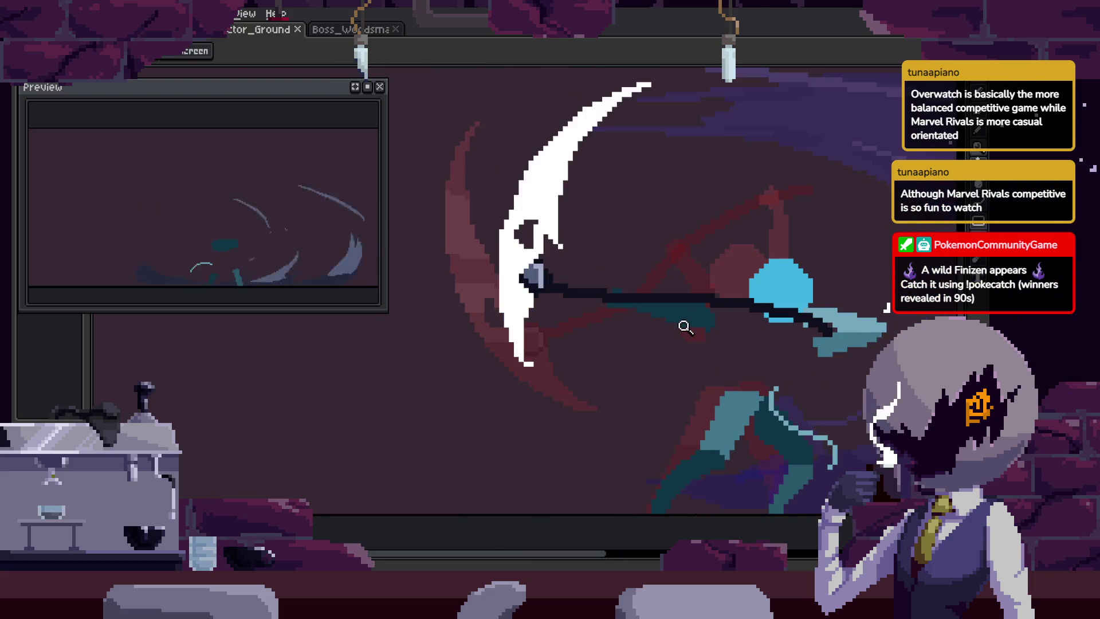
key("b")
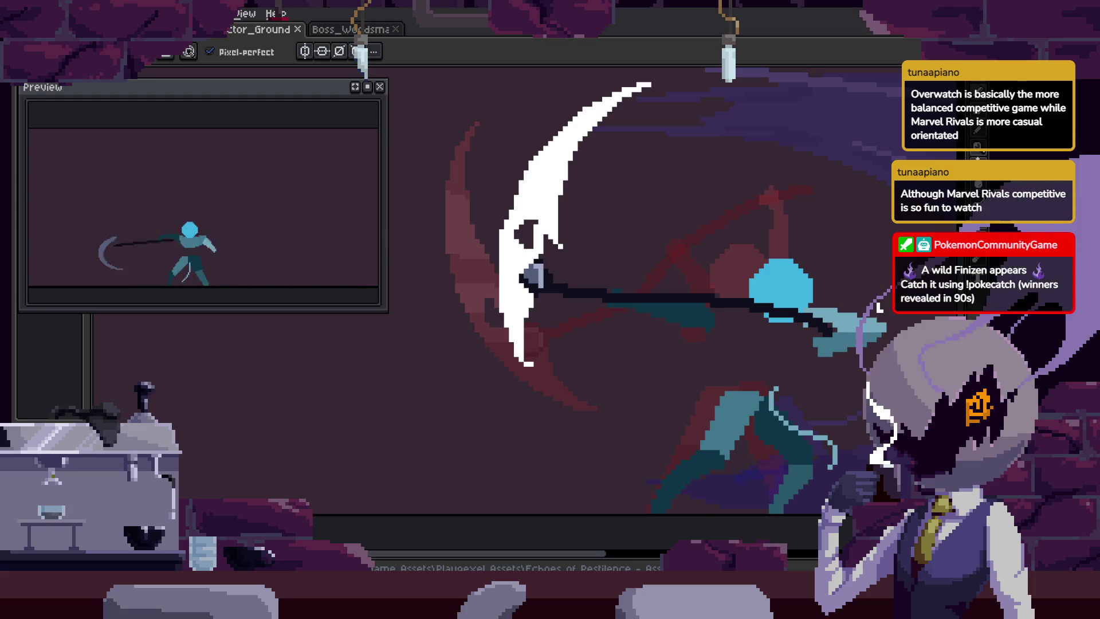
scroll(511, 314, "up", 3)
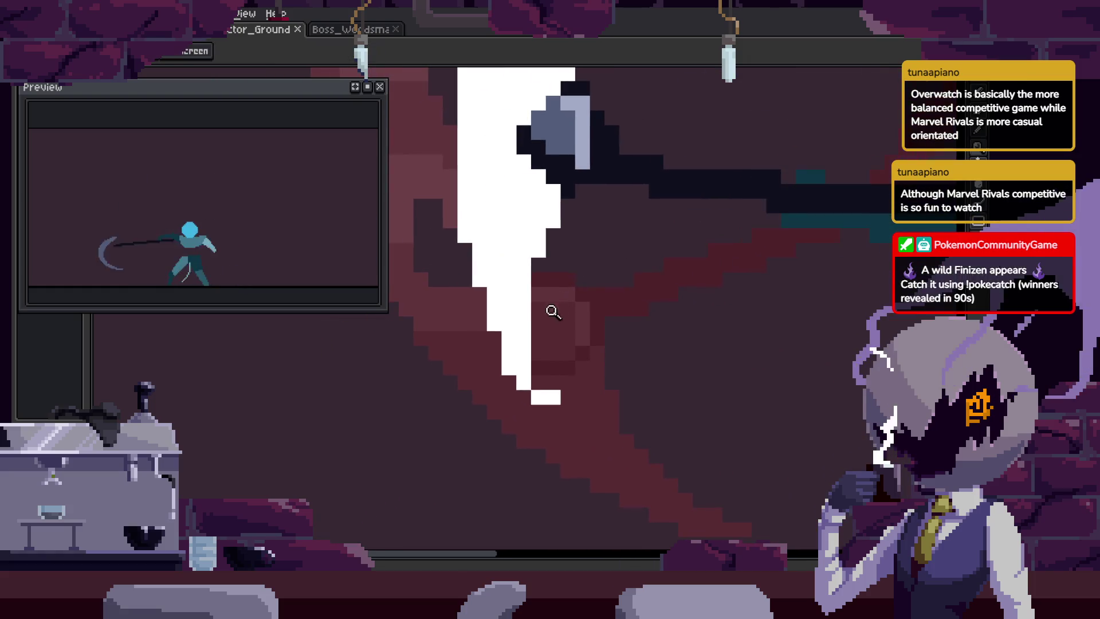
scroll(572, 403, "up", 1)
scroll(506, 307, "down", 2)
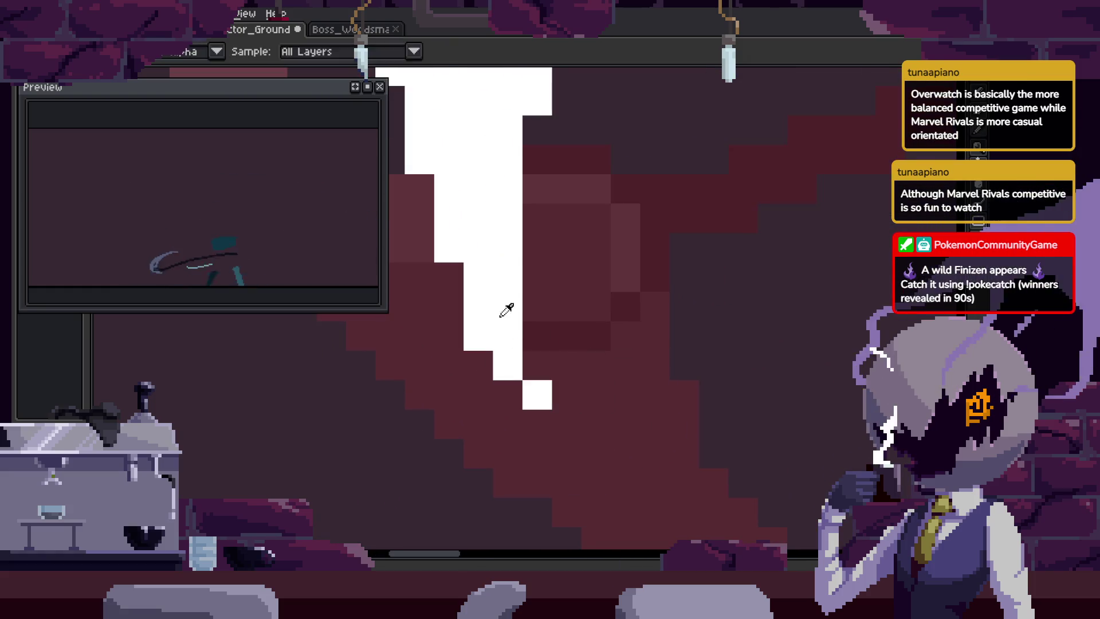
scroll(521, 303, "up", 3)
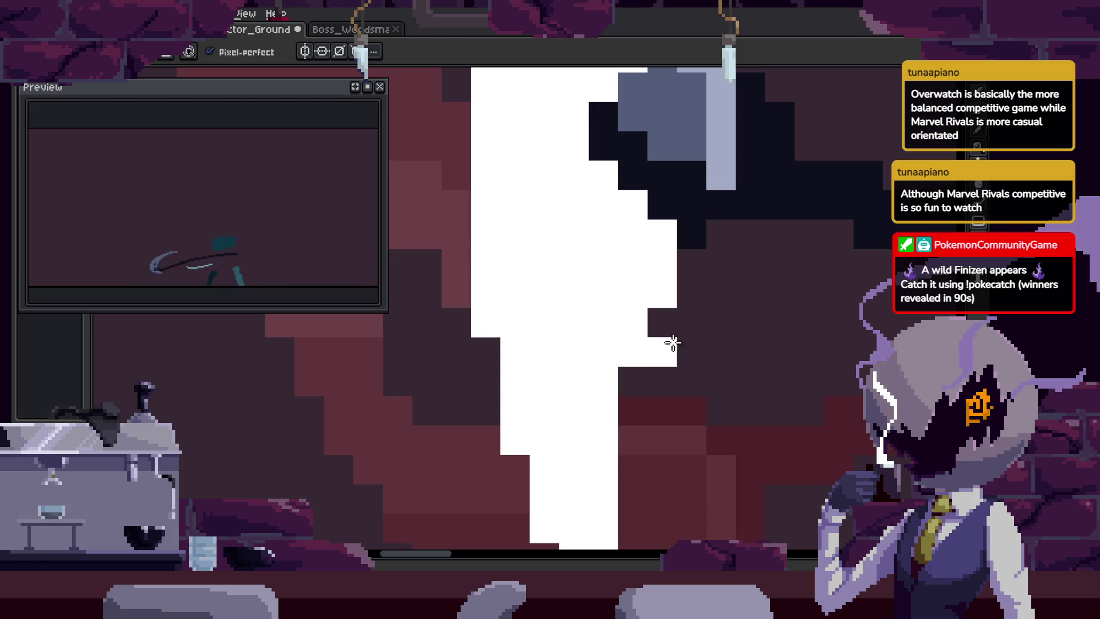
scroll(707, 375, "down", 3)
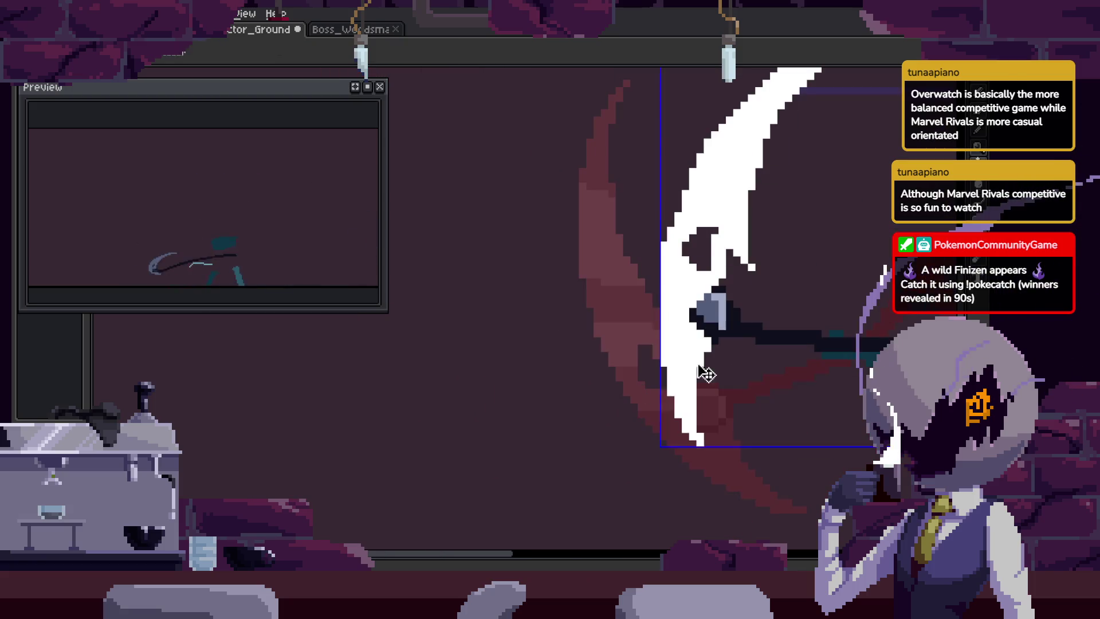
scroll(707, 374, "up", 4)
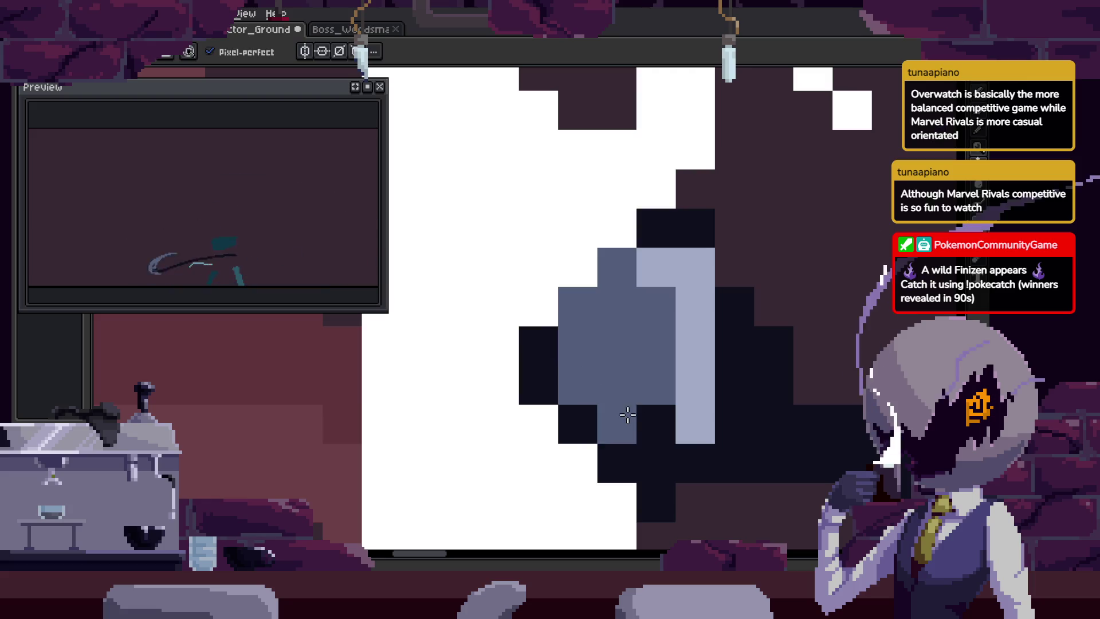
left_click_drag(627, 415, 700, 440)
scroll(631, 407, "down", 3)
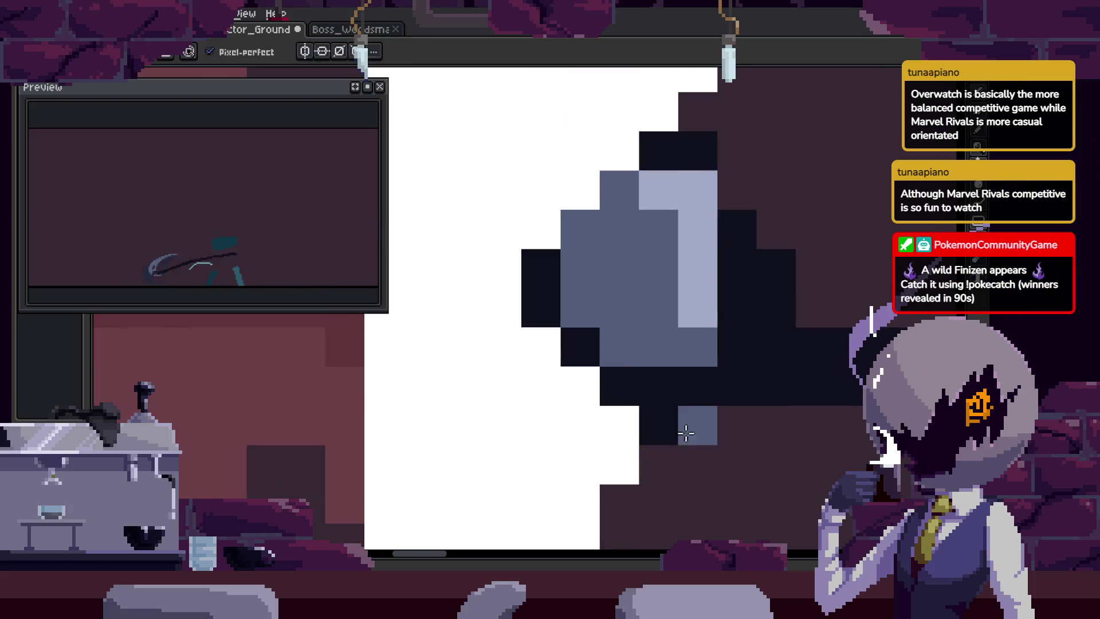
scroll(699, 326, "down", 2)
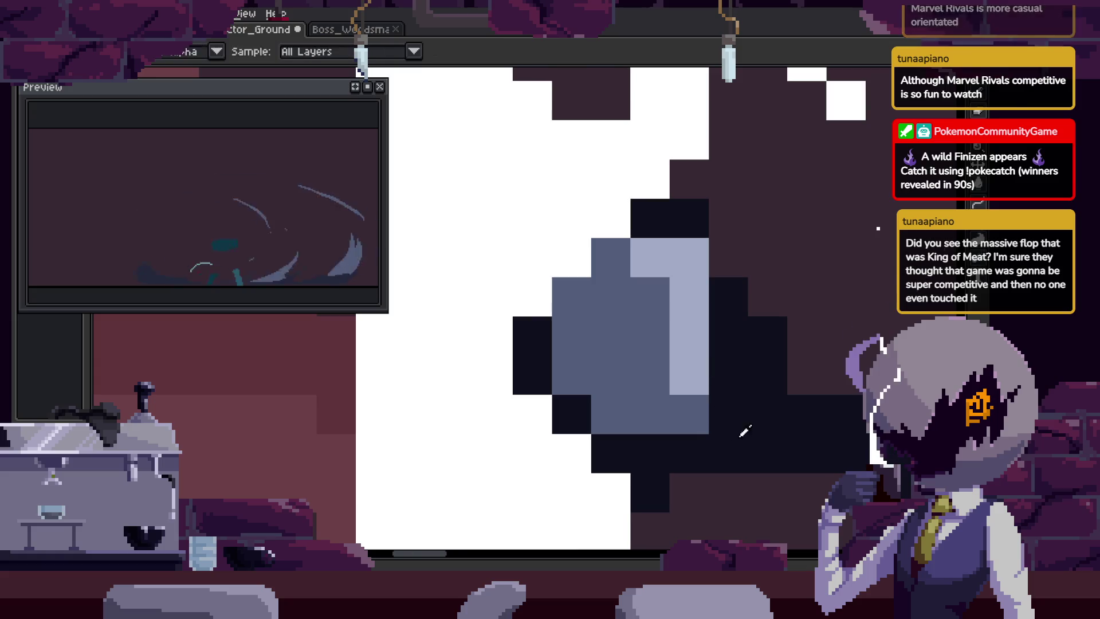
scroll(597, 385, "down", 1)
key("ctrl+s")
scroll(633, 339, "down", 1)
scroll(638, 376, "up", 1)
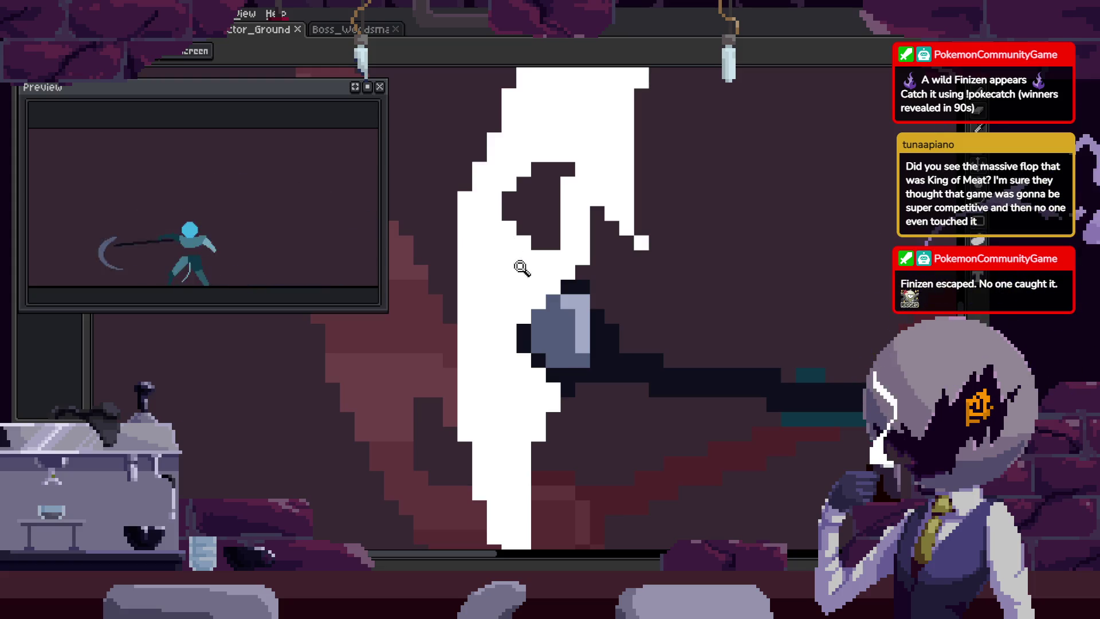
Paint black pixels along the hilt's top edge and on individual hilt pixels.
scroll(564, 330, "up", 3)
key("i")
mouse_move(571, 149)
left_mouse_down()
mouse_move(584, 167)
mouse_move(600, 155)
left_mouse_up()
key("b")
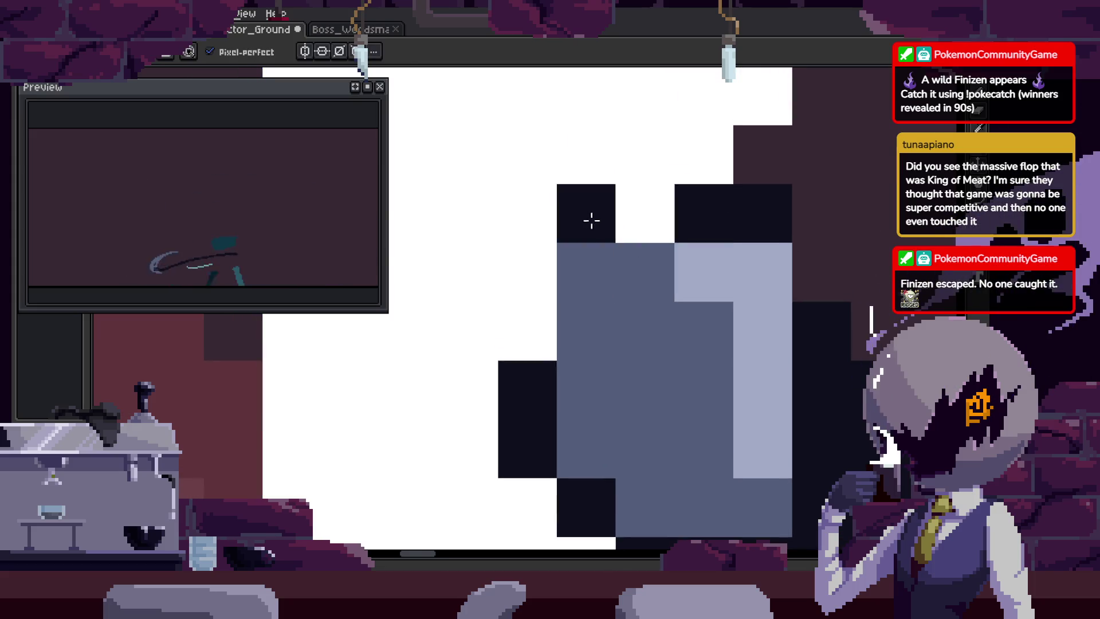
right_click(569, 225)
left_click(544, 306)
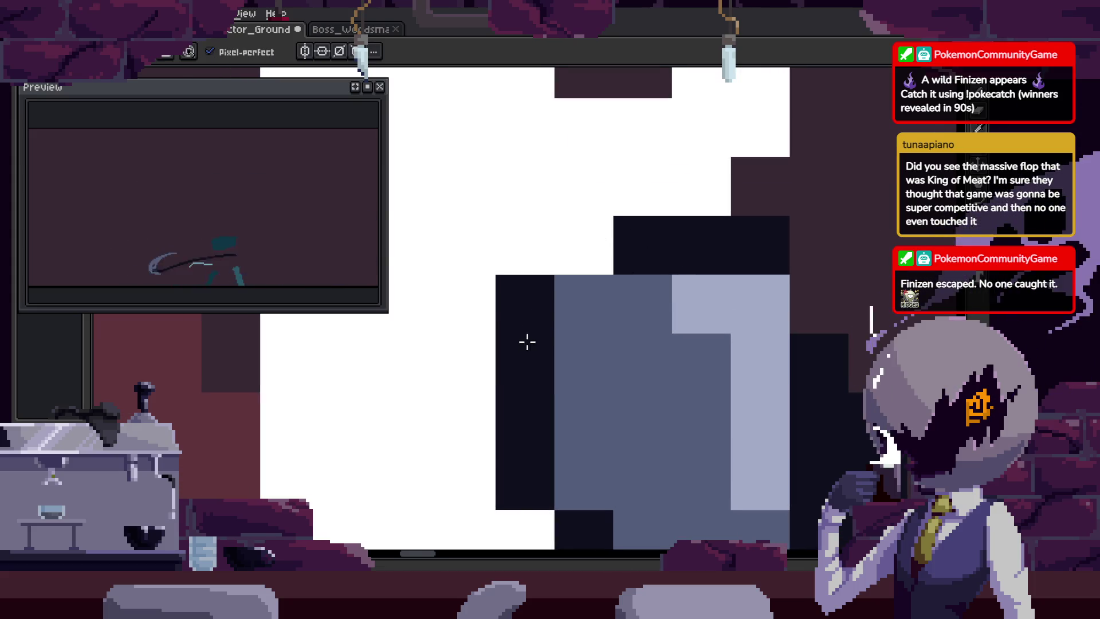
key("z")
scroll(560, 221, "down", 3)
scroll(576, 248, "up", 2)
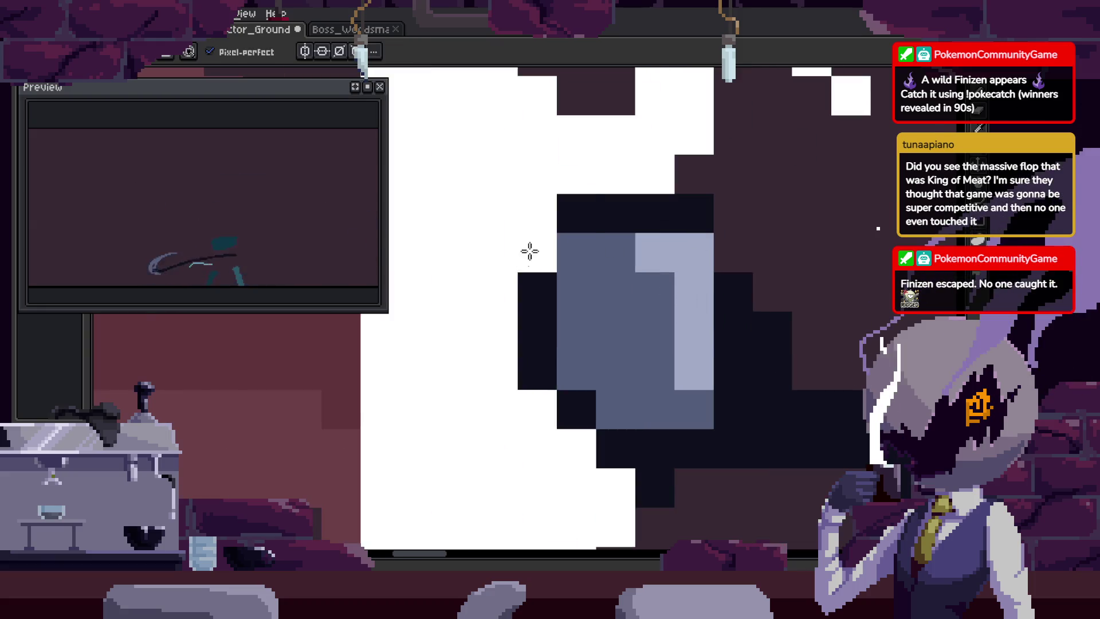
left_click(576, 253)
Recolour a column of hilt pixels mid-grey, add another black pixel, and play the animation.
right_click(654, 308)
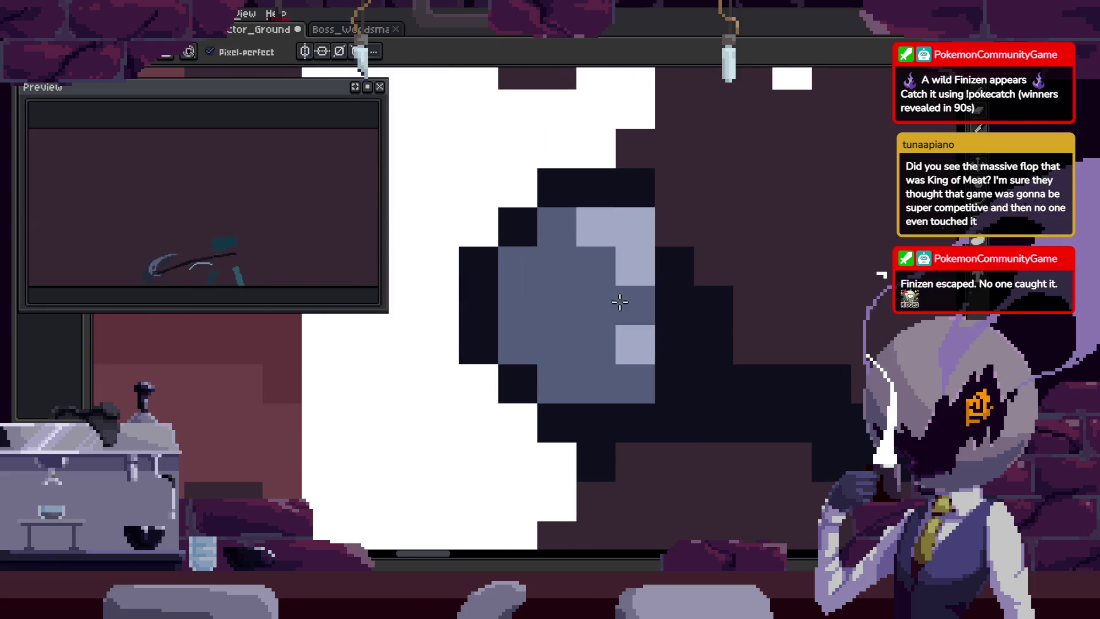
left_click(674, 227)
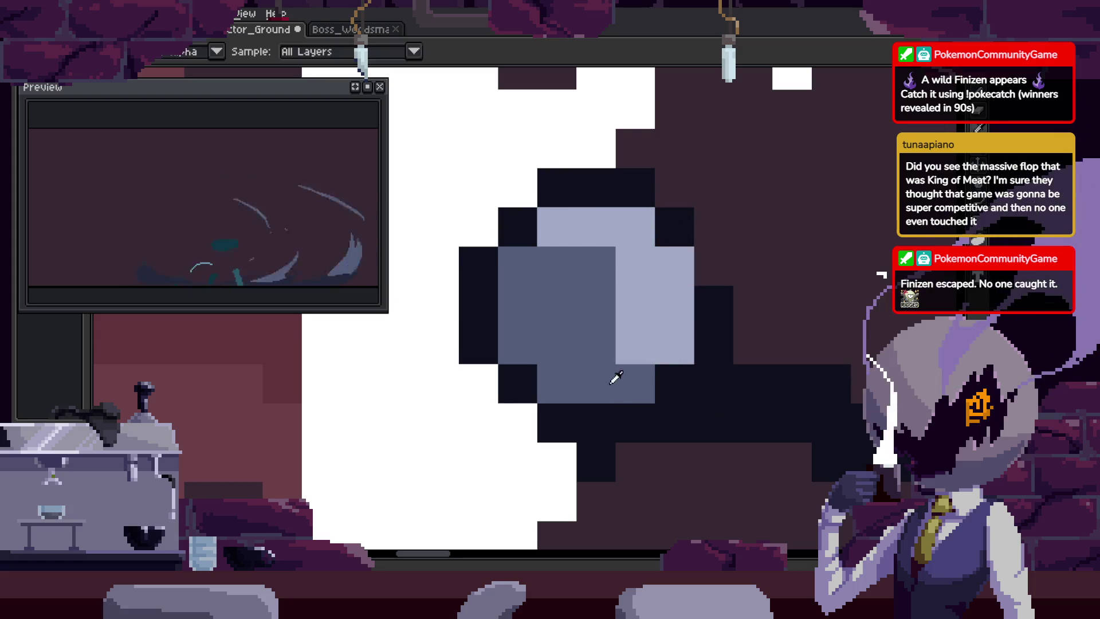
right_click(634, 305)
right_click(635, 343)
key("z")
scroll(670, 393, "down", 3)
scroll(736, 387, "down", 3)
key("Return")
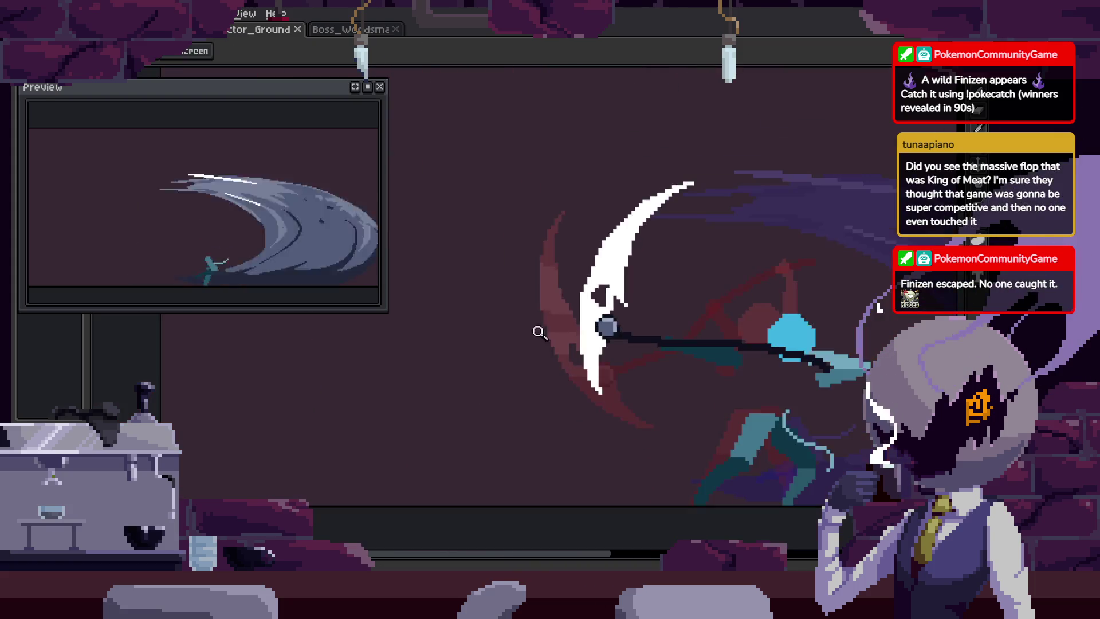
scroll(613, 239, "up", 4)
Select the white blade area, try a blue-grey Bucket fill, then undo it.
key("i")
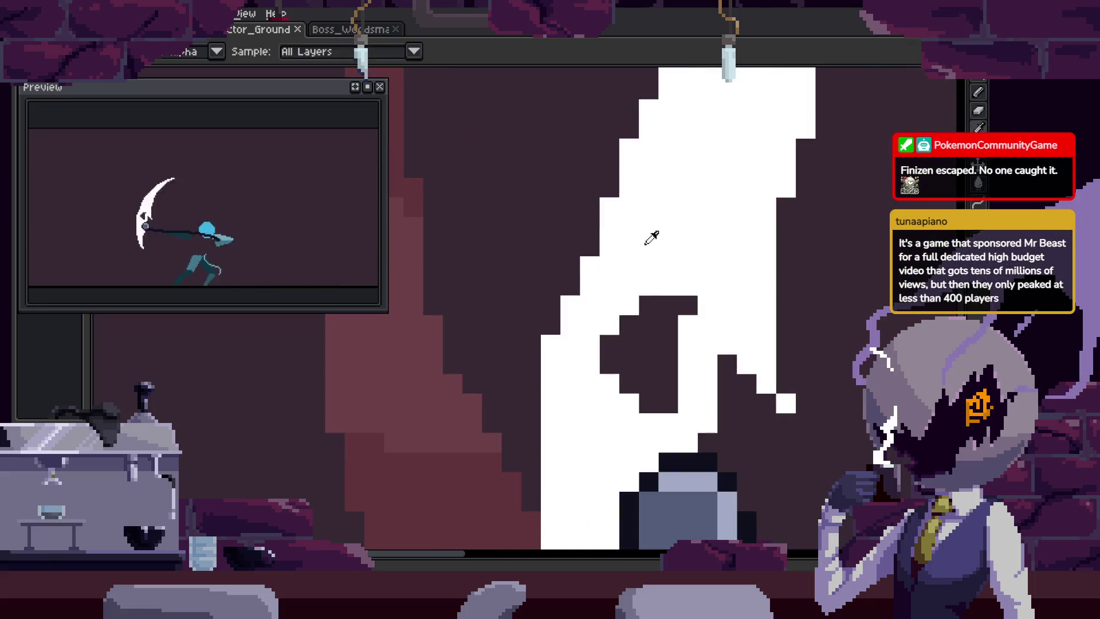
left_click(573, 288)
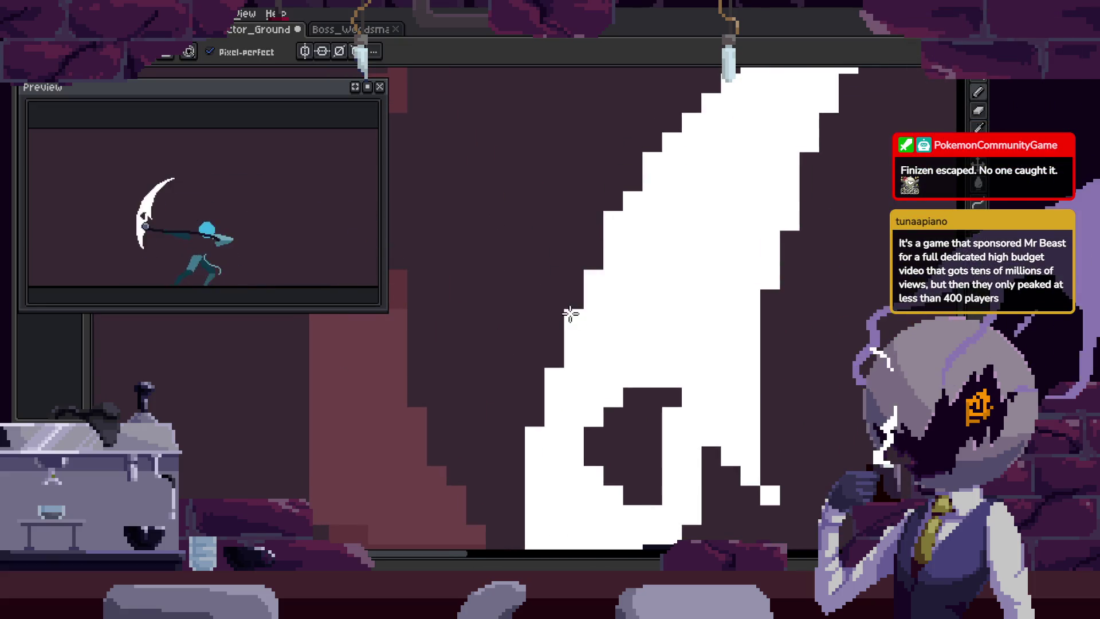
key("z")
scroll(663, 265, "down", 3)
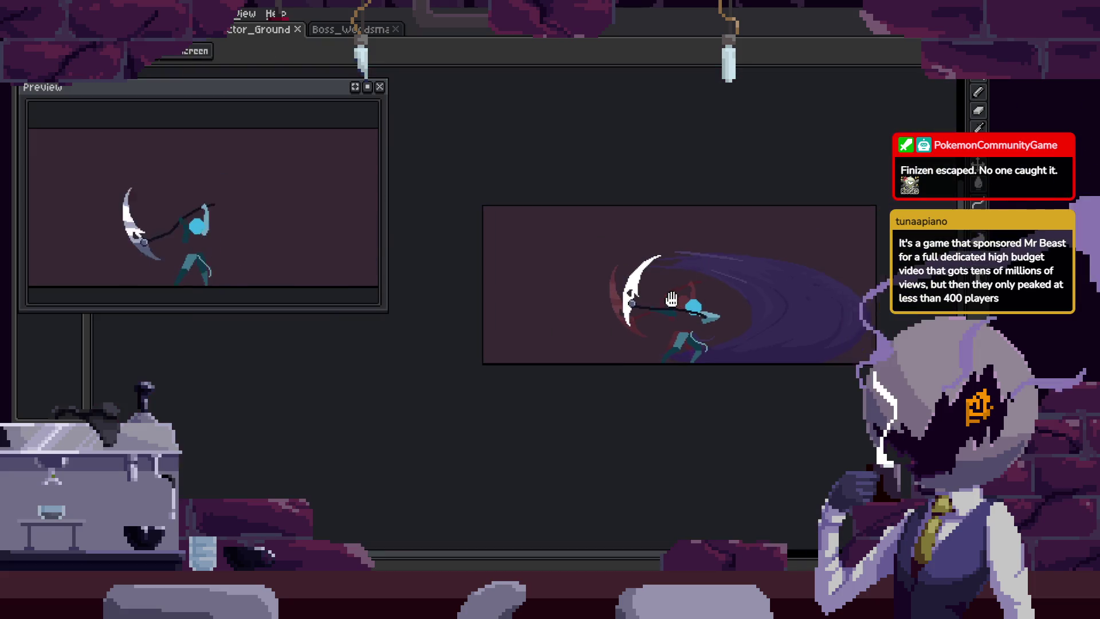
scroll(689, 230, "up", 3)
left_click(622, 338)
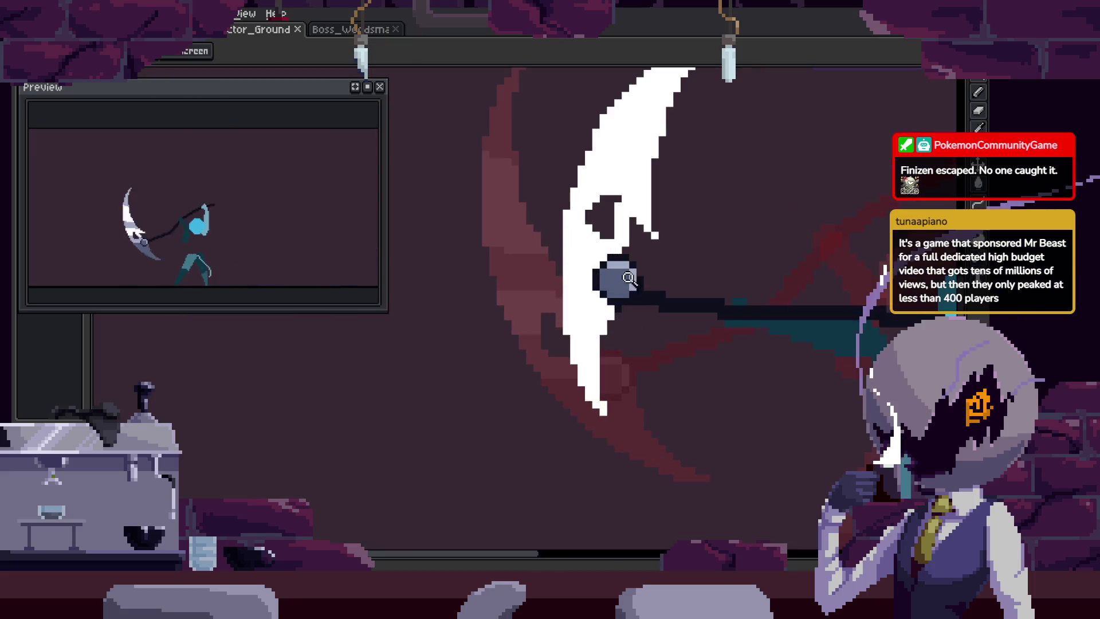
key("w")
left_click(590, 286)
key("b")
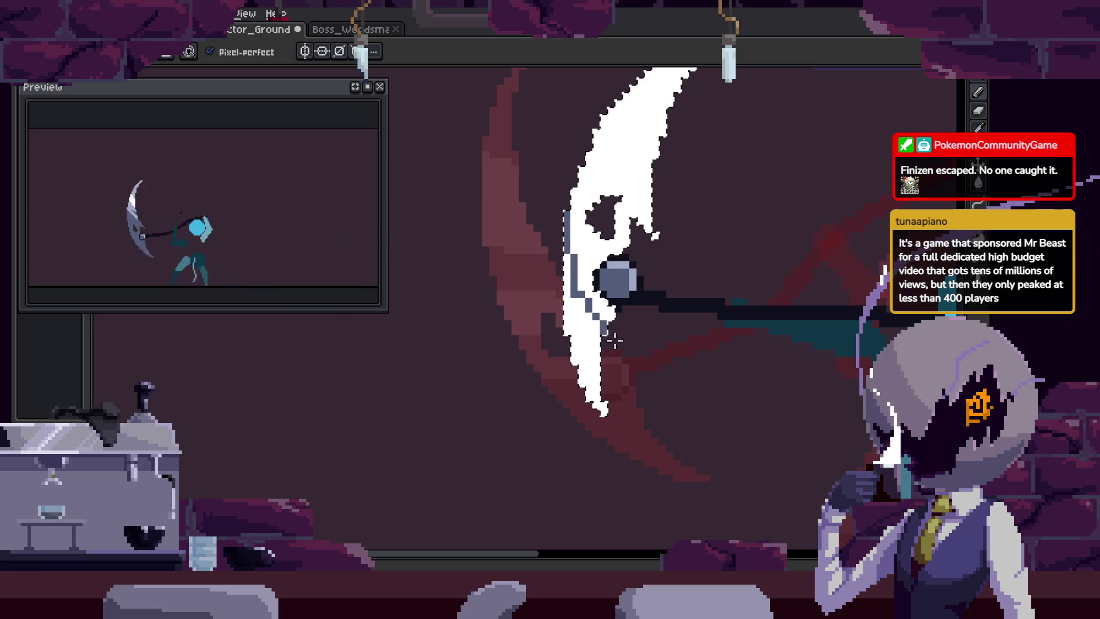
key("g")
left_click(579, 346)
key("Right")
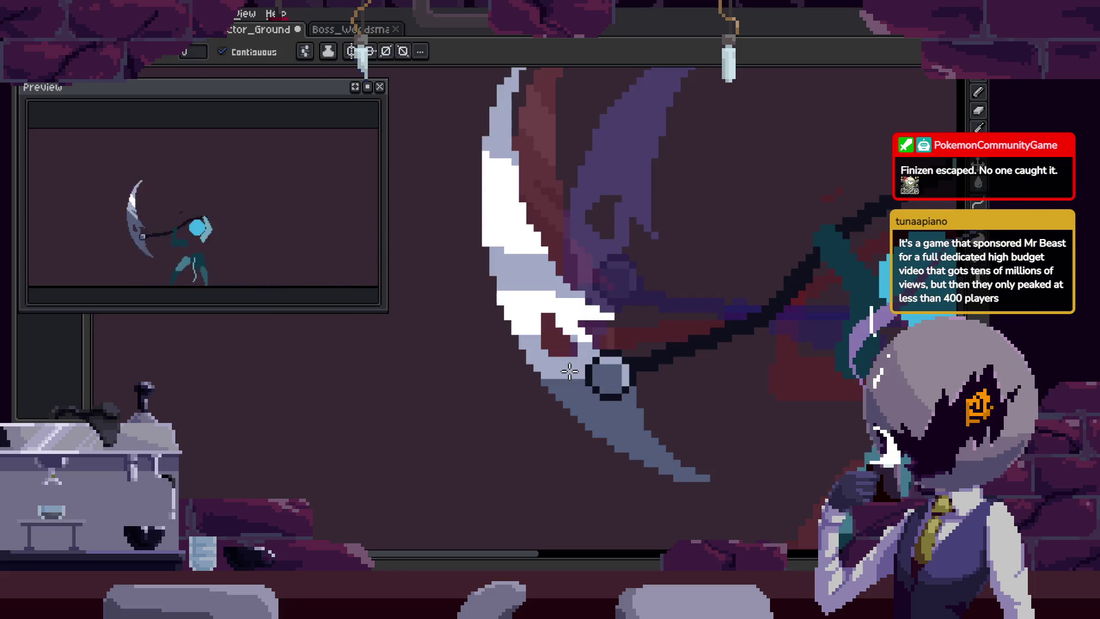
key("ctrl+z")
Replay the animation, save it, and zoom out to show the whole sprite.
key("b")
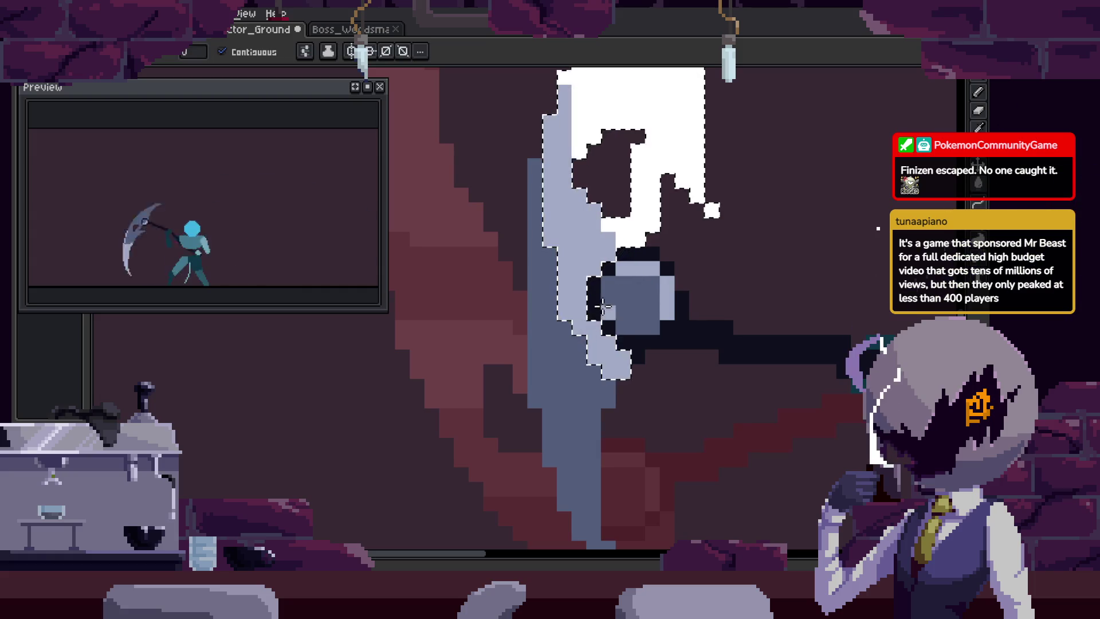
key("Return")
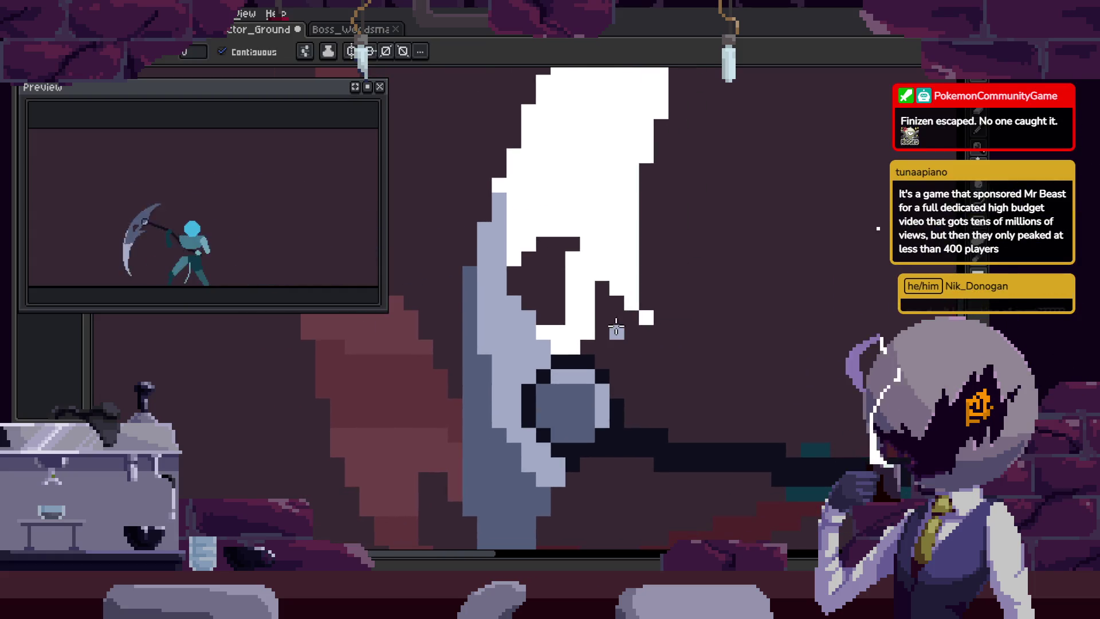
key("z")
left_click(646, 277)
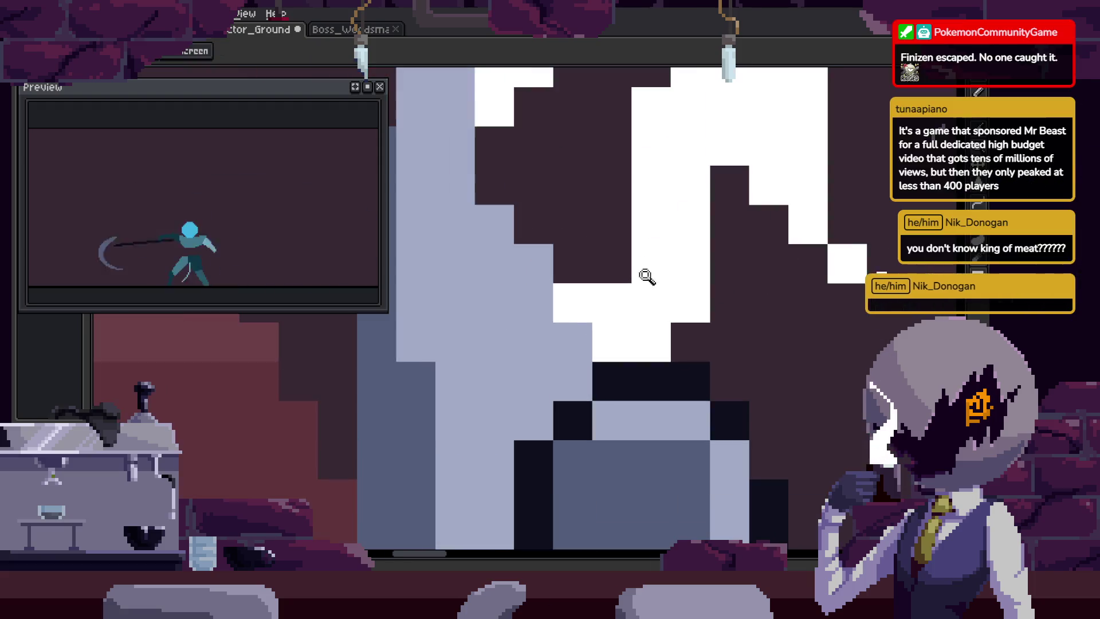
key("b")
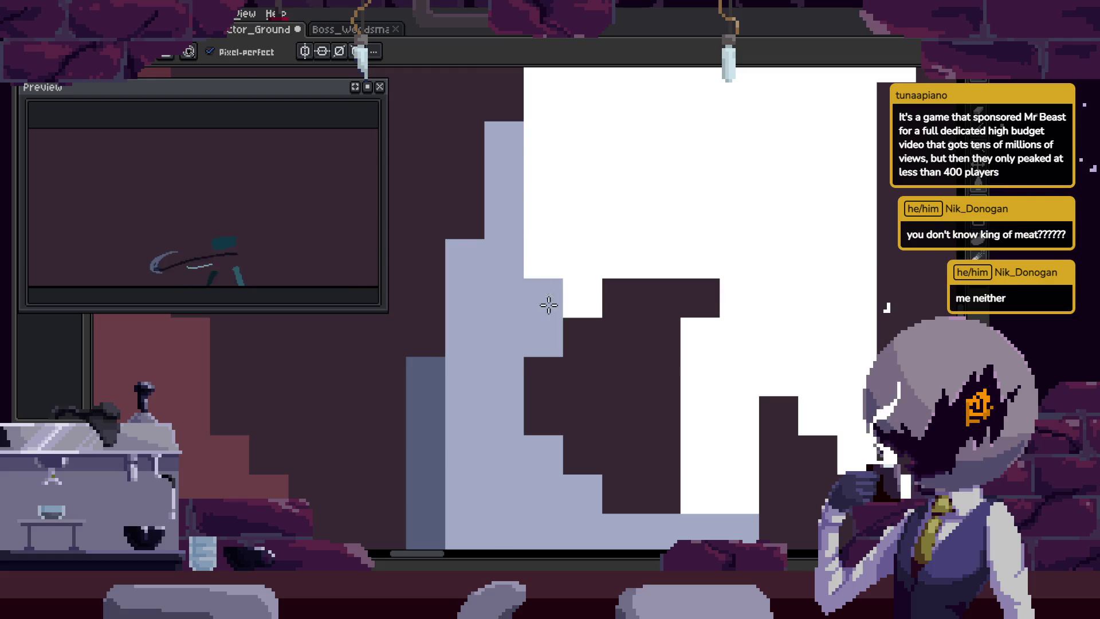
key("ctrl+s")
scroll(509, 319, "down", 6)
key("h")
left_click_drag(666, 297, 653, 295)
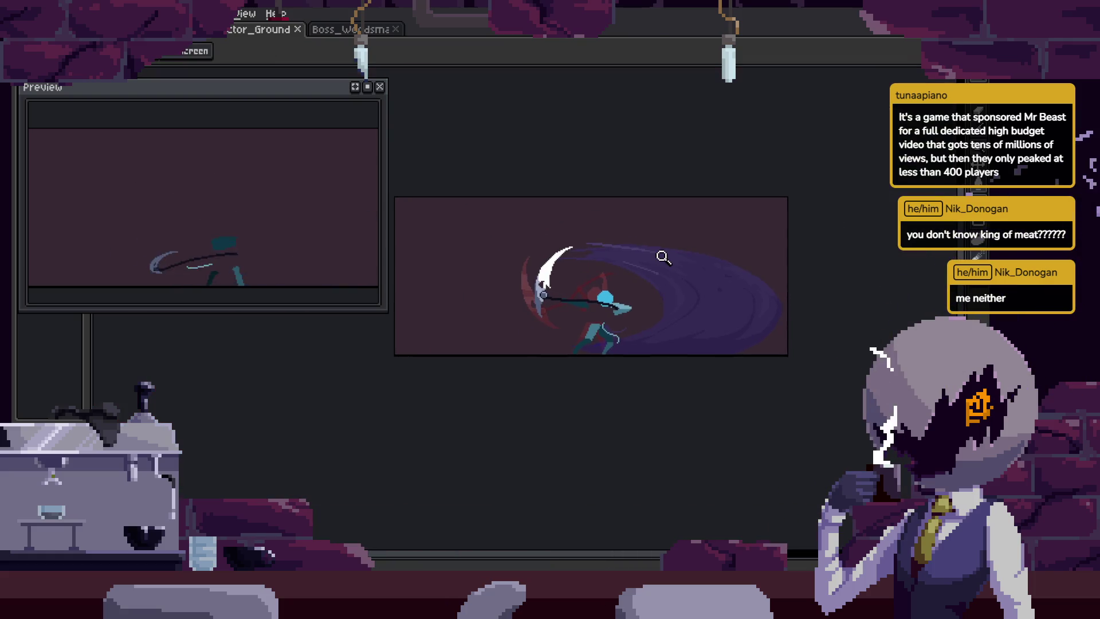